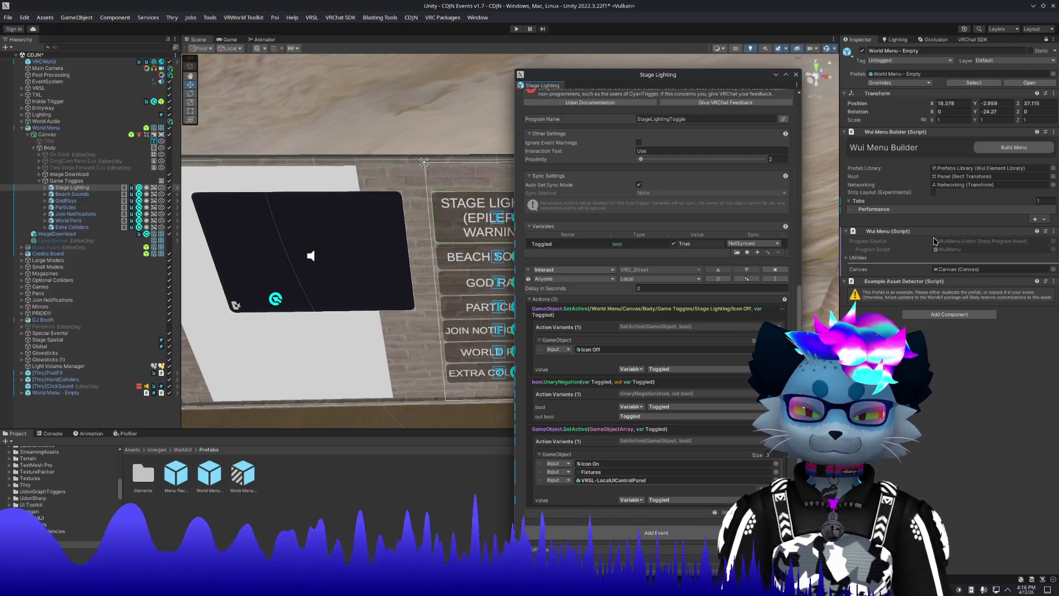
Expand the Performance tab and select its VRSL page to show its icon, title and elements.
{"action": "left_click", "coordinate": [874, 209]}
{"action": "left_click", "coordinate": [865, 252]}
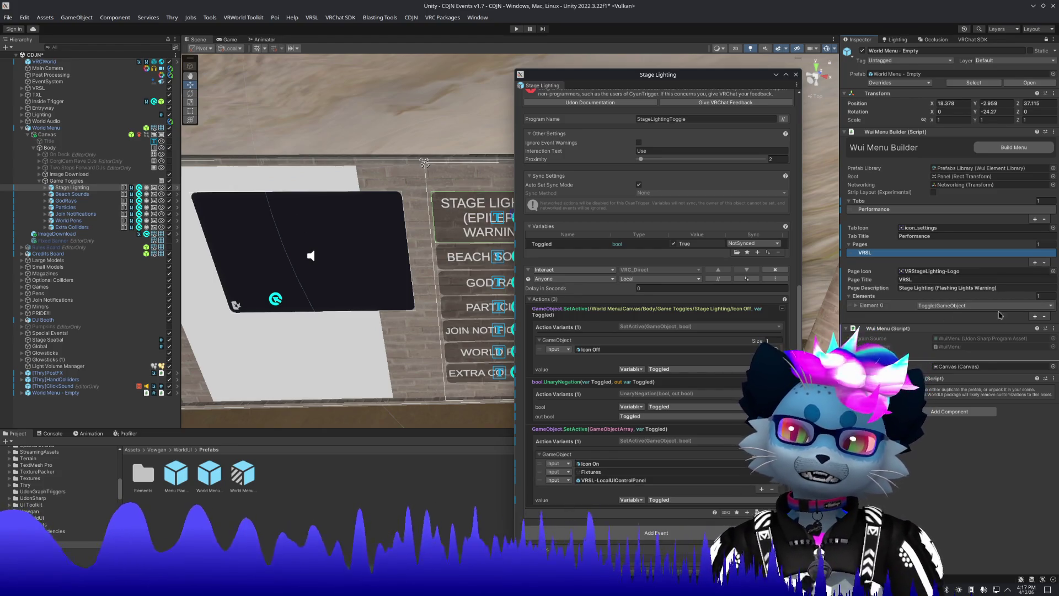
Expand Element 0 and bring in the Stage Lighting toggle and VRSL-LocalUIControlPanel objects.
{"action": "left_click", "coordinate": [1030, 306]}
{"action": "left_click", "coordinate": [872, 307]}
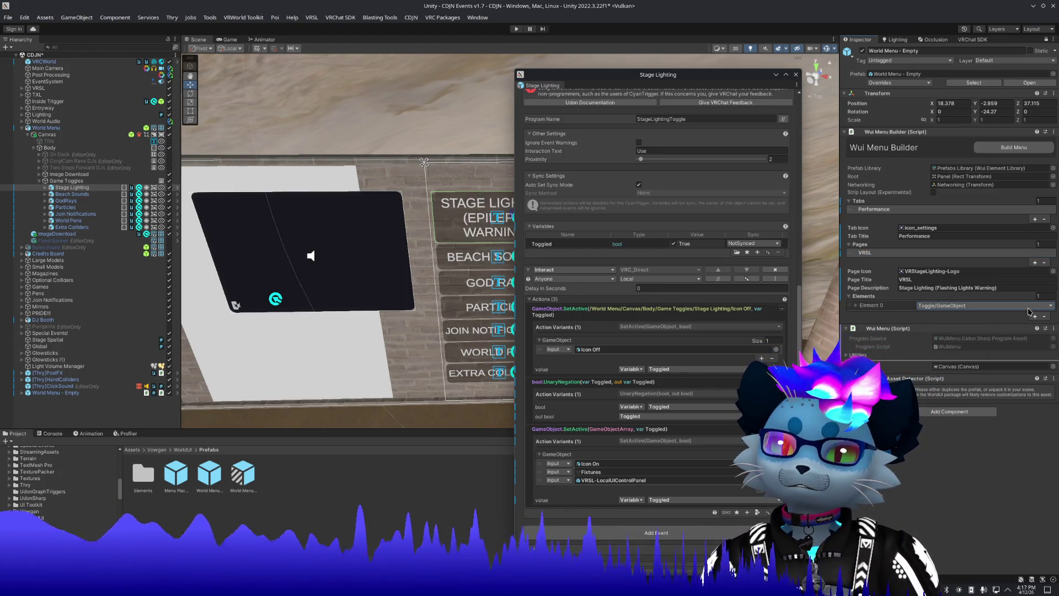
{"action": "left_click", "coordinate": [856, 307]}
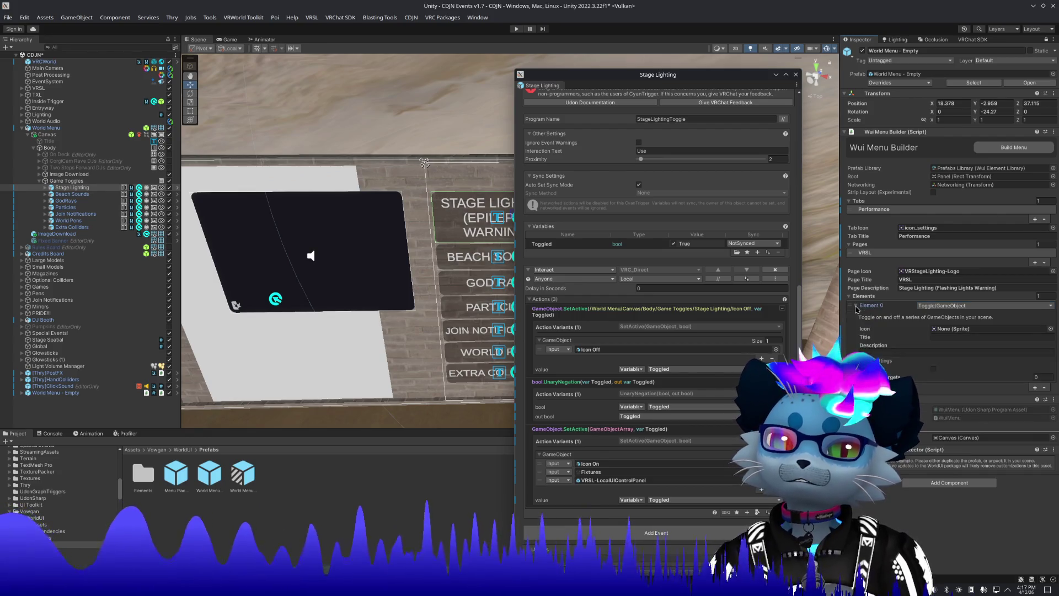
{"action": "left_click", "coordinate": [617, 475]}
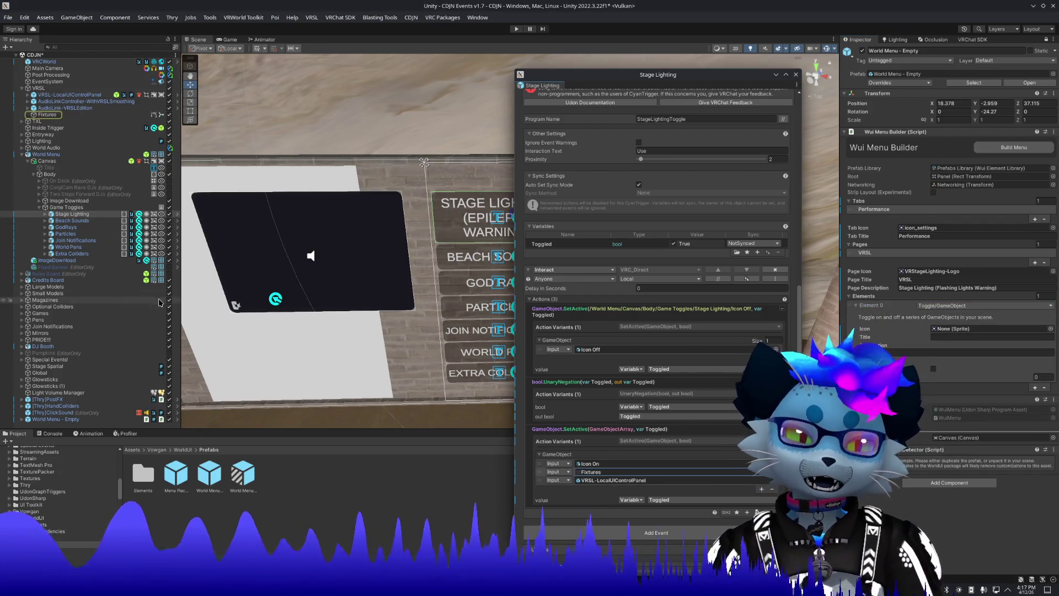
{"action": "left_click", "coordinate": [587, 473]}
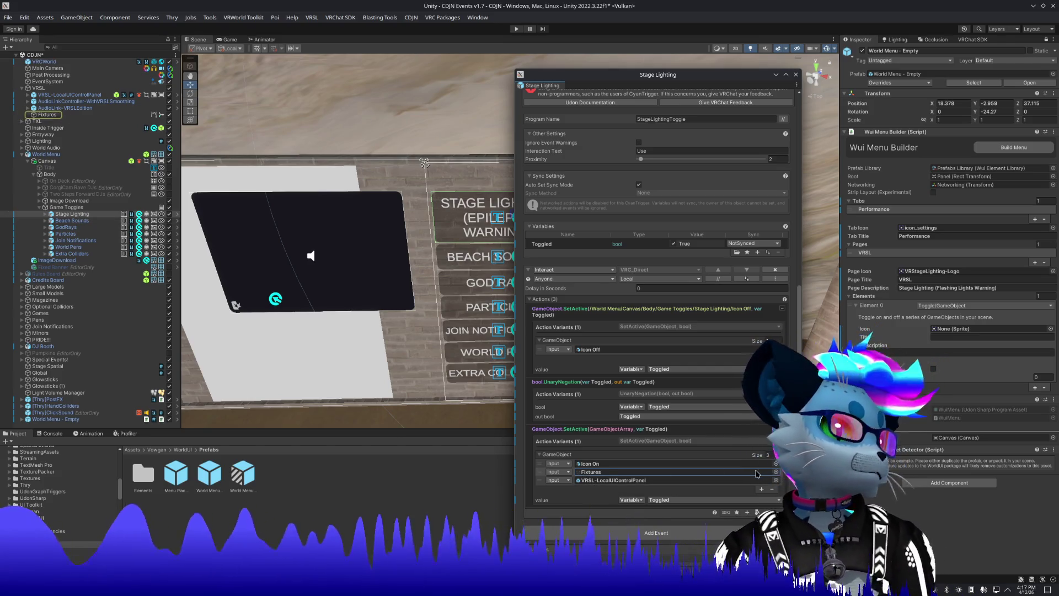
{"action": "mouse_move", "coordinate": [47, 115]}
{"action": "left_mouse_down"}
{"action": "mouse_move", "coordinate": [387, 210]}
{"action": "mouse_move", "coordinate": [911, 307]}
{"action": "mouse_move", "coordinate": [957, 331]}
{"action": "mouse_move", "coordinate": [958, 374]}
{"action": "left_mouse_up"}
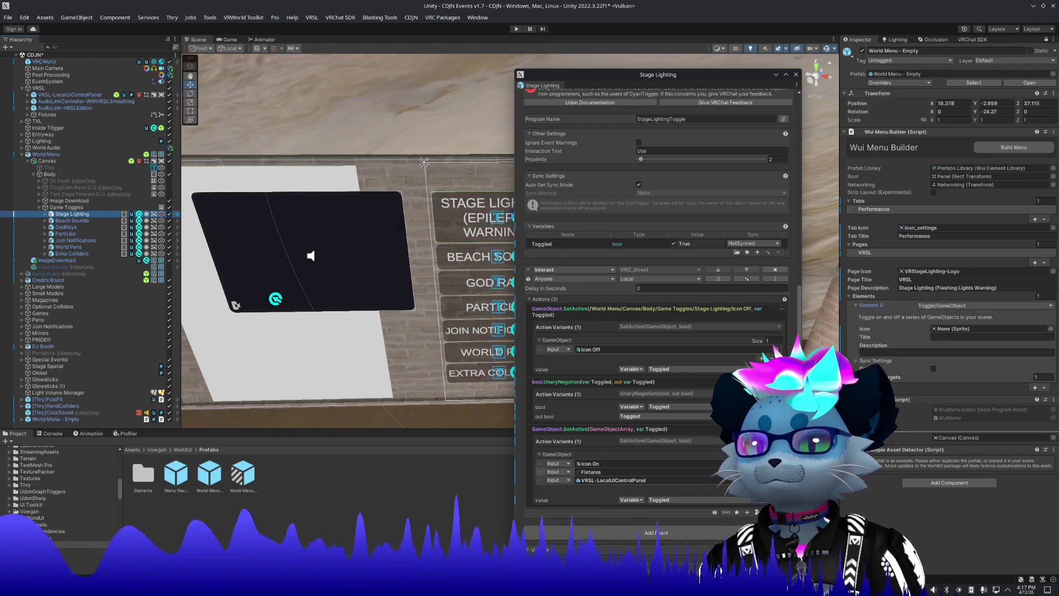
{"action": "left_click_drag", "start_coordinate": [69, 95], "coordinate": [545, 259]}
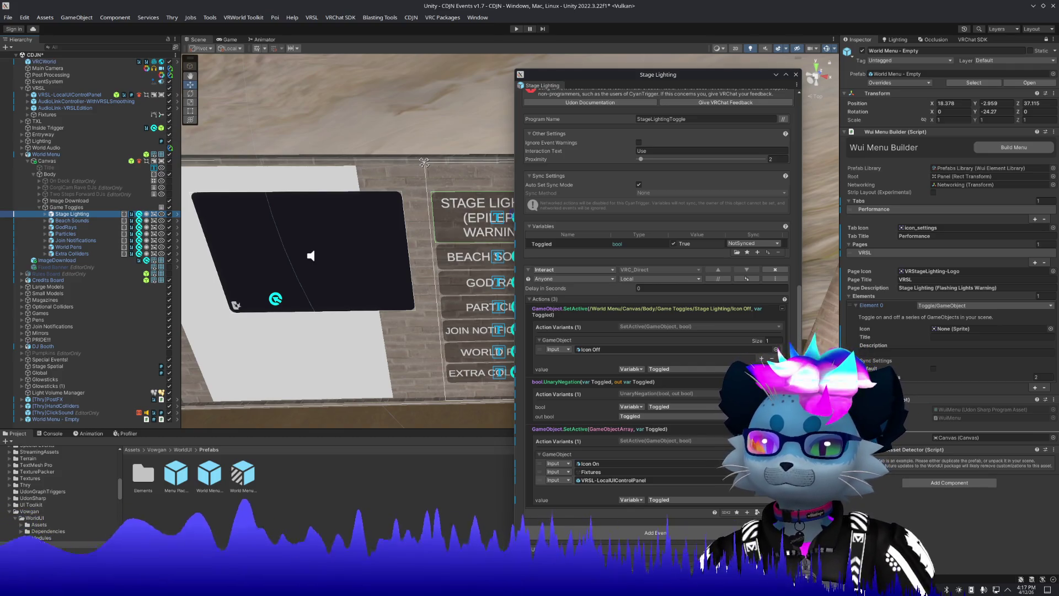
Turn on Sync Default and title the toggle 'Enable the Stage Lights'.
{"action": "left_click", "coordinate": [933, 369]}
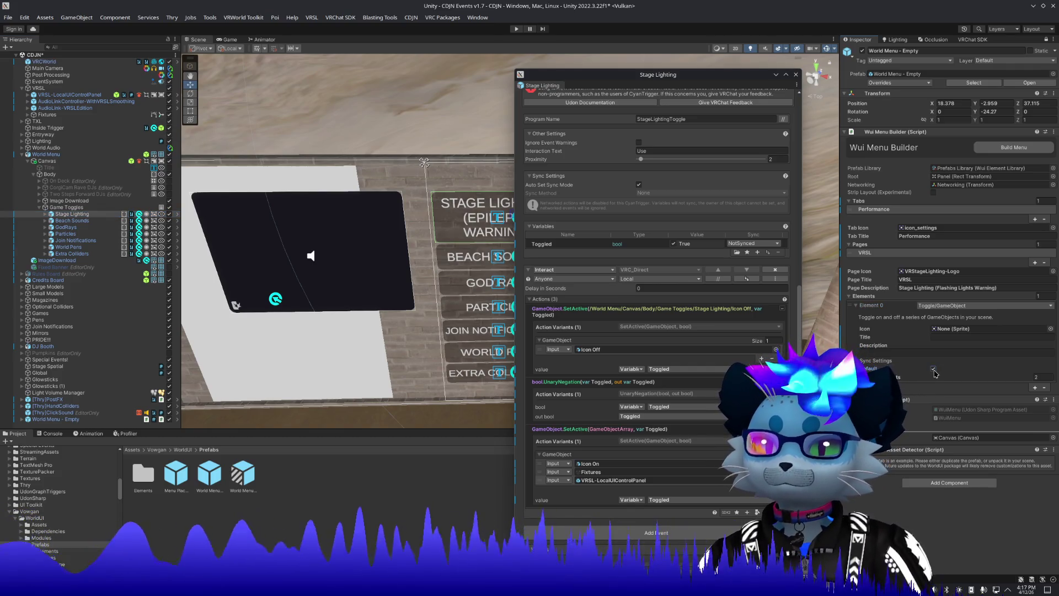
{"action": "left_click", "coordinate": [903, 353]}
{"action": "left_click", "coordinate": [920, 288]}
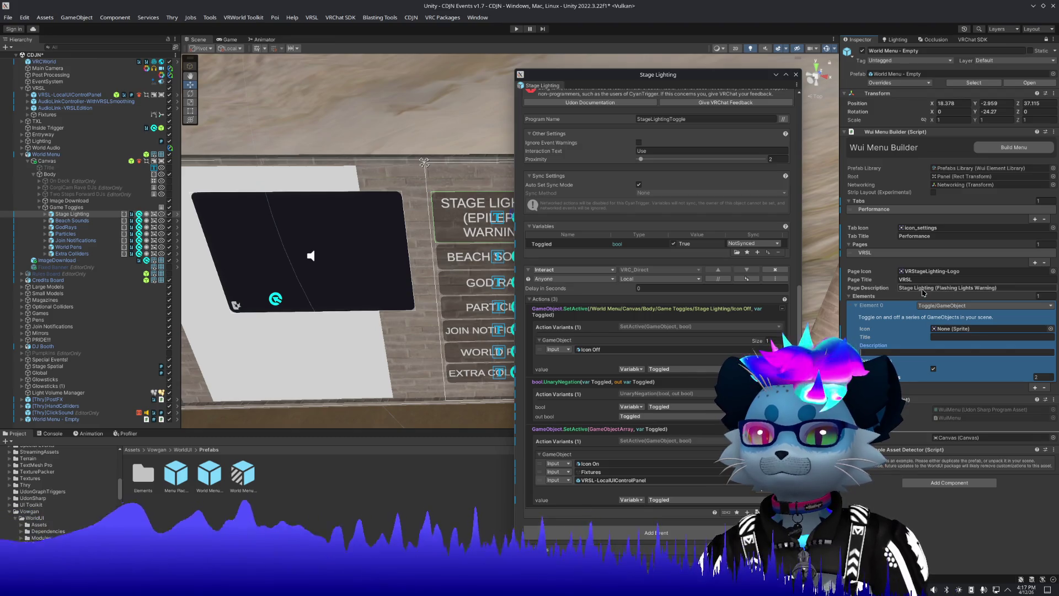
{"action": "left_click", "coordinate": [950, 337]}
{"action": "type", "text": "Enable the"}
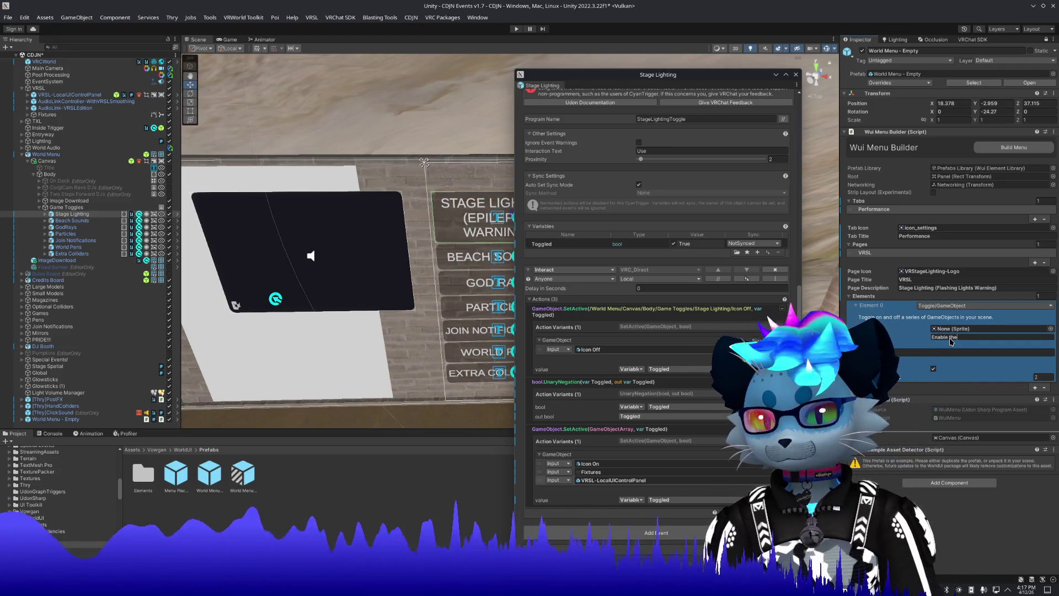
{"action": "type", "text": "Stage Lig"}
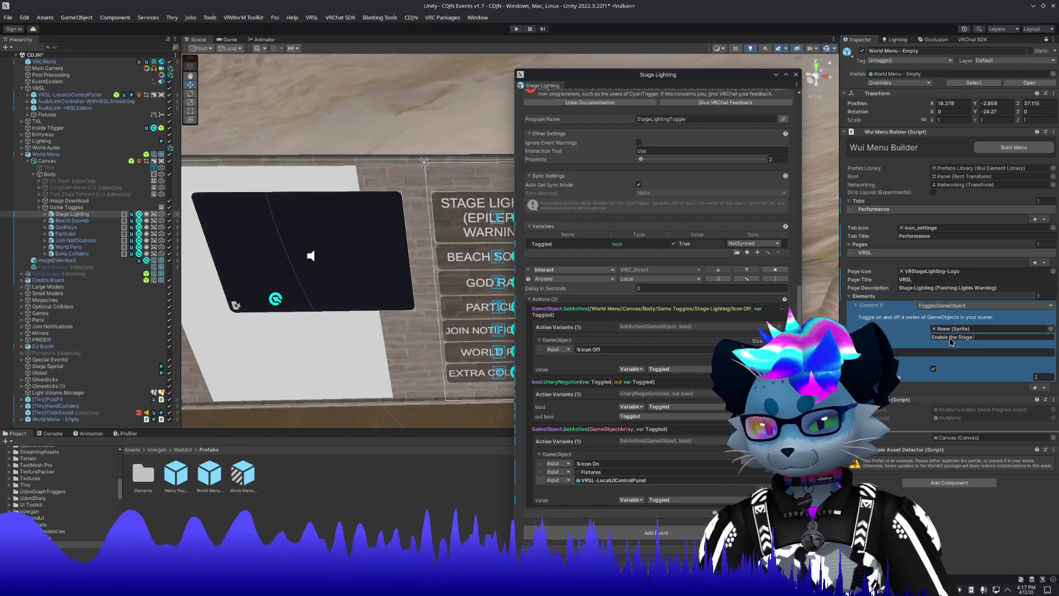
{"action": "type", "text": "hts"}
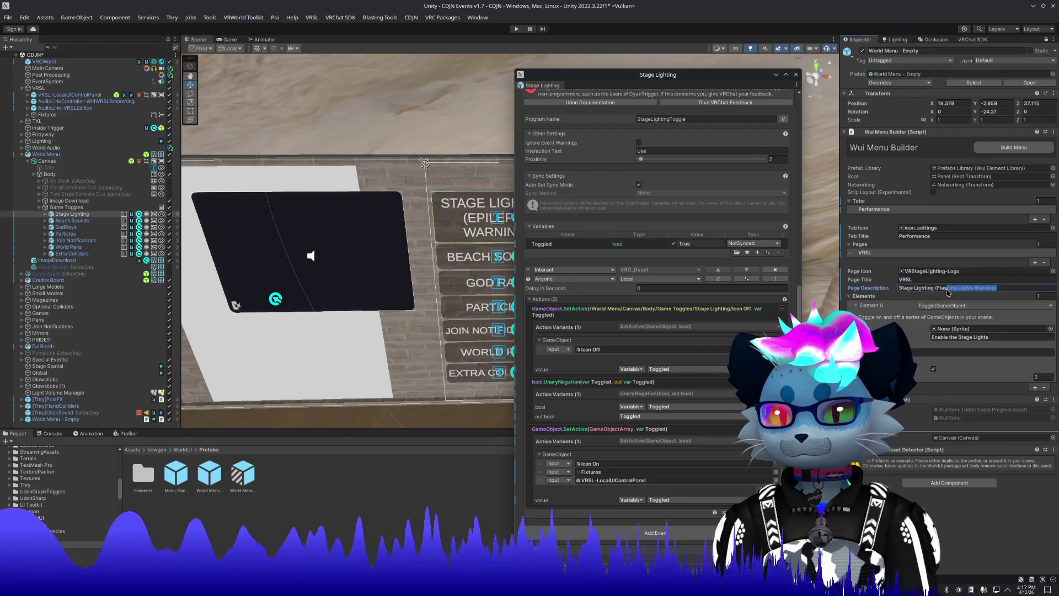
Copy 'Flashing Lights Warning' from the page description into the toggle's description, then rebuild the menu.
{"action": "left_click", "coordinate": [970, 288]}
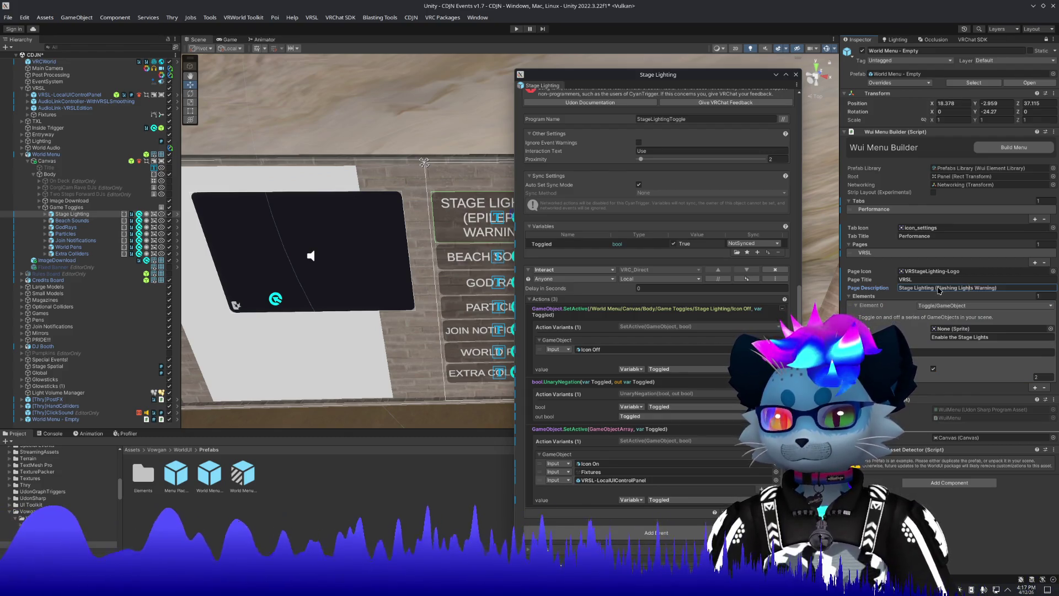
{"action": "left_click_drag", "start_coordinate": [937, 288], "coordinate": [997, 290]}
{"action": "left_click", "coordinate": [938, 353]}
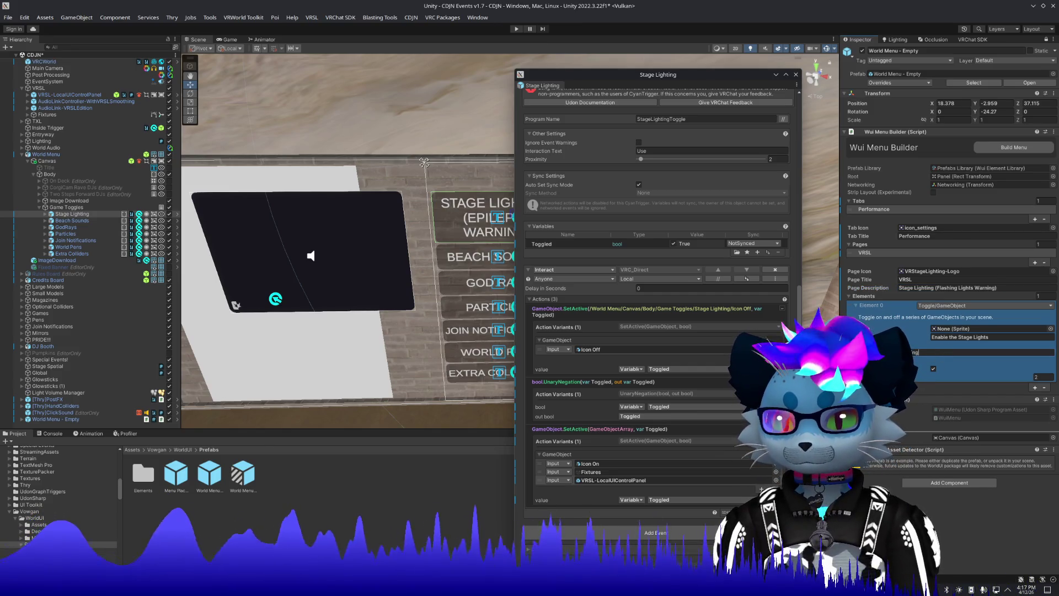
{"action": "key", "text": "Return"}
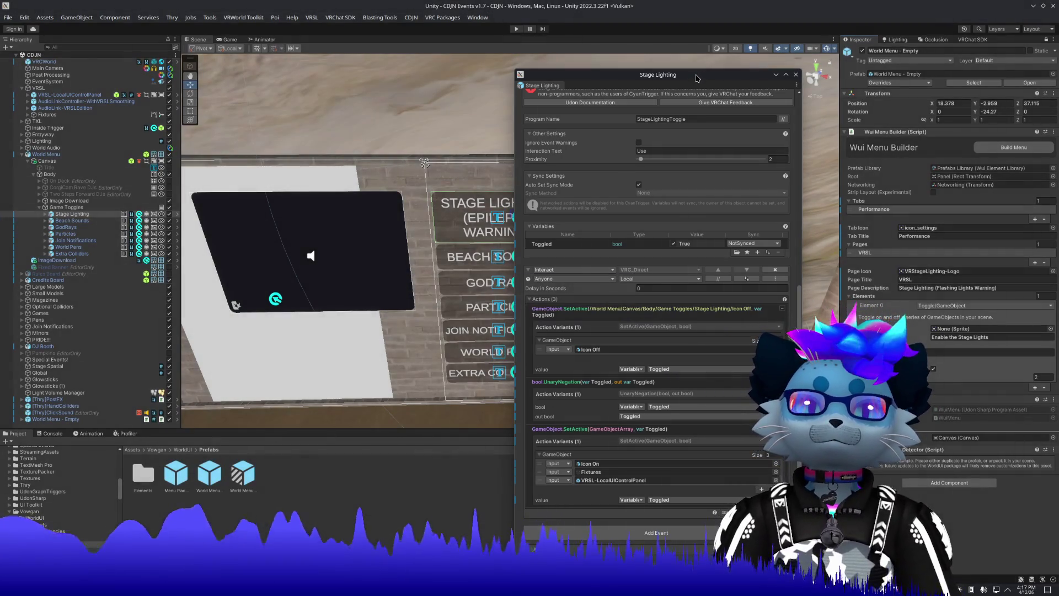
{"action": "left_click", "coordinate": [1014, 147]}
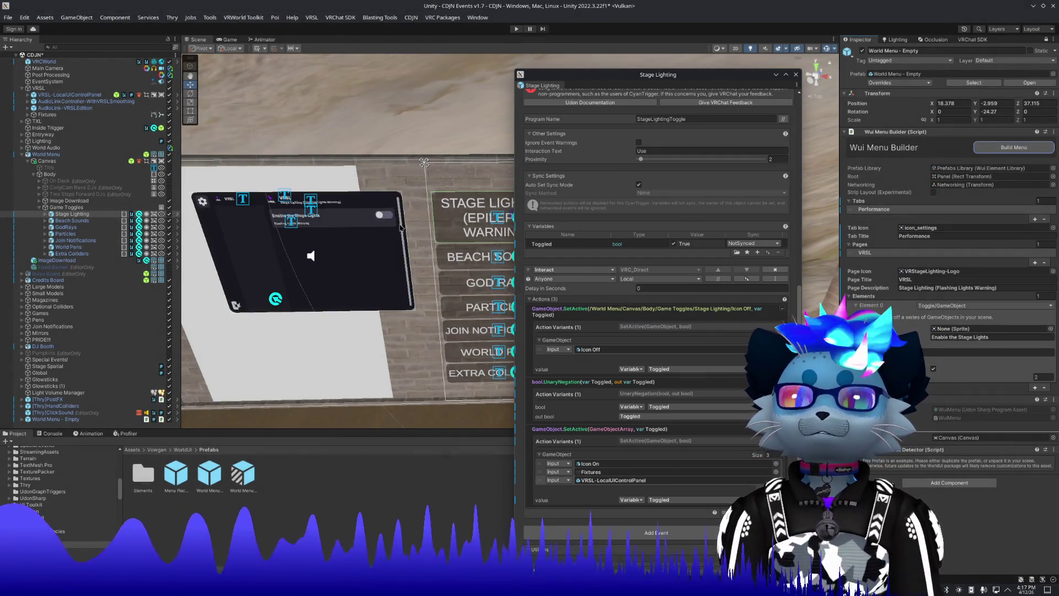
Zoom the Scene view onto the rebuilt menu panel showing the VRSL page.
{"action": "scroll", "coordinate": [361, 237], "scroll_direction": "up", "scroll_amount": 5}
{"action": "scroll", "coordinate": [367, 223], "scroll_direction": "up", "scroll_amount": 3}
{"action": "scroll", "coordinate": [353, 204], "scroll_direction": "down", "scroll_amount": 3}
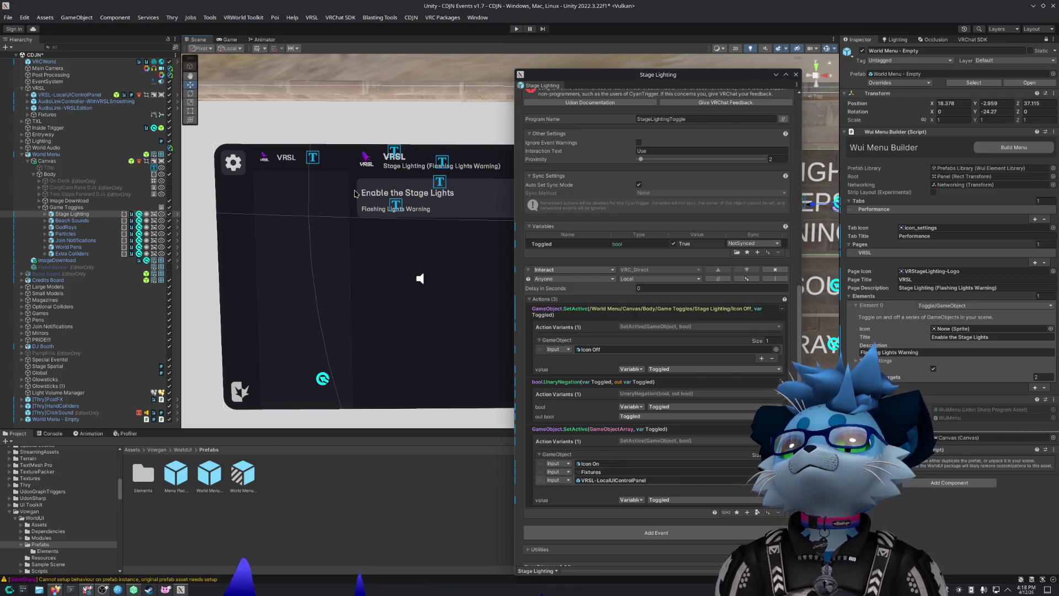
Rename the tab to 'World Settings (Local)' and the page to 'Performance'.
{"action": "left_click", "coordinate": [994, 238]}
{"action": "type", "text": "World Se"}
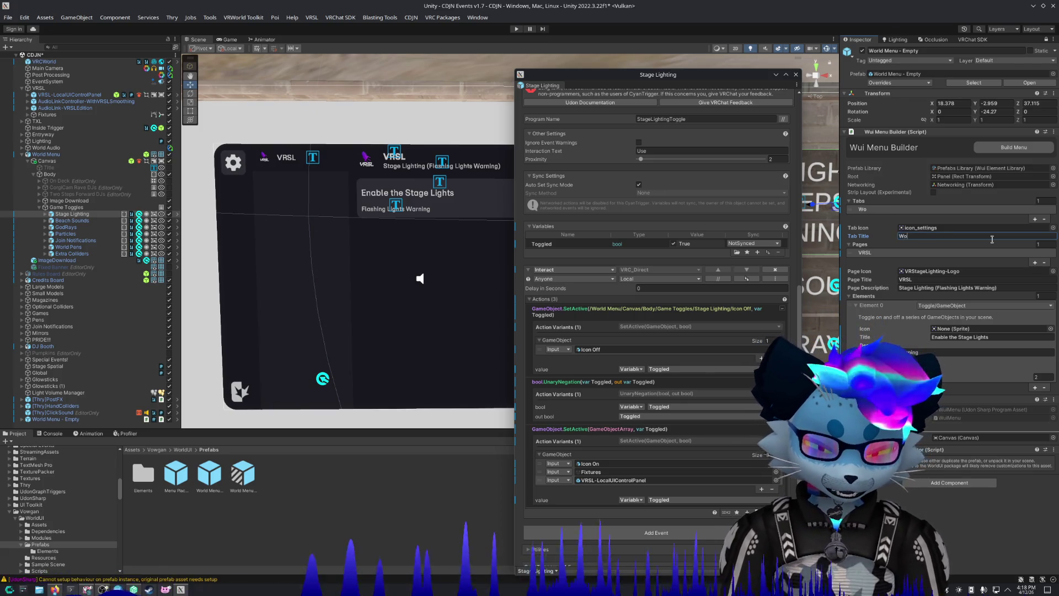
{"action": "type", "text": "tti"}
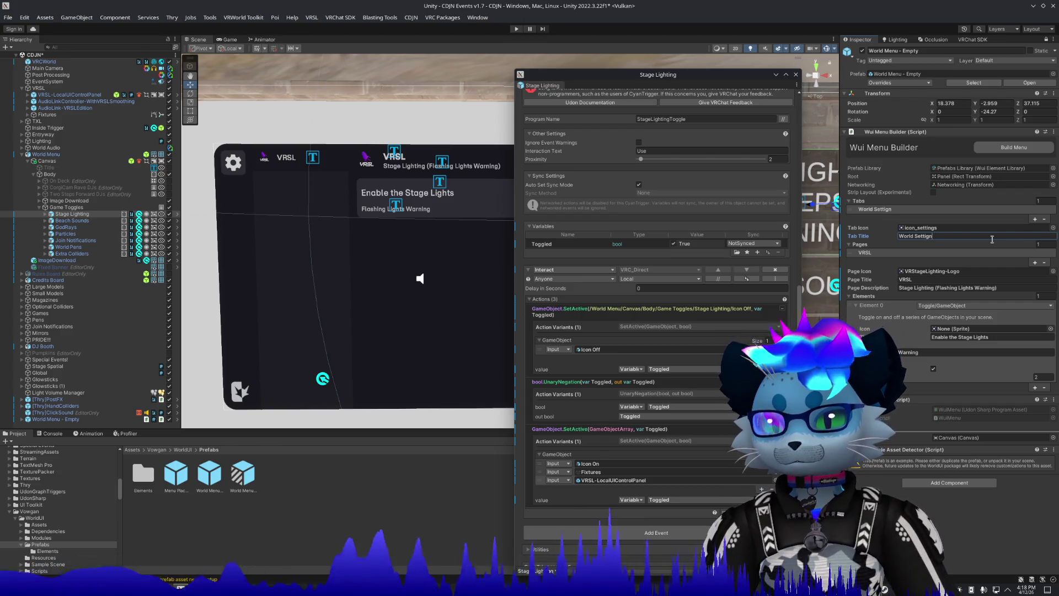
{"action": "type", "text": "ngs"}
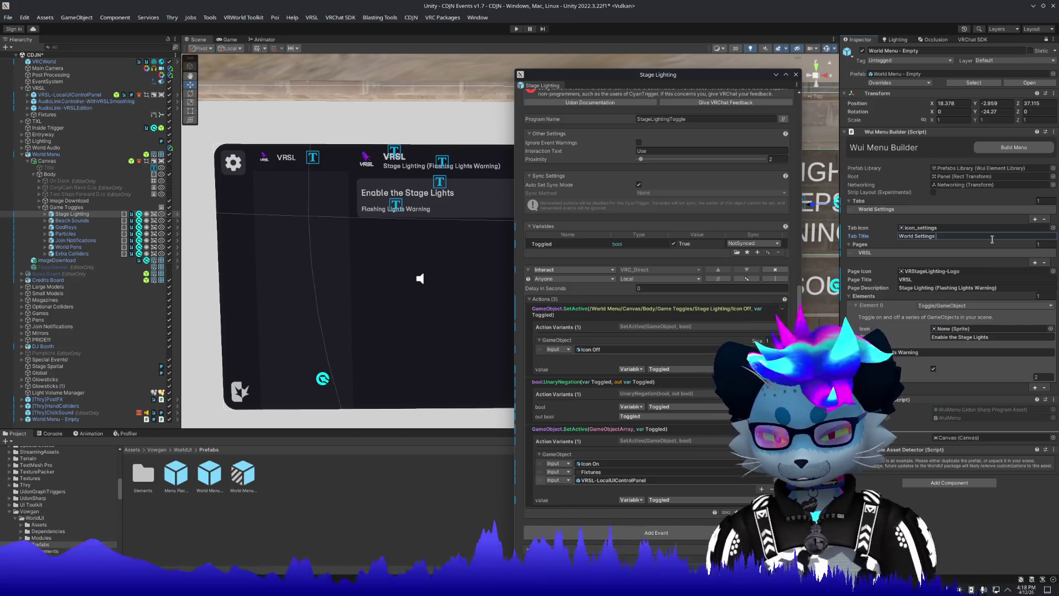
{"action": "type", "text": " (Local)"}
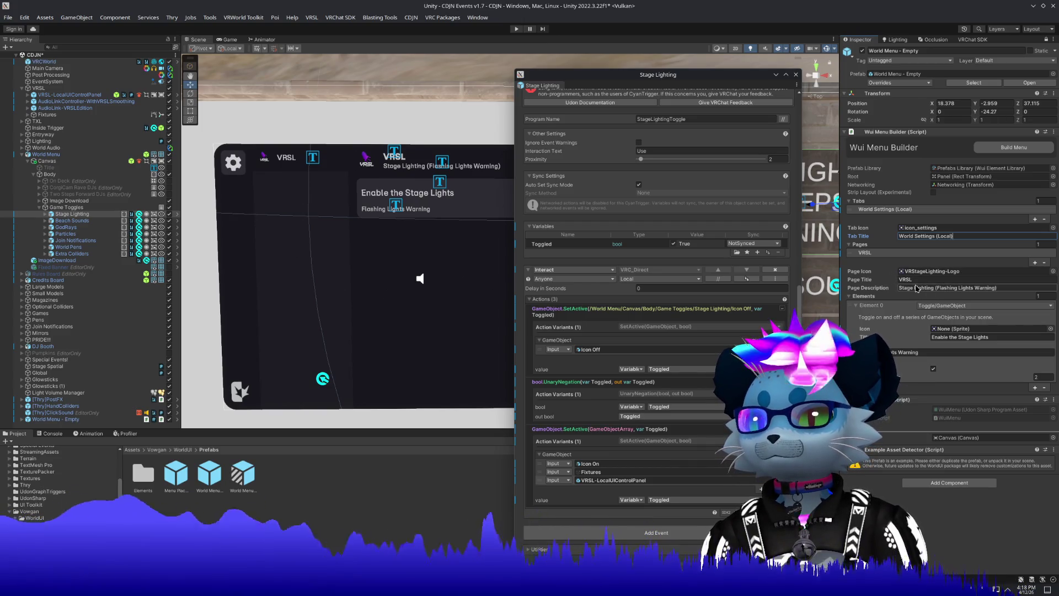
{"action": "left_click", "coordinate": [995, 337]}
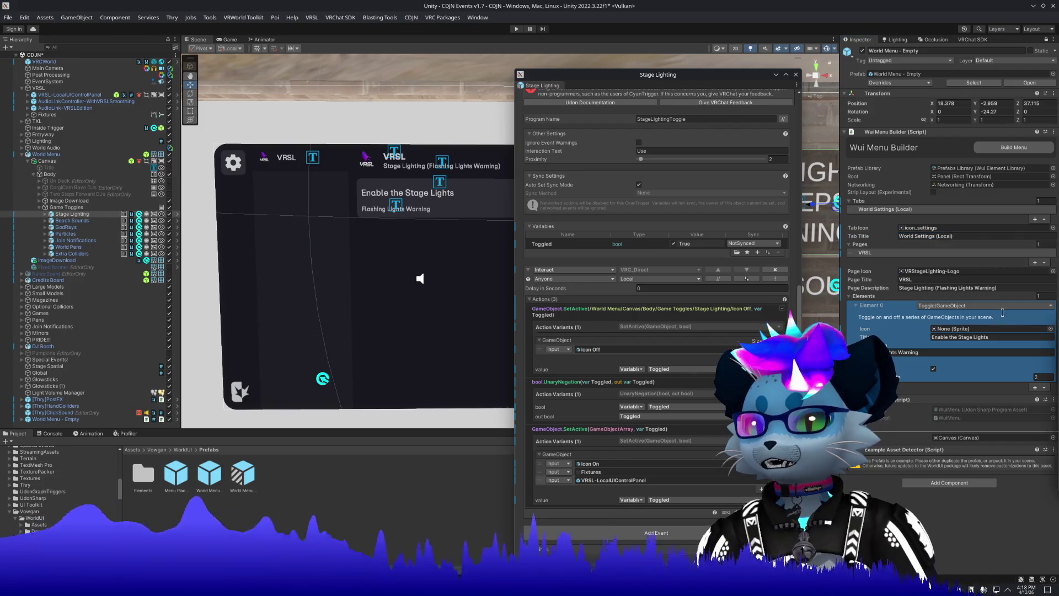
{"action": "left_click", "coordinate": [950, 281]}
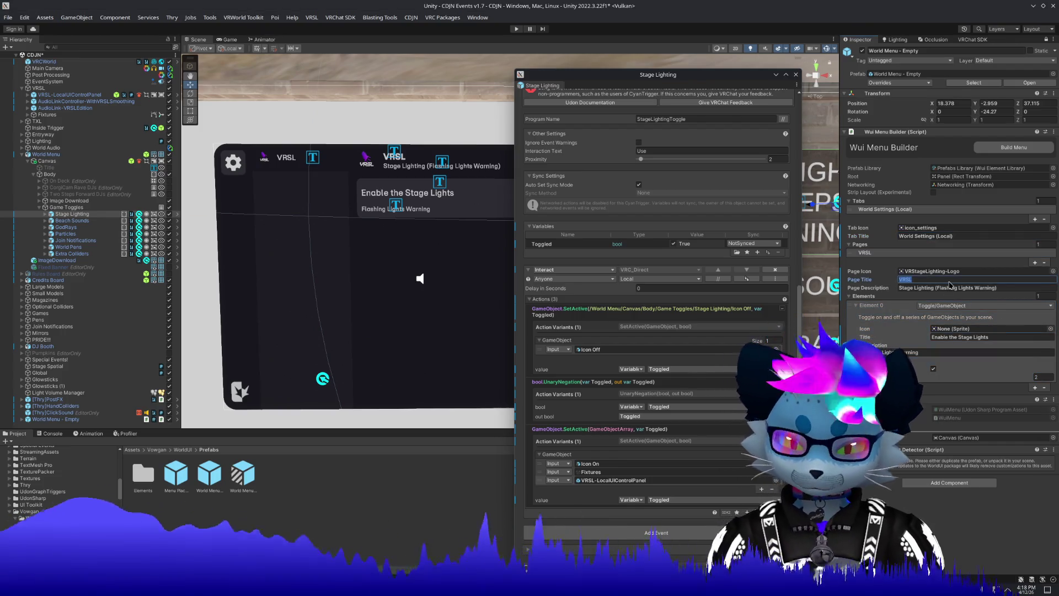
{"action": "type", "text": "Perfo"}
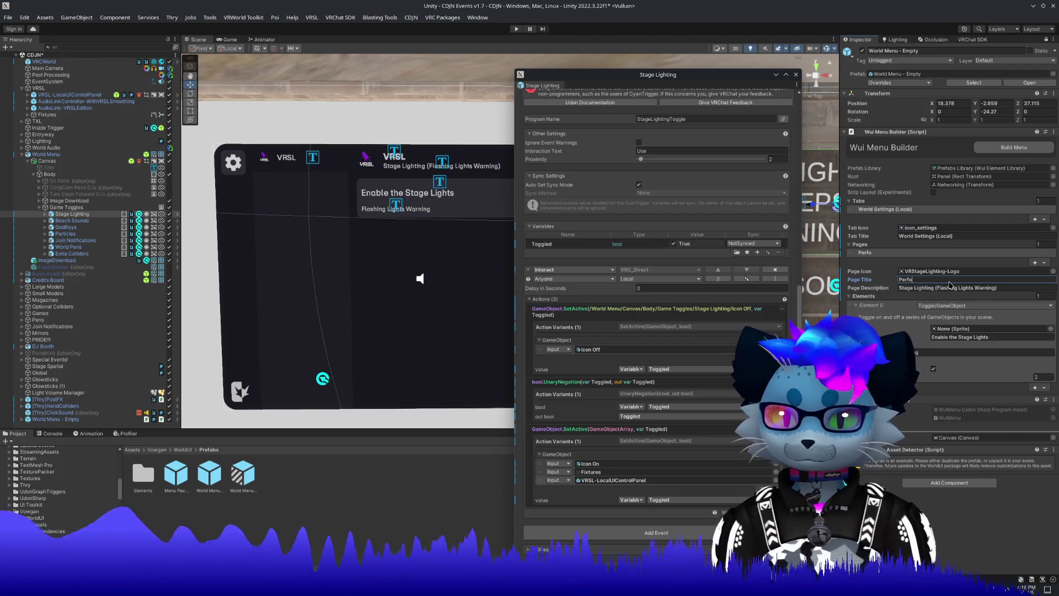
{"action": "type", "text": "nce"}
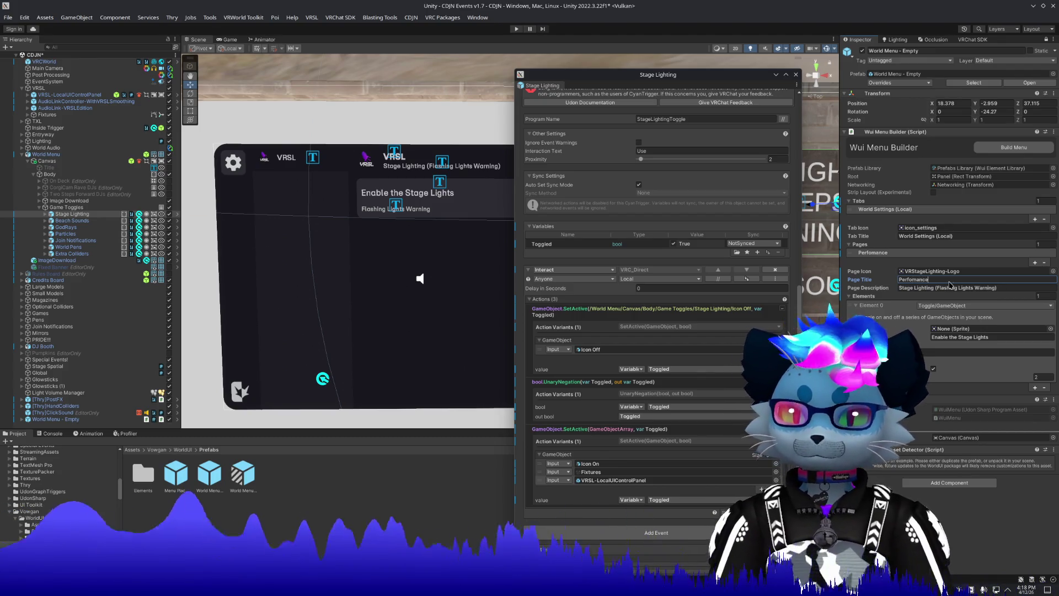
Clear the page description and start a new one beginning 'Enable/Disable'.
{"action": "left_click", "coordinate": [1011, 288]}
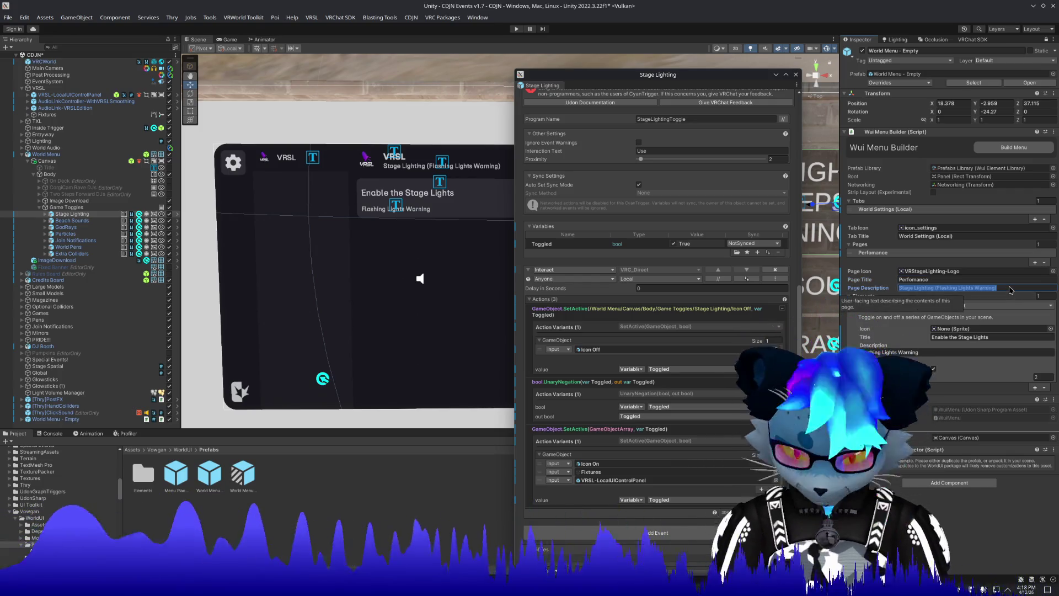
{"action": "type", "text": "Disable tin"}
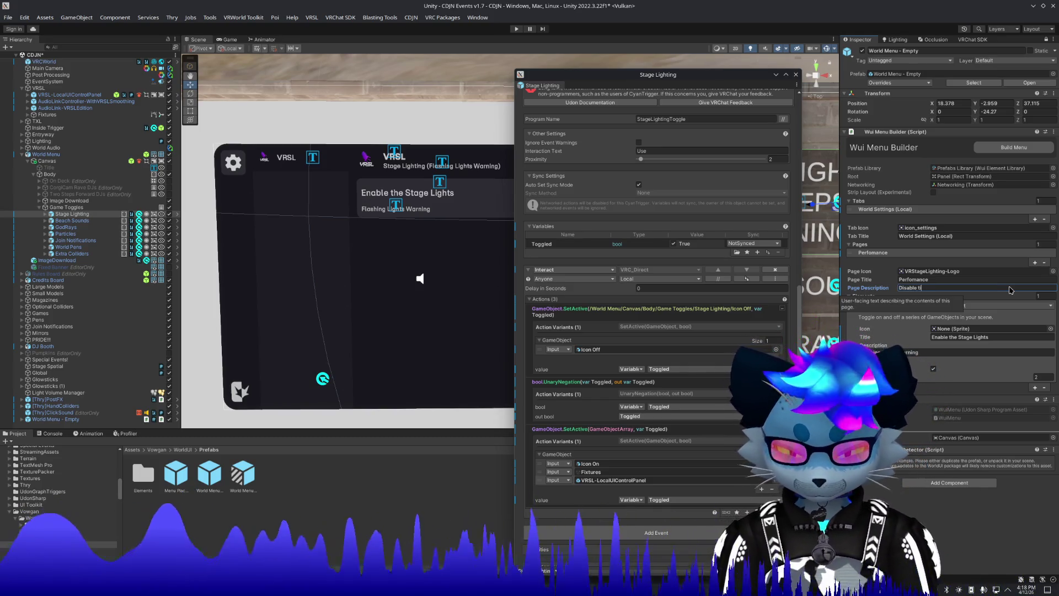
{"action": "key", "text": "ctrl+a"}
{"action": "key", "text": "BackSpace"}
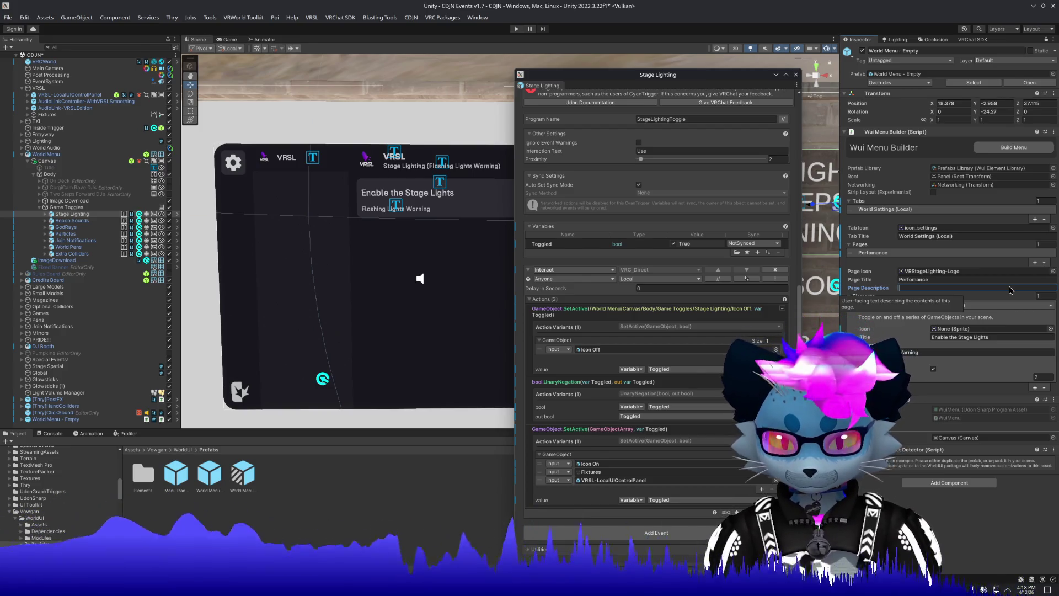
{"action": "type", "text": "Enable"}
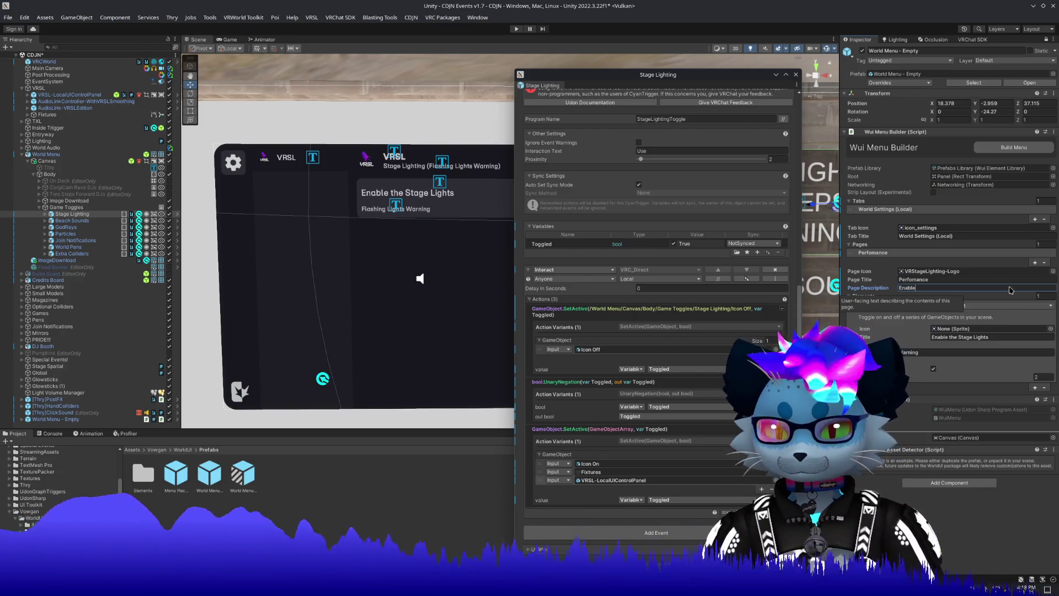
{"action": "type", "text": "/Disa"}
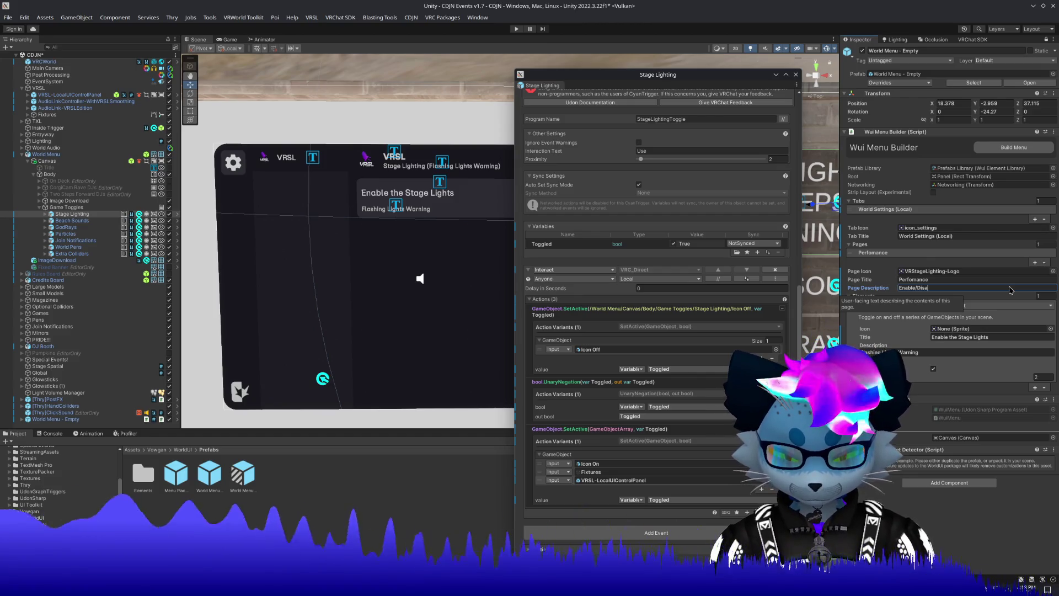
{"action": "type", "text": "ble"}
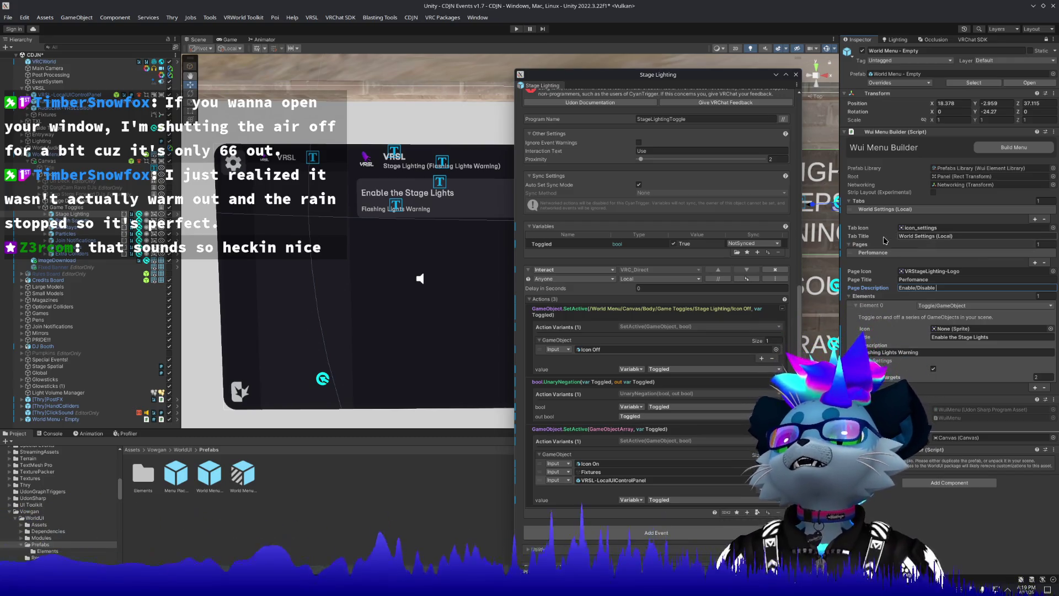
{"action": "key", "text": "alt+Tab"}
{"action": "key", "text": "alt+Tab"}
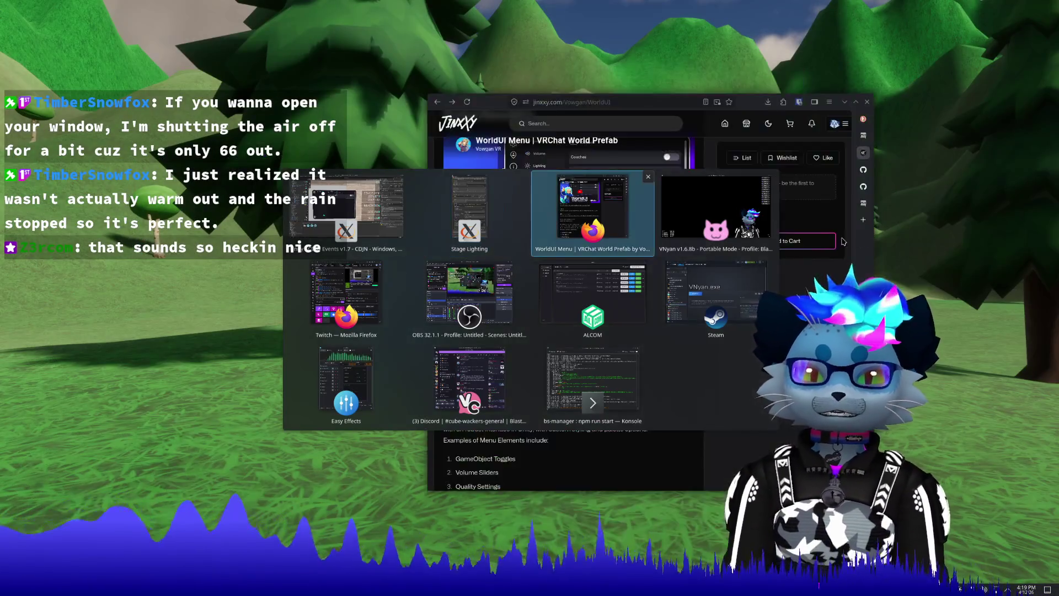
{"action": "left_click", "coordinate": [718, 228]}
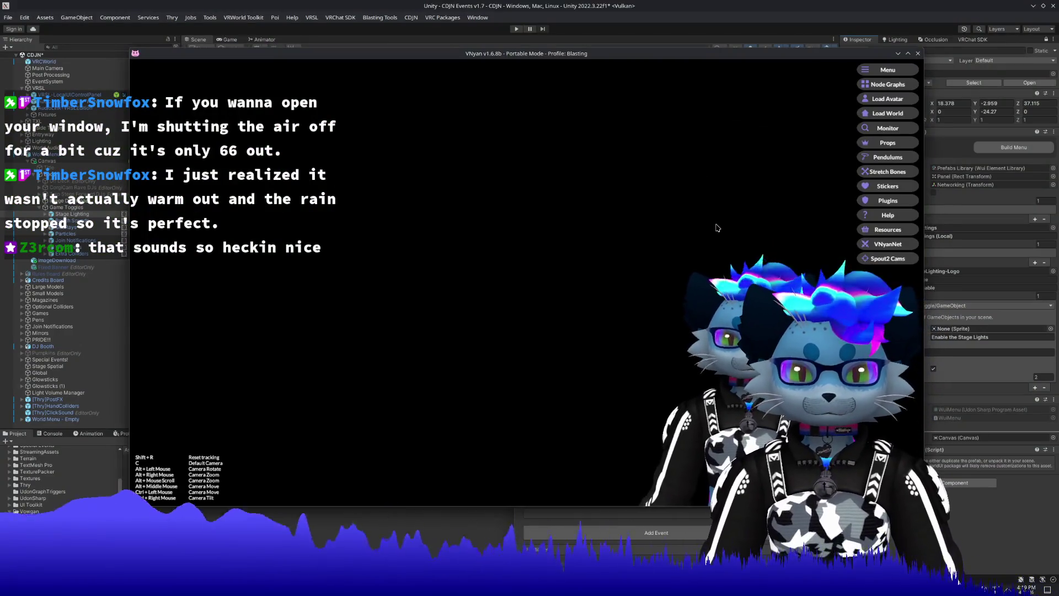
{"action": "key", "text": "alt+Tab"}
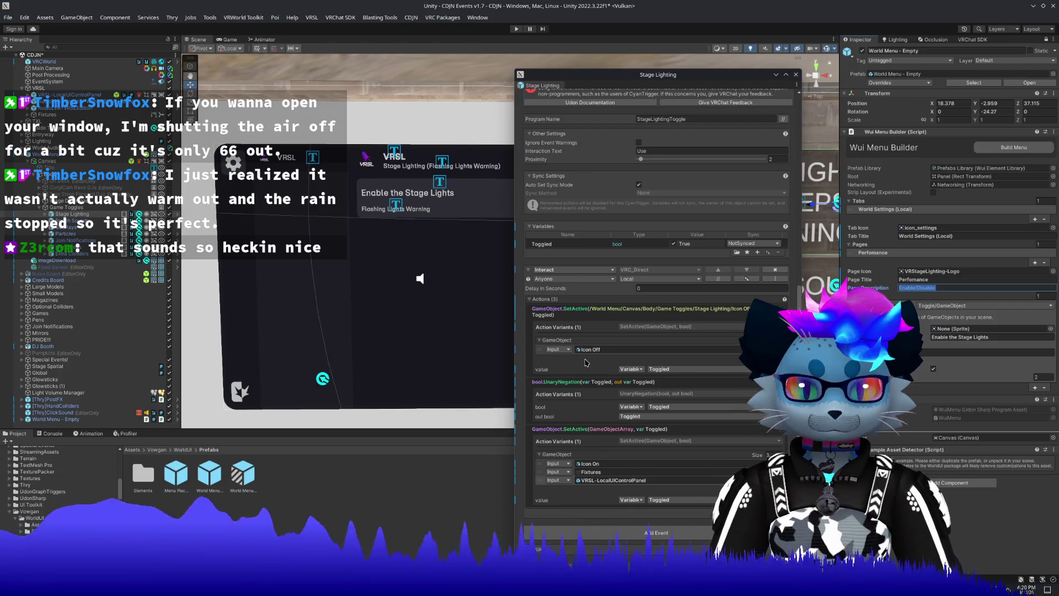
Change the Performance page description to 'Add more effects, or save your frames'.
{"action": "left_click", "coordinate": [958, 288]}
{"action": "type", "text": "More Effects, or save your frames"}
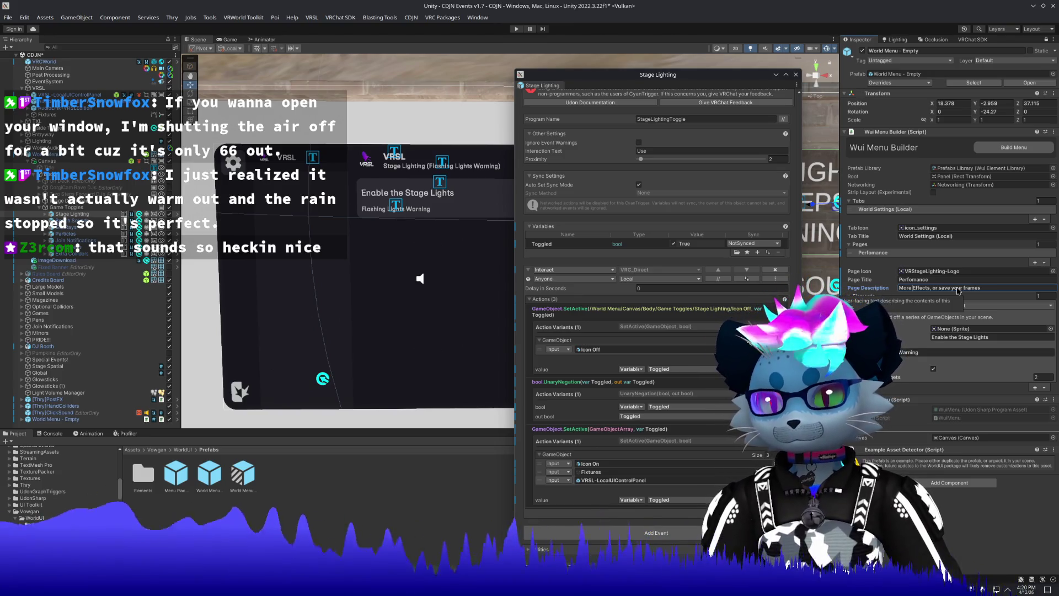
{"action": "type", "text": "Add"}
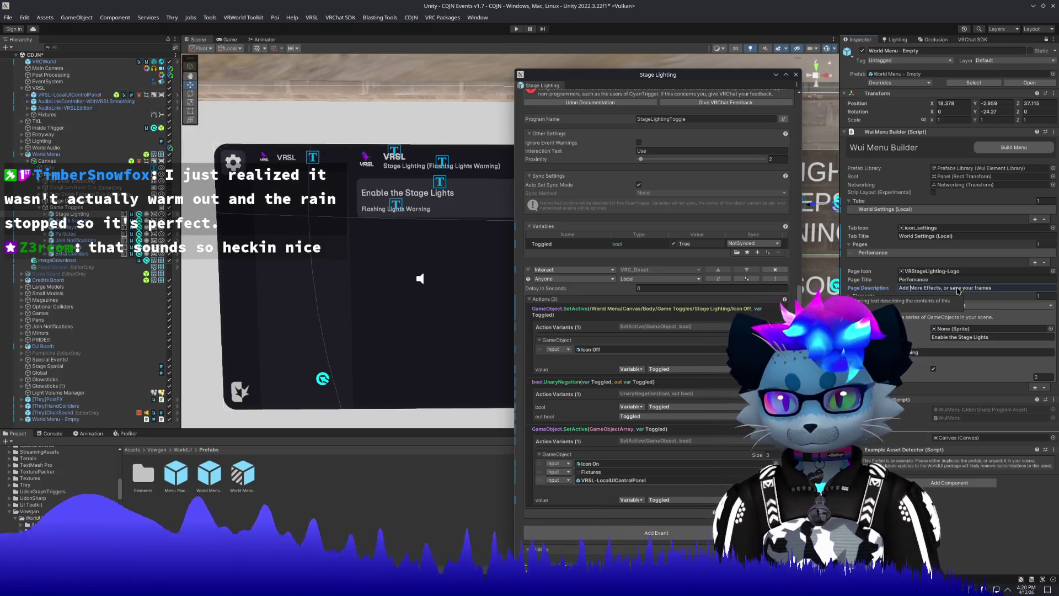
{"action": "key", "text": "Delete"}
{"action": "type", "text": "m"}
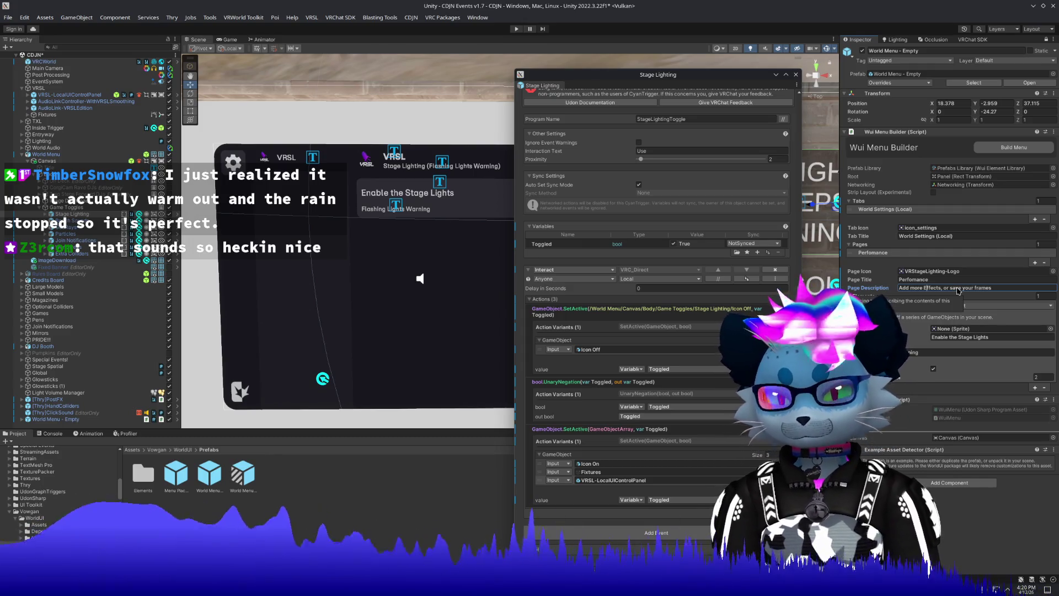
{"action": "key", "text": "Delete"}
{"action": "type", "text": "e"}
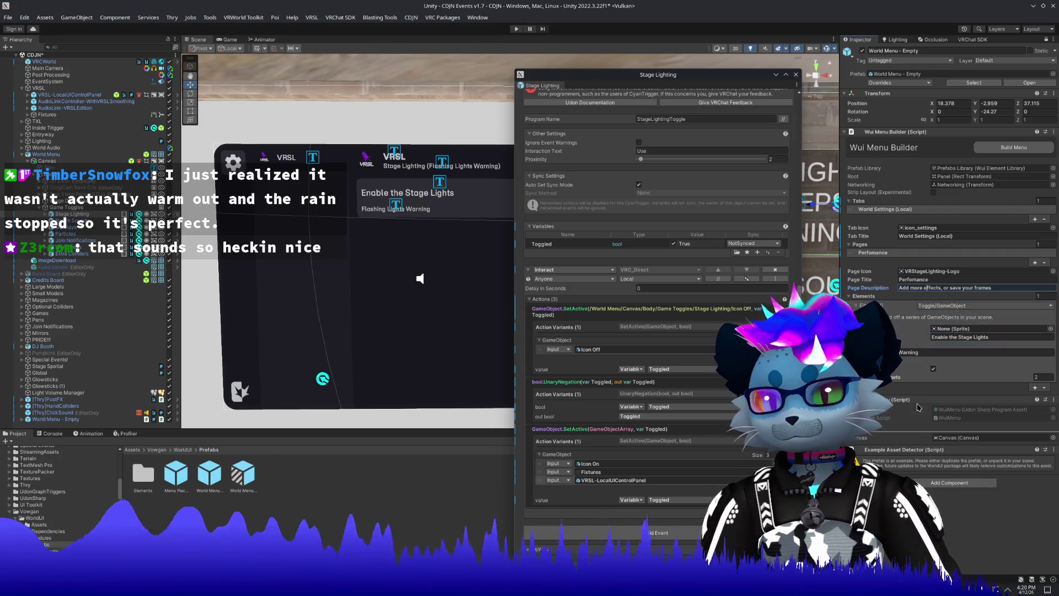
Edit the stage-lights toggle title and drag in the VRStageLighting-Logo icon.
{"action": "left_click", "coordinate": [996, 338]}
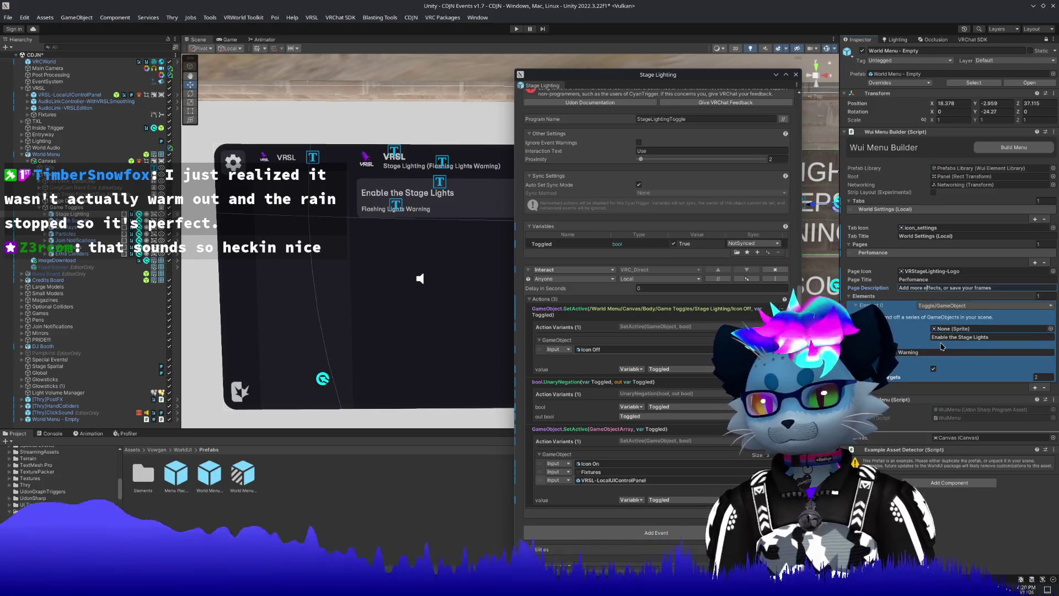
{"action": "left_click", "coordinate": [996, 338]}
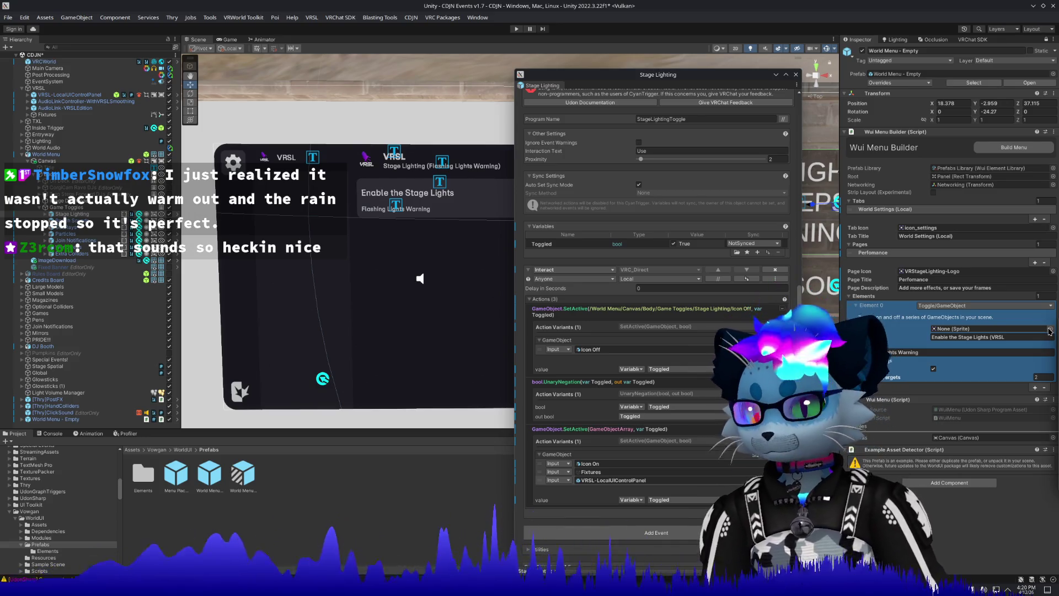
{"action": "left_click_drag", "start_coordinate": [971, 329], "coordinate": [987, 329]}
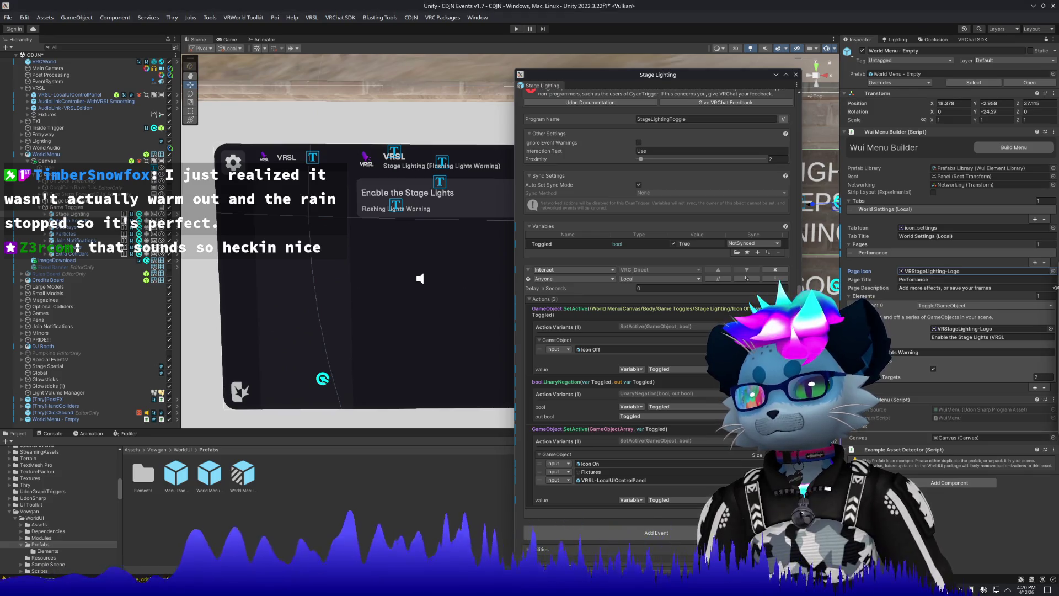
Set the Performance page icon to the icon_settings sprite from the sprite picker.
{"action": "left_click", "coordinate": [1053, 271]}
{"action": "left_click_drag", "start_coordinate": [751, 240], "coordinate": [708, 187]}
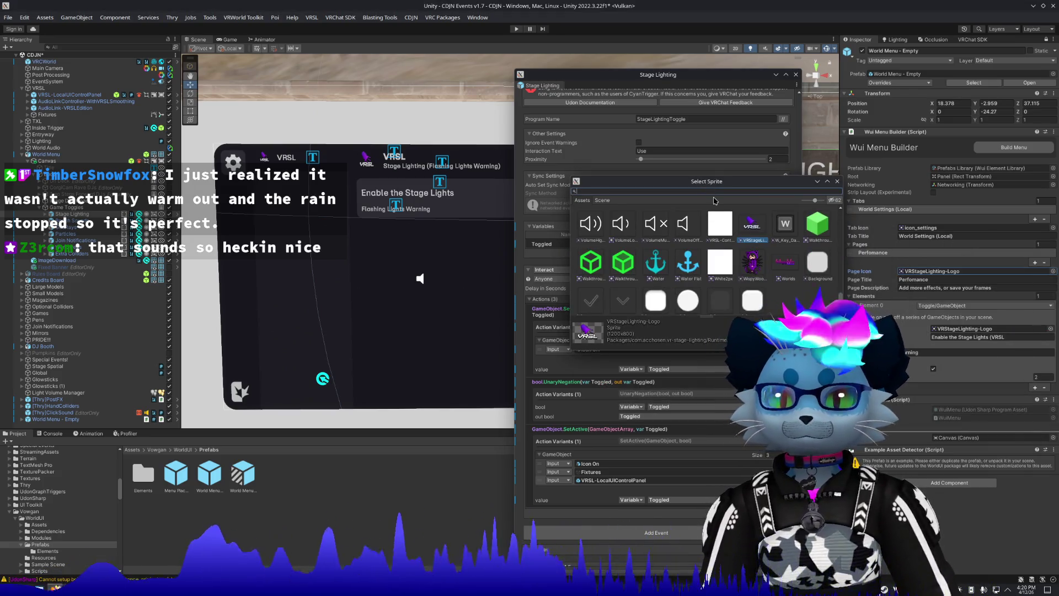
{"action": "type", "text": "sett"}
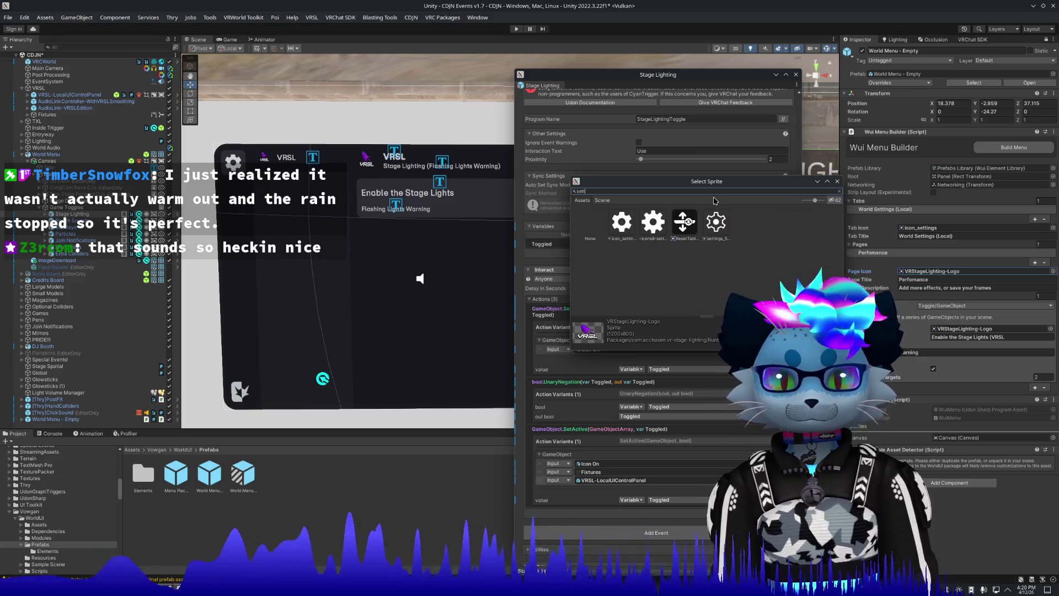
{"action": "left_click", "coordinate": [648, 227]}
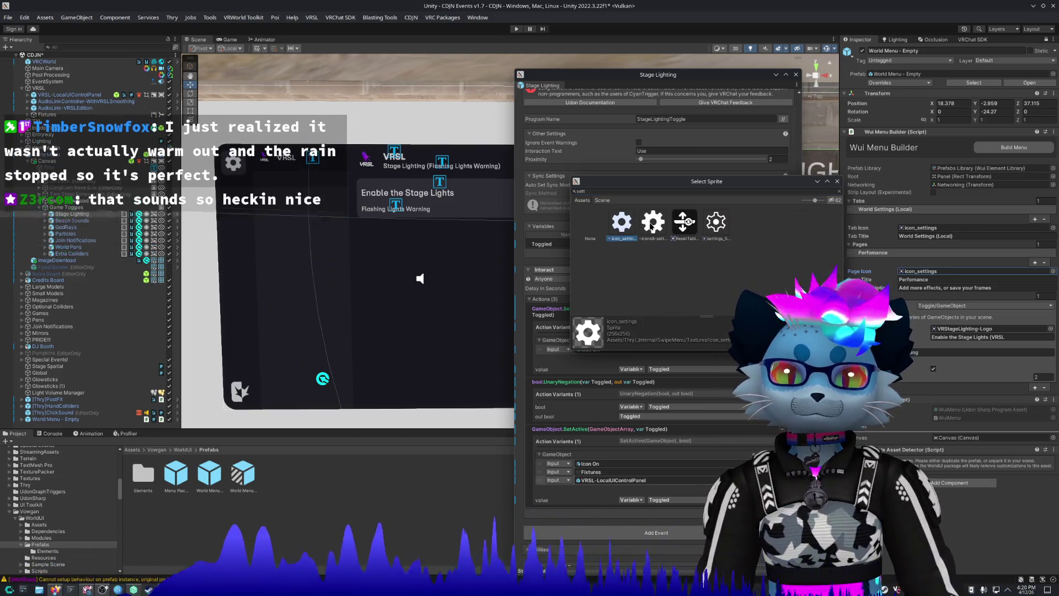
{"action": "left_click", "coordinate": [624, 224]}
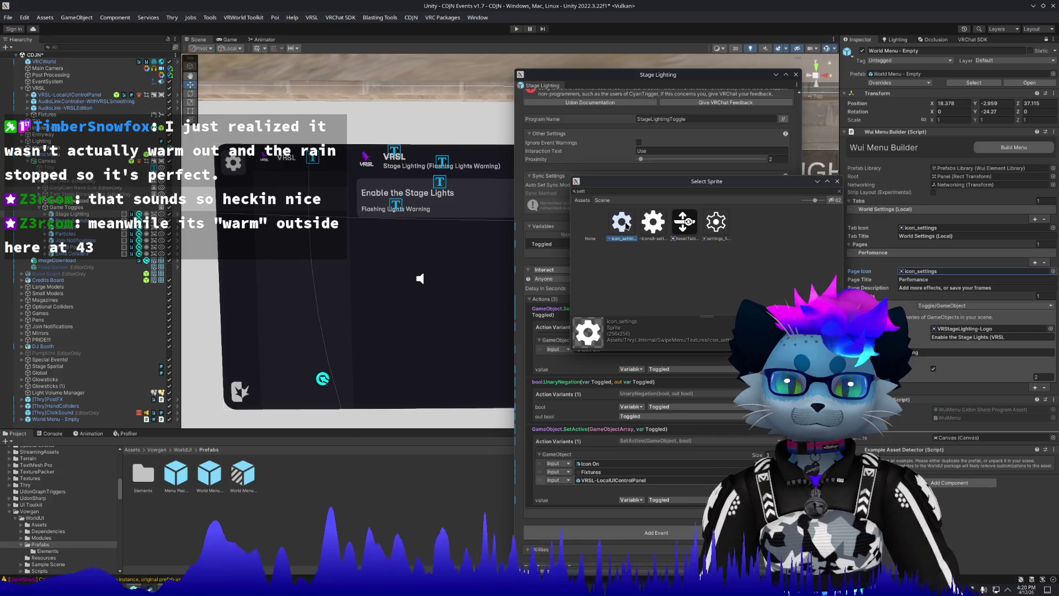
{"action": "double_click", "coordinate": [627, 225]}
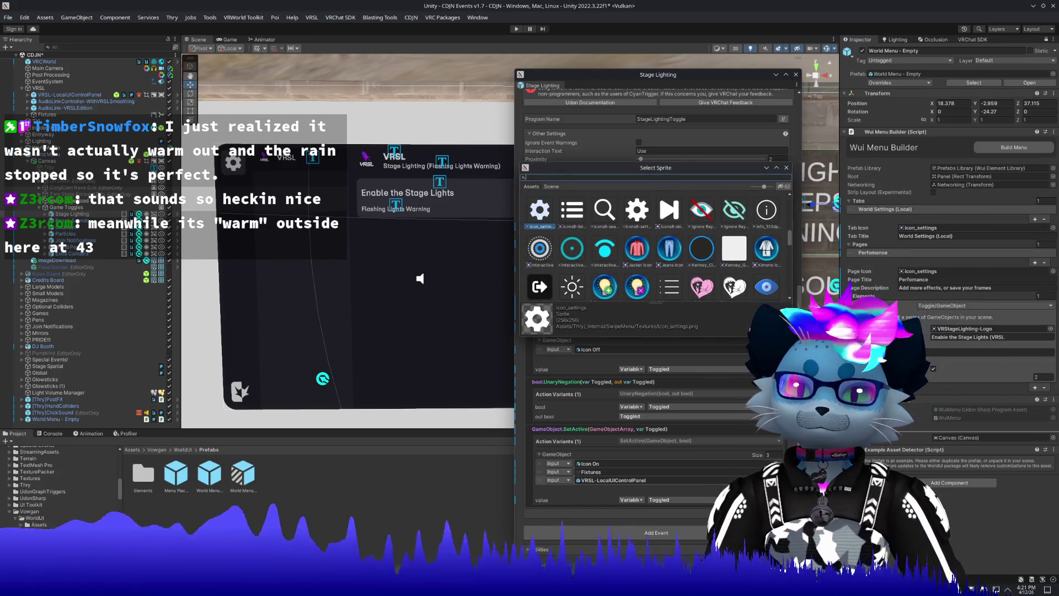
{"action": "left_click_drag", "start_coordinate": [740, 335], "coordinate": [740, 364]}
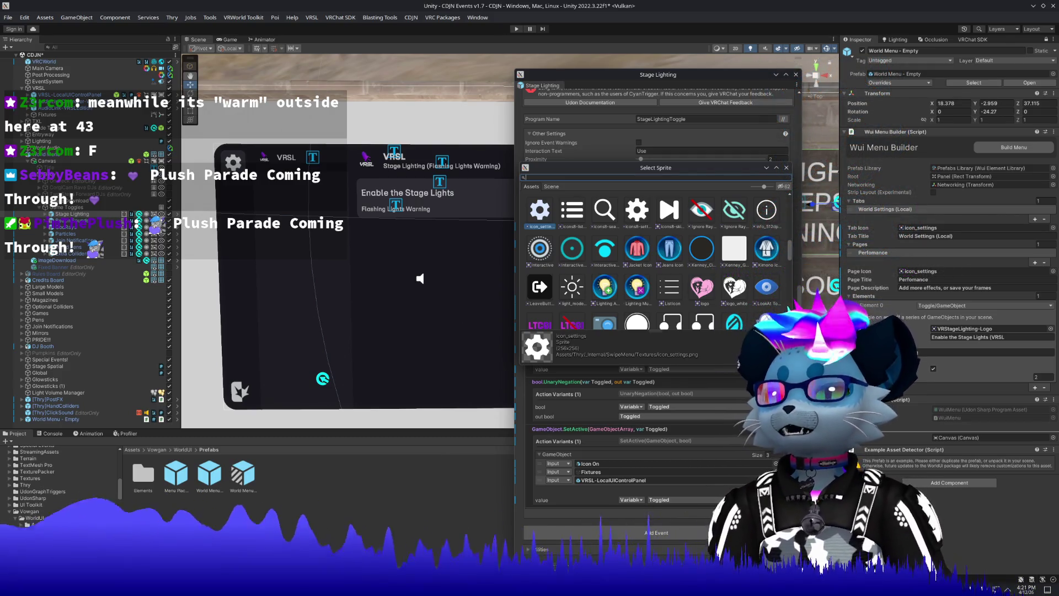
{"action": "double_click", "coordinate": [747, 279]}
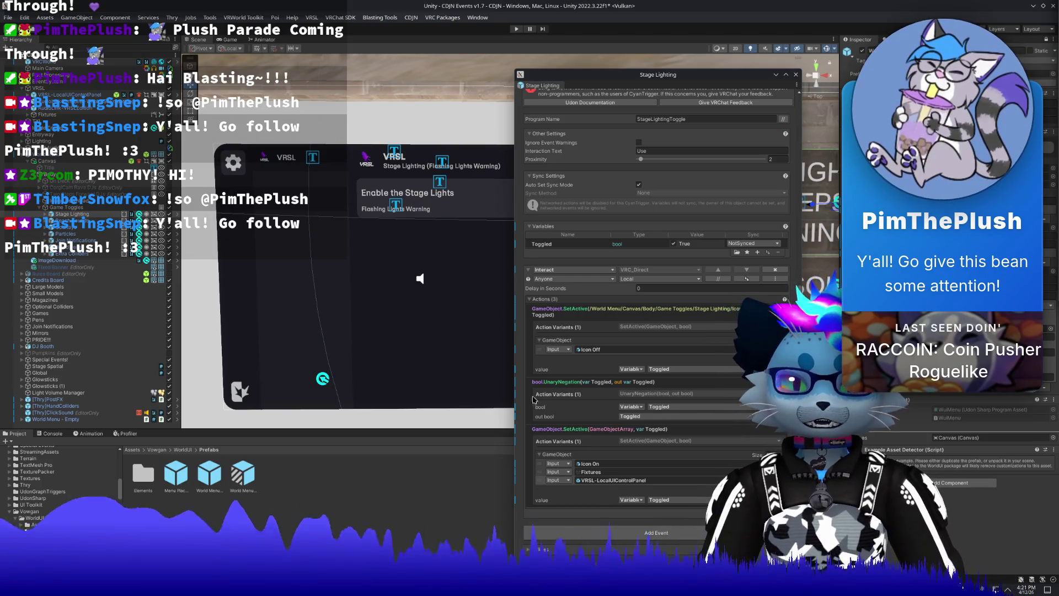
{"action": "mouse_move", "coordinate": [382, 283]}
{"action": "left_mouse_down"}
{"action": "mouse_move", "coordinate": [390, 269]}
{"action": "mouse_move", "coordinate": [385, 283]}
{"action": "left_mouse_up"}
Frame the wall-mounted menu panel and move the Stage Lighting window aside.
{"action": "key", "text": "f"}
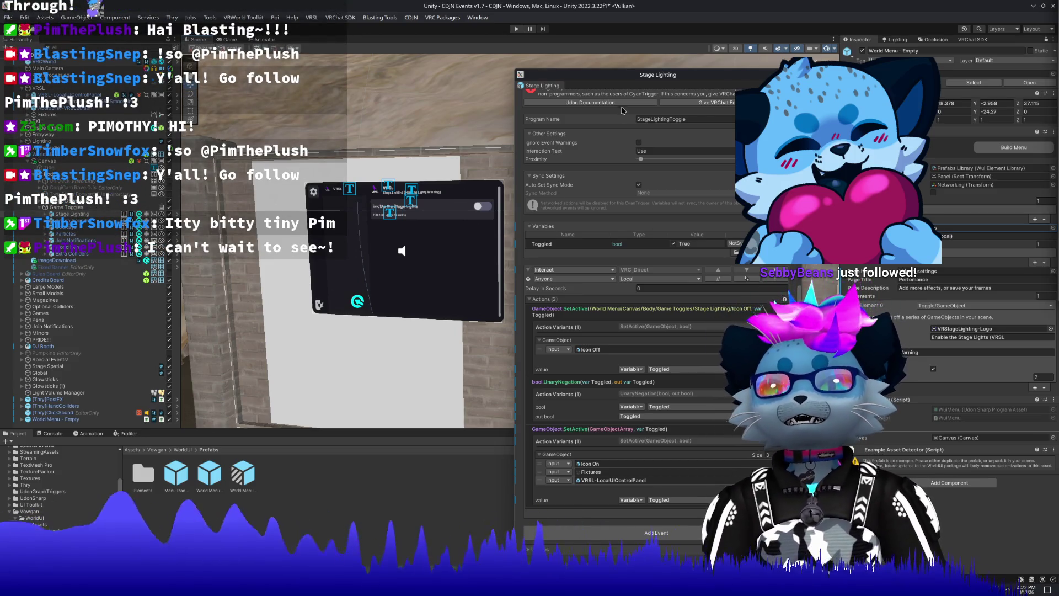
{"action": "left_click_drag", "start_coordinate": [652, 68], "coordinate": [681, 61]}
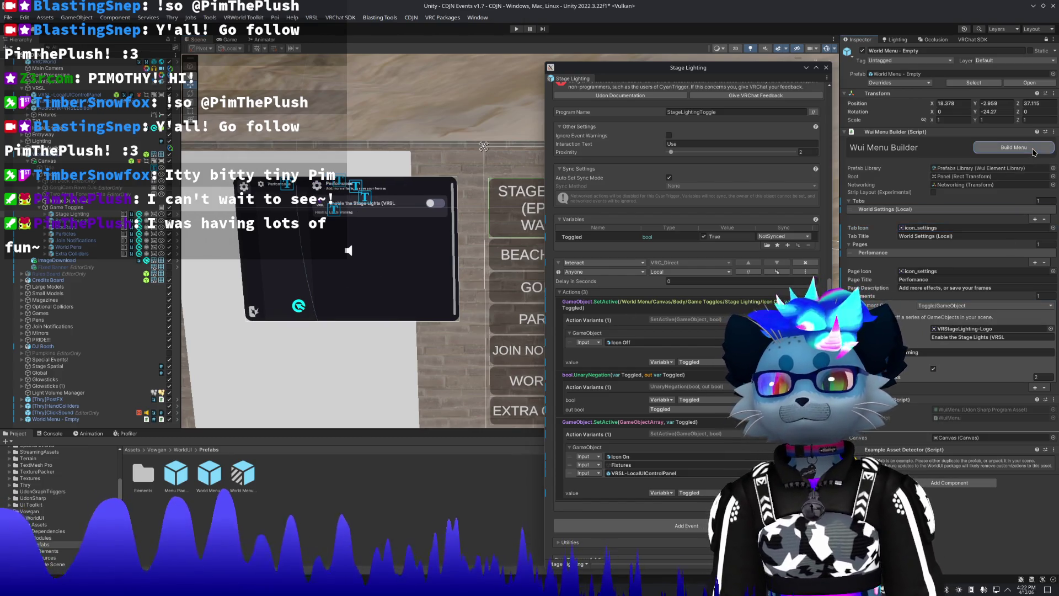
{"action": "scroll", "coordinate": [384, 238], "scroll_direction": "up", "scroll_amount": 5}
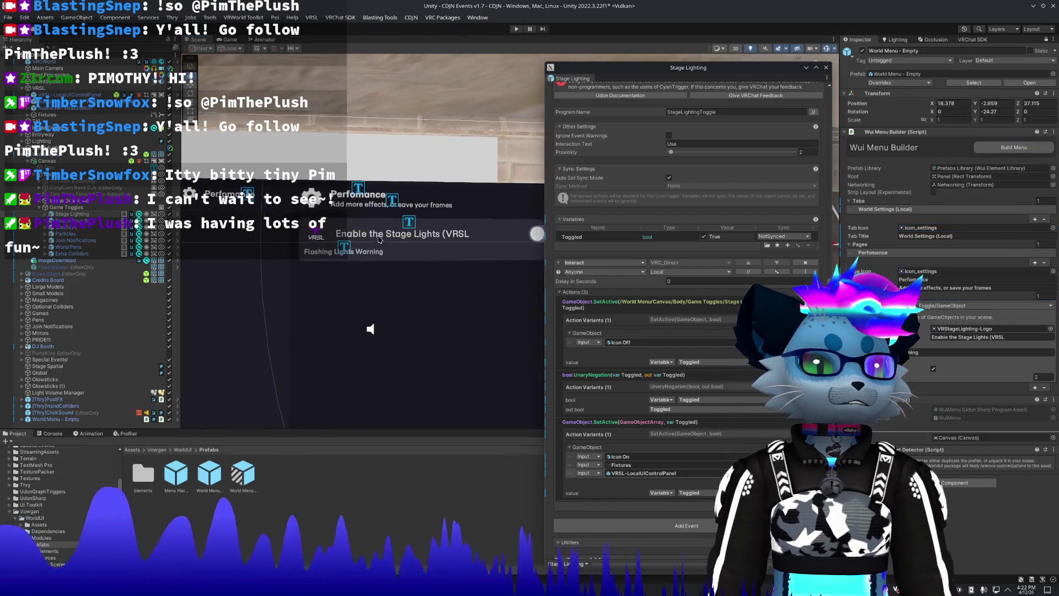
{"action": "scroll", "coordinate": [375, 241], "scroll_direction": "down", "scroll_amount": 3}
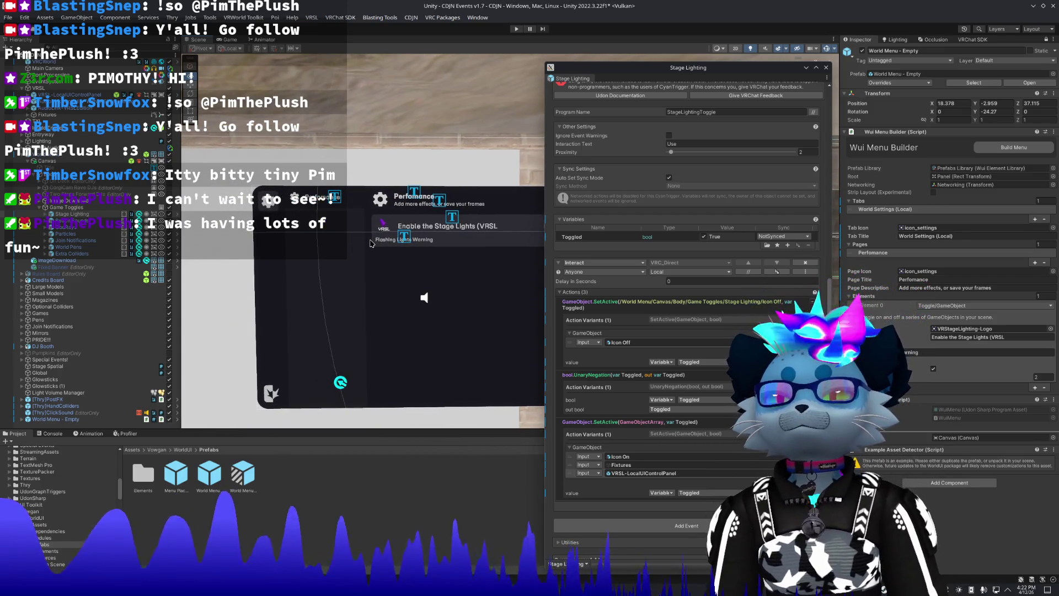
{"action": "scroll", "coordinate": [371, 243], "scroll_direction": "down", "scroll_amount": 2}
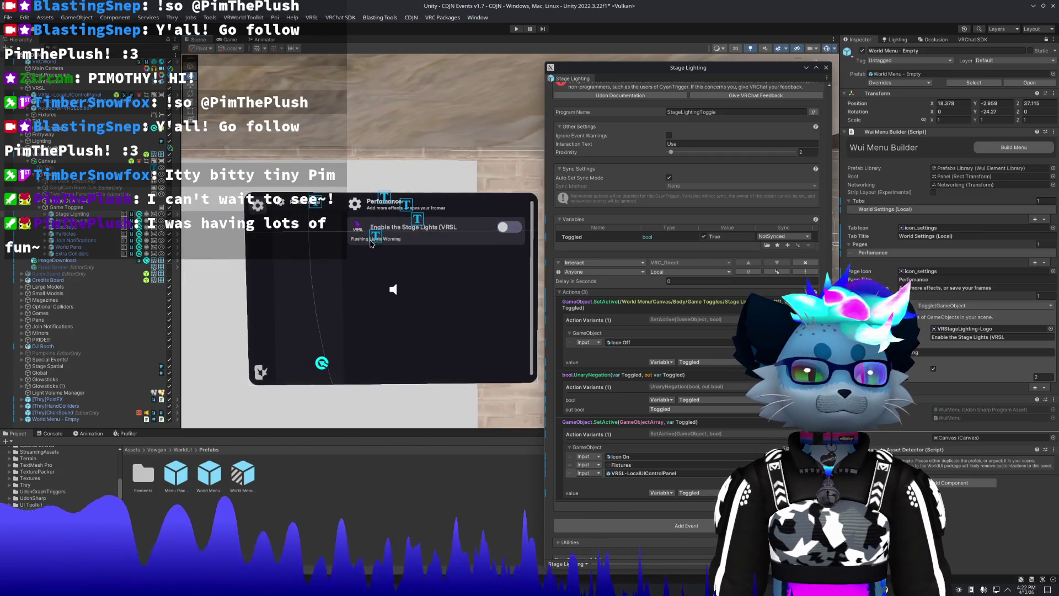
{"action": "scroll", "coordinate": [372, 244], "scroll_direction": "down", "scroll_amount": 3}
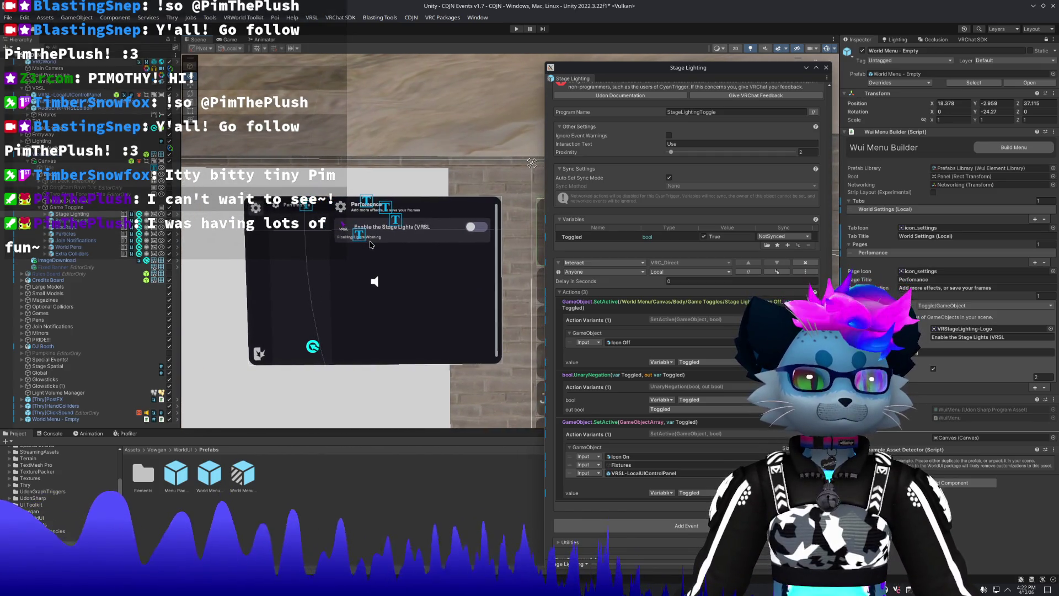
{"action": "scroll", "coordinate": [639, 301], "scroll_direction": "down", "scroll_amount": 8}
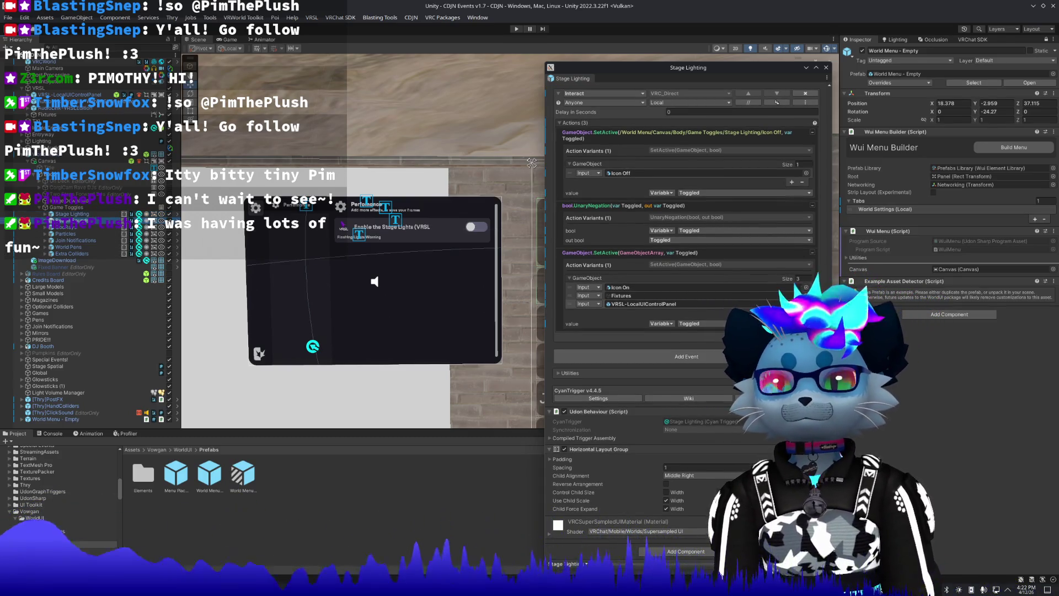
Expand the Perfomance page, deactivate the Stage Lighting object and select the Particles object.
{"action": "left_click", "coordinate": [889, 209]}
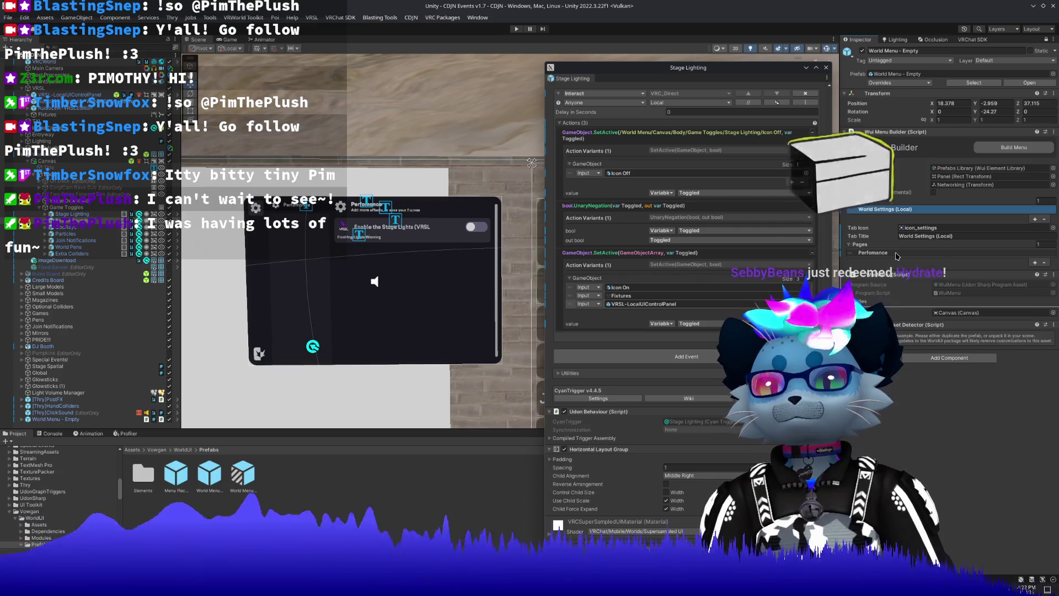
{"action": "left_click", "coordinate": [894, 253]}
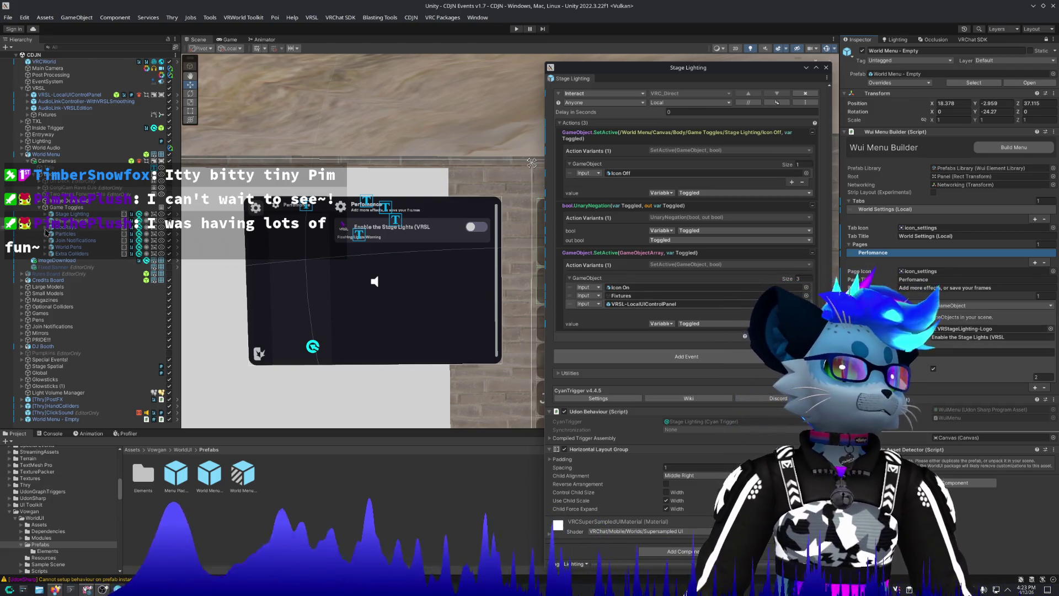
{"action": "key", "text": "alt+shift+a"}
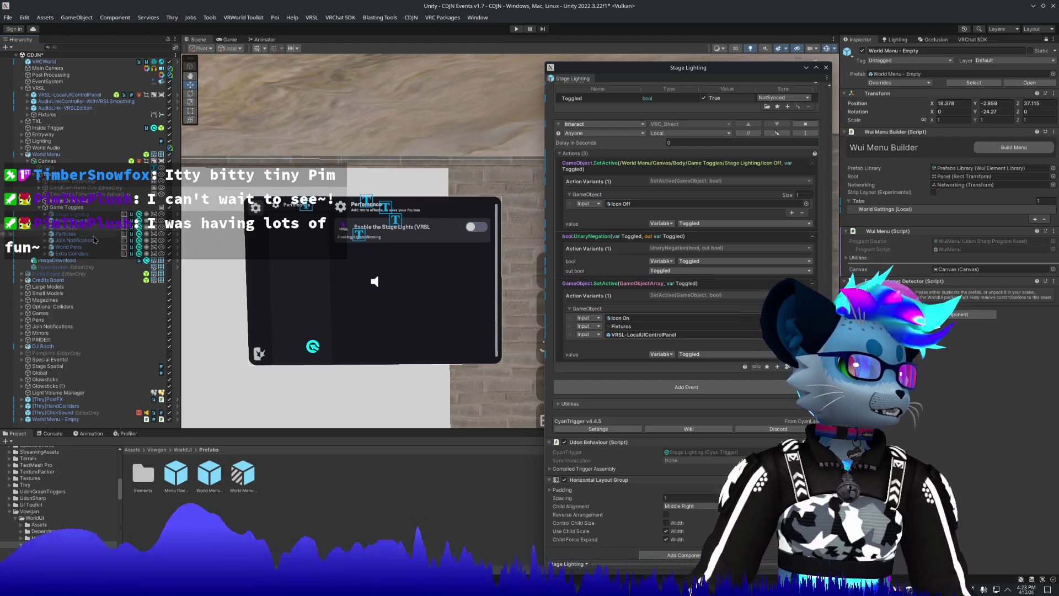
{"action": "left_click", "coordinate": [94, 235]}
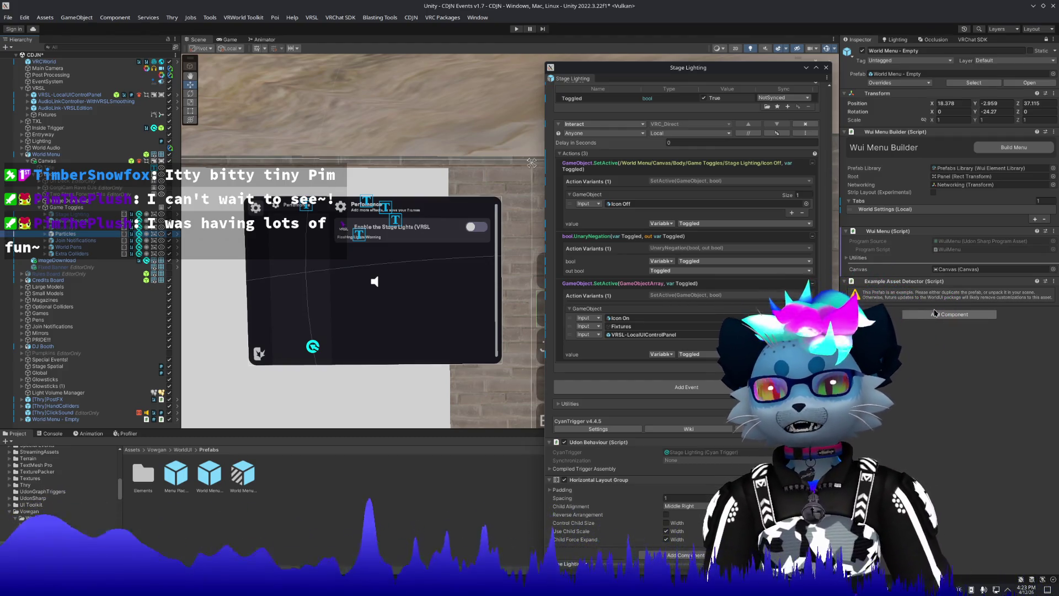
Collapse Element 0 and add a second element to the Perfomance page.
{"action": "left_click", "coordinate": [903, 208]}
{"action": "left_click", "coordinate": [911, 252]}
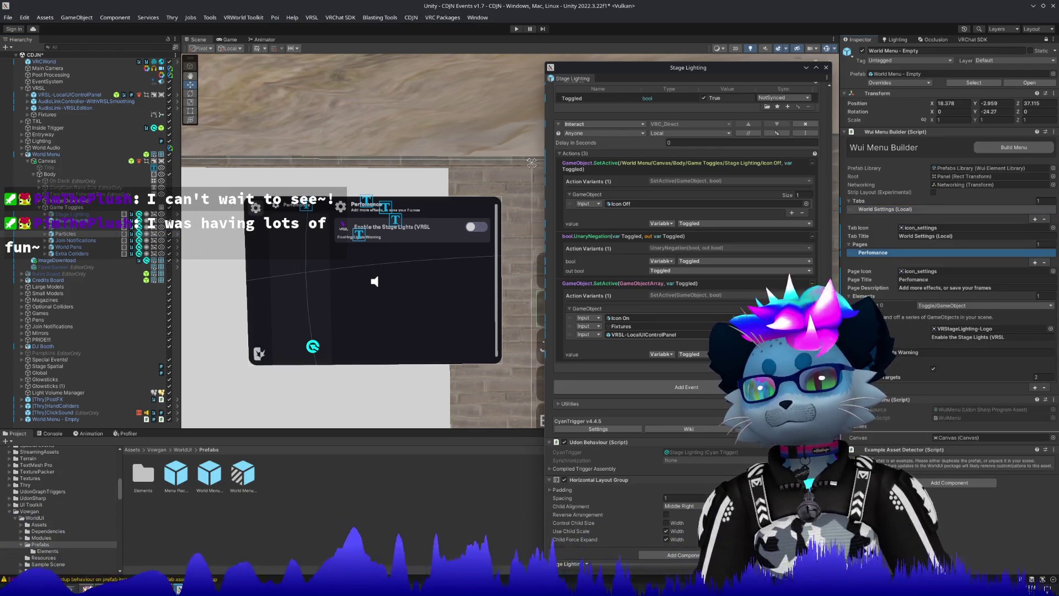
{"action": "left_click", "coordinate": [856, 305]}
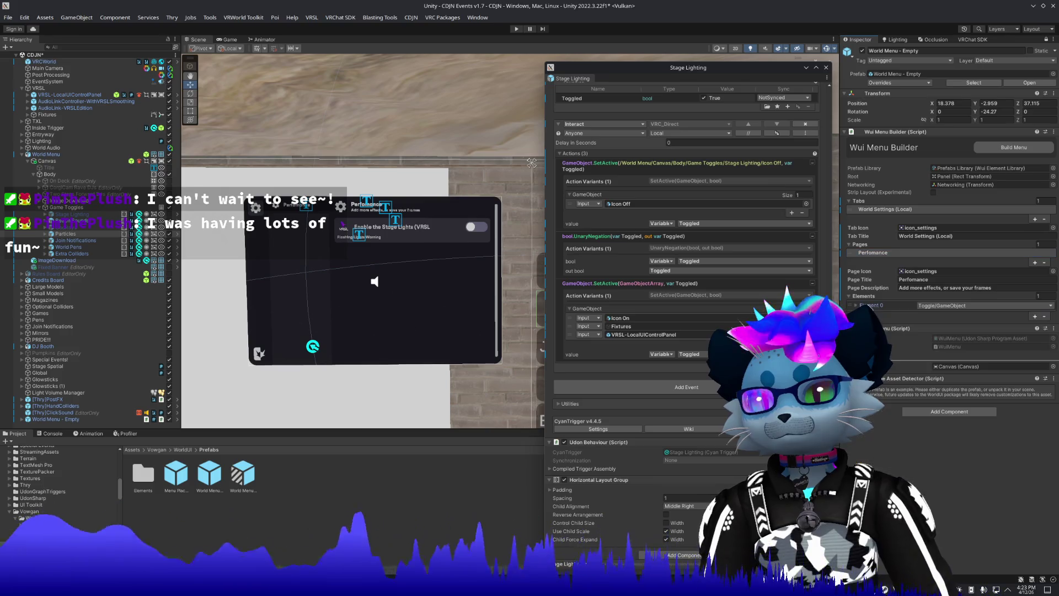
{"action": "left_click", "coordinate": [865, 254]}
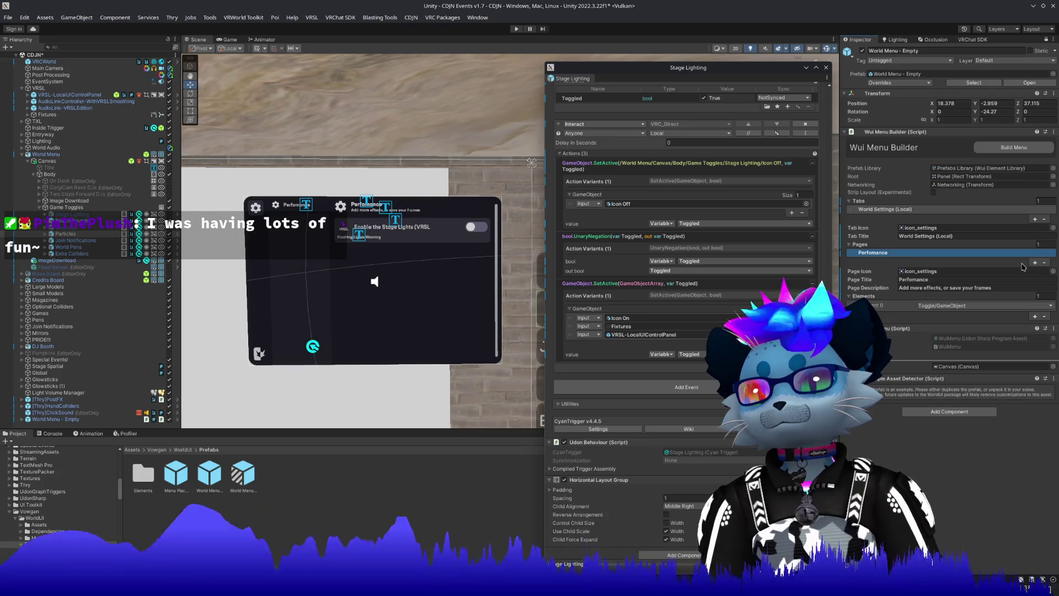
{"action": "left_click", "coordinate": [1037, 316]}
{"action": "left_click", "coordinate": [1003, 316]}
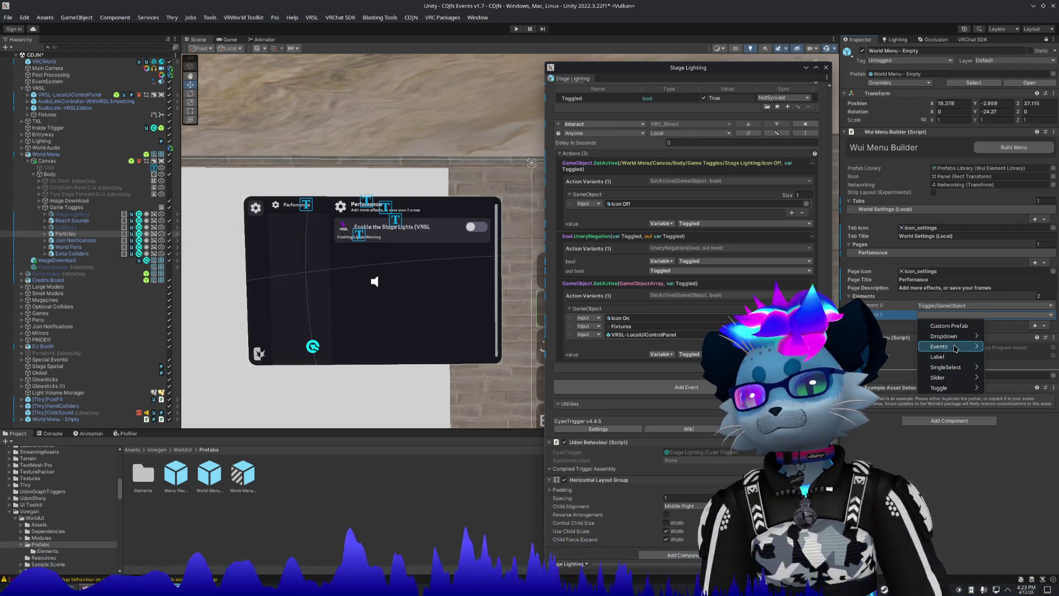
Set Element 1's type to Toggle > GameObject.
{"action": "mouse_move", "coordinate": [949, 388]}
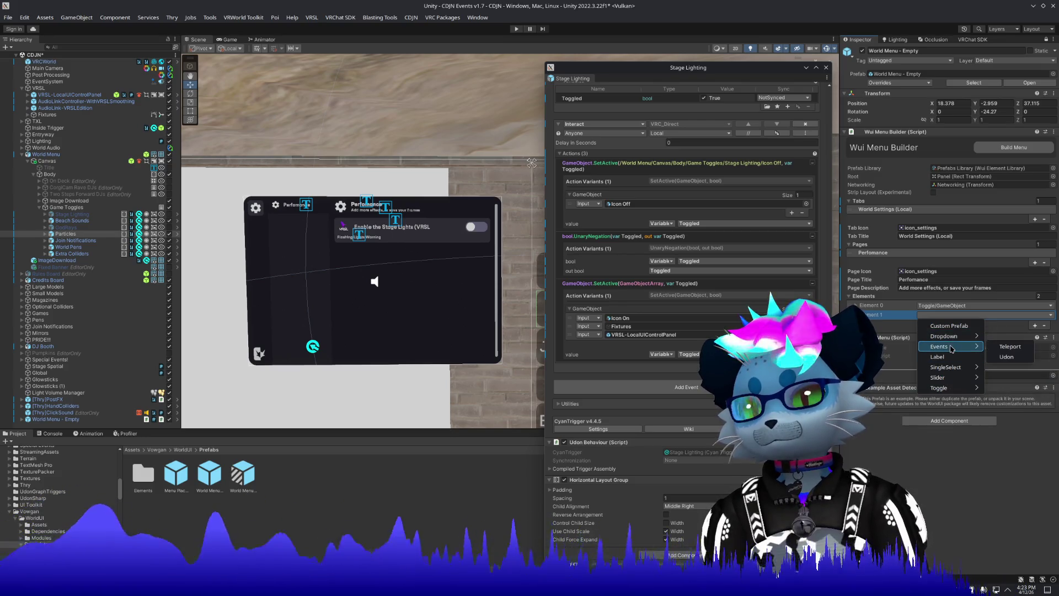
{"action": "mouse_move", "coordinate": [951, 369]}
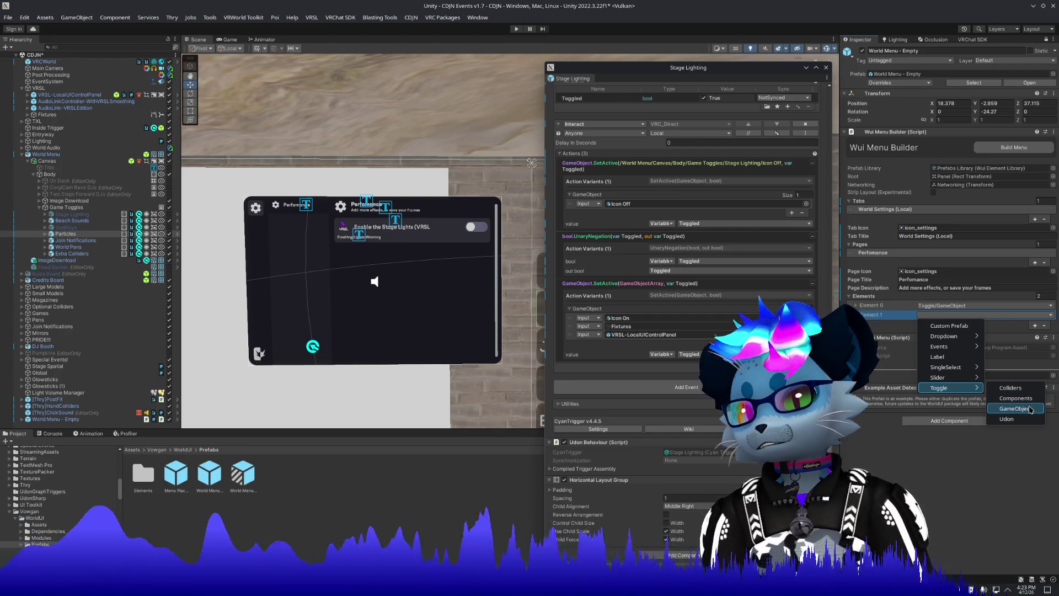
{"action": "left_click", "coordinate": [1029, 408]}
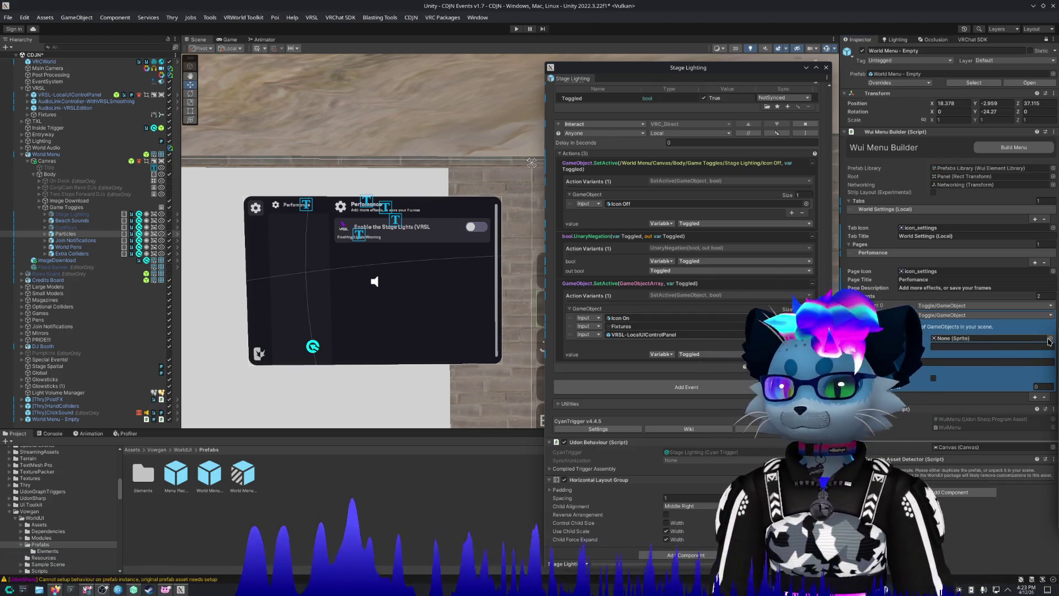
Title the new toggle 'Particles'.
{"action": "left_click", "coordinate": [942, 346]}
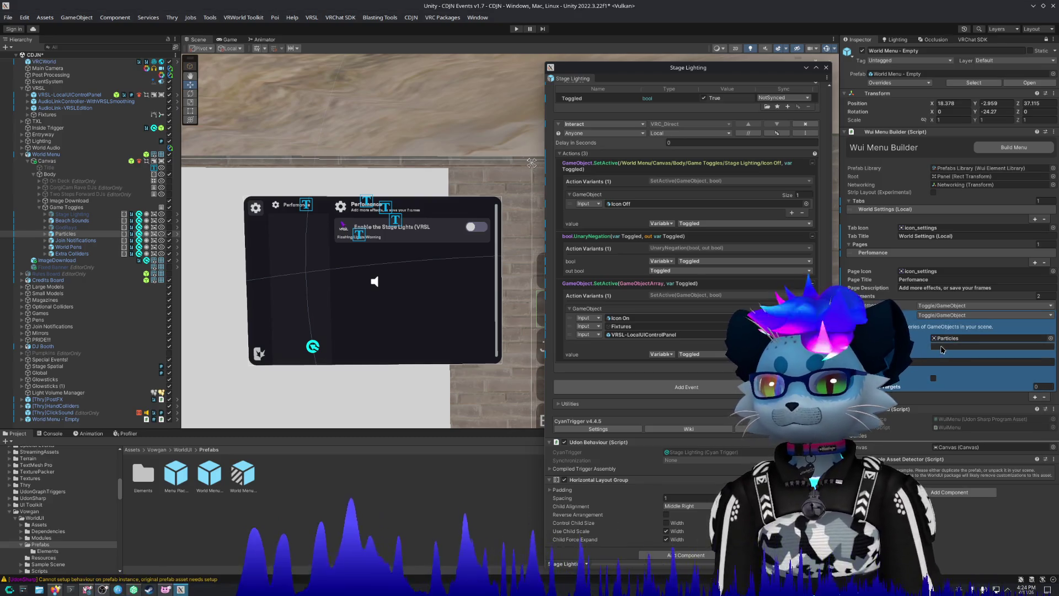
{"action": "type", "text": "Particles"}
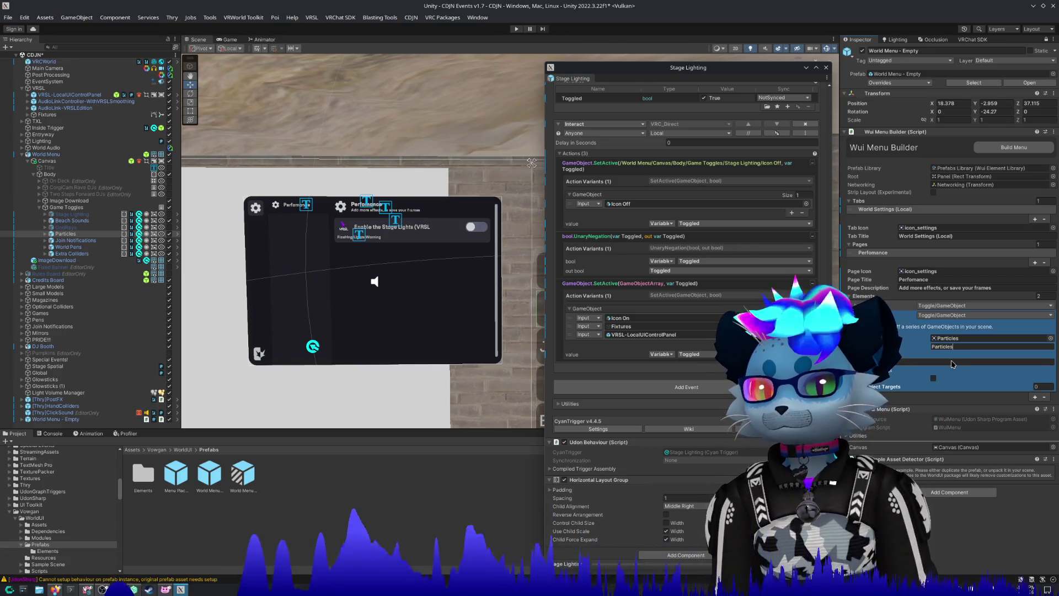
{"action": "key", "text": "Return"}
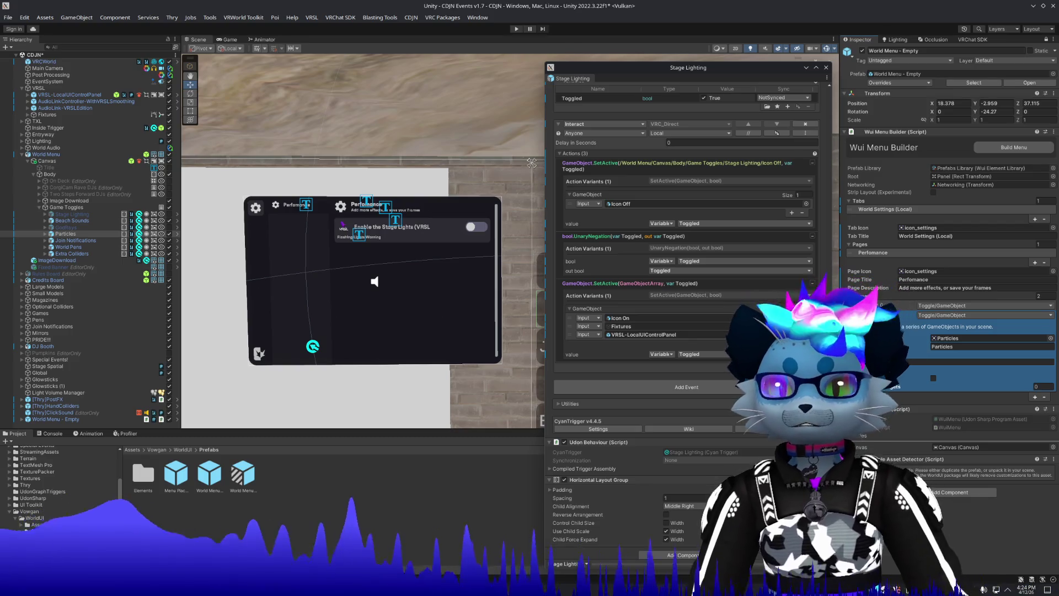
Tick the toggle's option, close the Stage Lighting window and open the Particles object's context menu.
{"action": "left_click", "coordinate": [933, 378]}
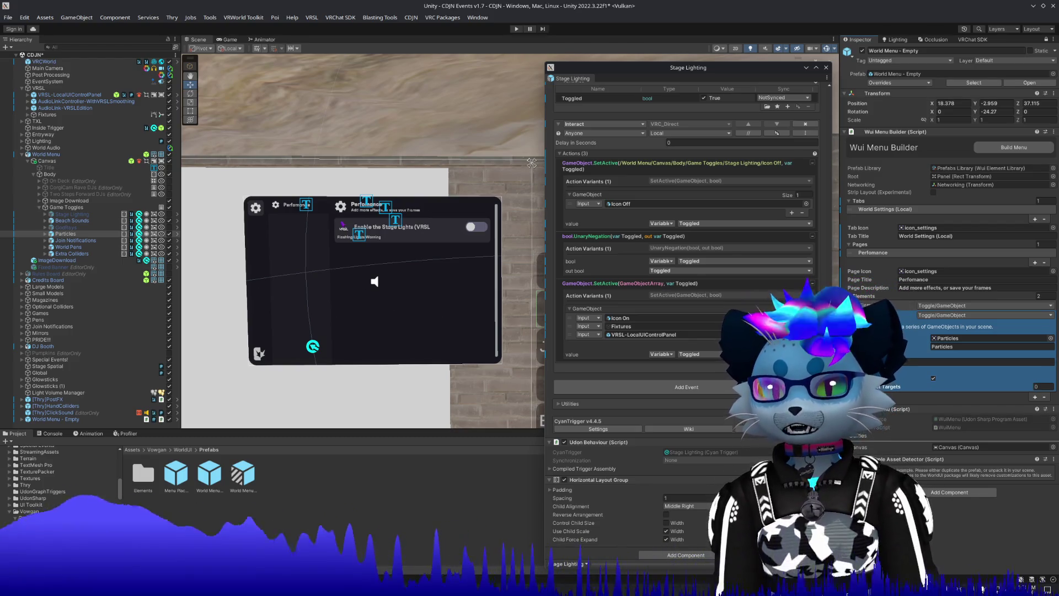
{"action": "scroll", "coordinate": [637, 335], "scroll_direction": "down", "scroll_amount": 1}
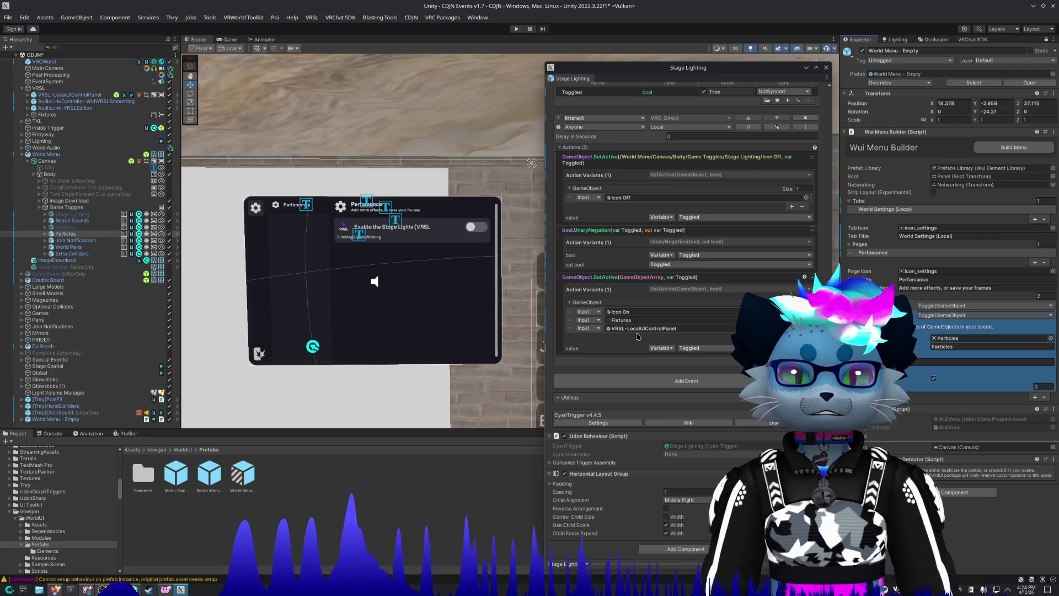
{"action": "scroll", "coordinate": [638, 336], "scroll_direction": "up", "scroll_amount": 3}
{"action": "scroll", "coordinate": [637, 336], "scroll_direction": "down", "scroll_amount": 3}
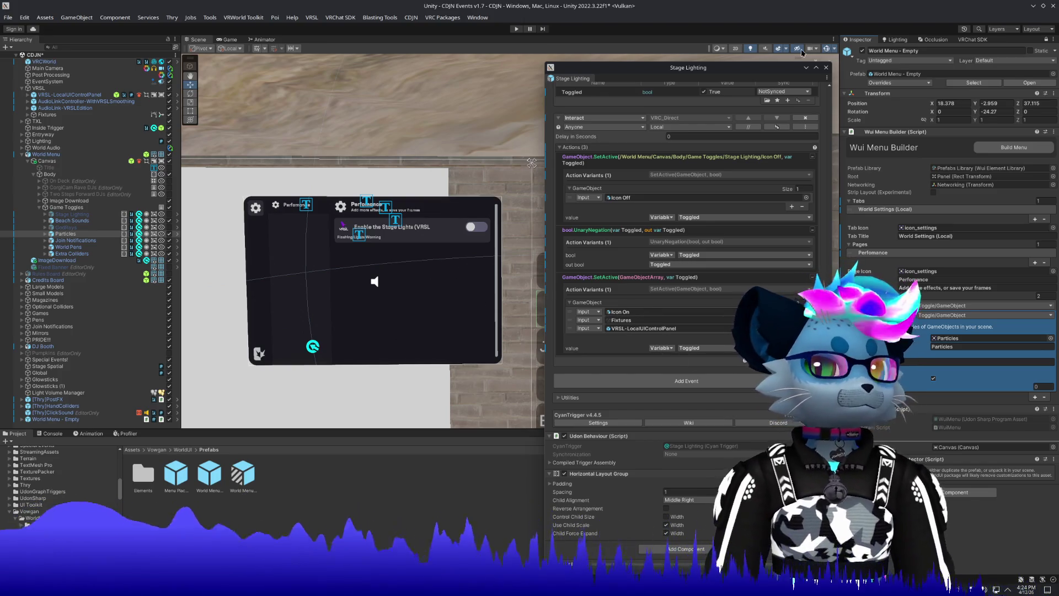
{"action": "left_click", "coordinate": [826, 68]}
{"action": "right_click", "coordinate": [94, 233]}
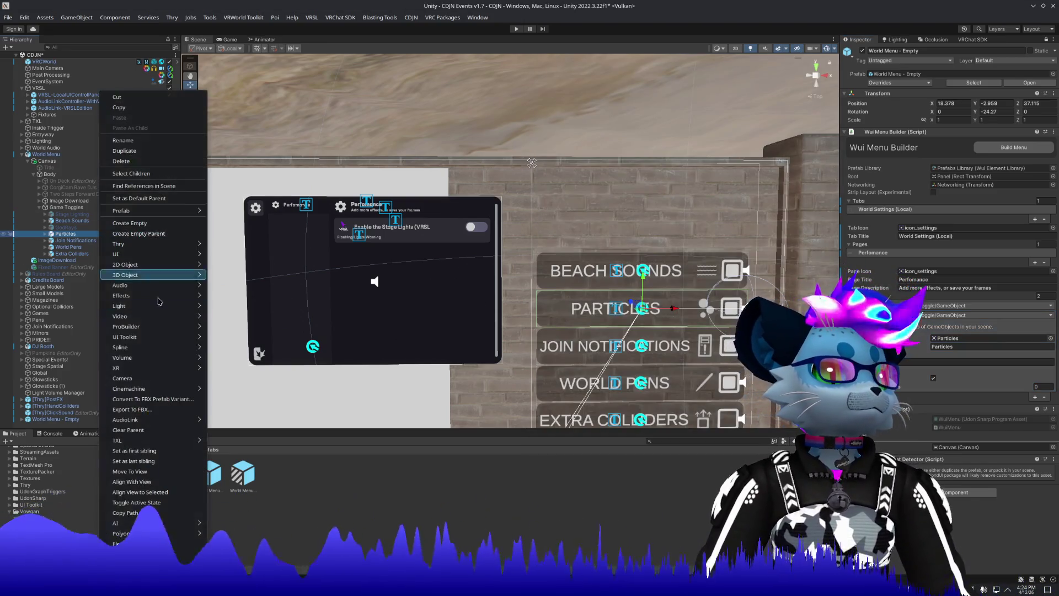
Add the campfire's Smoke and Sparks objects to the Particles toggle's Targets list.
{"action": "left_click", "coordinate": [132, 555]}
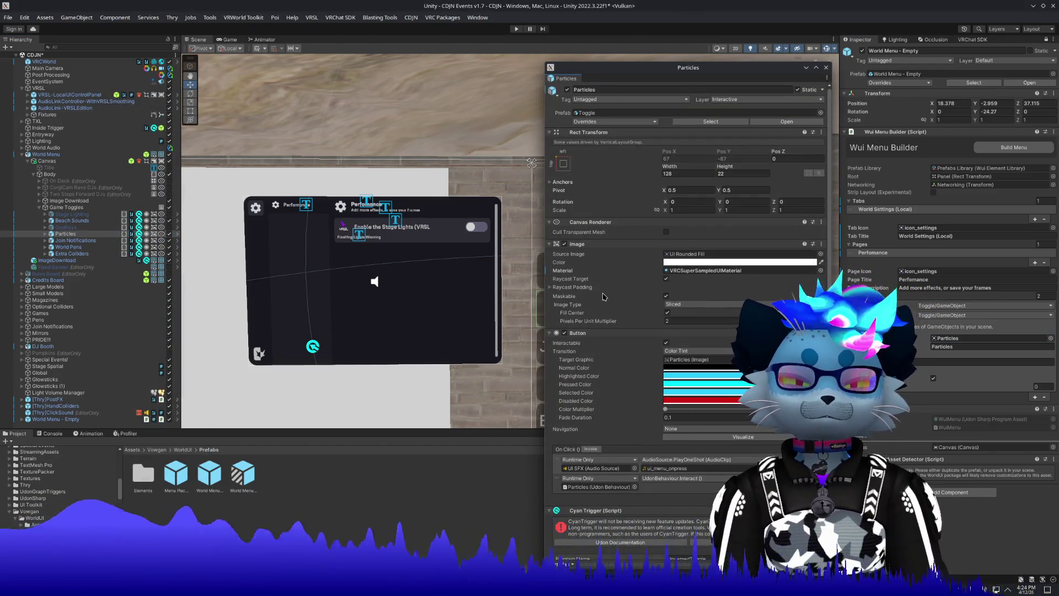
{"action": "scroll", "coordinate": [603, 298], "scroll_direction": "down", "scroll_amount": 5}
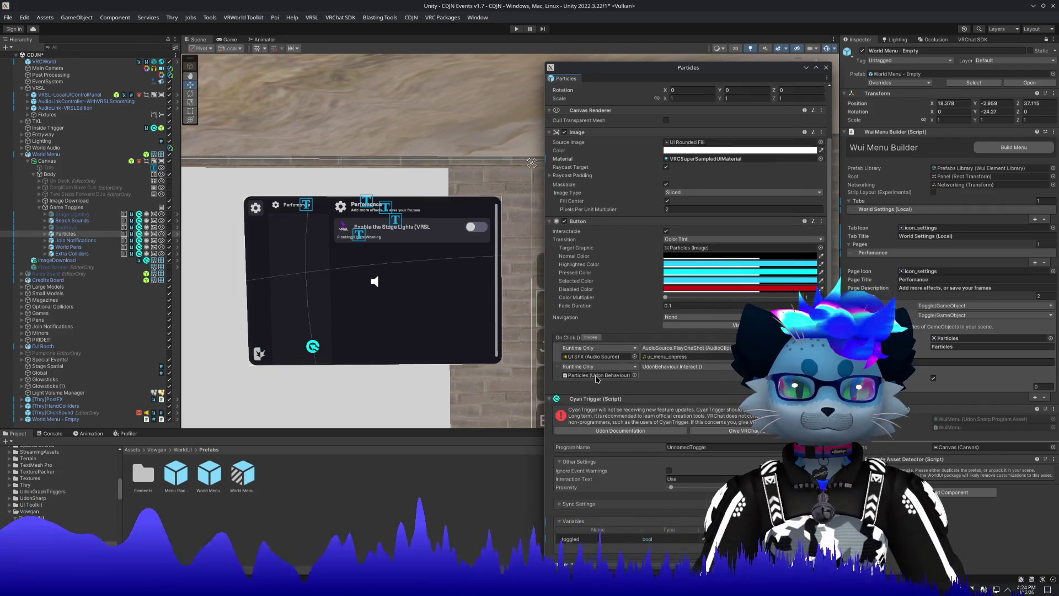
{"action": "scroll", "coordinate": [606, 386], "scroll_direction": "down", "scroll_amount": 15}
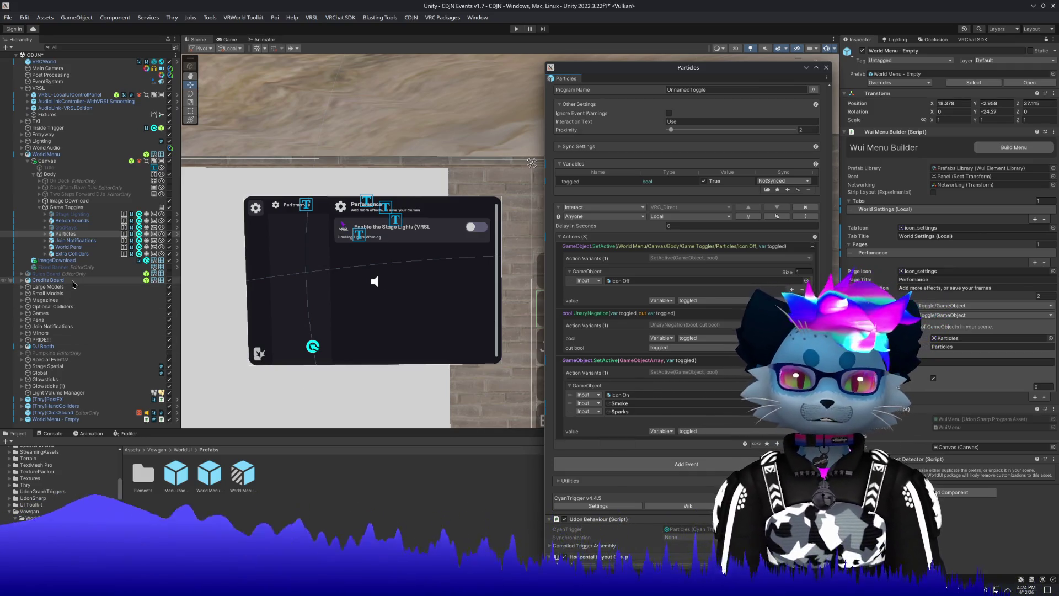
{"action": "left_click", "coordinate": [613, 403]}
{"action": "scroll", "coordinate": [80, 324], "scroll_direction": "down", "scroll_amount": 2}
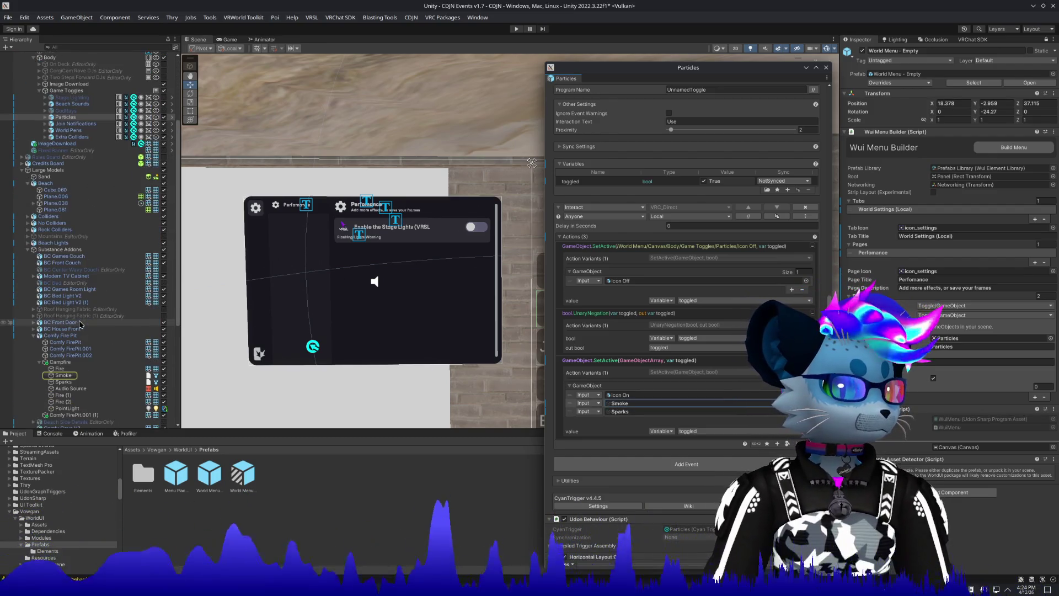
{"action": "scroll", "coordinate": [80, 324], "scroll_direction": "down", "scroll_amount": 2}
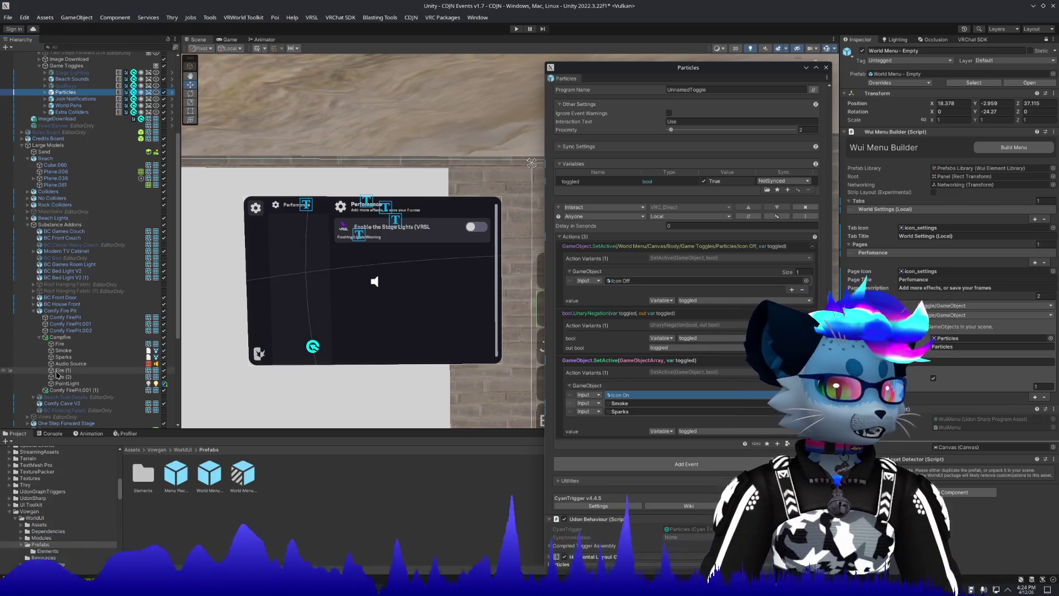
{"action": "left_click", "coordinate": [634, 404]}
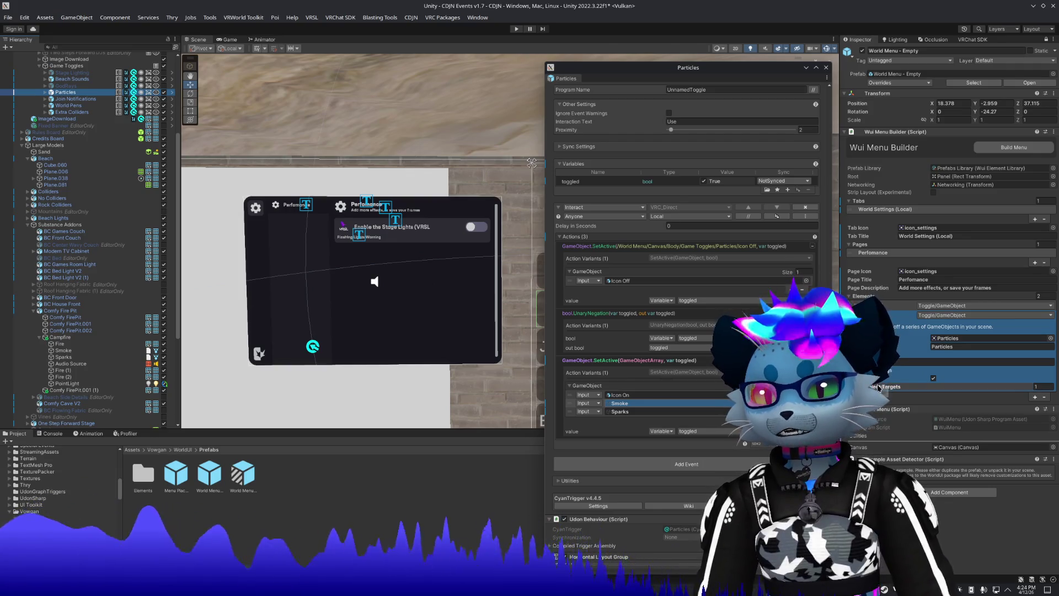
{"action": "left_click_drag", "start_coordinate": [879, 388], "coordinate": [879, 388]}
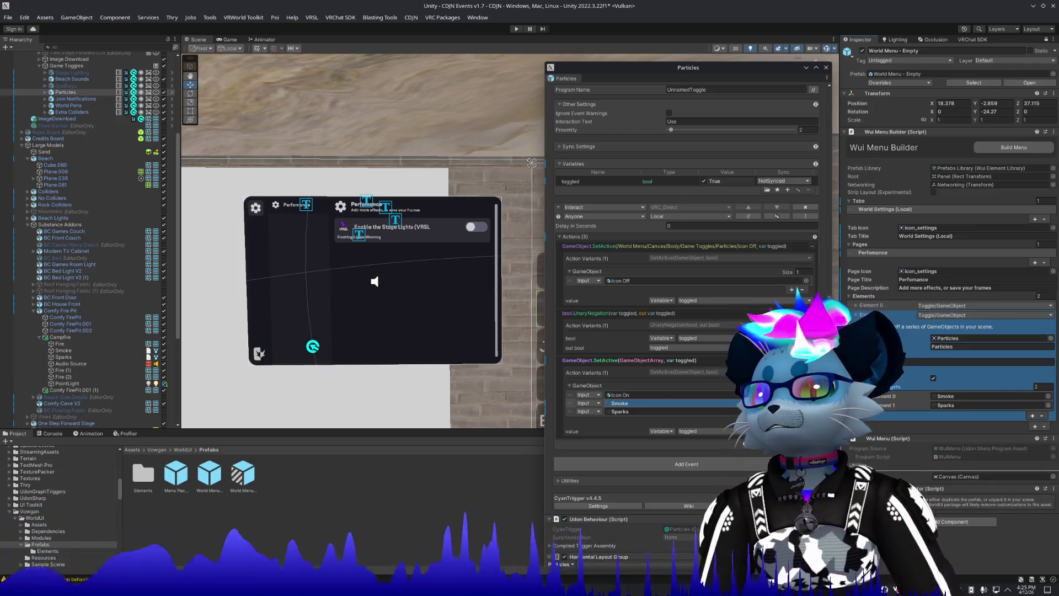
Fly the scene view back to the wall menu and deactivate the Particles button.
{"action": "key", "text": "w"}
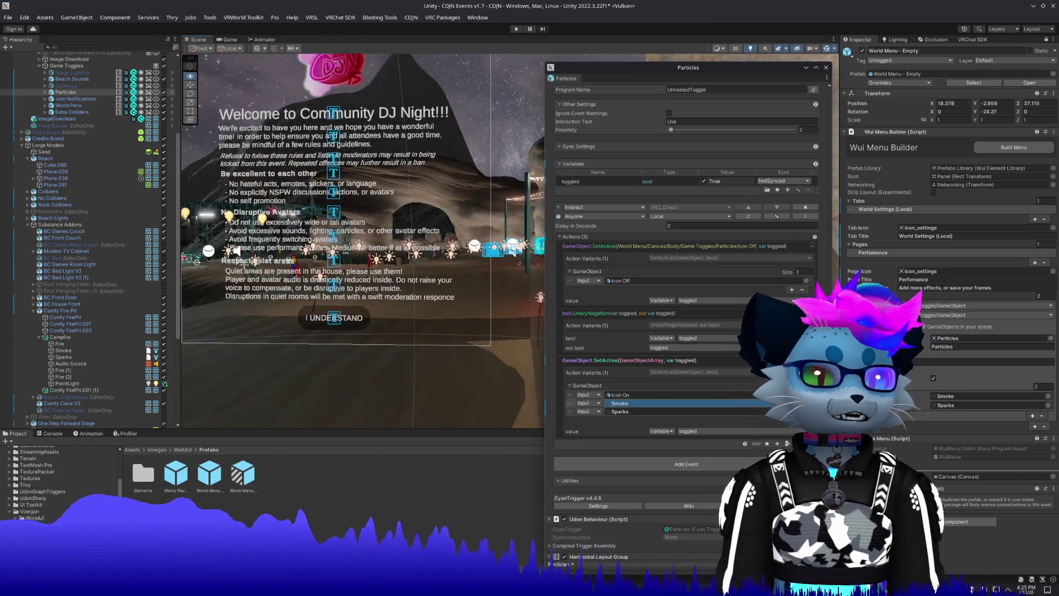
{"action": "key", "text": "w"}
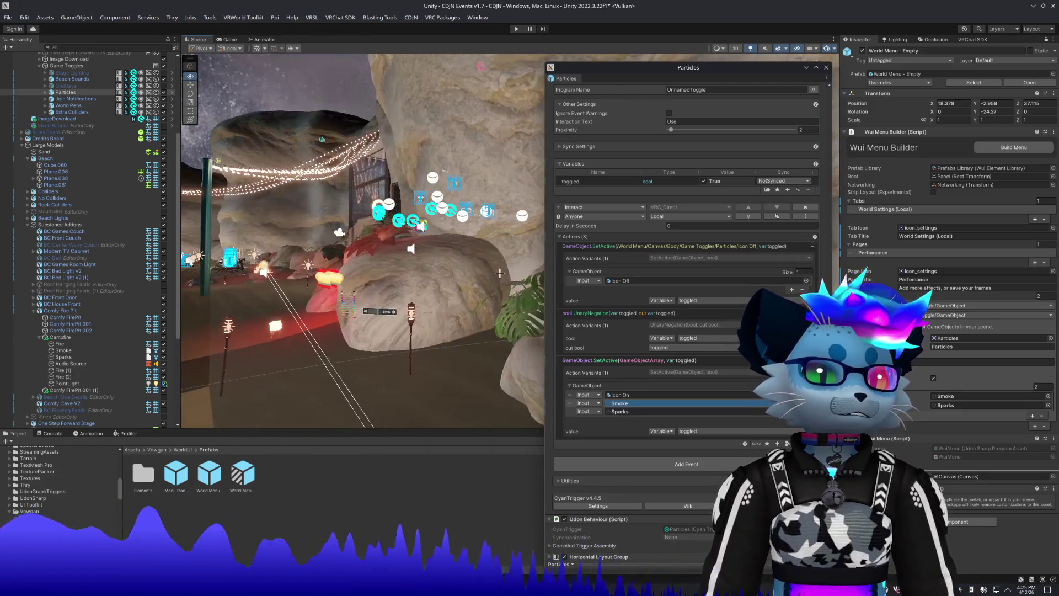
{"action": "key", "text": "w"}
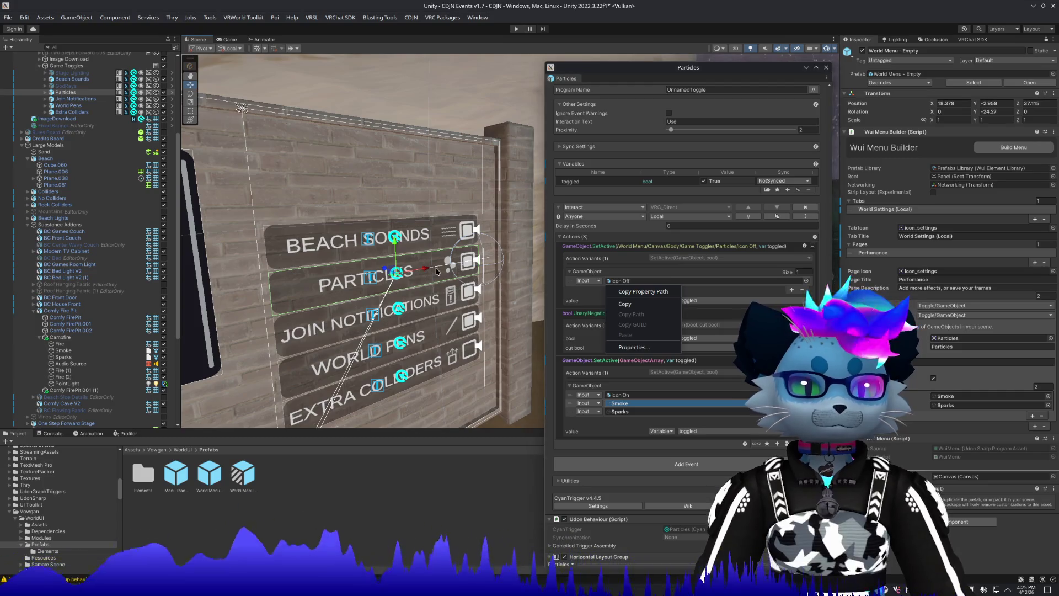
{"action": "key", "text": "s"}
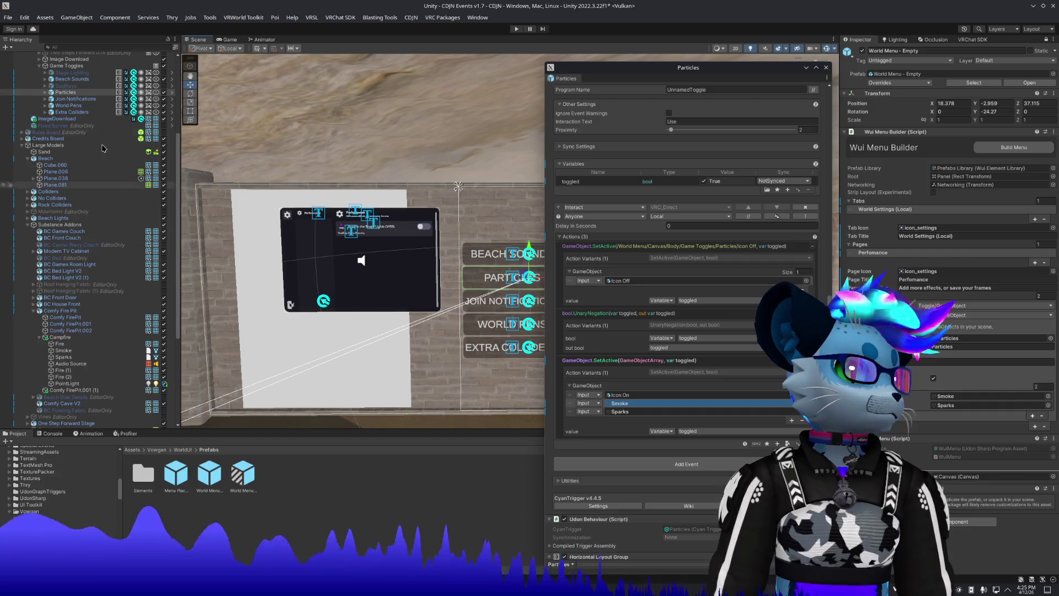
{"action": "left_click", "coordinate": [163, 92]}
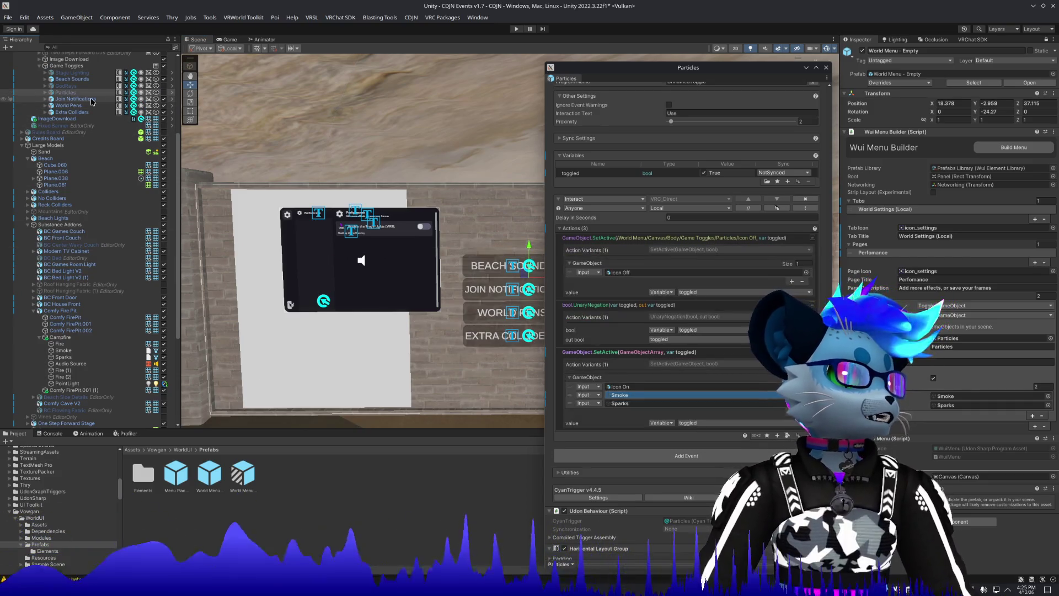
{"action": "left_click", "coordinate": [92, 100]}
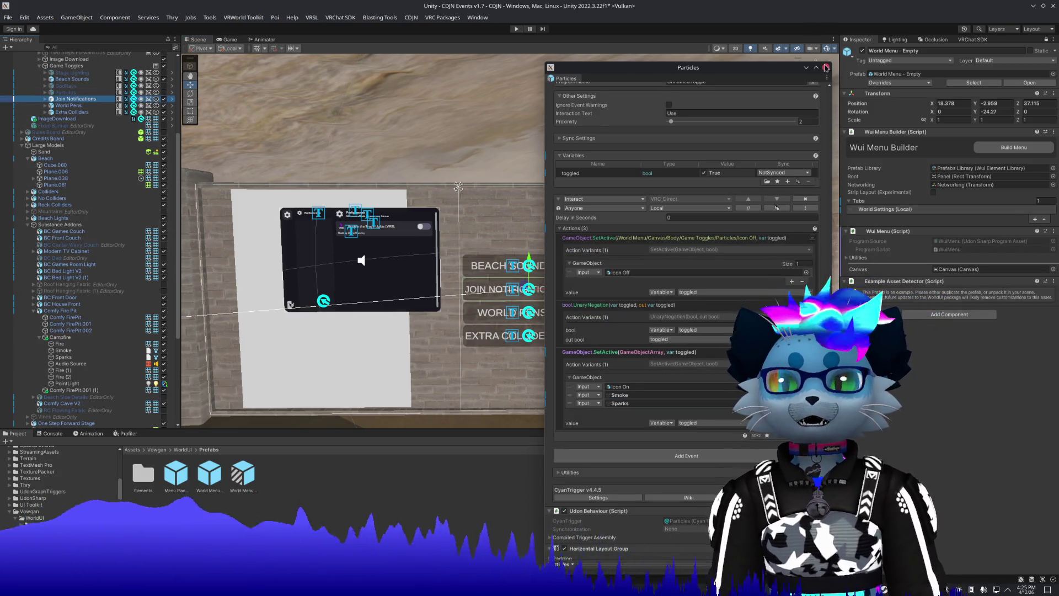
{"action": "left_click", "coordinate": [826, 68]}
Open a properties window for Join Notifications and inspect its Cyan Trigger actions.
{"action": "right_click", "coordinate": [70, 99]}
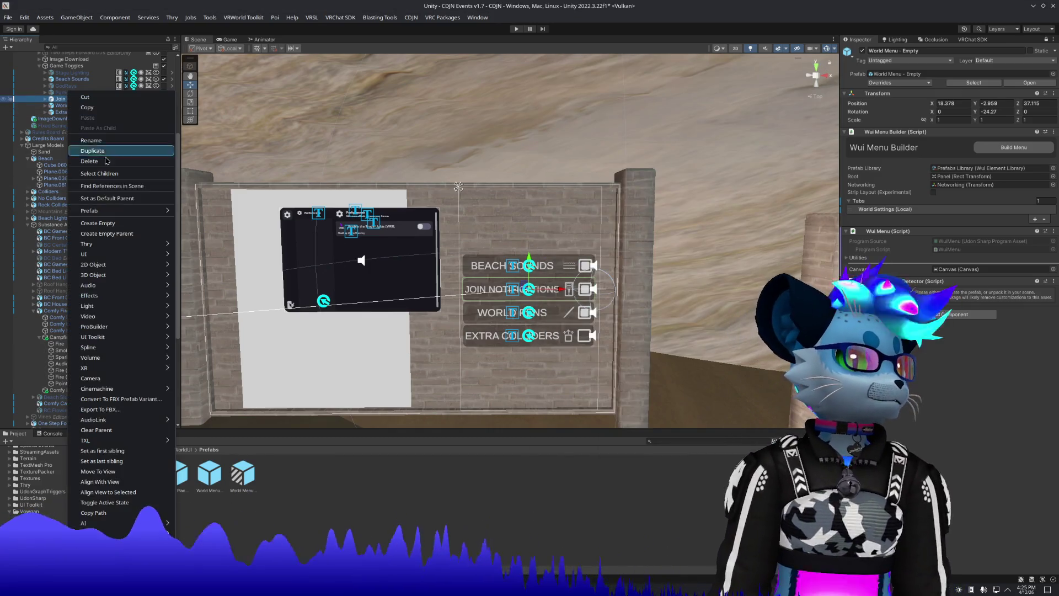
{"action": "left_click", "coordinate": [94, 514]}
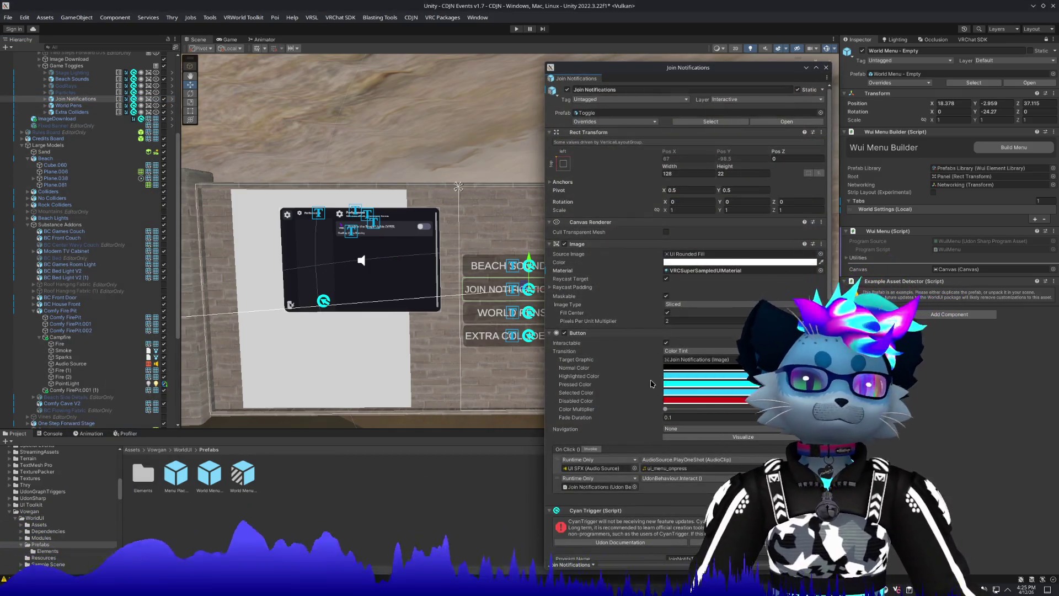
{"action": "scroll", "coordinate": [651, 383], "scroll_direction": "down", "scroll_amount": 10}
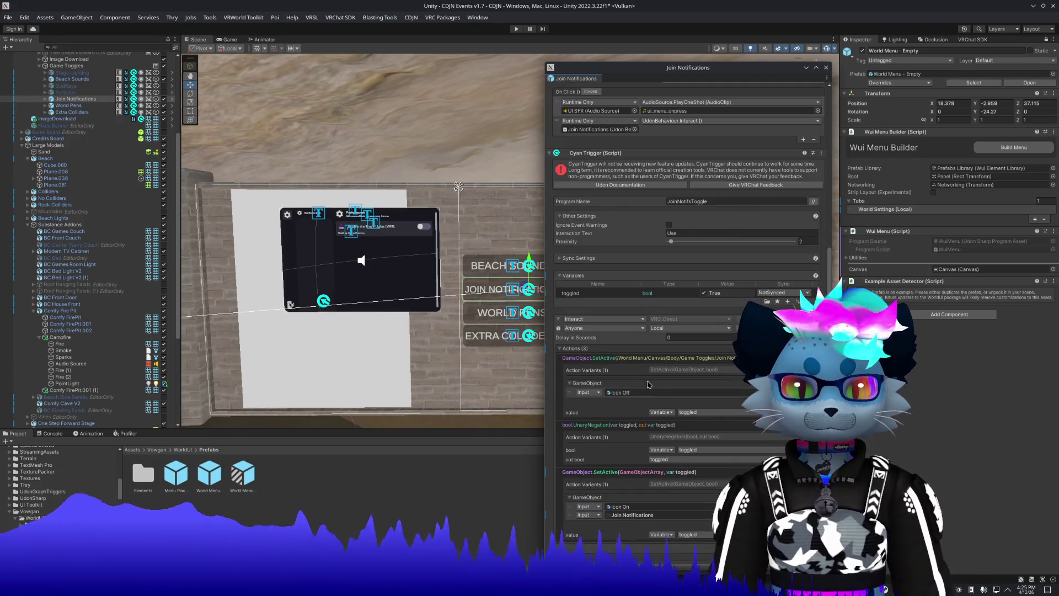
{"action": "left_click", "coordinate": [635, 517]}
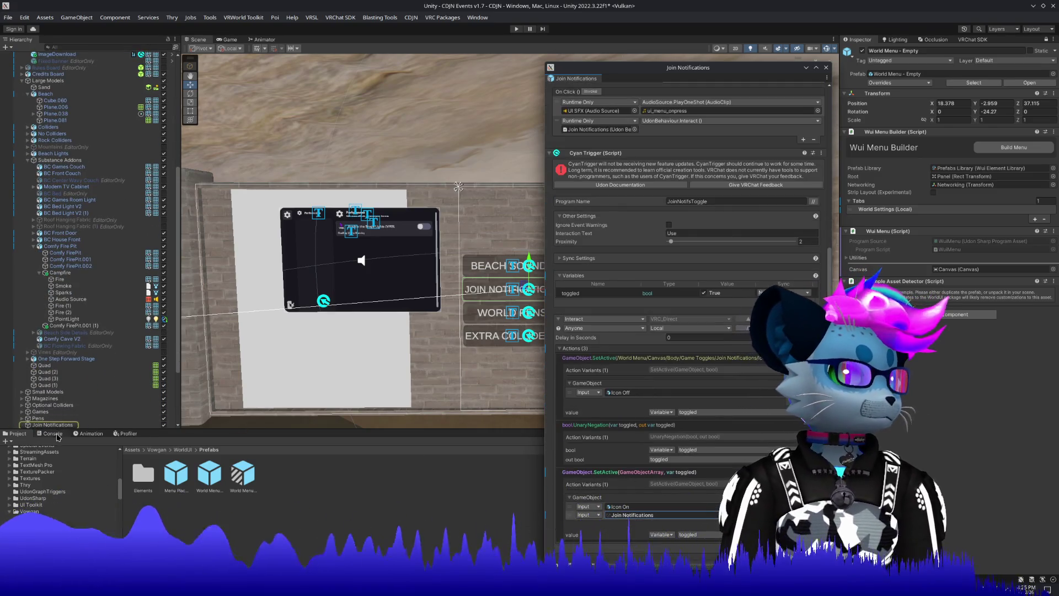
Clear the Join Notifications reference from the trigger action and delete the Join Notifications toggle.
{"action": "mouse_move", "coordinate": [72, 423]}
{"action": "left_mouse_down"}
{"action": "mouse_move", "coordinate": [164, 425]}
{"action": "mouse_move", "coordinate": [151, 415]}
{"action": "left_mouse_up"}
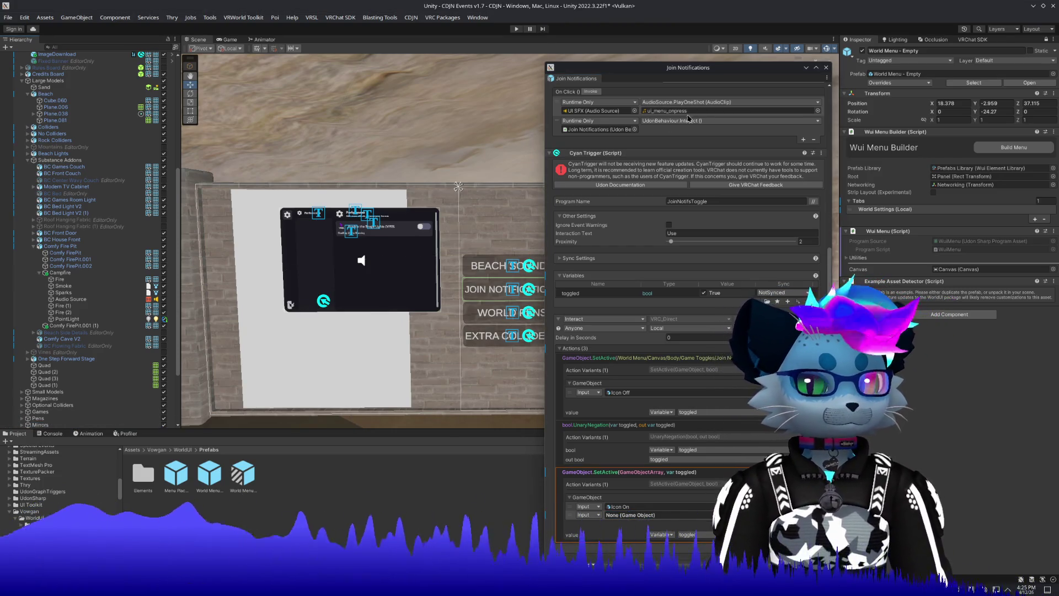
{"action": "left_click", "coordinate": [827, 68]}
{"action": "scroll", "coordinate": [77, 233], "scroll_direction": "up", "scroll_amount": 8}
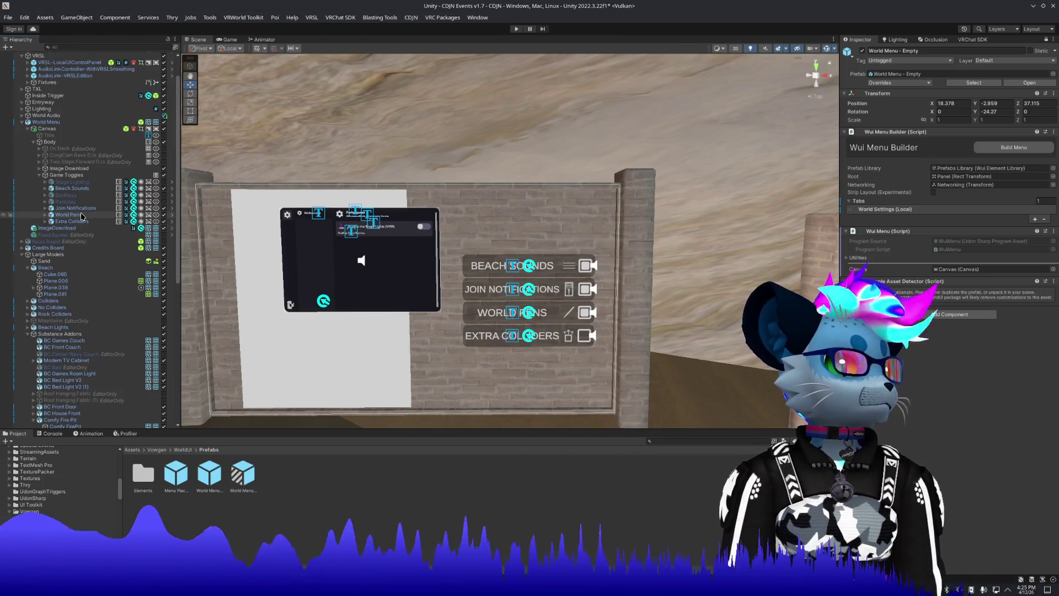
{"action": "left_click", "coordinate": [77, 233]}
{"action": "key", "text": "Delete"}
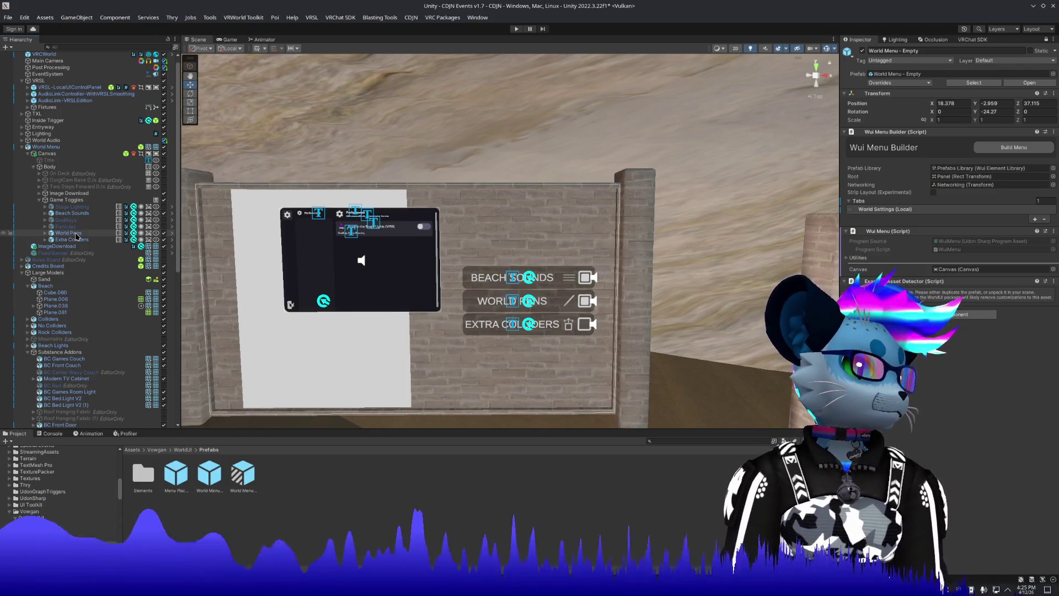
{"action": "left_click", "coordinate": [67, 200]}
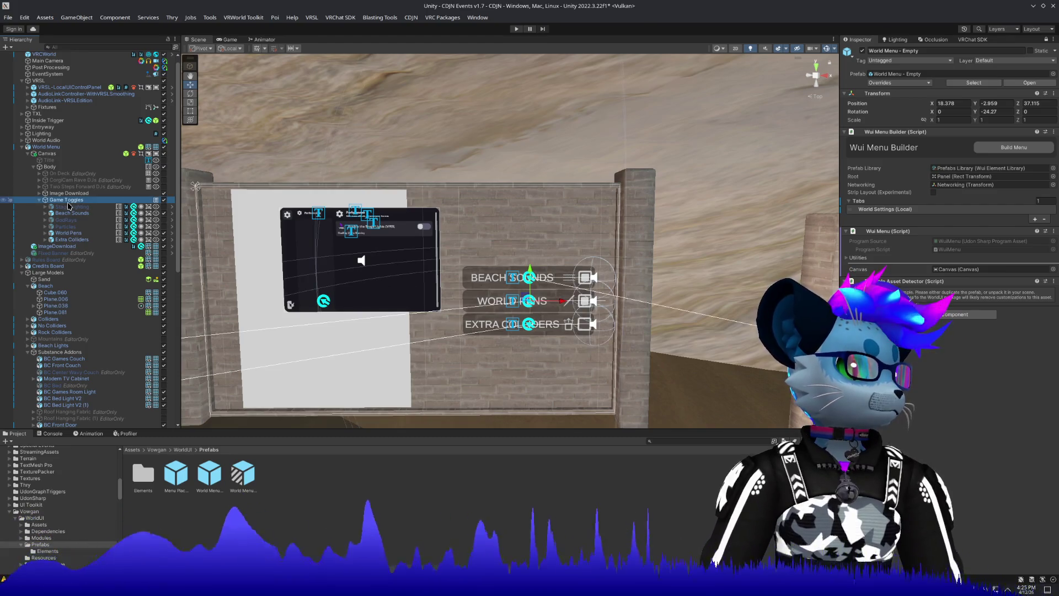
{"action": "left_click", "coordinate": [862, 258]}
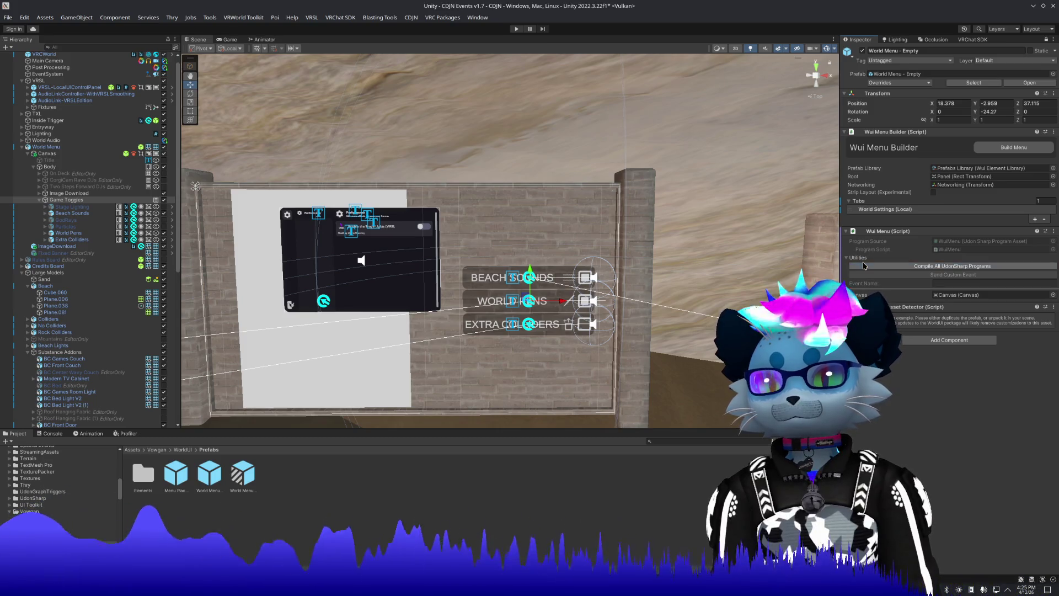
Set the menu builder's tab title to Settings.
{"action": "left_click", "coordinate": [883, 210]}
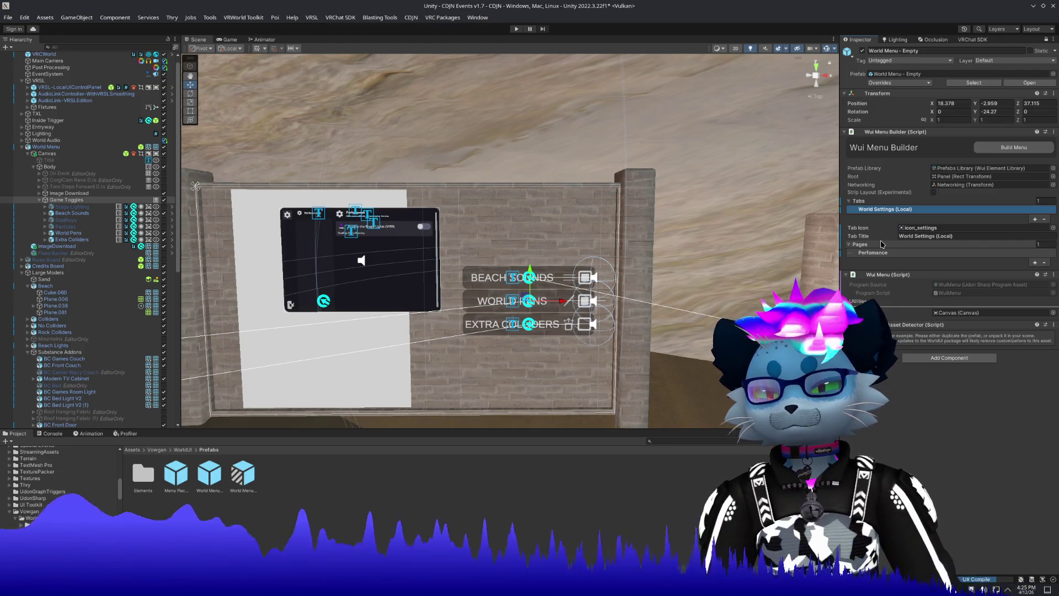
{"action": "left_click", "coordinate": [955, 238]}
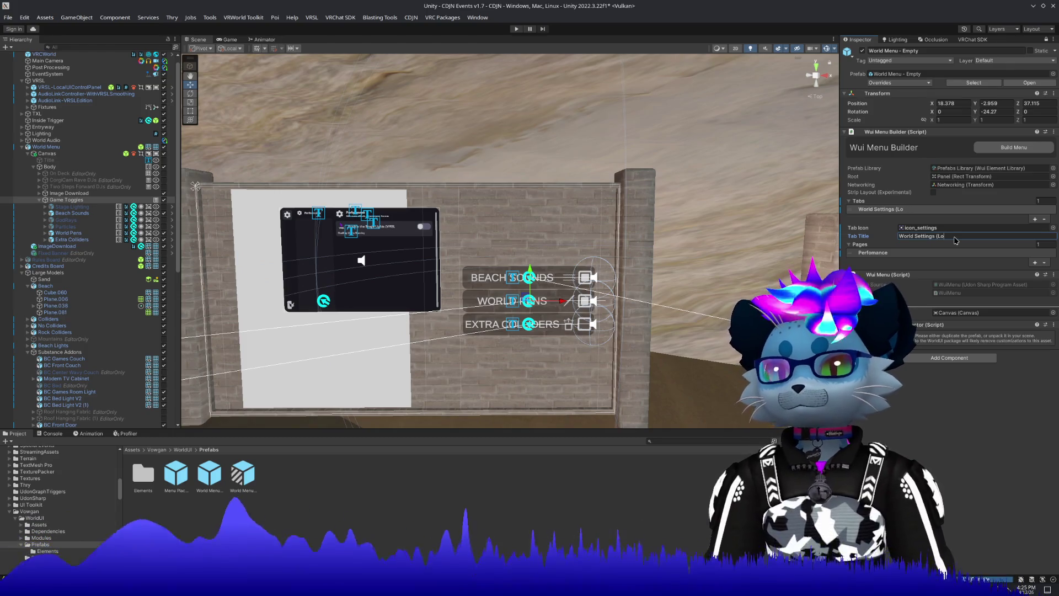
{"action": "key", "text": "Escape"}
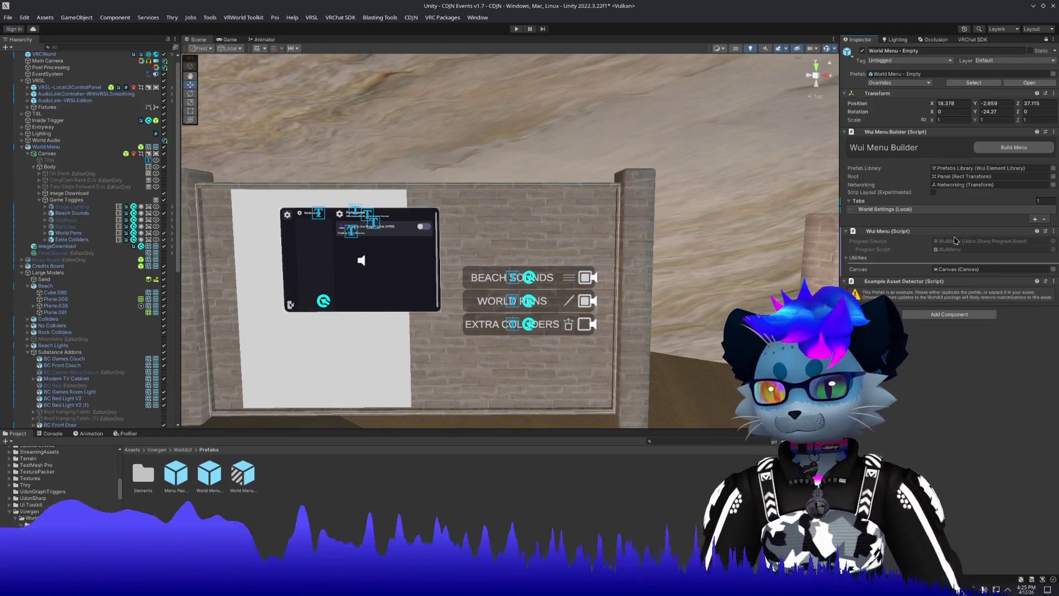
{"action": "left_click", "coordinate": [935, 209]}
{"action": "left_click", "coordinate": [991, 236]}
{"action": "type", "text": "Settings"}
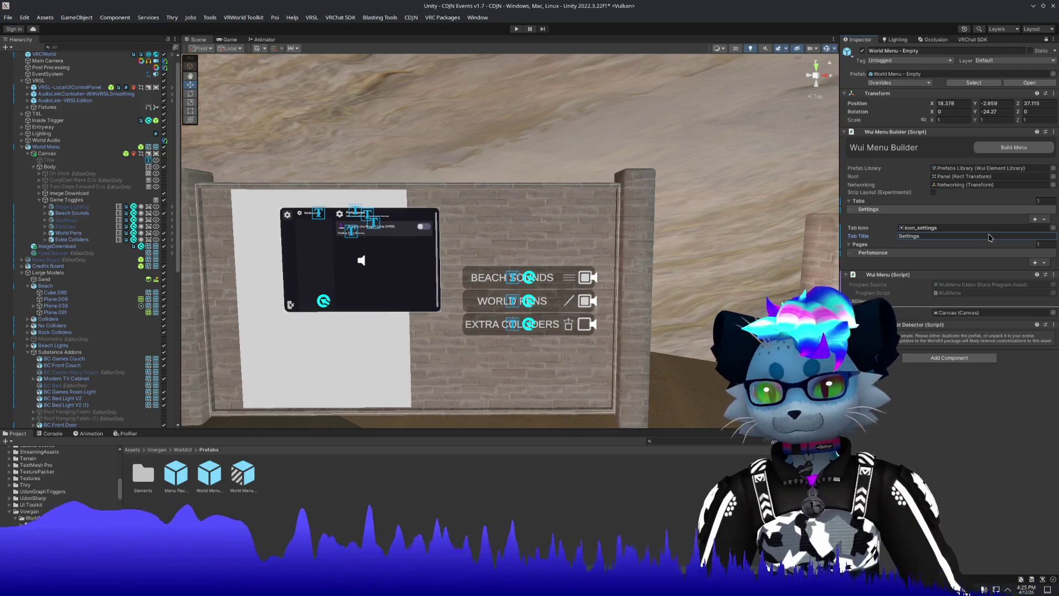
Retitle the Perfomance page to 'World Settings (Local)'.
{"action": "left_click", "coordinate": [858, 244]}
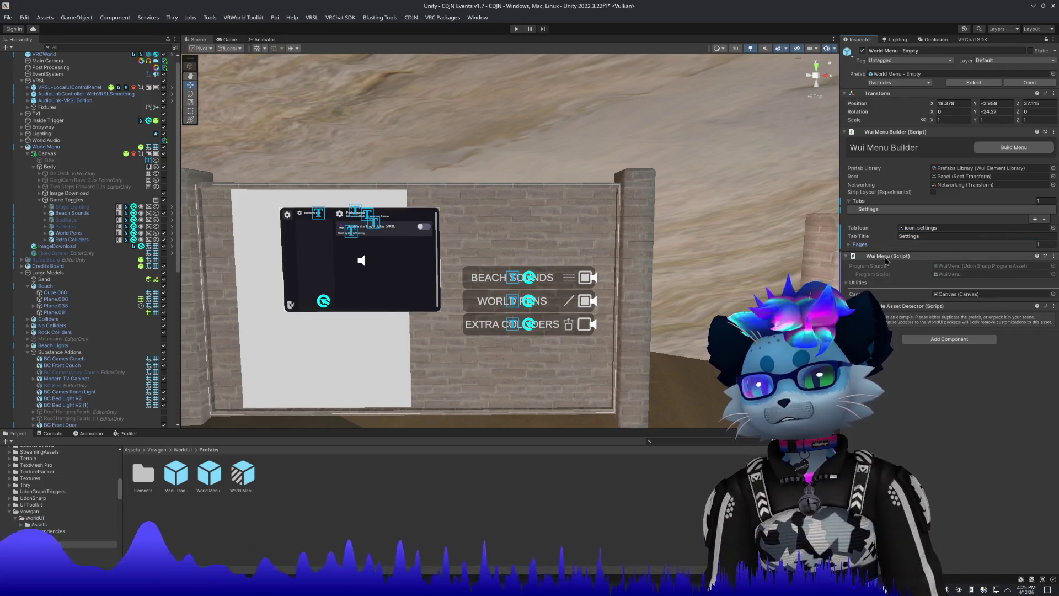
{"action": "left_click", "coordinate": [859, 244]}
{"action": "left_click", "coordinate": [882, 253]}
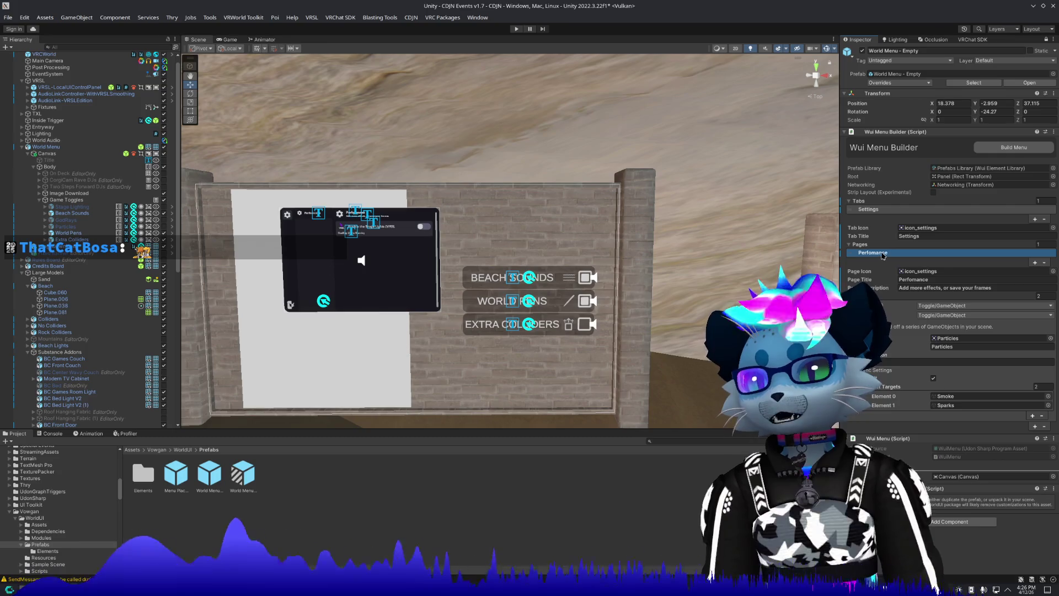
{"action": "left_click", "coordinate": [930, 281]}
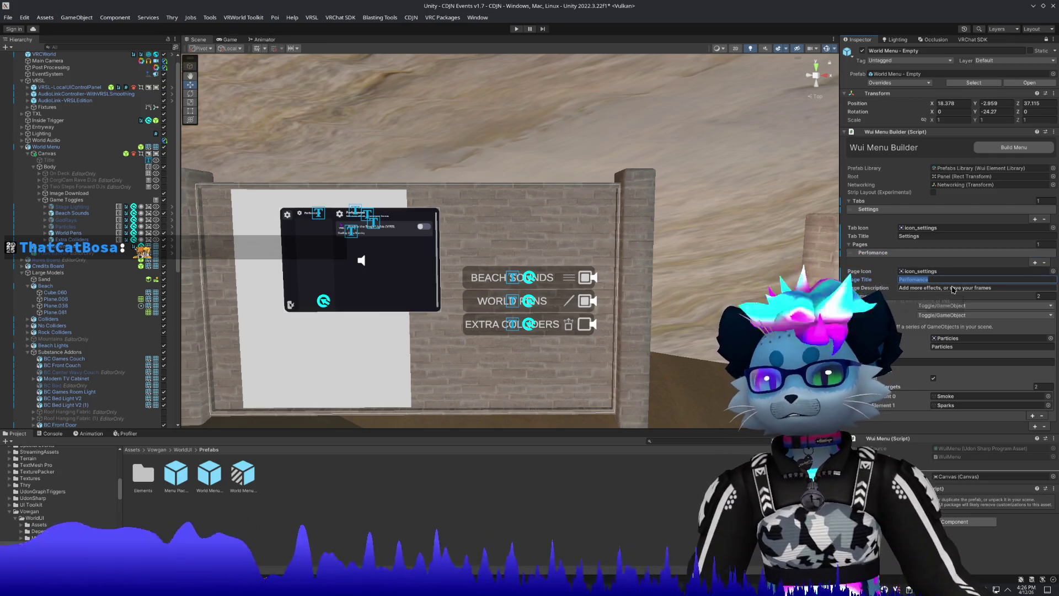
{"action": "type", "text": "World Settings (Local)"}
{"action": "key", "text": "Return"}
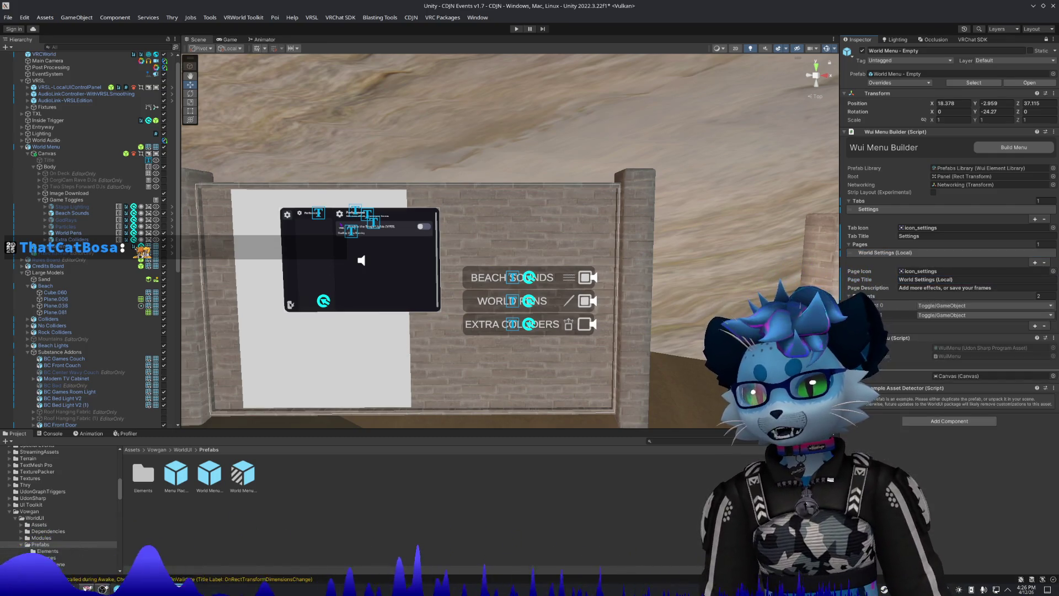
{"action": "left_click", "coordinate": [563, 279]}
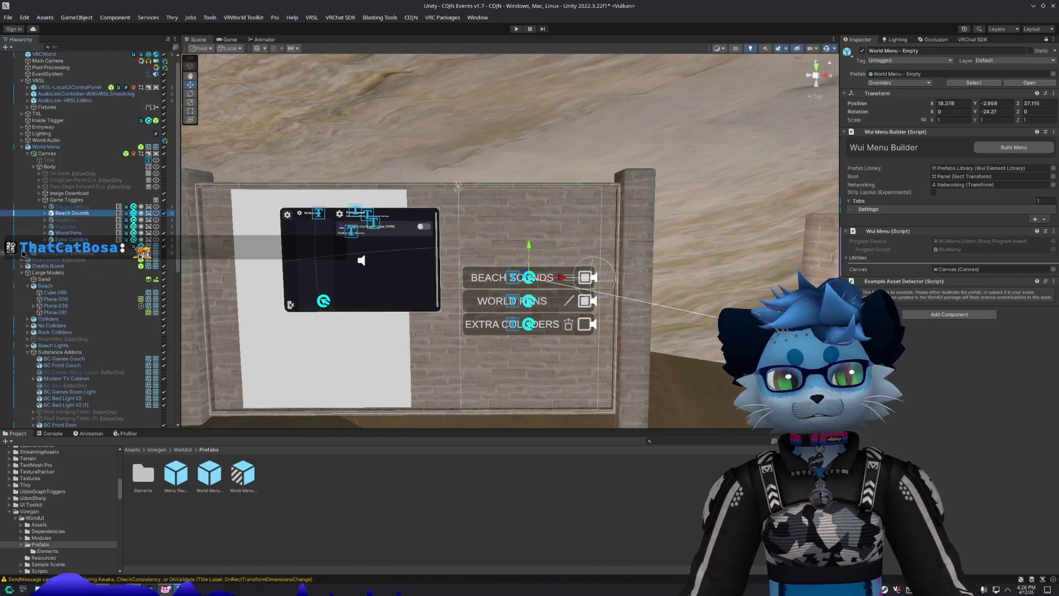
Open World Menu - Empty's properties window and press Build Menu to regenerate the panel.
{"action": "right_click", "coordinate": [67, 216]}
{"action": "left_click", "coordinate": [52, 221]}
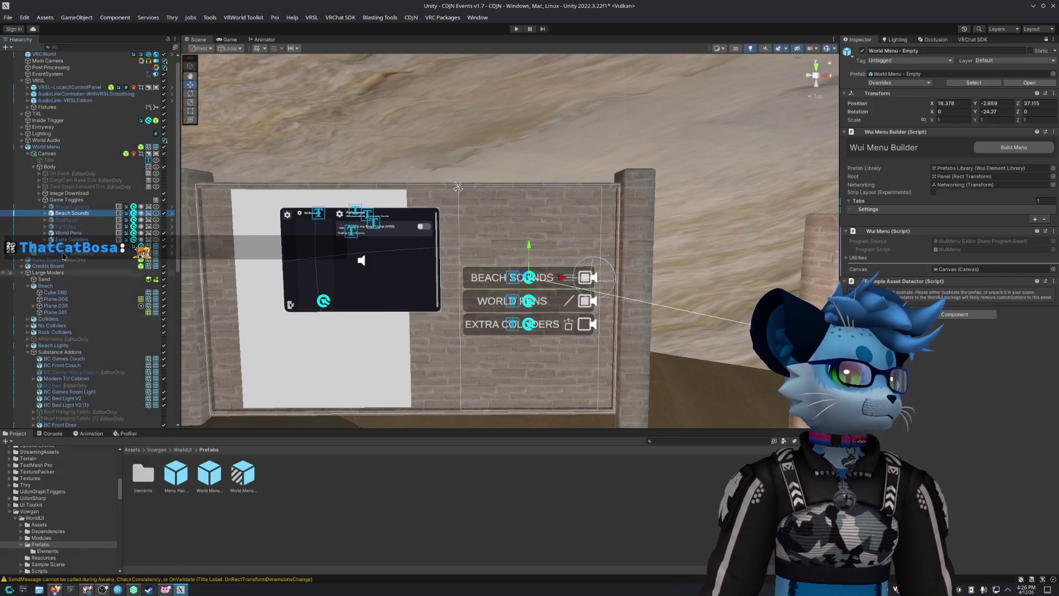
{"action": "scroll", "coordinate": [55, 219], "scroll_direction": "down", "scroll_amount": 2}
{"action": "scroll", "coordinate": [55, 221], "scroll_direction": "down", "scroll_amount": 15}
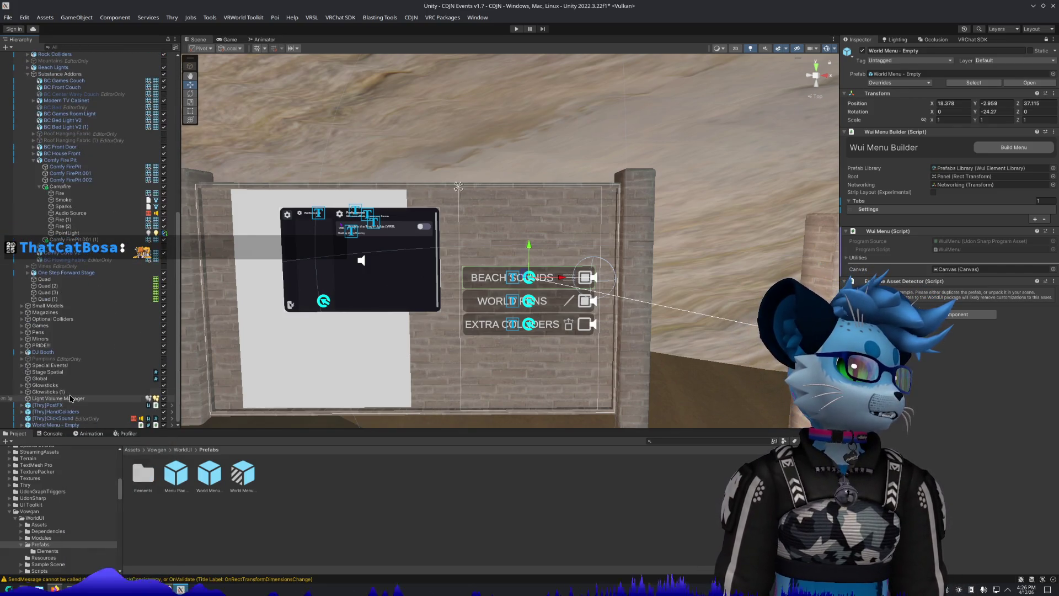
{"action": "right_click", "coordinate": [57, 426]}
{"action": "left_click", "coordinate": [80, 455]}
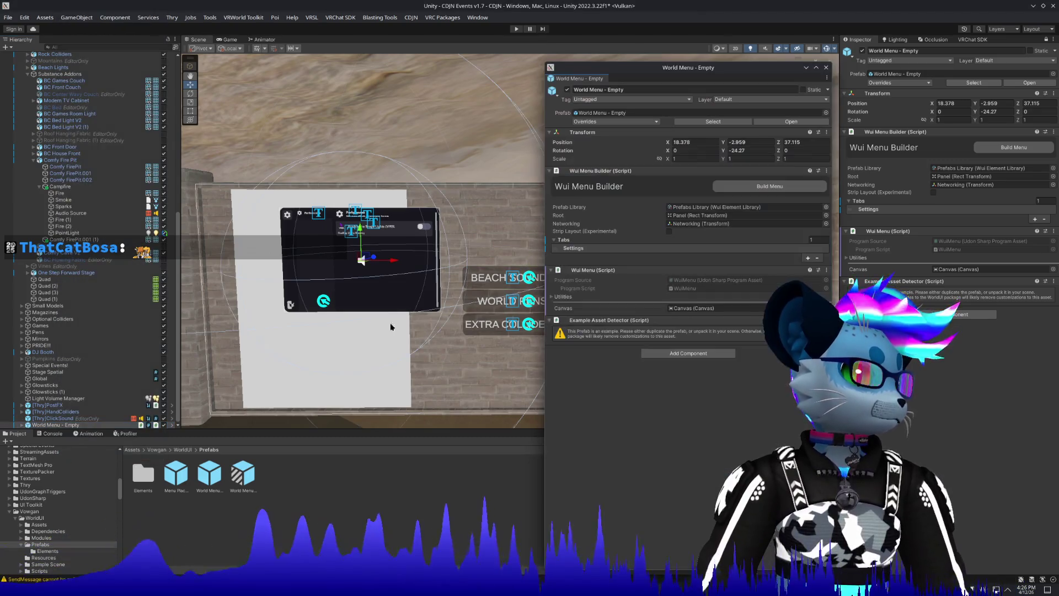
{"action": "scroll", "coordinate": [85, 213], "scroll_direction": "up", "scroll_amount": 10}
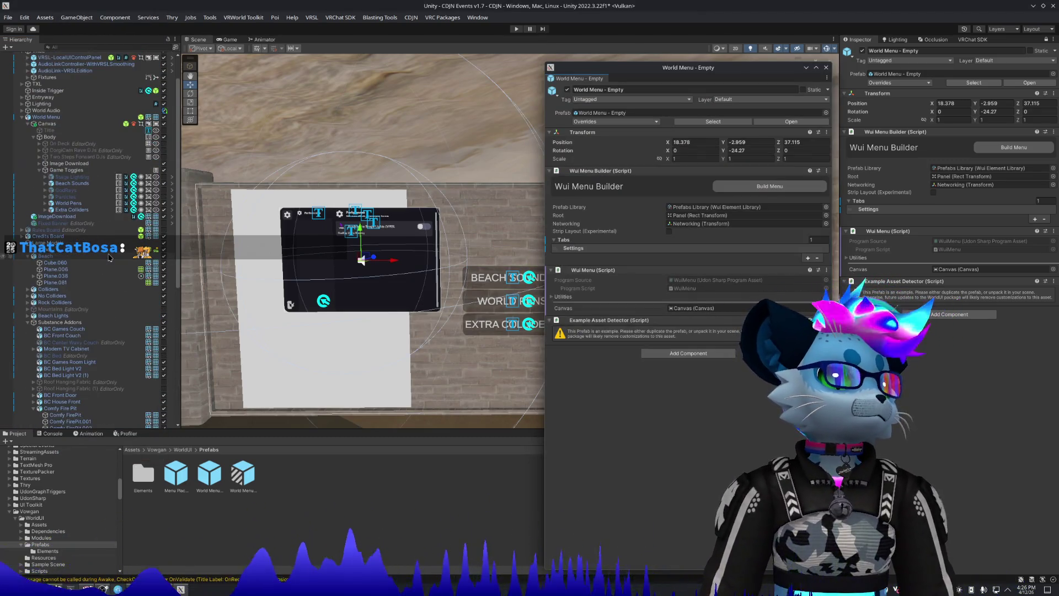
{"action": "scroll", "coordinate": [276, 194], "scroll_direction": "up", "scroll_amount": 3}
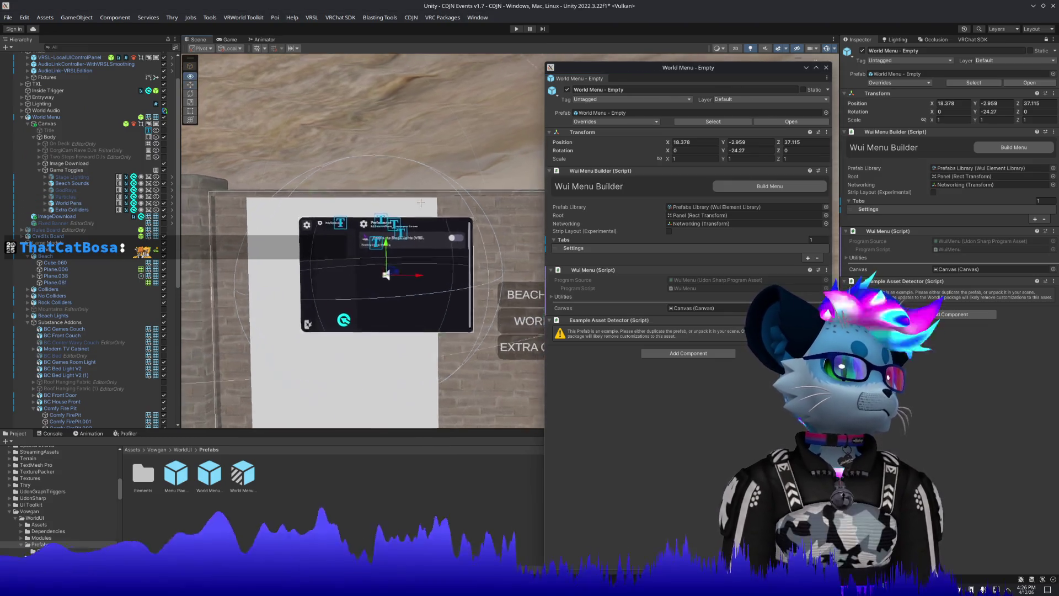
{"action": "left_click", "coordinate": [763, 188]}
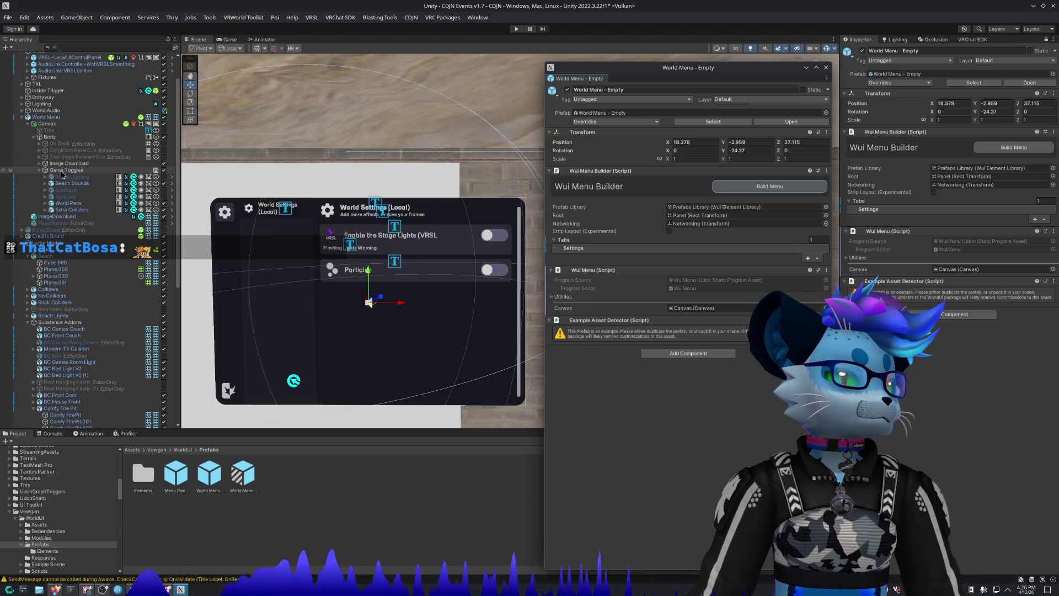
{"action": "left_click", "coordinate": [68, 183]}
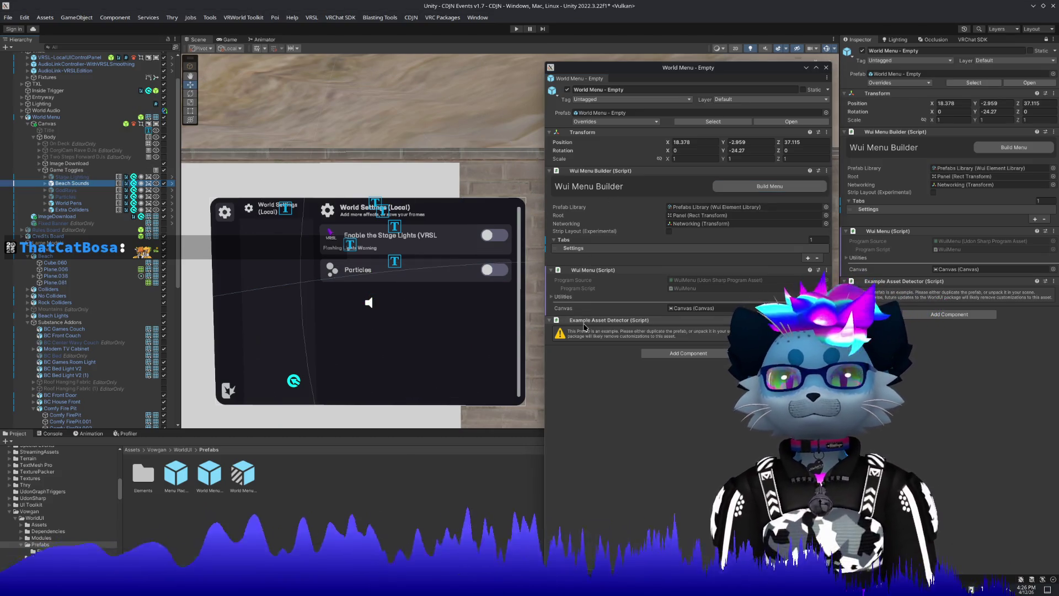
{"action": "left_click", "coordinate": [877, 213]}
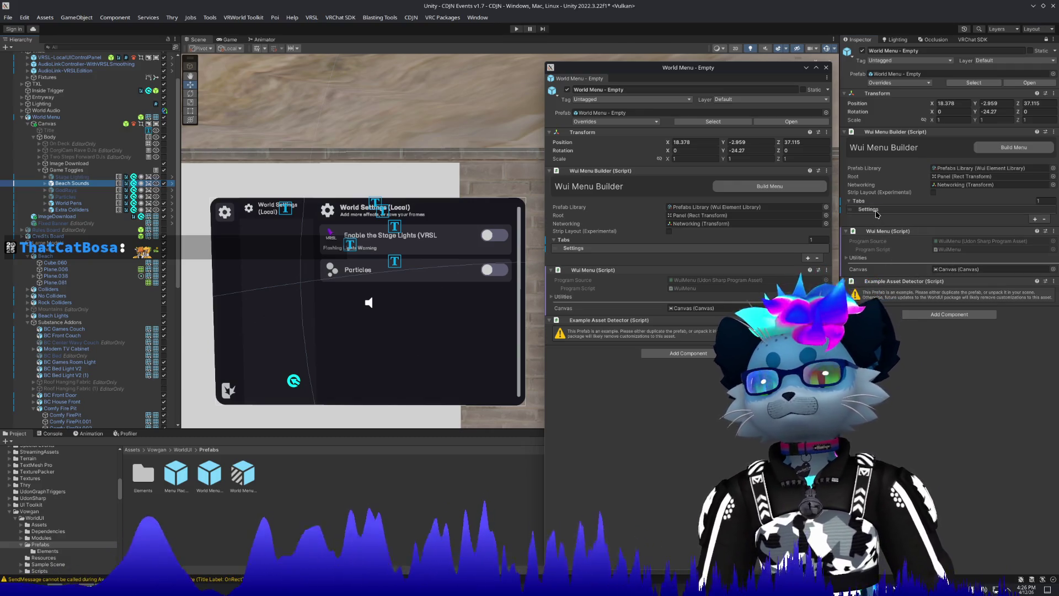
{"action": "left_click", "coordinate": [1045, 41]}
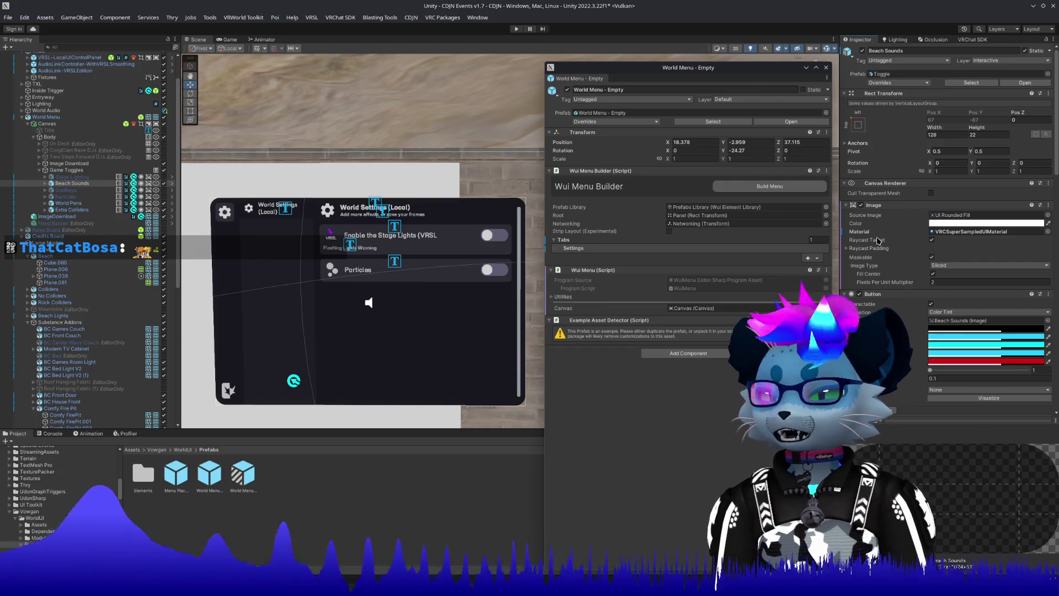
Add a third Toggle > GameObject element to the World Settings (Local) page's Elements.
{"action": "left_click", "coordinate": [617, 251]}
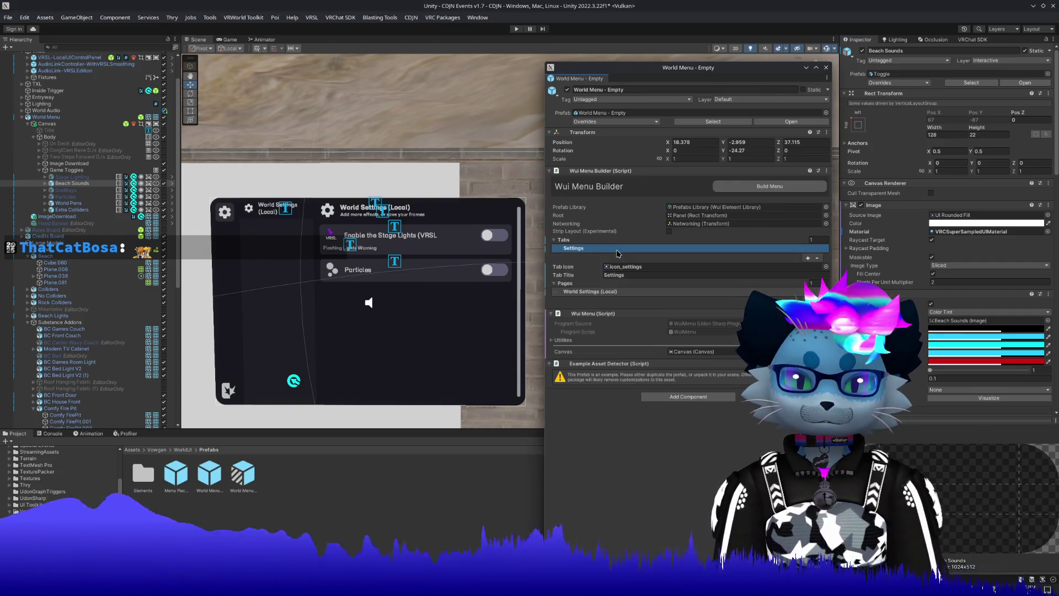
{"action": "left_click", "coordinate": [590, 292]}
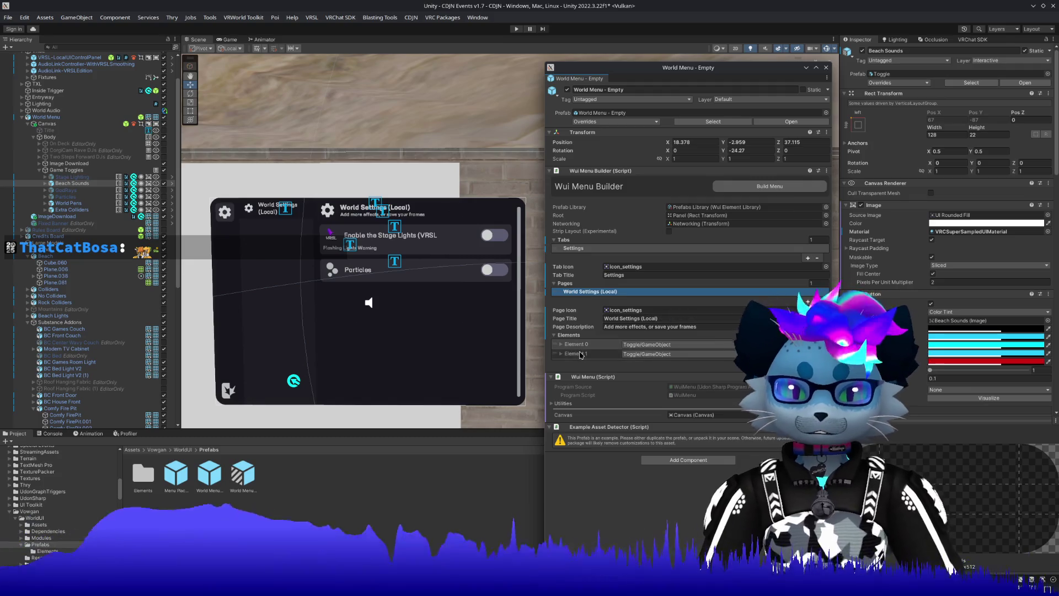
{"action": "left_click", "coordinate": [580, 354]}
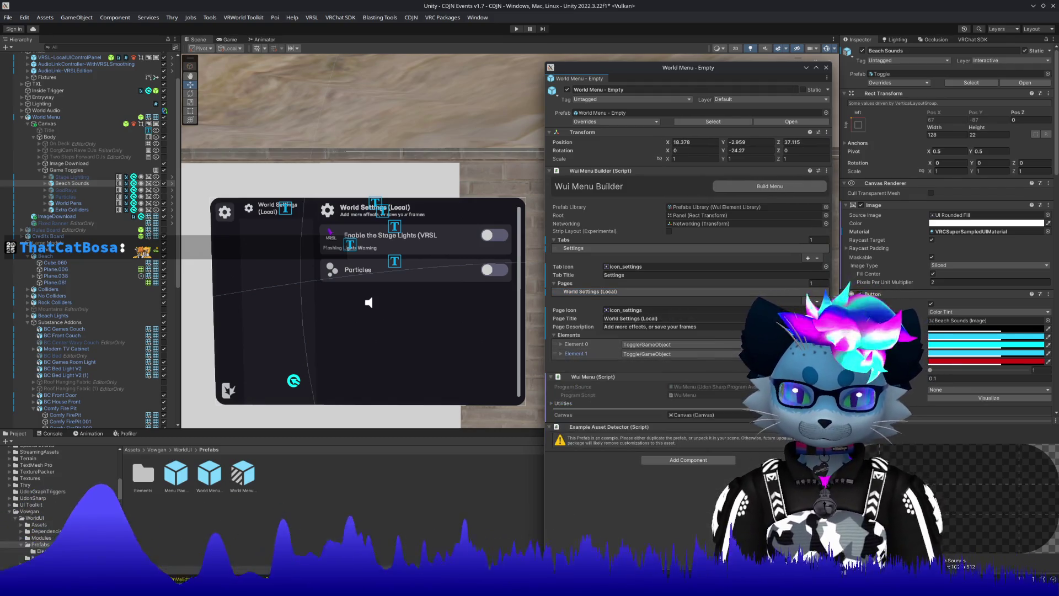
{"action": "left_click", "coordinate": [809, 363]}
{"action": "left_click", "coordinate": [670, 363]}
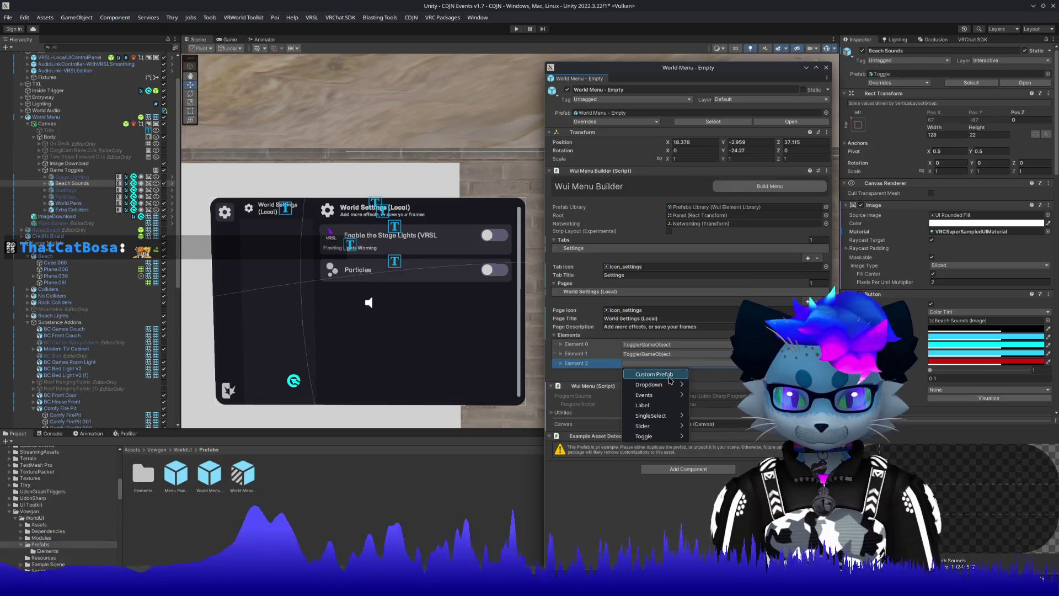
{"action": "mouse_move", "coordinate": [673, 436]}
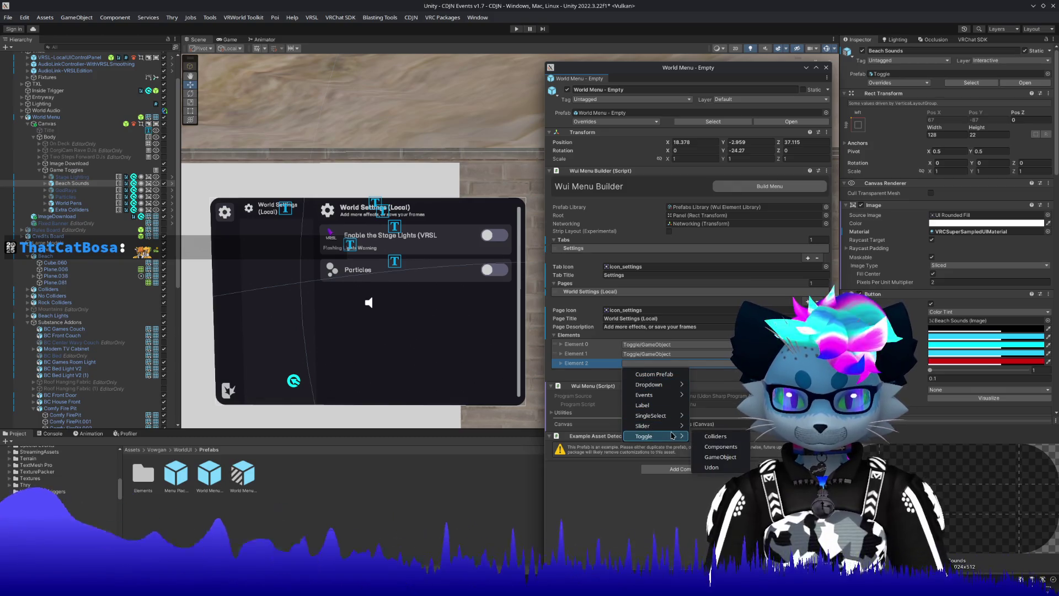
{"action": "left_click", "coordinate": [720, 456]}
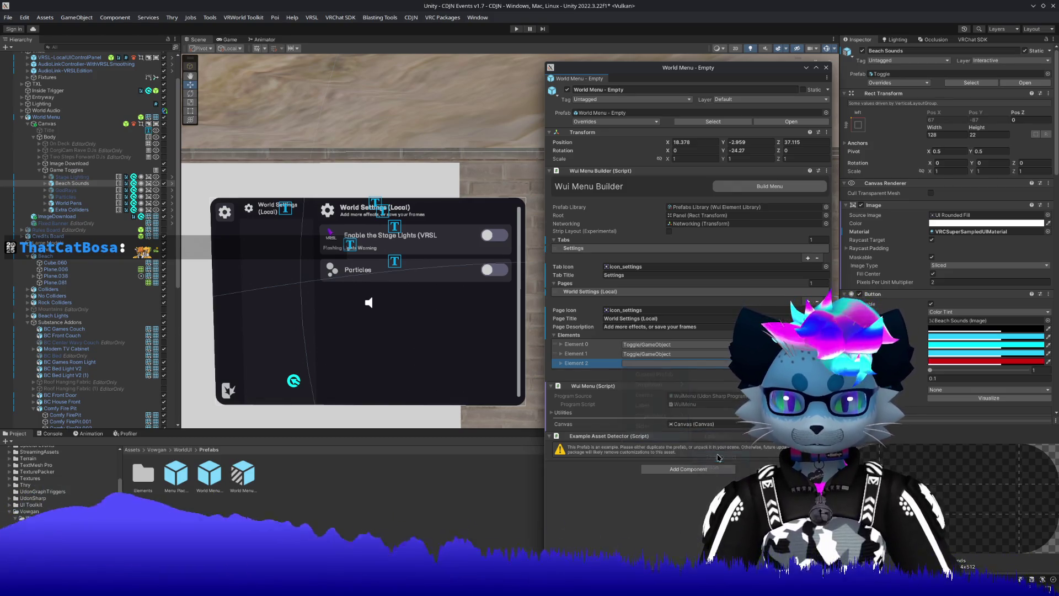
{"action": "left_click", "coordinate": [573, 365]}
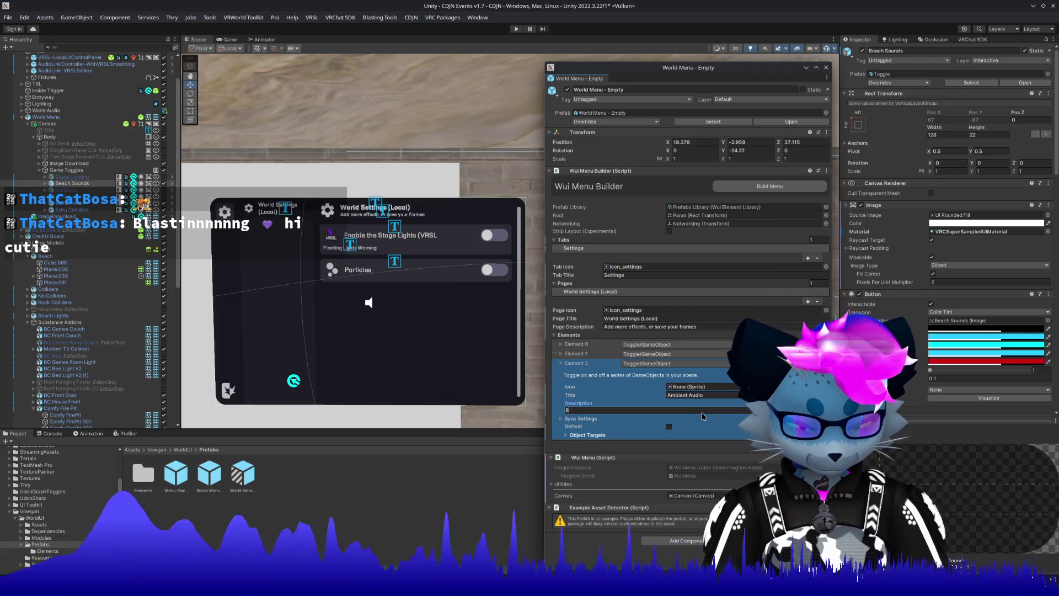
Clear the Ambient Audio element's description and tick Default so it starts on.
{"action": "type", "text": "each"}
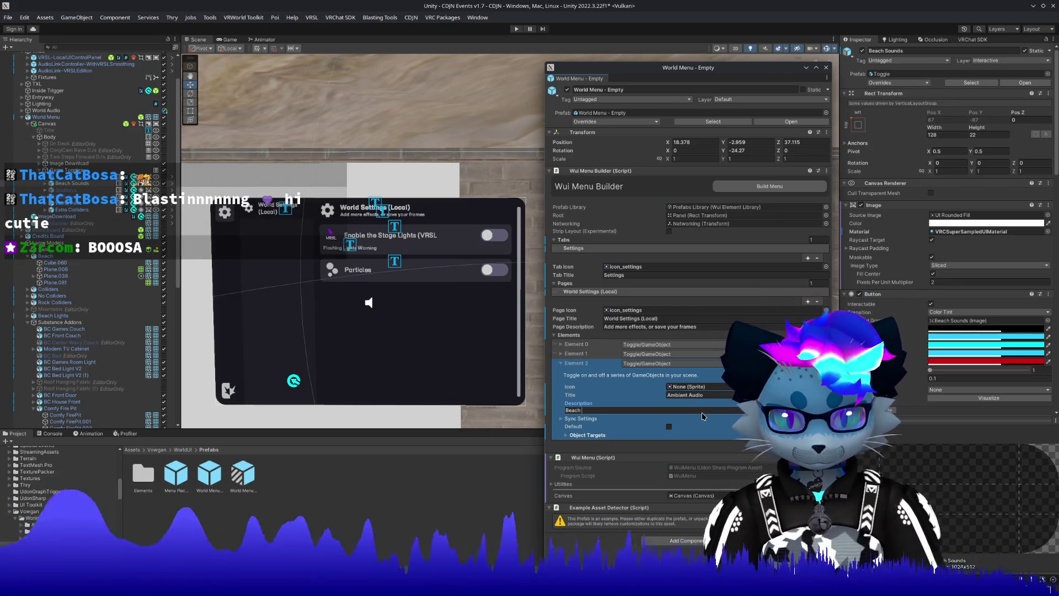
{"action": "key", "text": "BackSpace"}
{"action": "key", "text": "BackSpace"}
{"action": "key", "text": "BackSpace"}
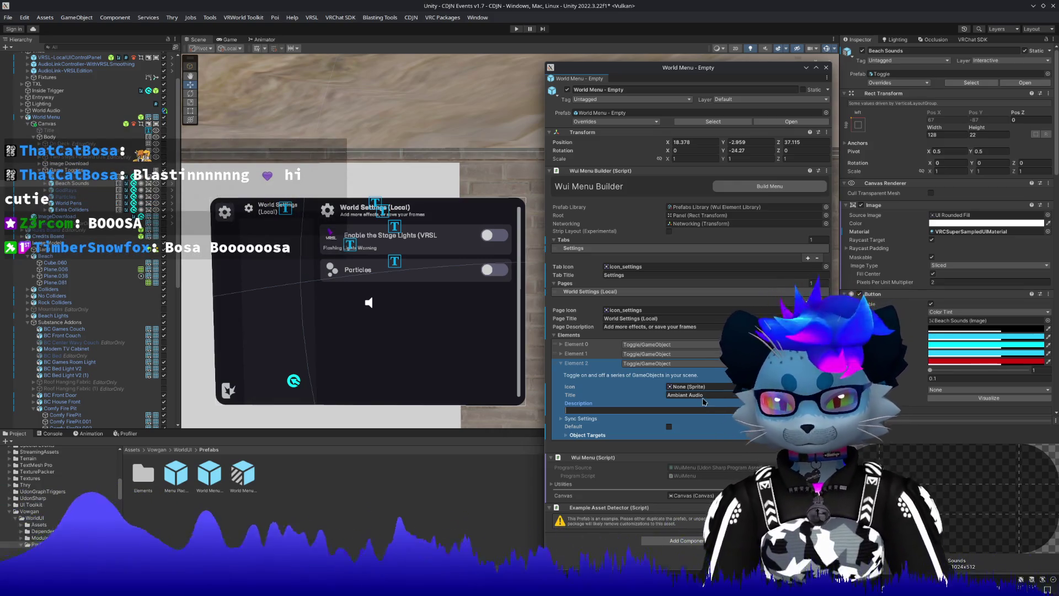
{"action": "left_click", "coordinate": [668, 427]}
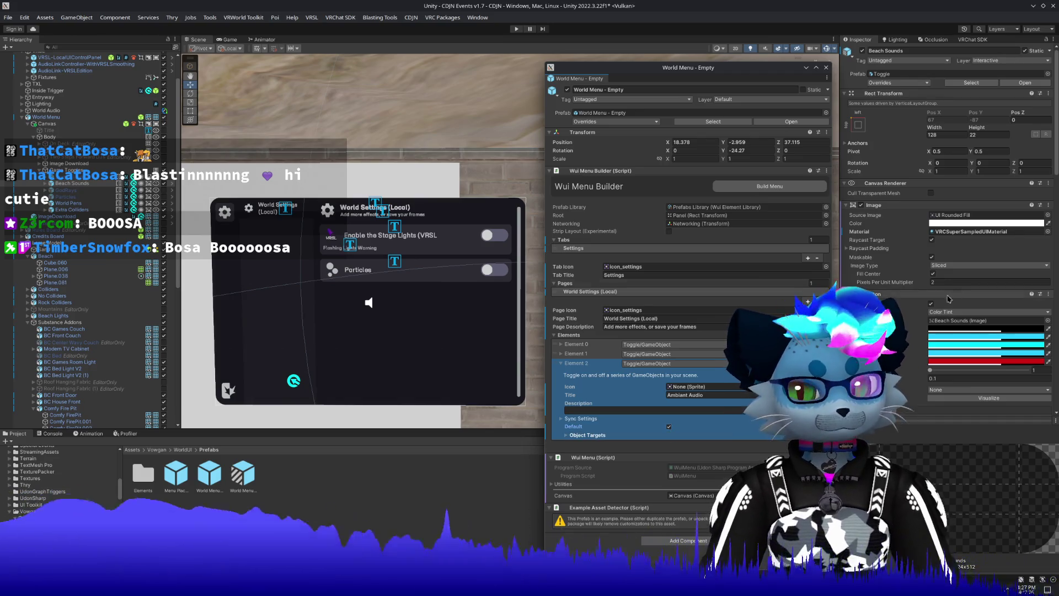
{"action": "scroll", "coordinate": [948, 299], "scroll_direction": "down", "scroll_amount": 10}
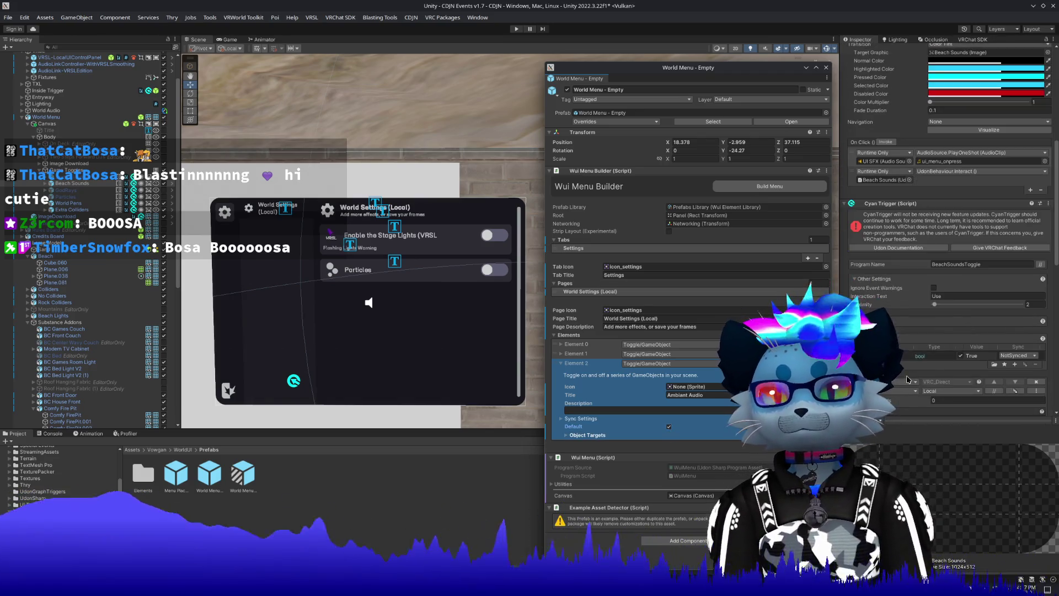
{"action": "scroll", "coordinate": [908, 380], "scroll_direction": "down", "scroll_amount": 10}
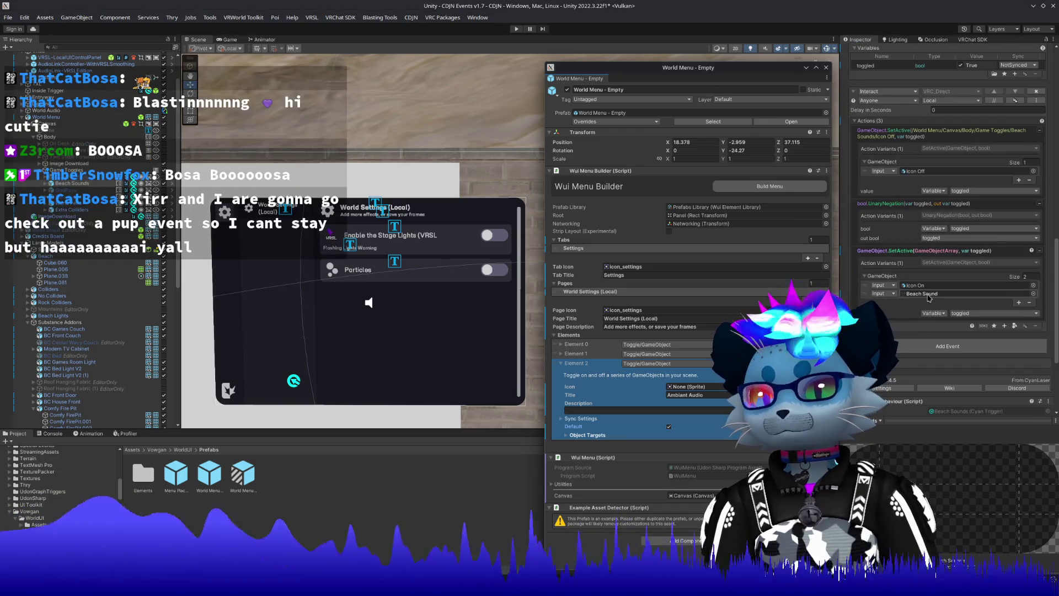
{"action": "left_click", "coordinate": [930, 294]}
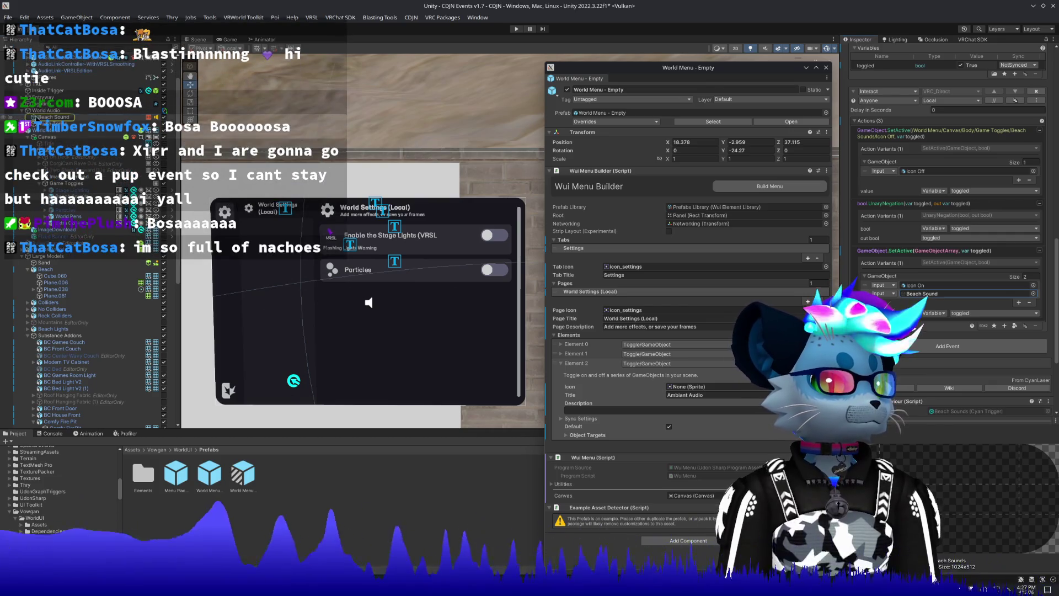
{"action": "left_click", "coordinate": [679, 383]}
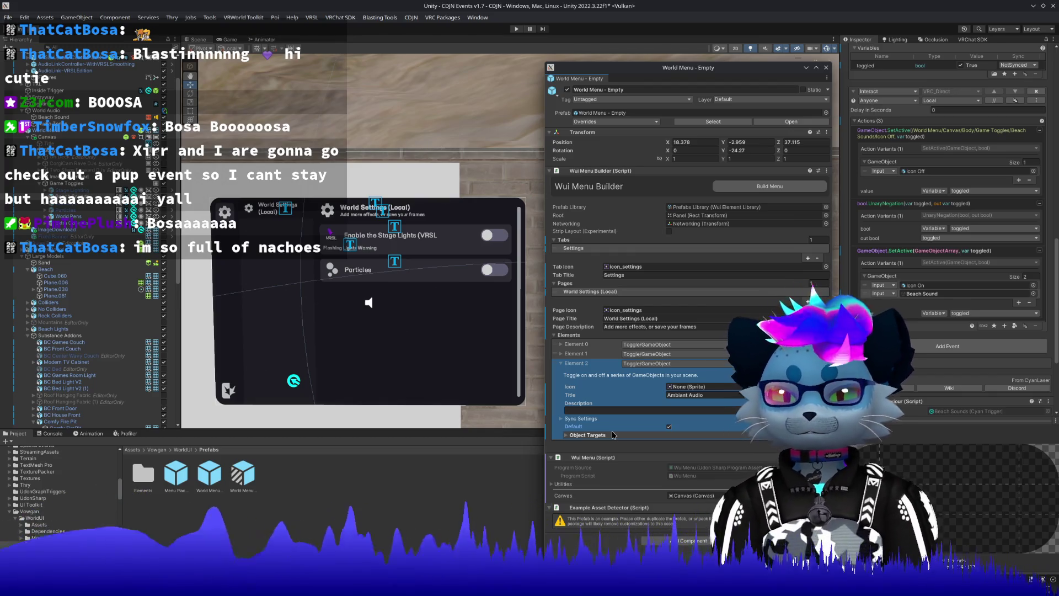
{"action": "left_click", "coordinate": [577, 356]}
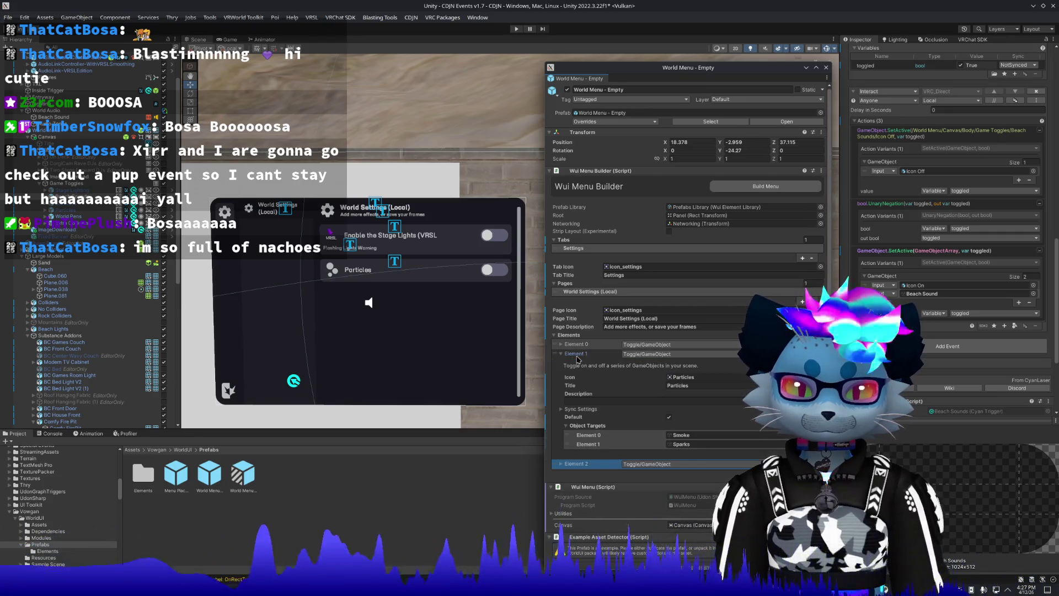
Add a fourth element to the page as a Toggle > GameObject.
{"action": "left_click", "coordinate": [574, 345]}
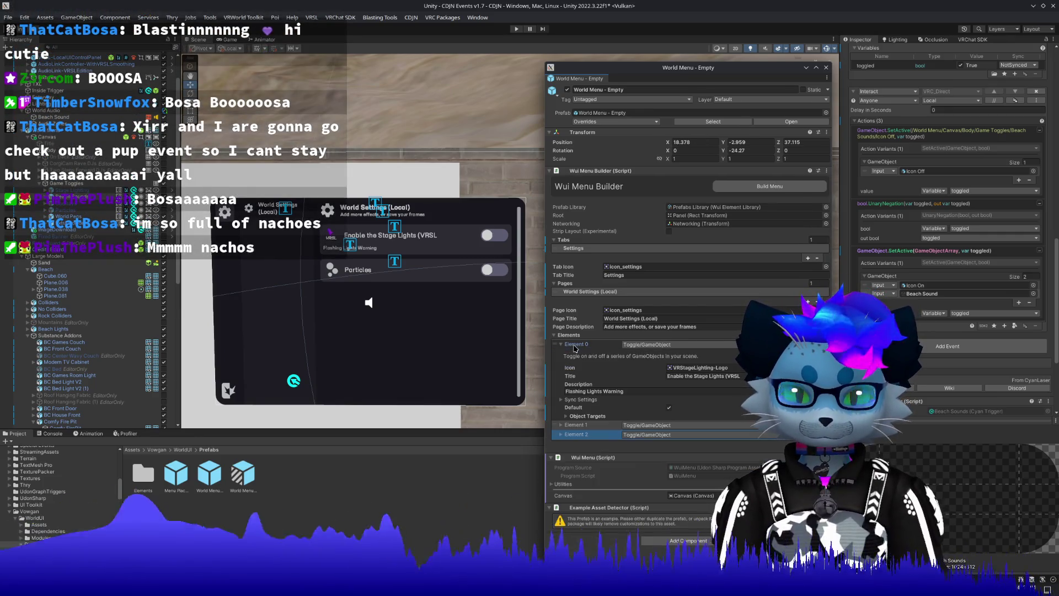
{"action": "left_click", "coordinate": [573, 347]}
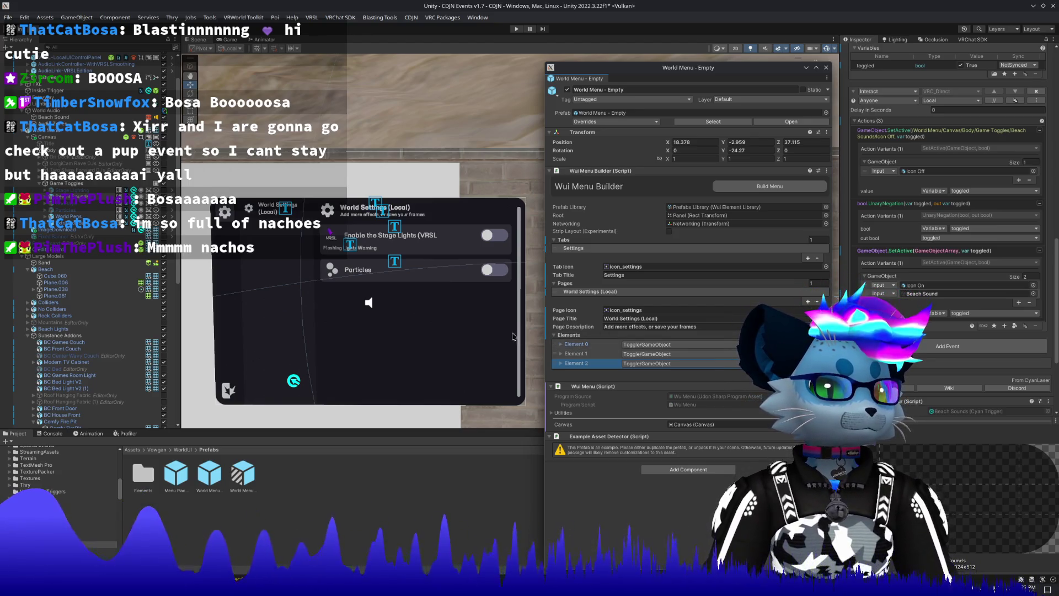
{"action": "left_click", "coordinate": [808, 370]}
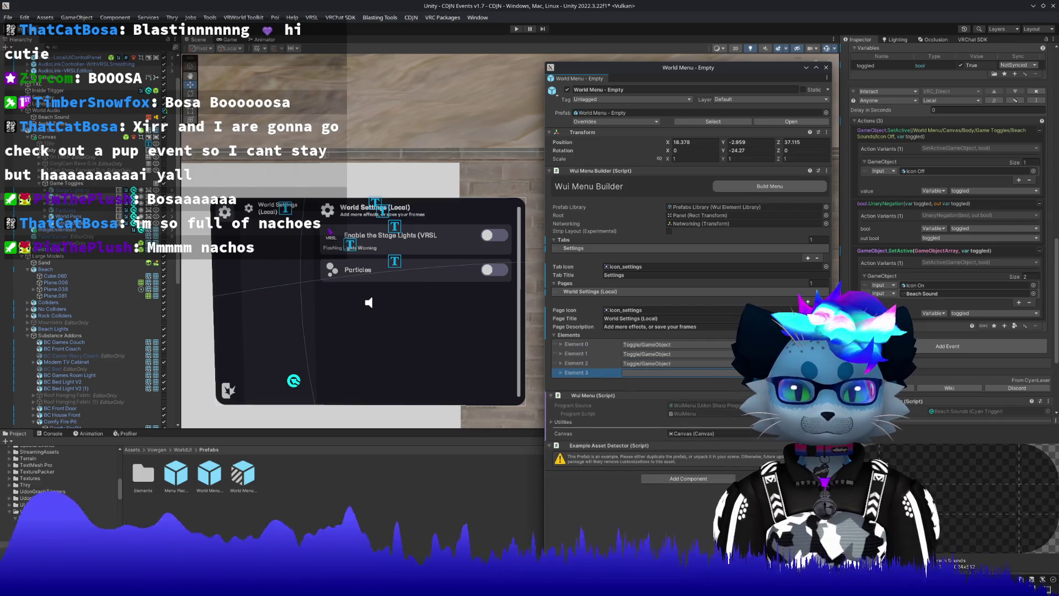
{"action": "left_click", "coordinate": [702, 373]}
{"action": "mouse_move", "coordinate": [672, 447]}
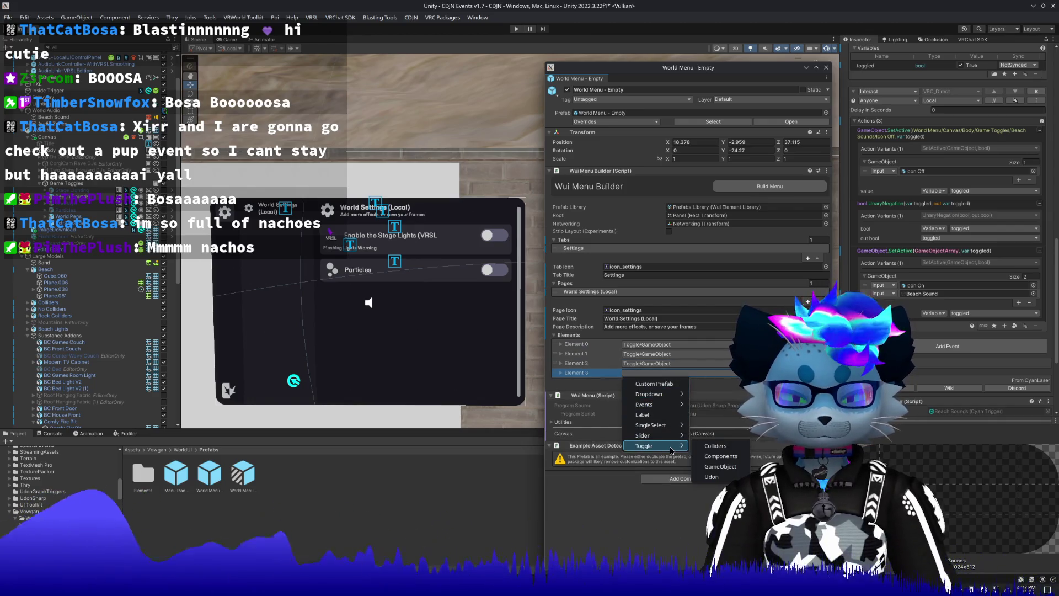
{"action": "left_click", "coordinate": [720, 467]}
{"action": "left_click", "coordinate": [580, 374]}
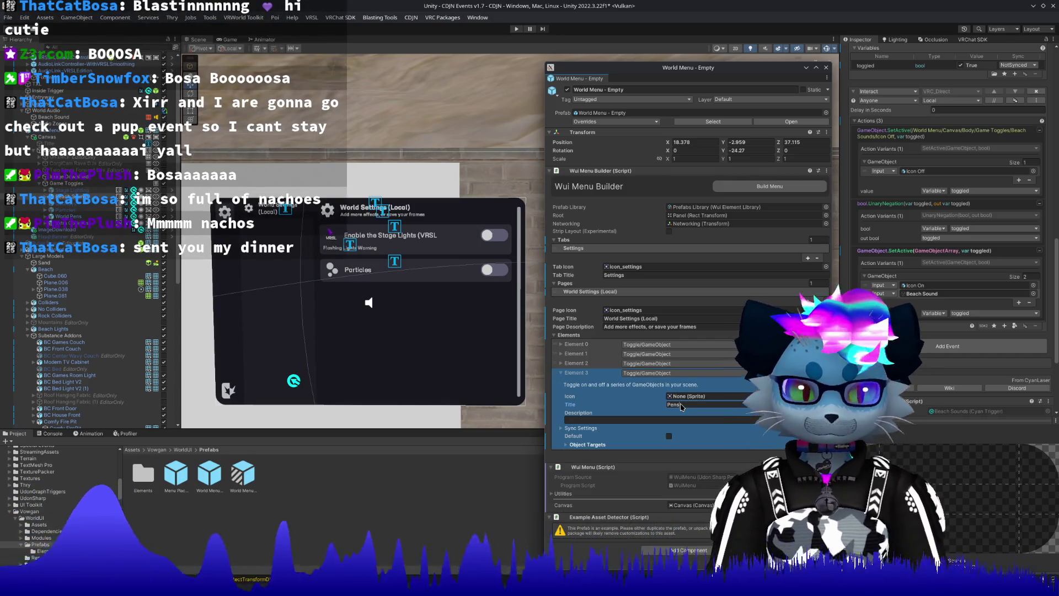
Make the Pens toggle on by default and add the Pens object to its Object Targets.
{"action": "left_click", "coordinate": [668, 436]}
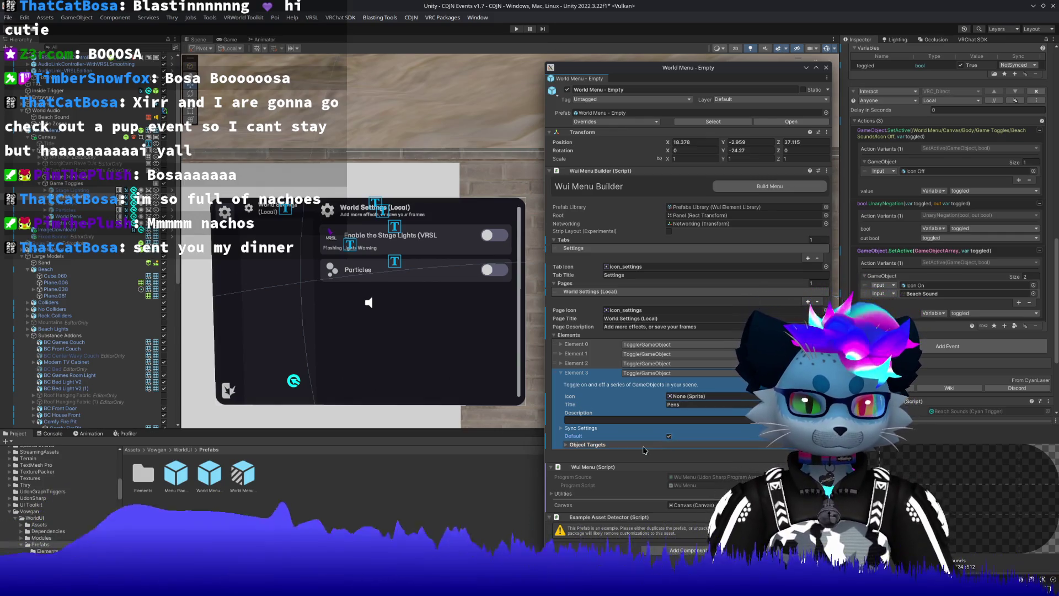
{"action": "left_click", "coordinate": [586, 444]}
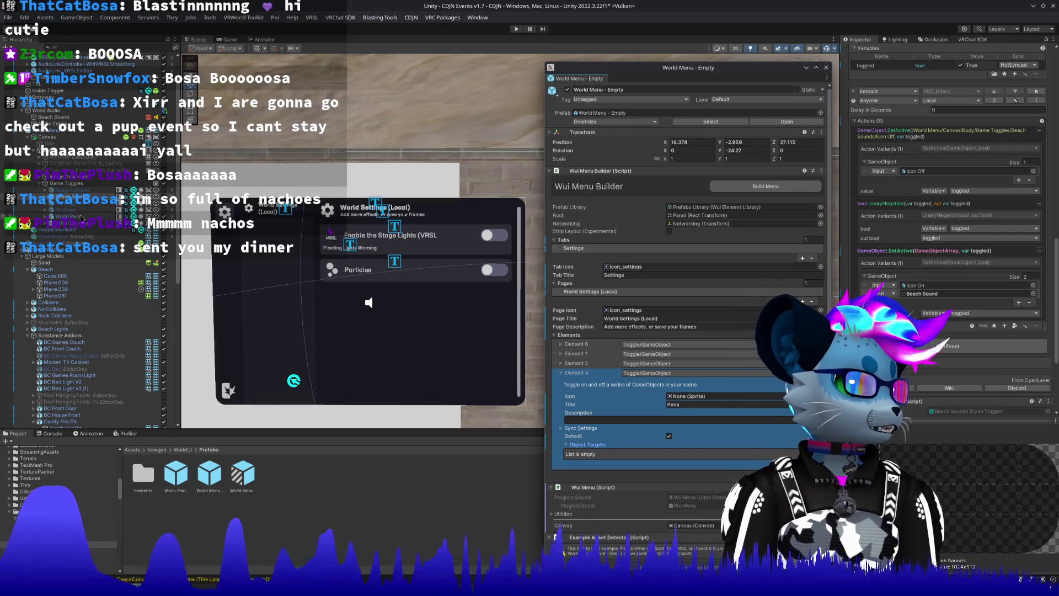
{"action": "left_click", "coordinate": [81, 217]}
{"action": "left_click", "coordinate": [913, 294]}
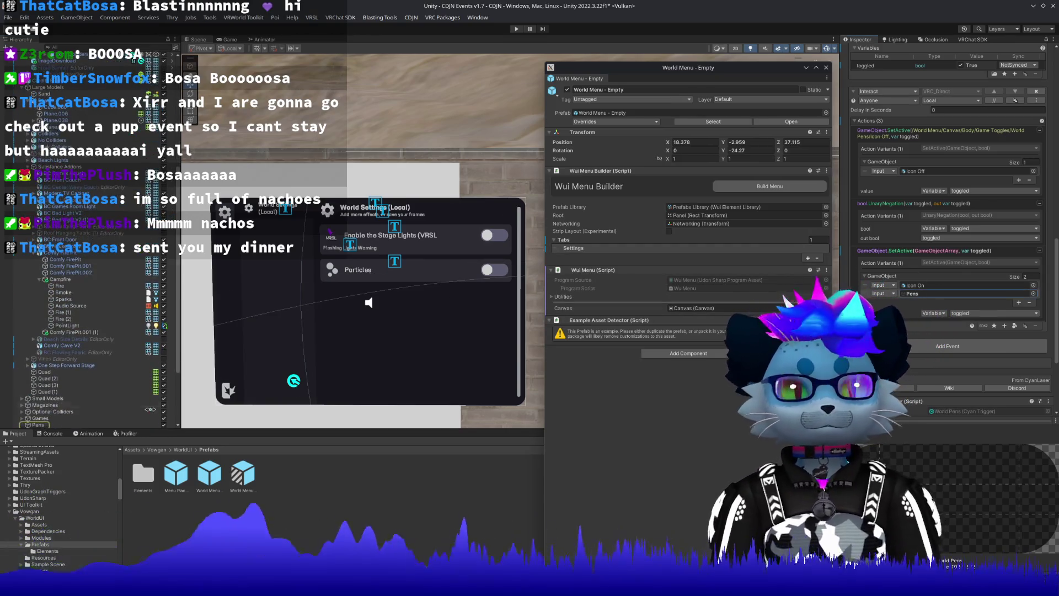
{"action": "mouse_move", "coordinate": [31, 330]}
{"action": "left_mouse_down"}
{"action": "mouse_move", "coordinate": [723, 308]}
{"action": "mouse_move", "coordinate": [576, 269]}
{"action": "mouse_move", "coordinate": [596, 253]}
{"action": "mouse_move", "coordinate": [602, 457]}
{"action": "left_mouse_up"}
{"action": "left_click_drag", "start_coordinate": [791, 446], "coordinate": [791, 445]}
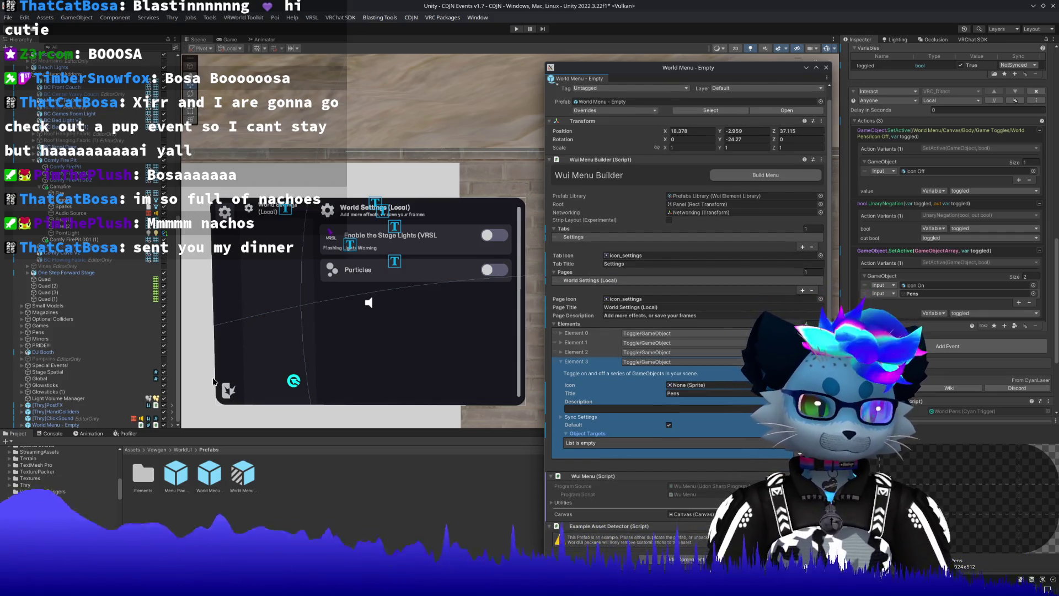
{"action": "mouse_move", "coordinate": [58, 326]}
{"action": "left_mouse_down"}
{"action": "mouse_move", "coordinate": [538, 248]}
{"action": "mouse_move", "coordinate": [657, 398]}
{"action": "mouse_move", "coordinate": [596, 436]}
{"action": "left_mouse_up"}
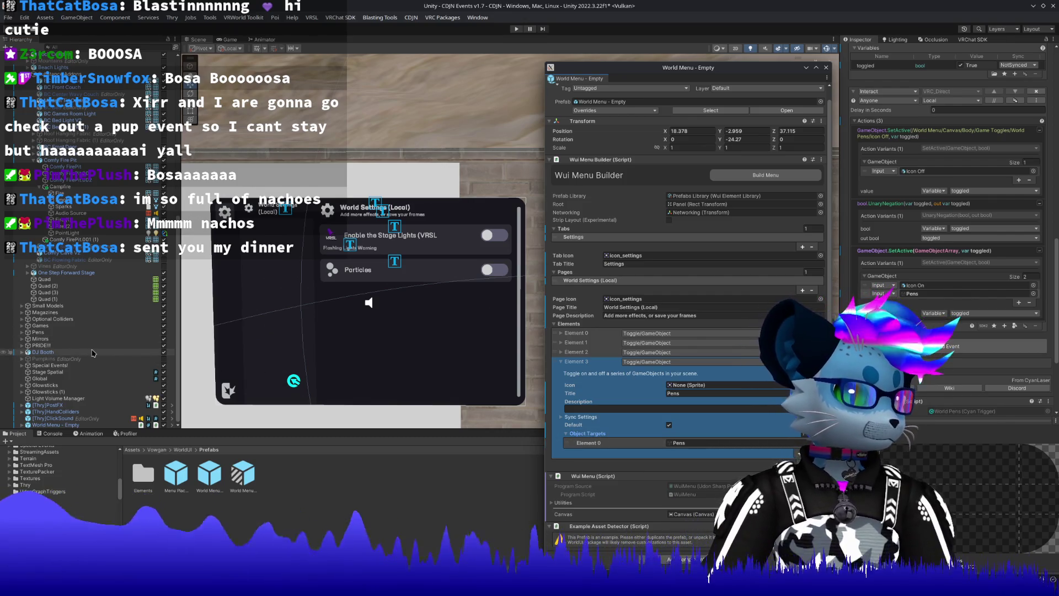
{"action": "left_click", "coordinate": [12, 392]}
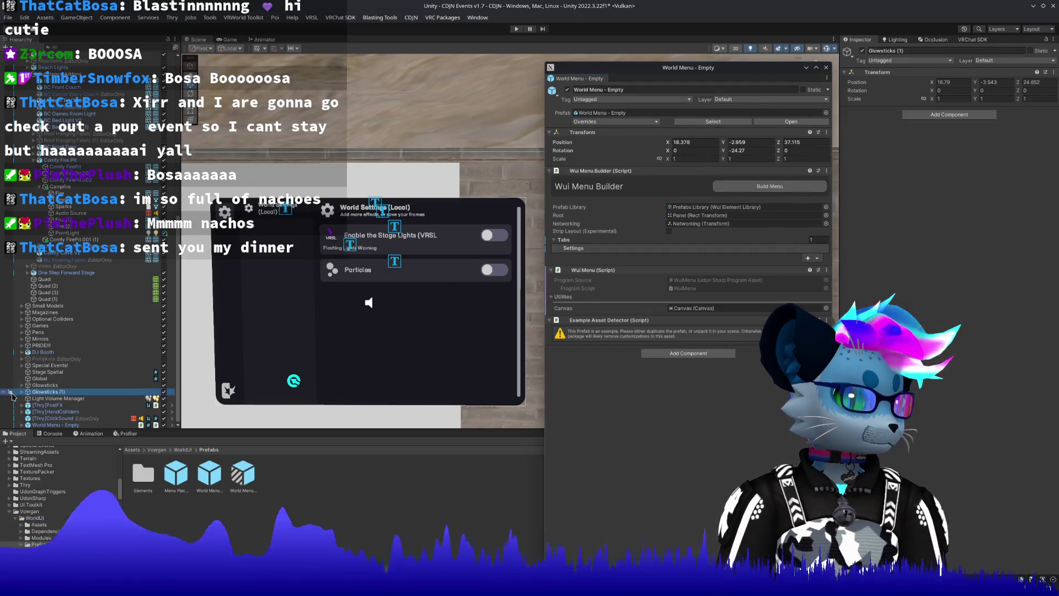
Move the ten glowsticks from Glowsticks (1) into the Glowsticks group, naming the first Glowstick (10).
{"action": "left_click", "coordinate": [21, 392]}
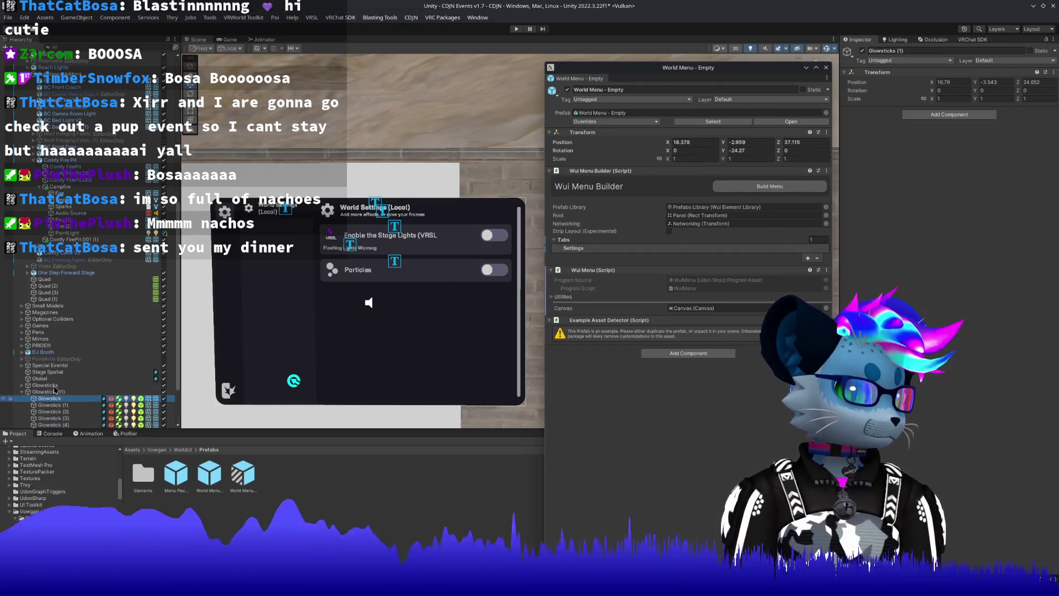
{"action": "scroll", "coordinate": [47, 383], "scroll_direction": "down", "scroll_amount": 5}
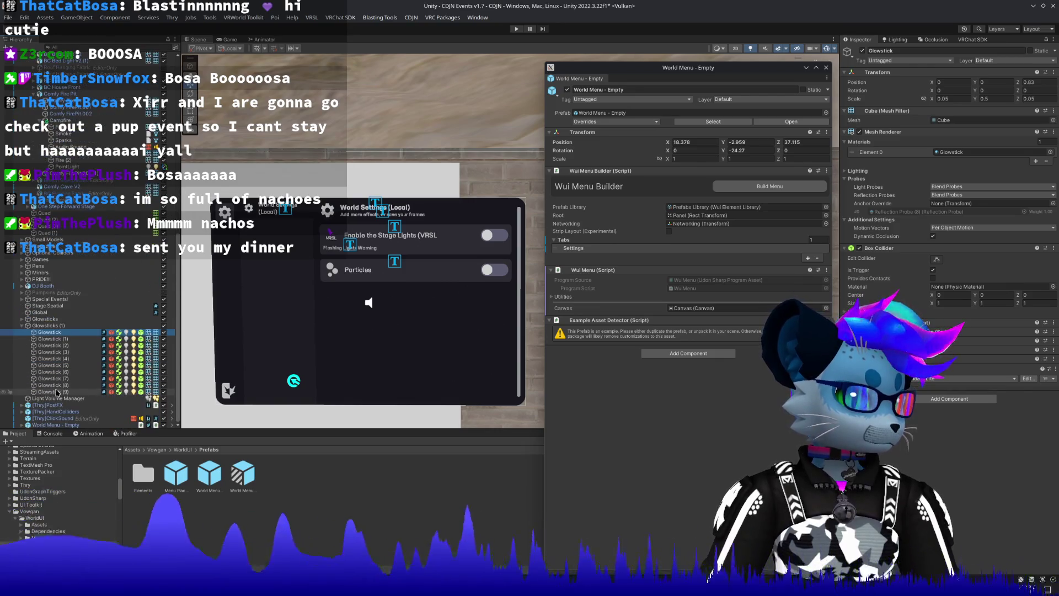
{"action": "left_click", "coordinate": [57, 392], "text": "shift"}
{"action": "left_click_drag", "start_coordinate": [58, 392], "coordinate": [56, 323]}
{"action": "left_click", "coordinate": [68, 367]}
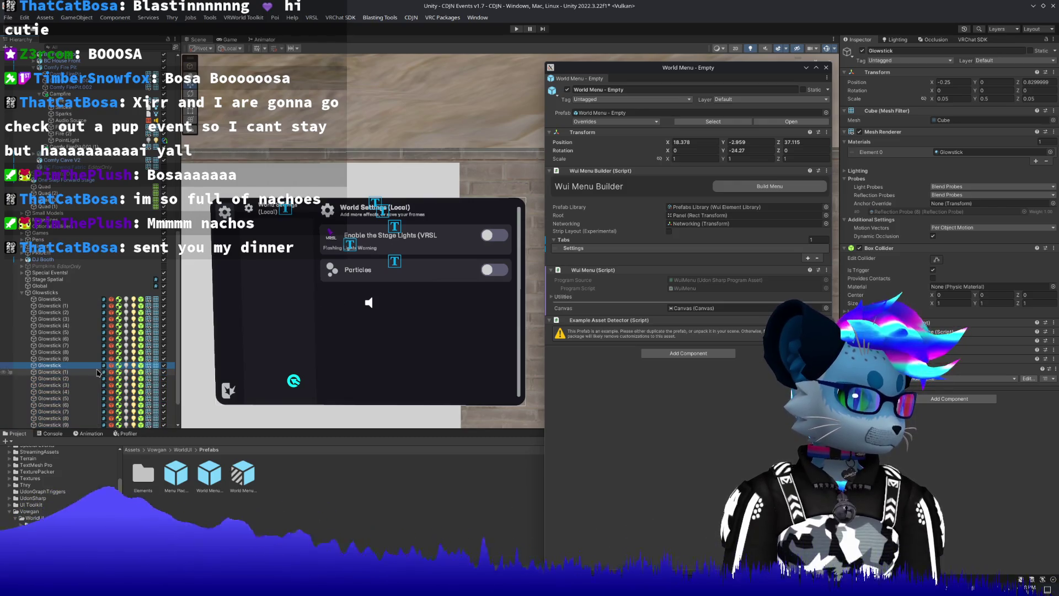
{"action": "key", "text": "F2"}
{"action": "type", "text": "(10)"}
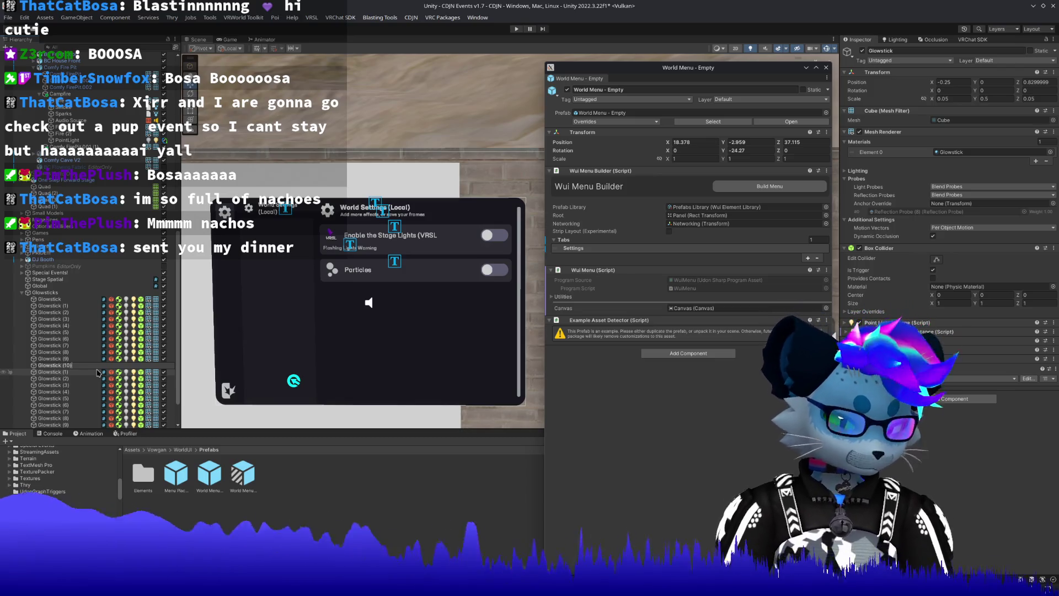
{"action": "key", "text": "Return"}
Rename the next glowsticks to Glowstick (11) through Glowstick (15).
{"action": "left_click", "coordinate": [97, 372]}
{"action": "key", "text": "F2"}
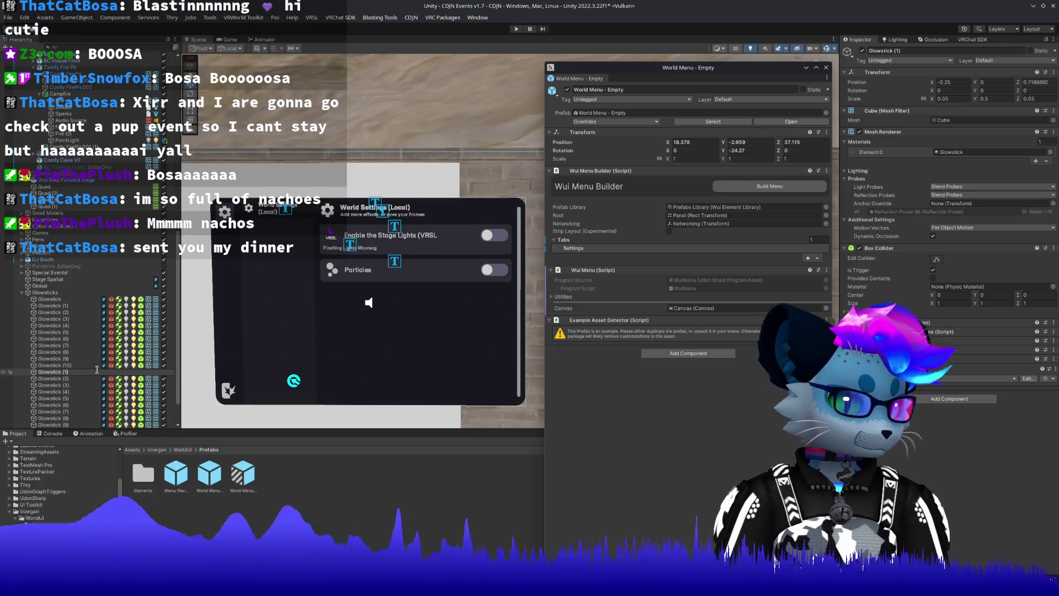
{"action": "type", "text": "1"}
{"action": "key", "text": "Return"}
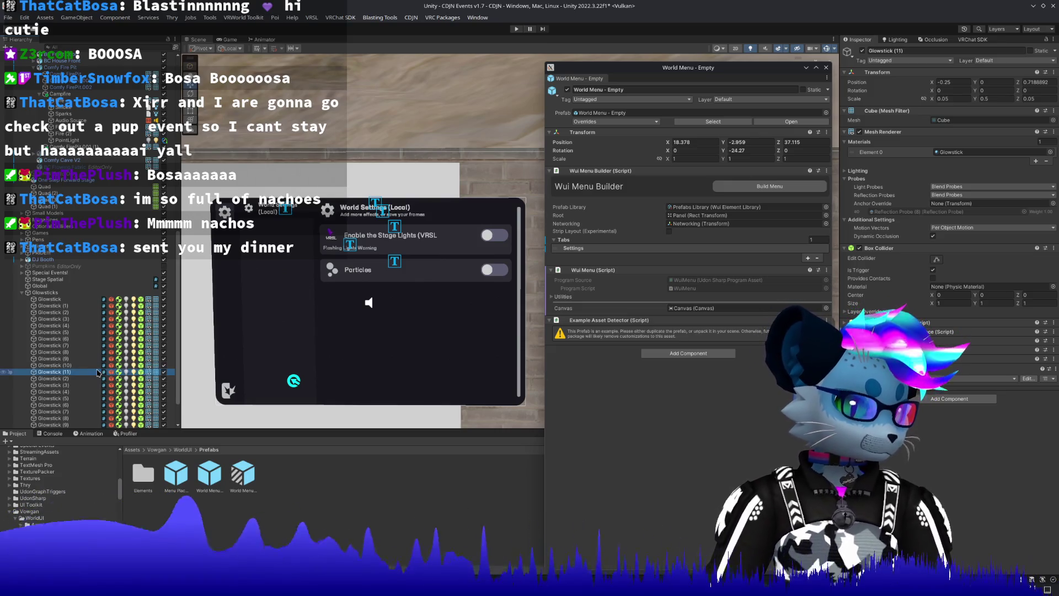
{"action": "key", "text": "Down"}
{"action": "key", "text": "F2"}
{"action": "type", "text": "1"}
{"action": "key", "text": "Return"}
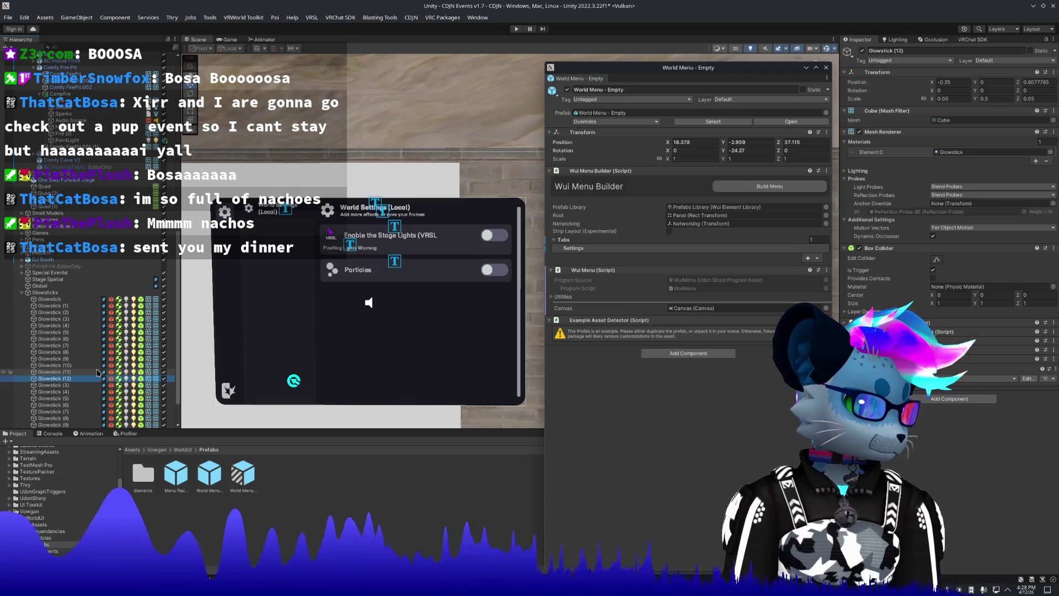
{"action": "key", "text": "Down"}
{"action": "key", "text": "F2"}
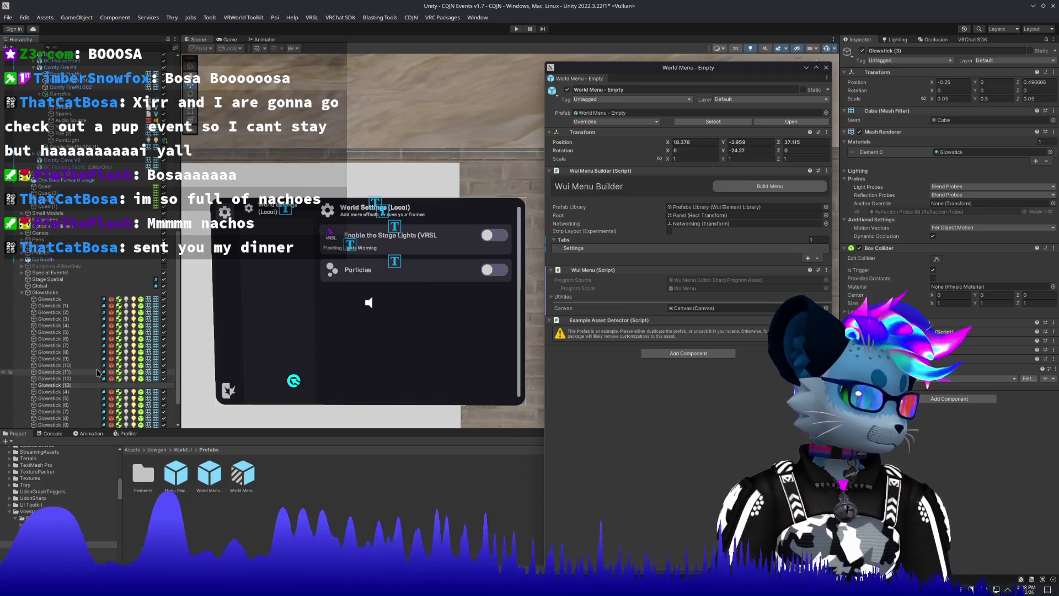
{"action": "key", "text": "Return"}
{"action": "key", "text": "Down"}
{"action": "key", "text": "F2"}
{"action": "type", "text": "14)"}
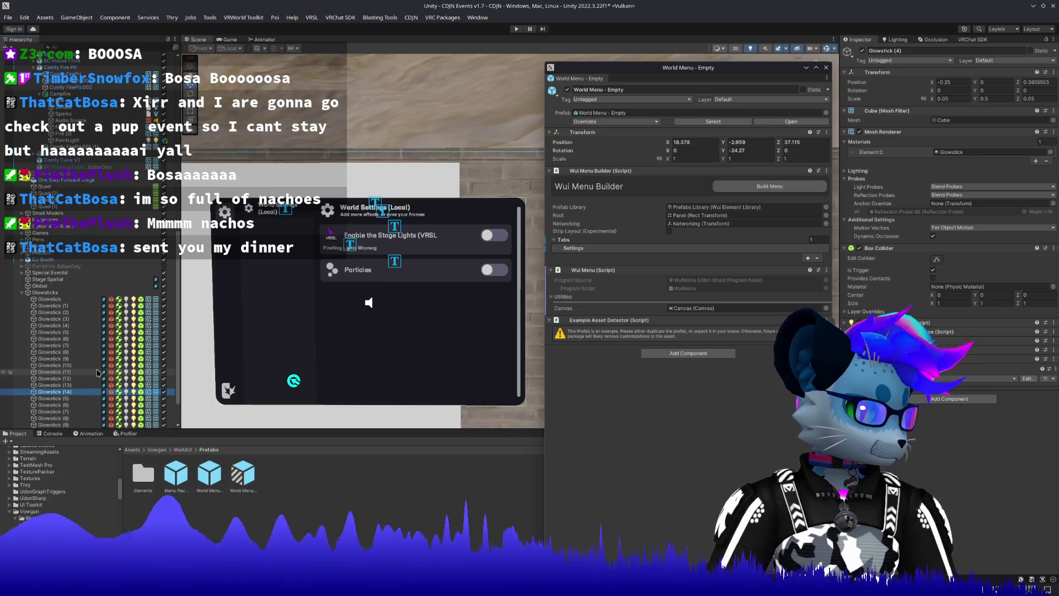
{"action": "key", "text": "Down"}
{"action": "key", "text": "F2"}
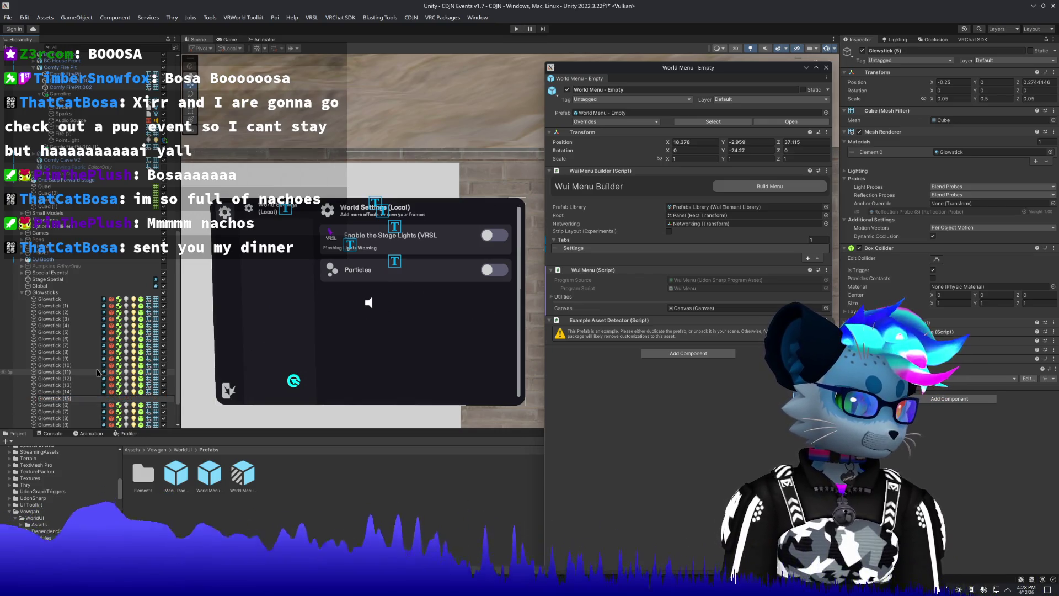
{"action": "key", "text": "Return"}
Rename the remaining glowsticks to Glowstick (16) through Glowstick (19).
{"action": "key", "text": "Down"}
{"action": "key", "text": "F2"}
{"action": "type", "text": "1"}
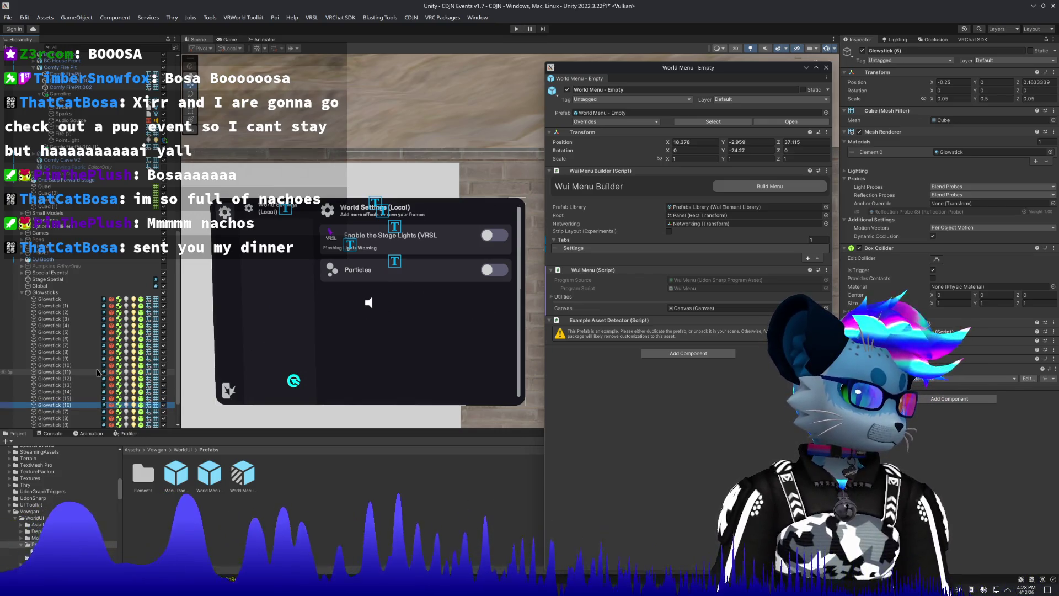
{"action": "key", "text": "Return"}
{"action": "key", "text": "Down"}
{"action": "key", "text": "F2"}
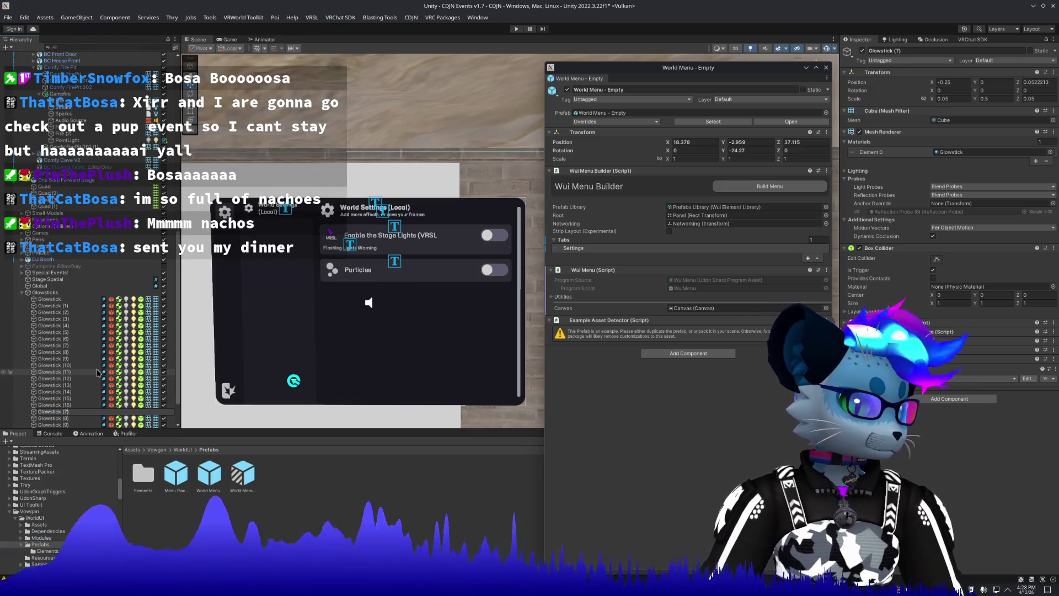
{"action": "type", "text": "1"}
{"action": "key", "text": "Return"}
{"action": "key", "text": "Down"}
{"action": "key", "text": "F2"}
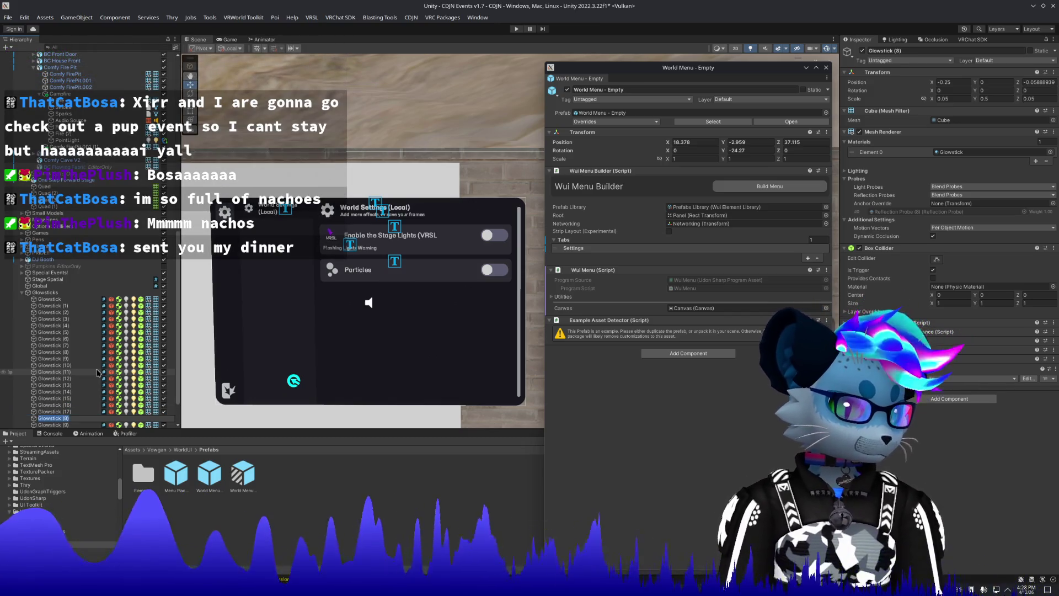
{"action": "type", "text": "1"}
{"action": "key", "text": "Return"}
{"action": "key", "text": "Down"}
{"action": "key", "text": "F2"}
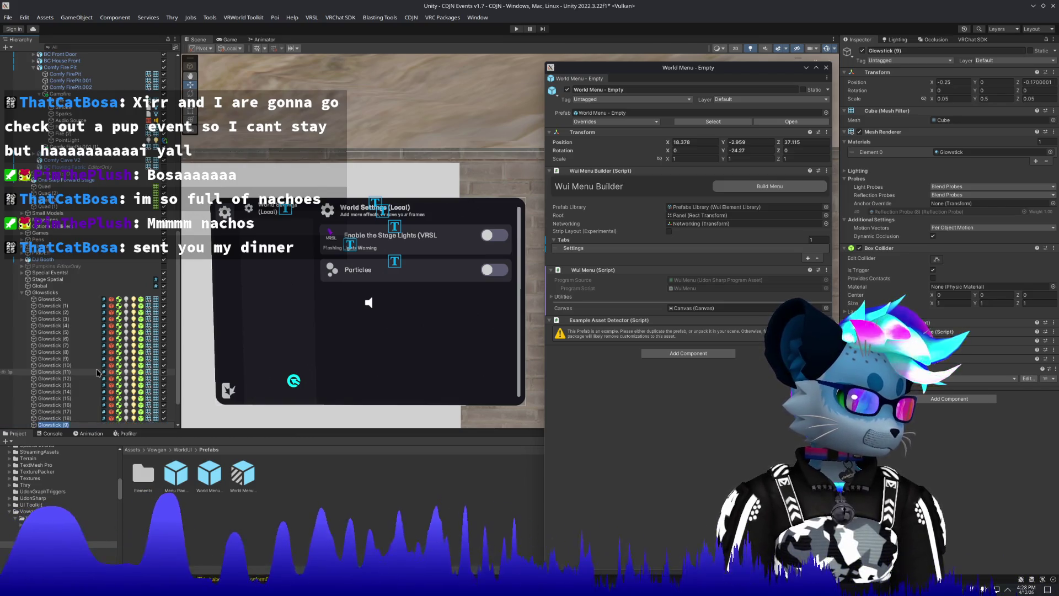
{"action": "type", "text": "1"}
{"action": "key", "text": "Return"}
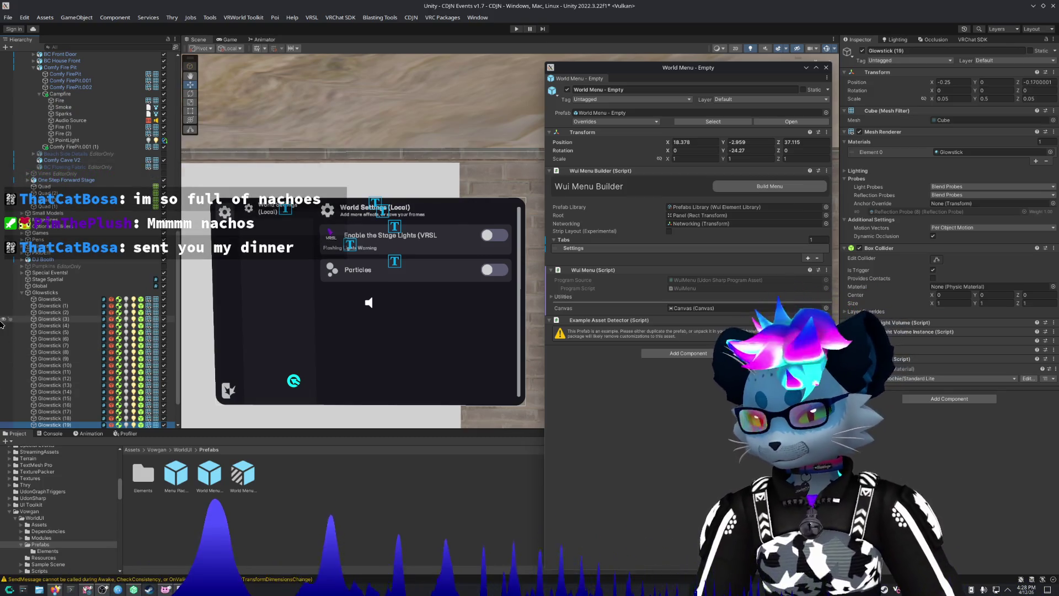
{"action": "scroll", "coordinate": [73, 172], "scroll_direction": "up", "scroll_amount": 5}
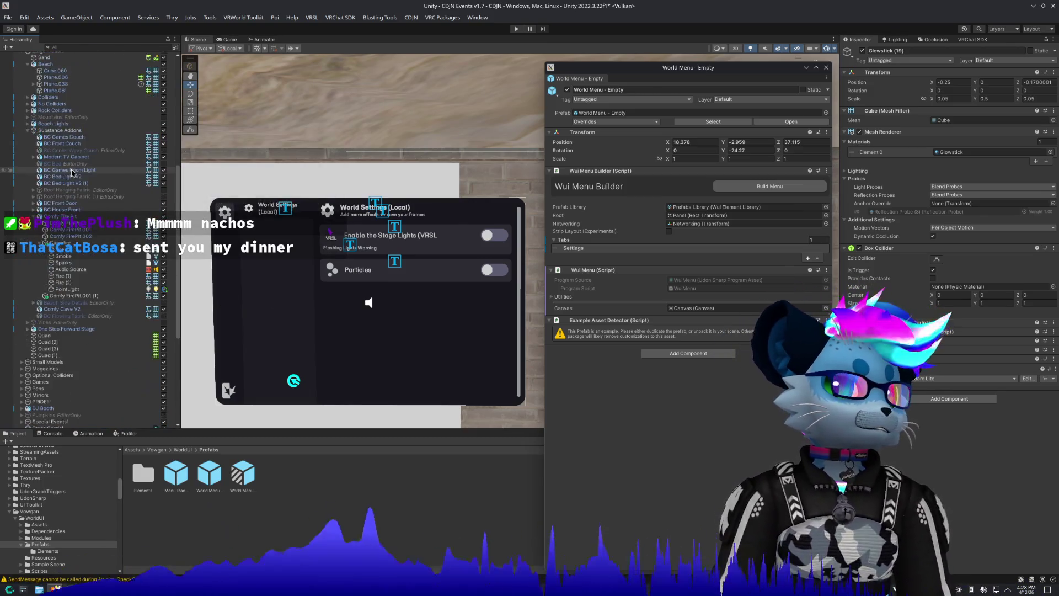
Set the Glowsticks toggle's icon to the Pen sprite and rebuild the menu.
{"action": "scroll", "coordinate": [73, 173], "scroll_direction": "up", "scroll_amount": 2}
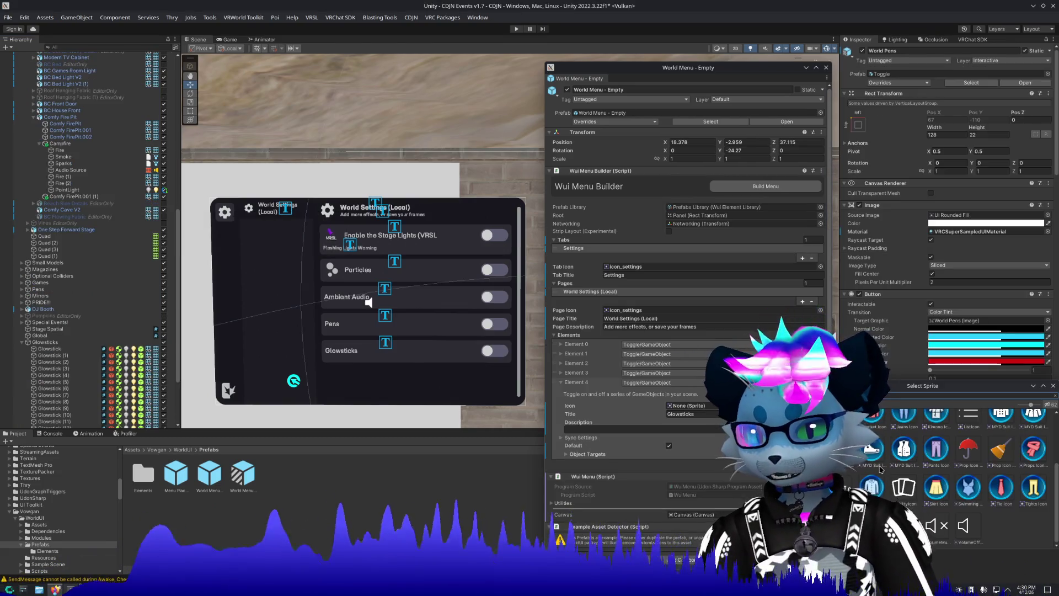
{"action": "scroll", "coordinate": [892, 469], "scroll_direction": "up", "scroll_amount": 3}
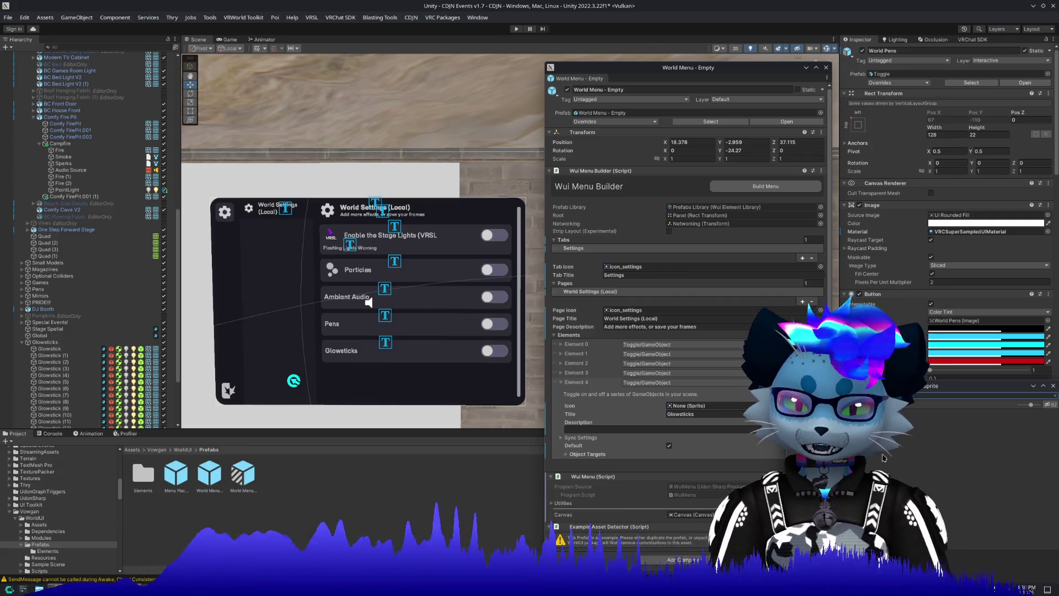
{"action": "double_click", "coordinate": [883, 457]}
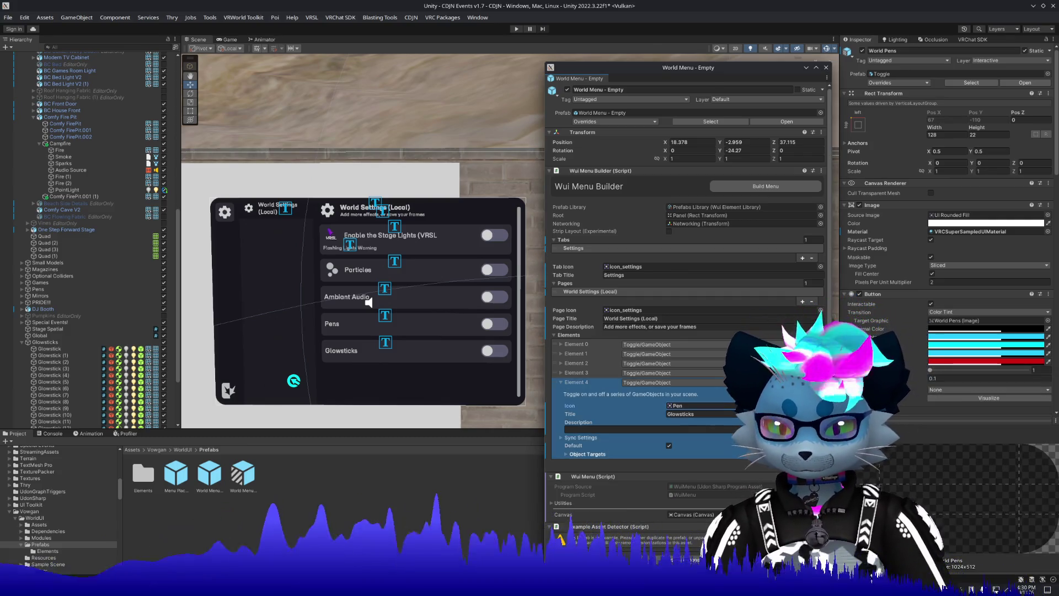
{"action": "left_click", "coordinate": [786, 190]}
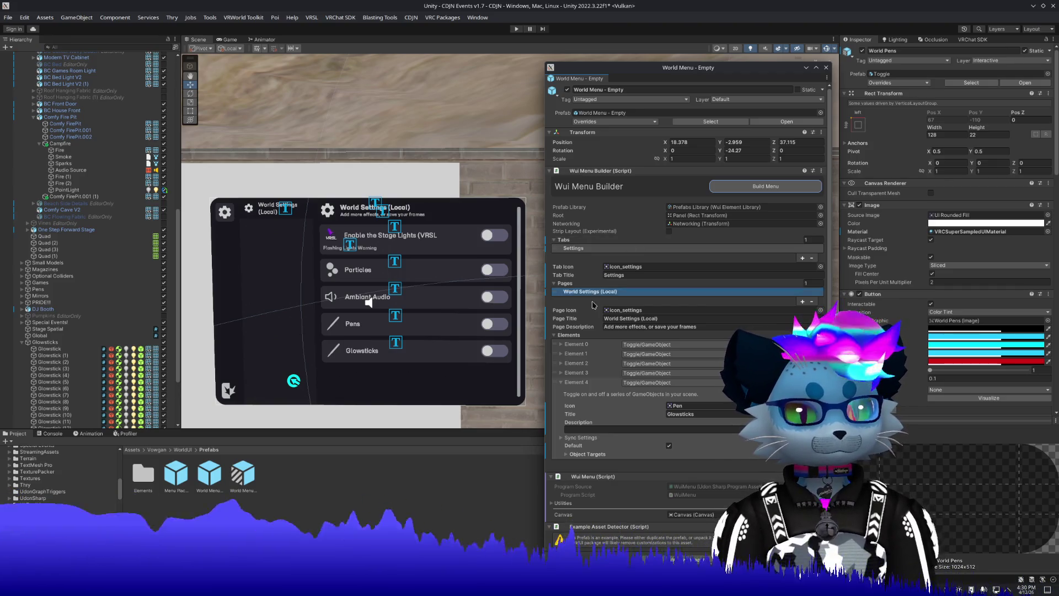
{"action": "left_click", "coordinate": [574, 383]}
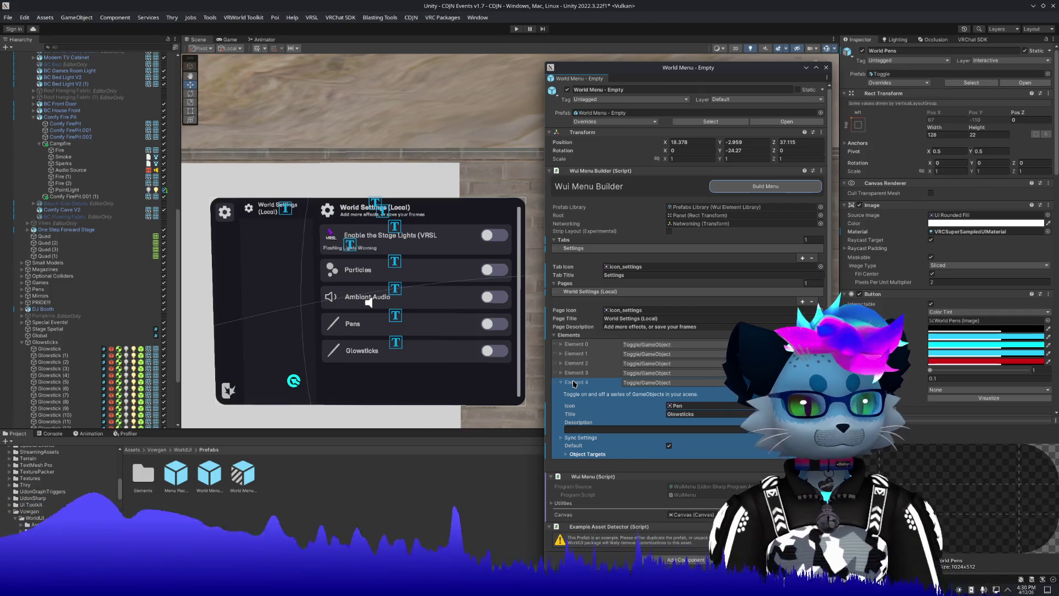
{"action": "left_click", "coordinate": [574, 383]}
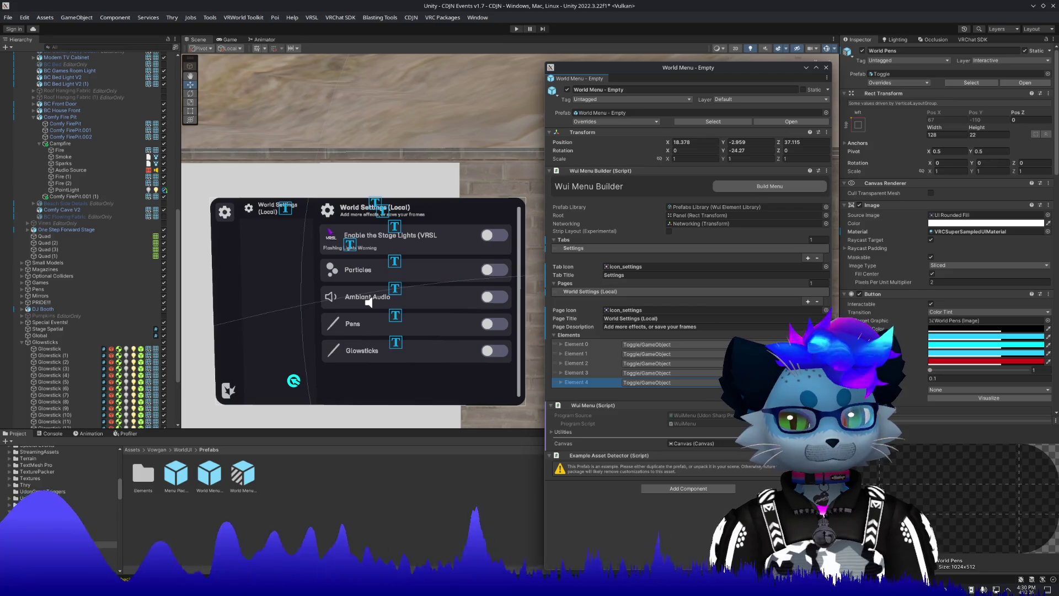
Add a GameObject toggle with the AudioLink 1.0 Toggle icon, on by default.
{"action": "left_click", "coordinate": [808, 393]}
{"action": "left_click", "coordinate": [662, 392]}
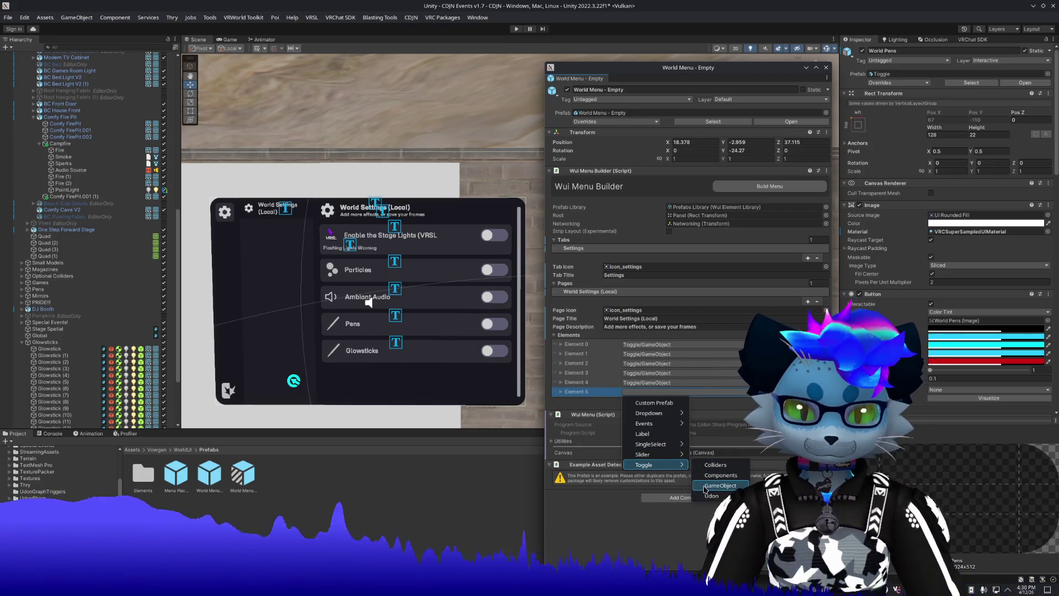
{"action": "left_click", "coordinate": [704, 489]}
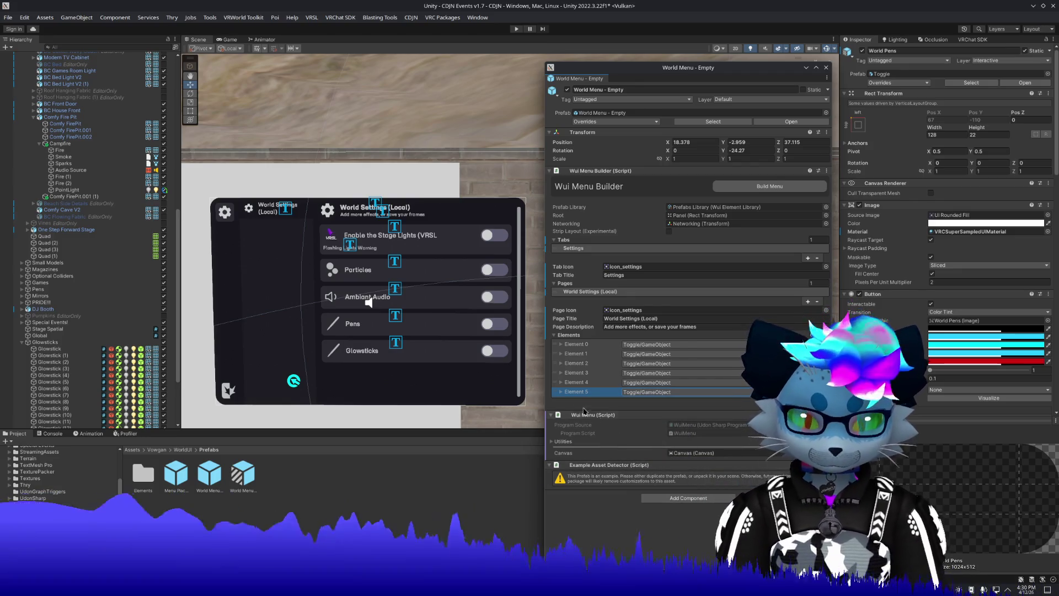
{"action": "left_click", "coordinate": [568, 393]}
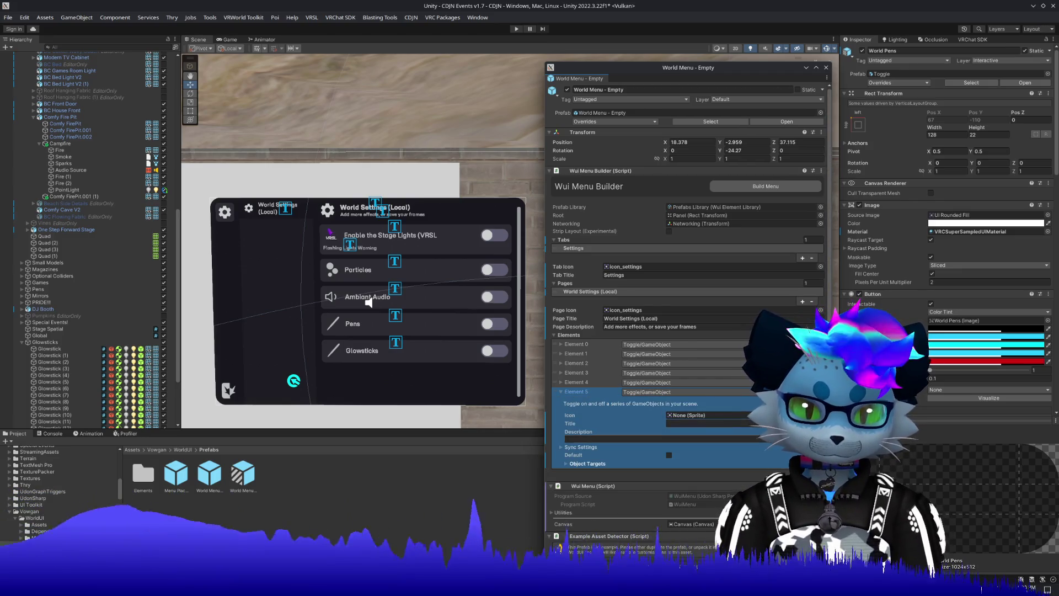
{"action": "left_click", "coordinate": [821, 415]}
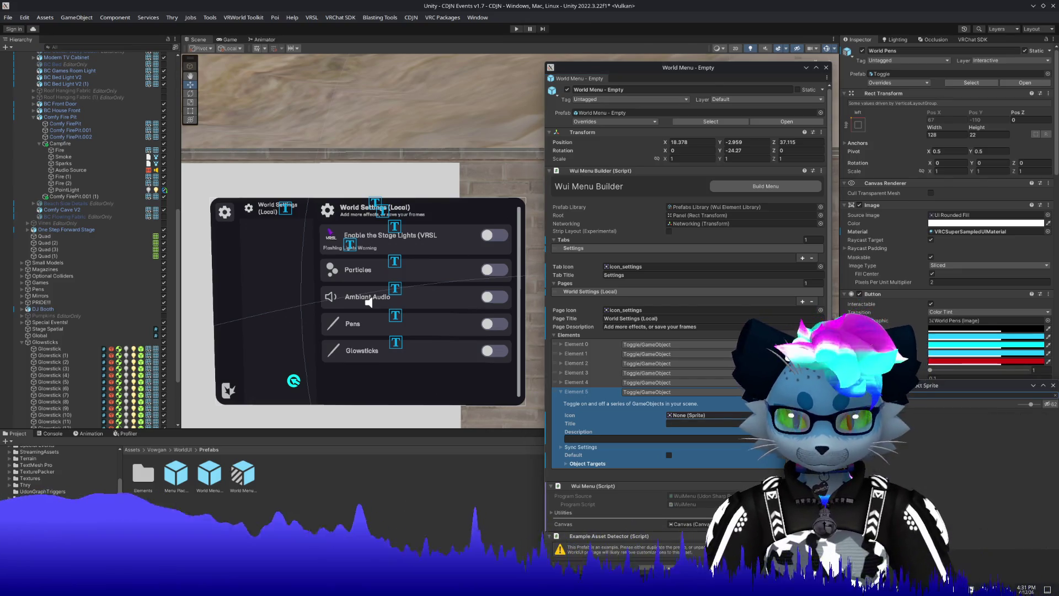
{"action": "double_click", "coordinate": [916, 436]}
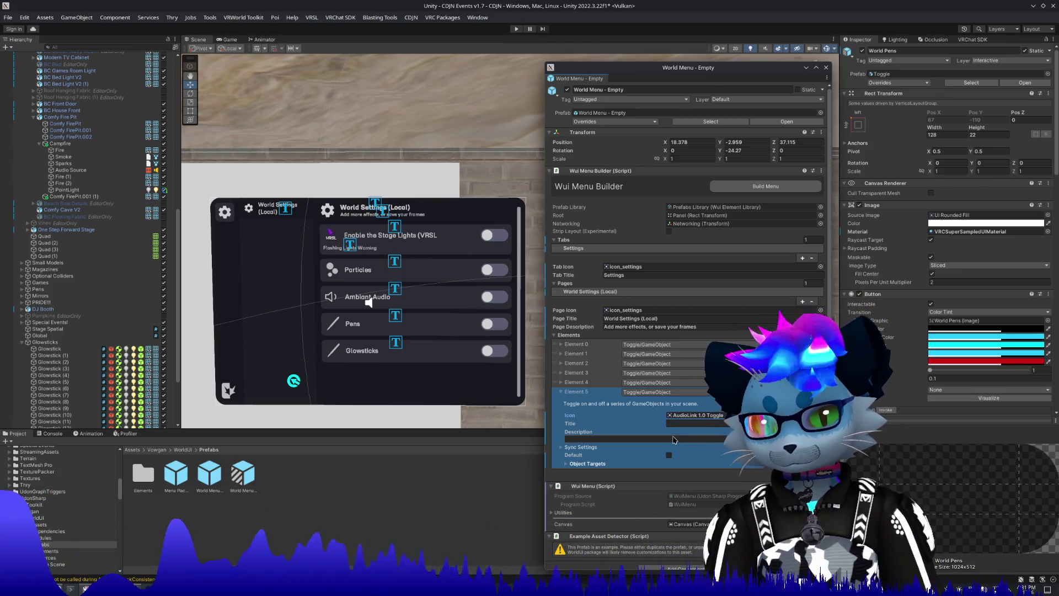
{"action": "left_click", "coordinate": [669, 456]}
{"action": "type", "text": "AudioLink"}
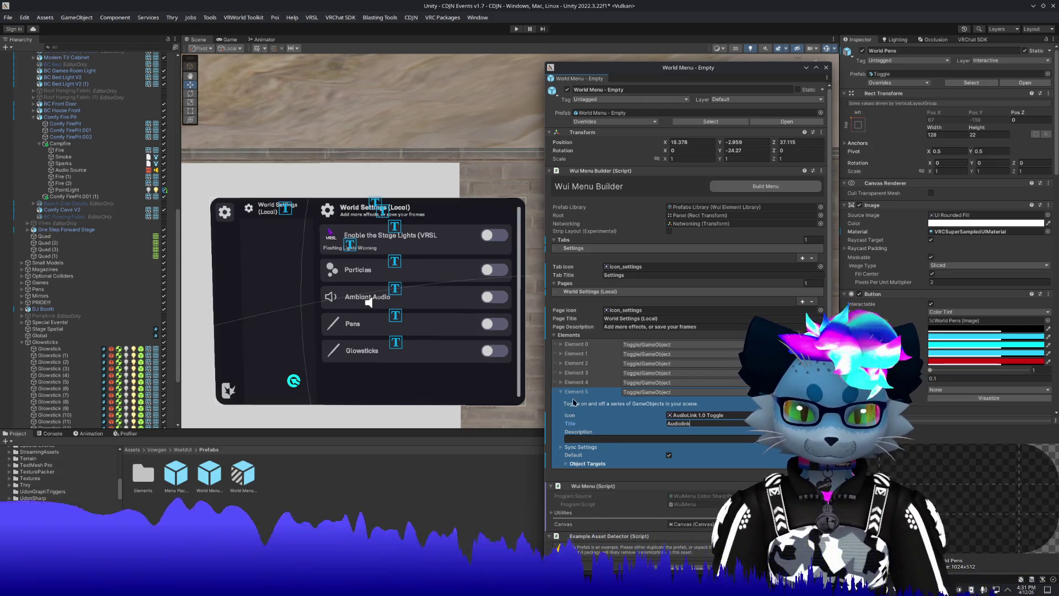
Move the Audiolink toggle to the top of the list and target AudioLink-VRSLEdition.
{"action": "left_click_drag", "start_coordinate": [559, 392], "coordinate": [567, 341]}
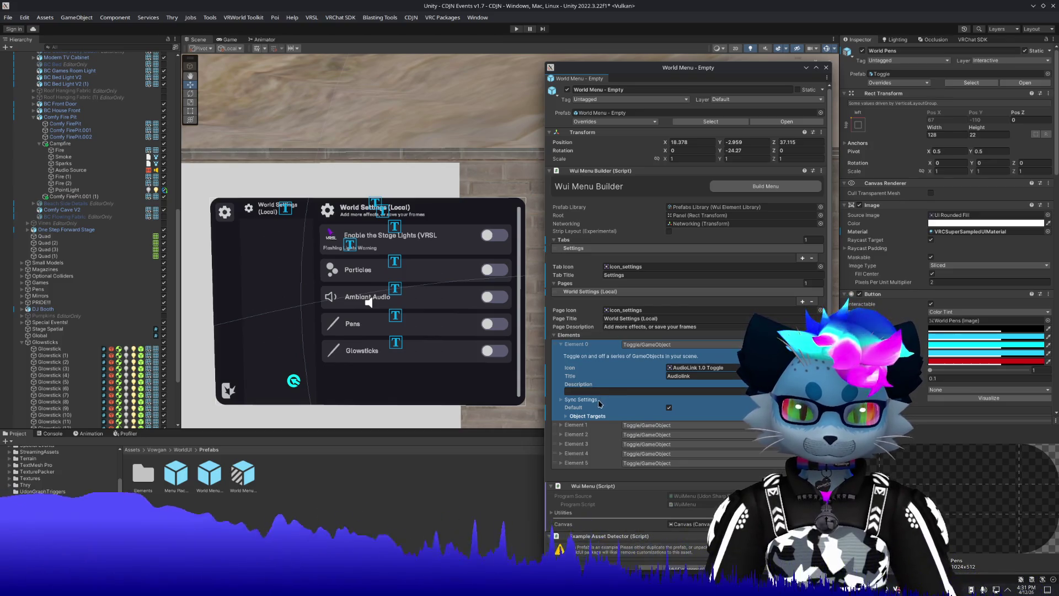
{"action": "left_click", "coordinate": [587, 417]}
{"action": "scroll", "coordinate": [56, 214], "scroll_direction": "up", "scroll_amount": 10}
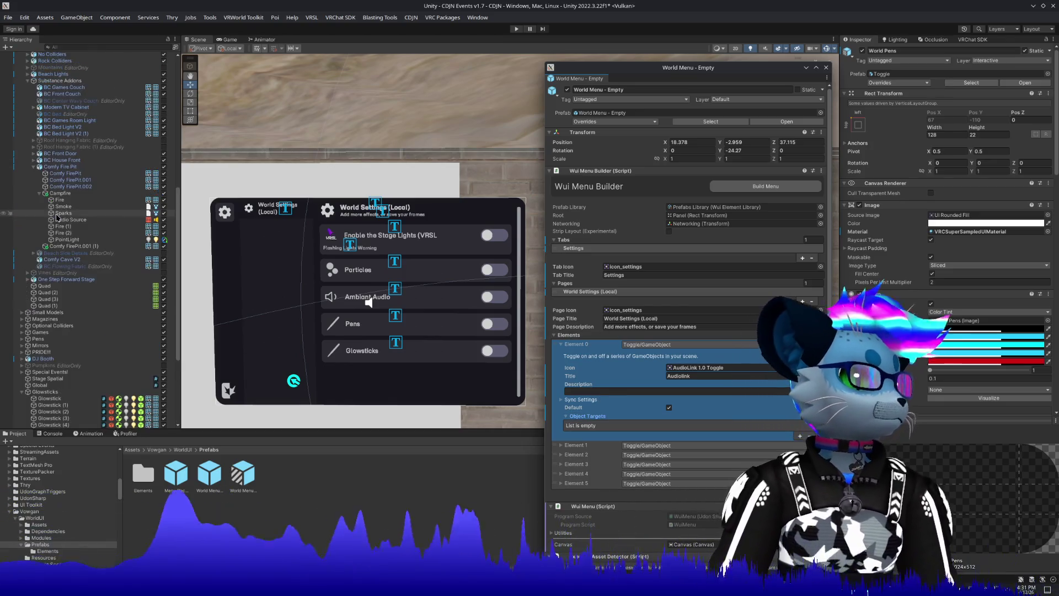
{"action": "scroll", "coordinate": [55, 214], "scroll_direction": "up", "scroll_amount": 4}
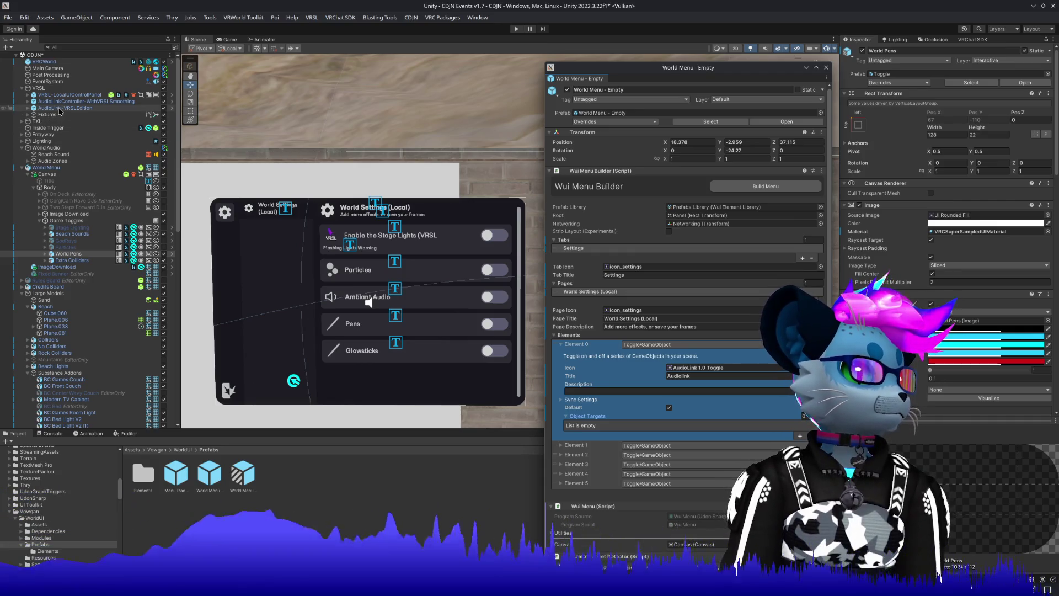
{"action": "mouse_move", "coordinate": [60, 110]}
{"action": "left_mouse_down"}
{"action": "mouse_move", "coordinate": [634, 395]}
{"action": "mouse_move", "coordinate": [679, 387]}
{"action": "mouse_move", "coordinate": [593, 418]}
{"action": "left_mouse_up"}
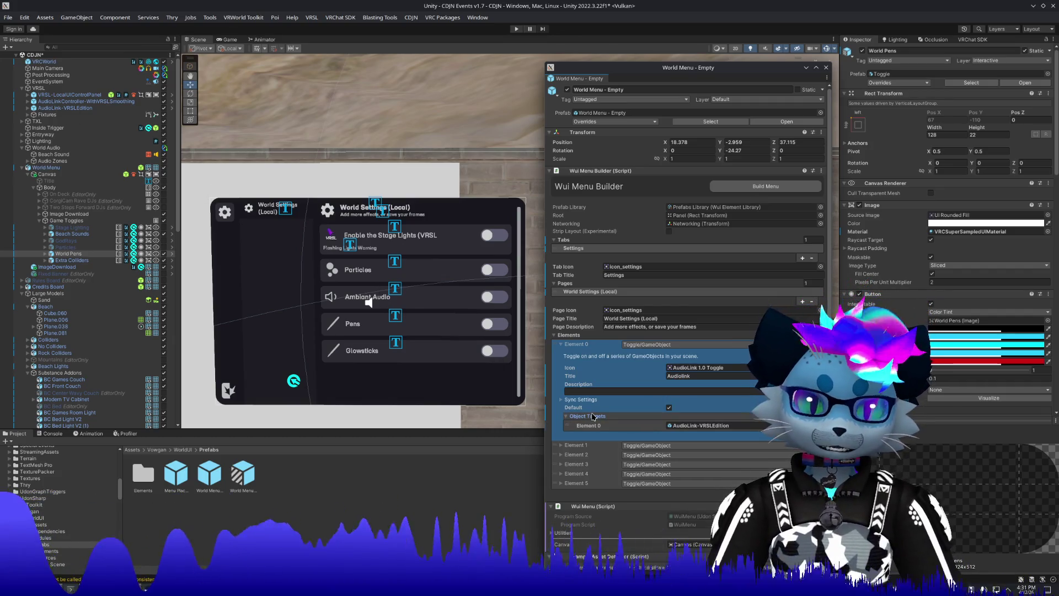
Rebuild the menu with the Audiolink toggle and edit its description.
{"action": "left_click", "coordinate": [770, 188]}
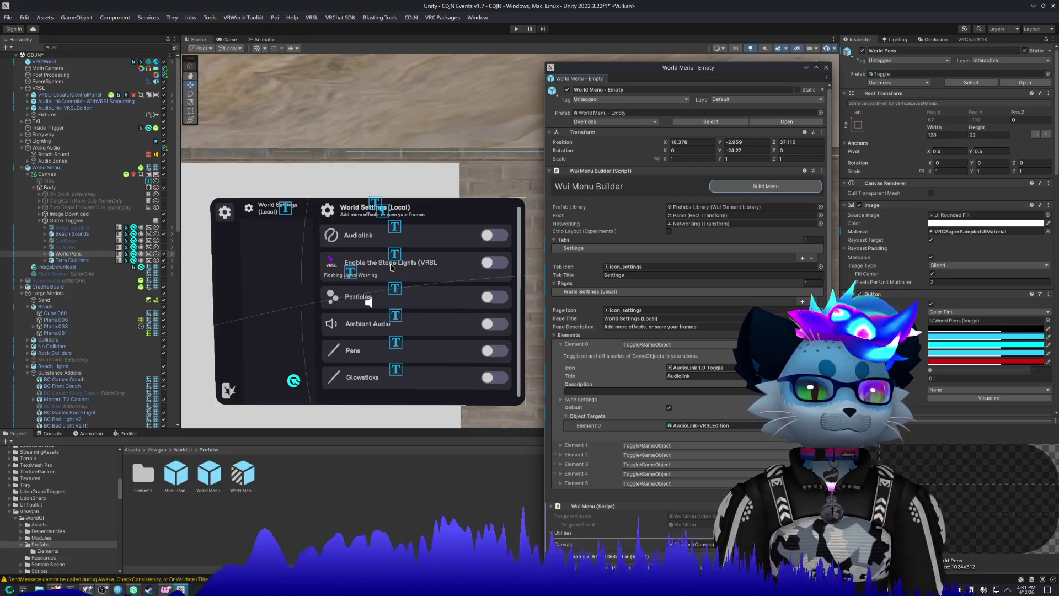
{"action": "left_click", "coordinate": [624, 392]}
{"action": "type", "text": "Flashing Light"}
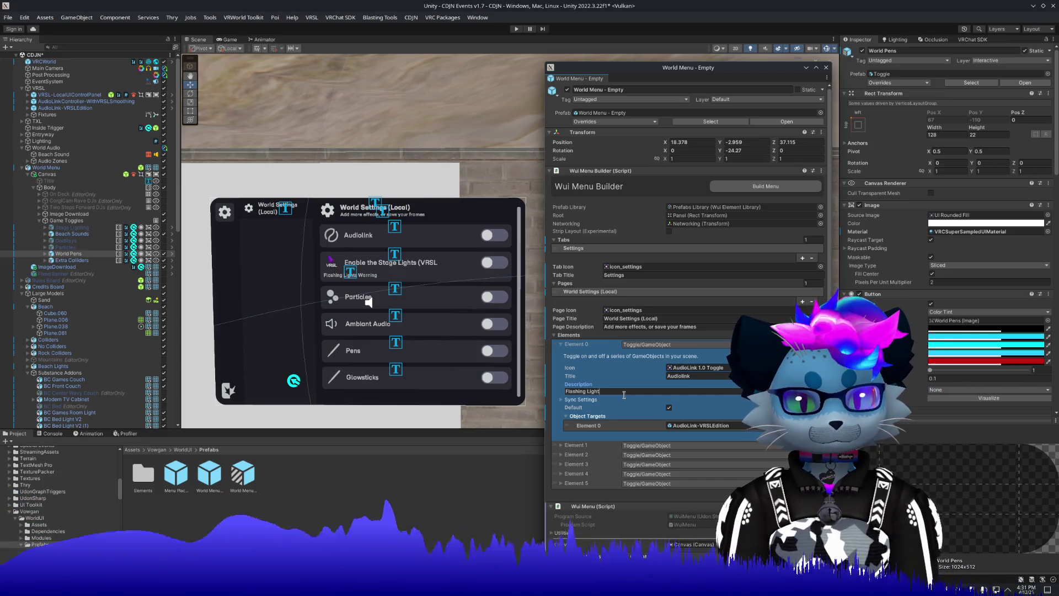
{"action": "type", "text": "s"}
{"action": "key", "text": "Return"}
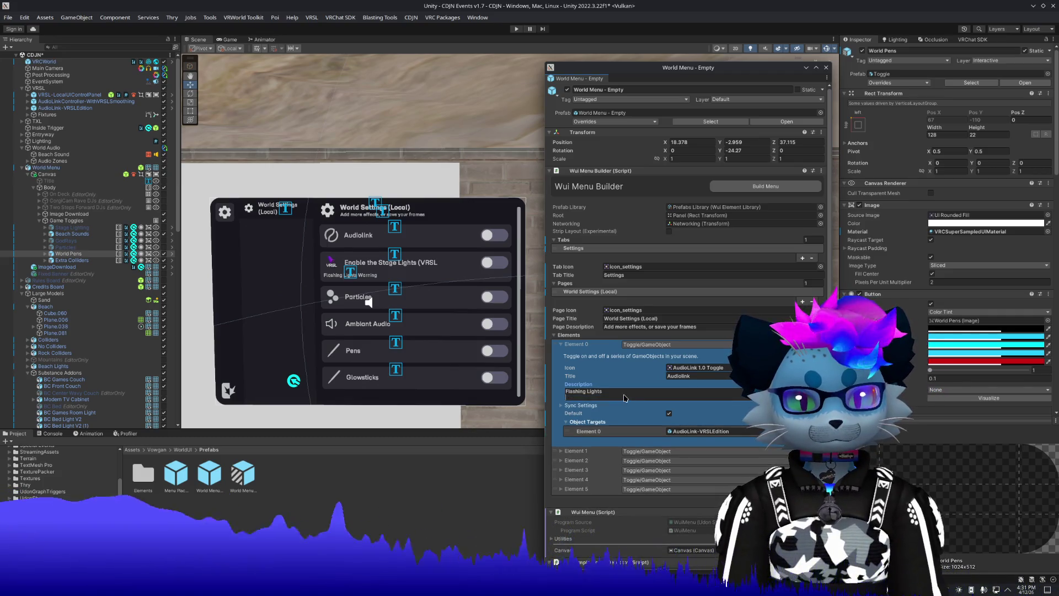
{"action": "key", "text": "BackSpace"}
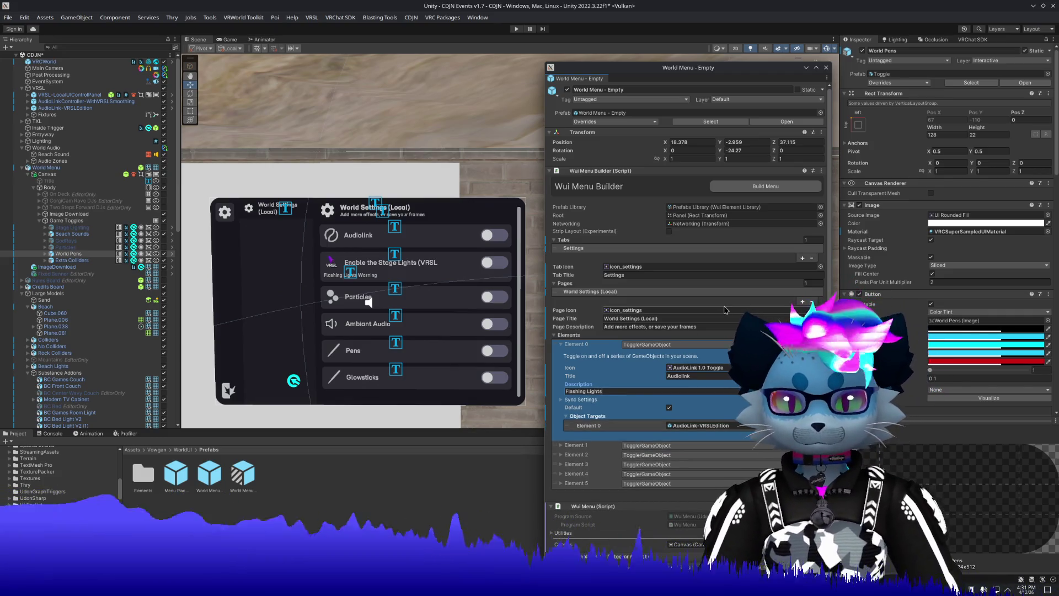
{"action": "left_click", "coordinate": [754, 187]}
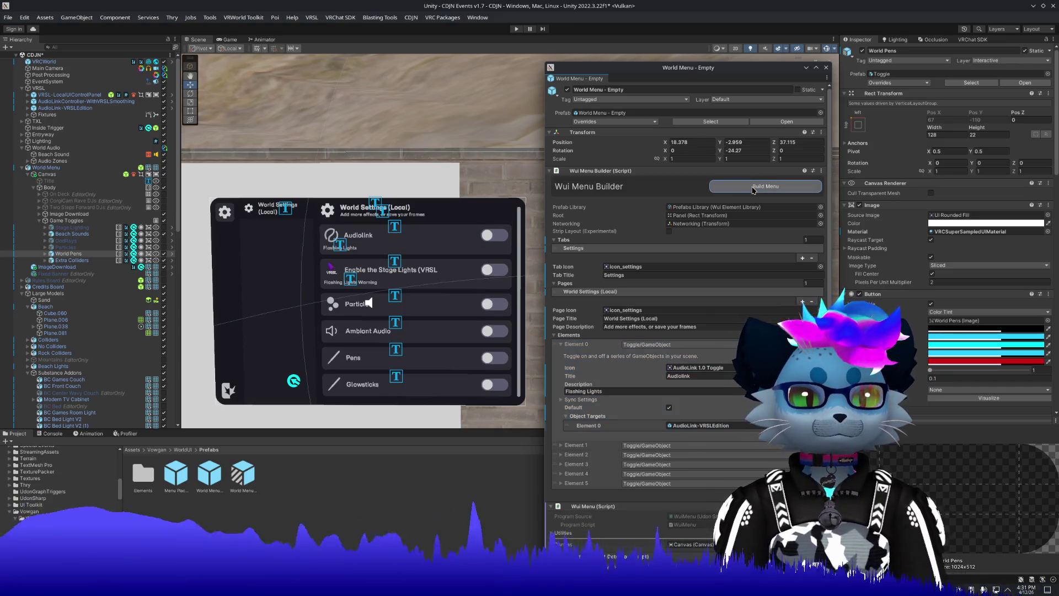
Shorten the stage-lights toggle description to 'Flashing Lights' and rebuild the menu.
{"action": "left_click", "coordinate": [589, 346]}
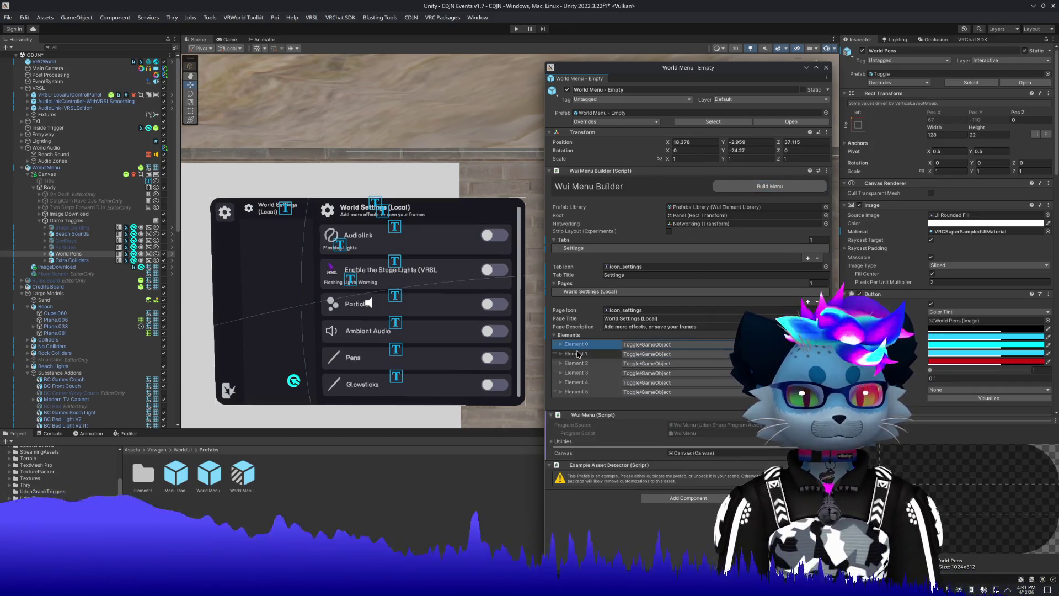
{"action": "left_click", "coordinate": [606, 354]}
{"action": "left_click", "coordinate": [619, 401]}
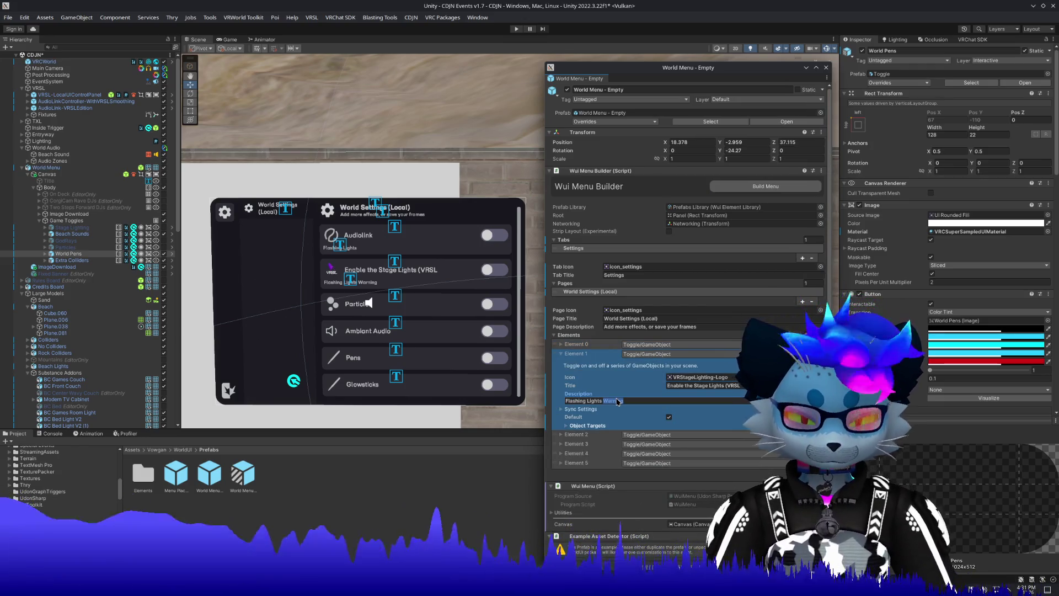
{"action": "key", "text": "BackSpace"}
{"action": "key", "text": "BackSpace"}
{"action": "key", "text": "BackSpace"}
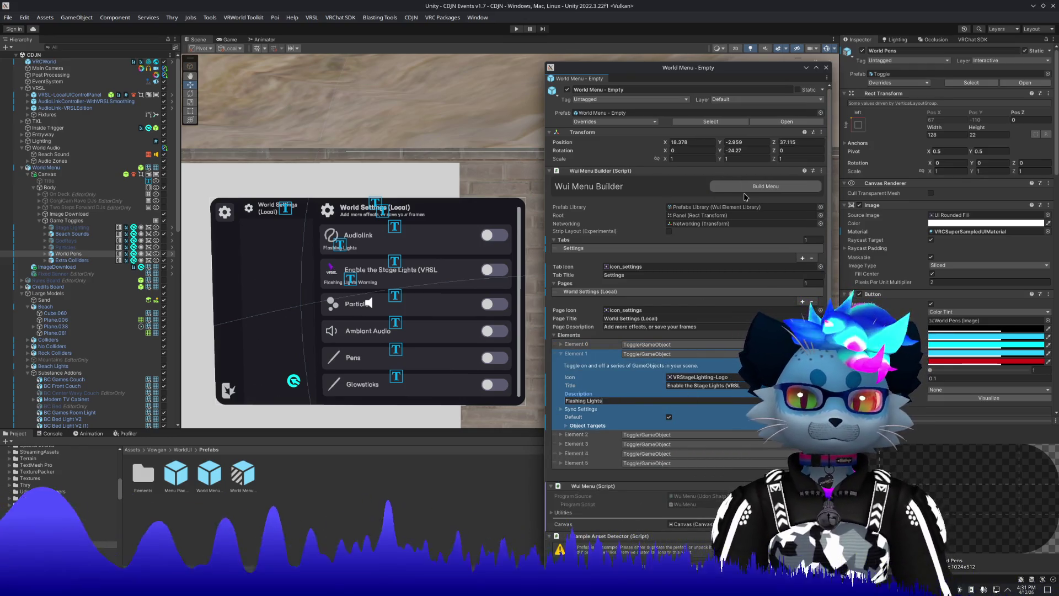
{"action": "key", "text": "Return"}
{"action": "left_click", "coordinate": [745, 186]}
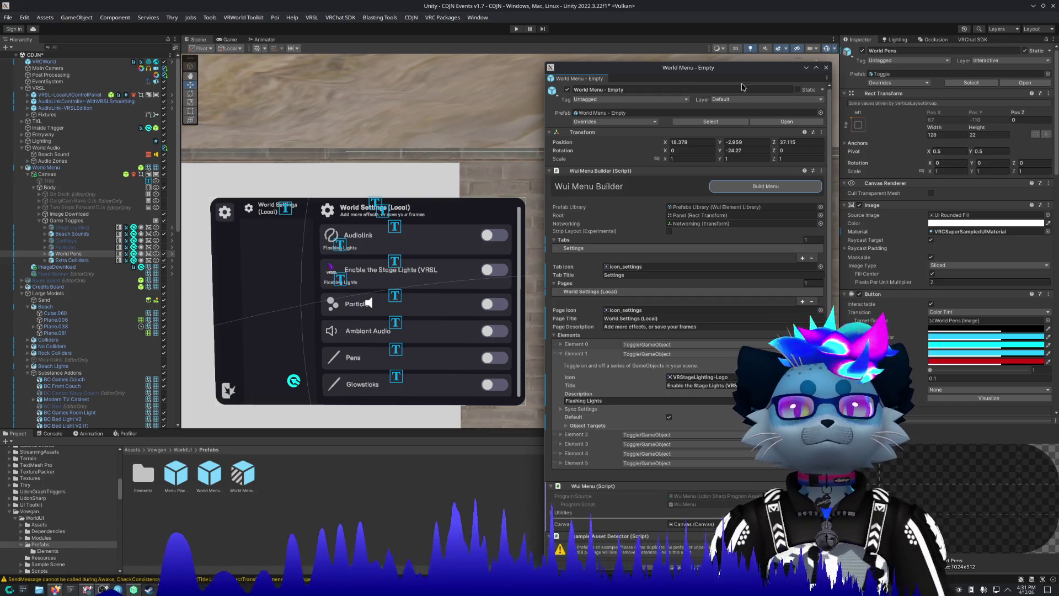
Deactivate the World Pens object in the scene.
{"action": "left_click", "coordinate": [833, 49]}
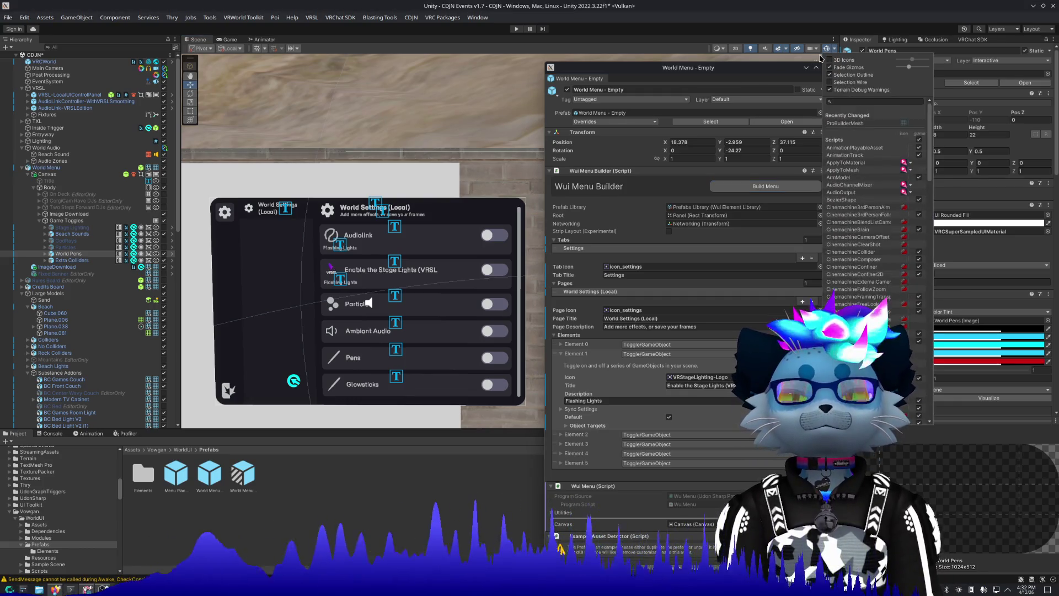
{"action": "left_click", "coordinate": [667, 104]}
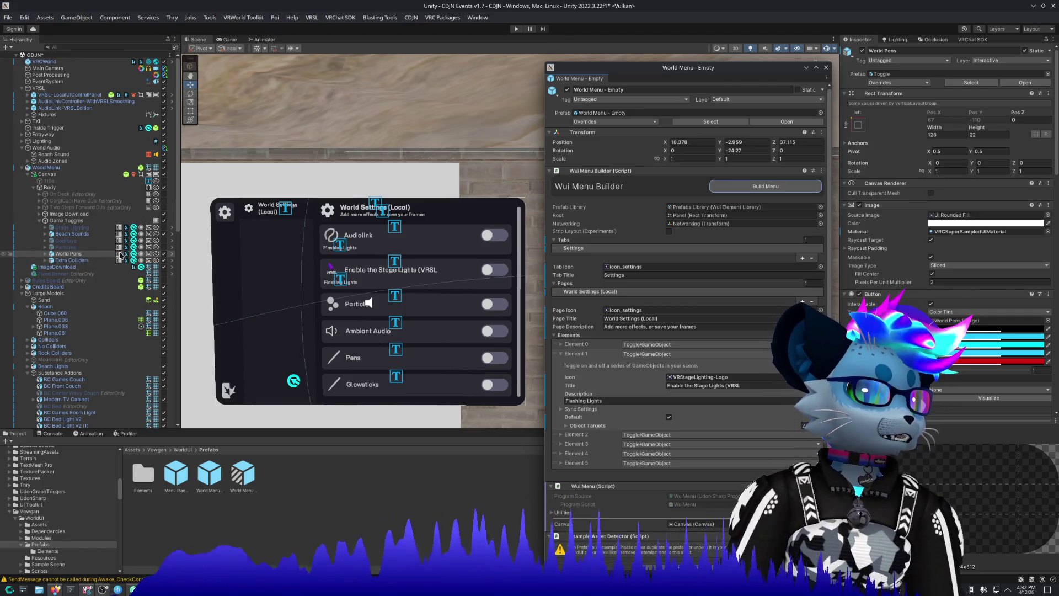
{"action": "left_click", "coordinate": [164, 254]}
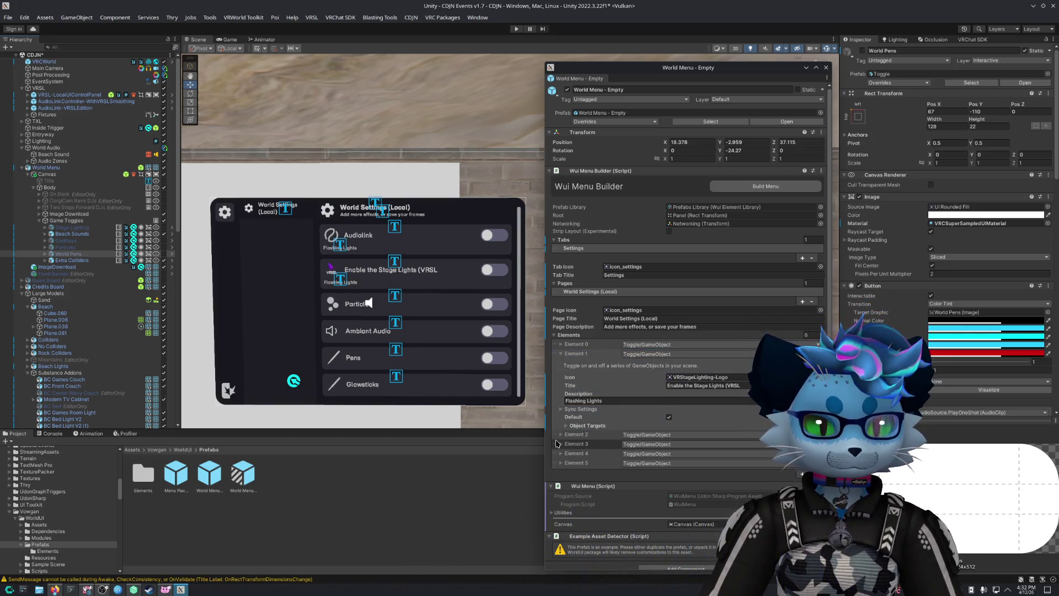
{"action": "left_click", "coordinate": [565, 356]}
Add a new Element 6 of type Toggle/Colliders and expand its settings.
{"action": "left_click", "coordinate": [561, 354]}
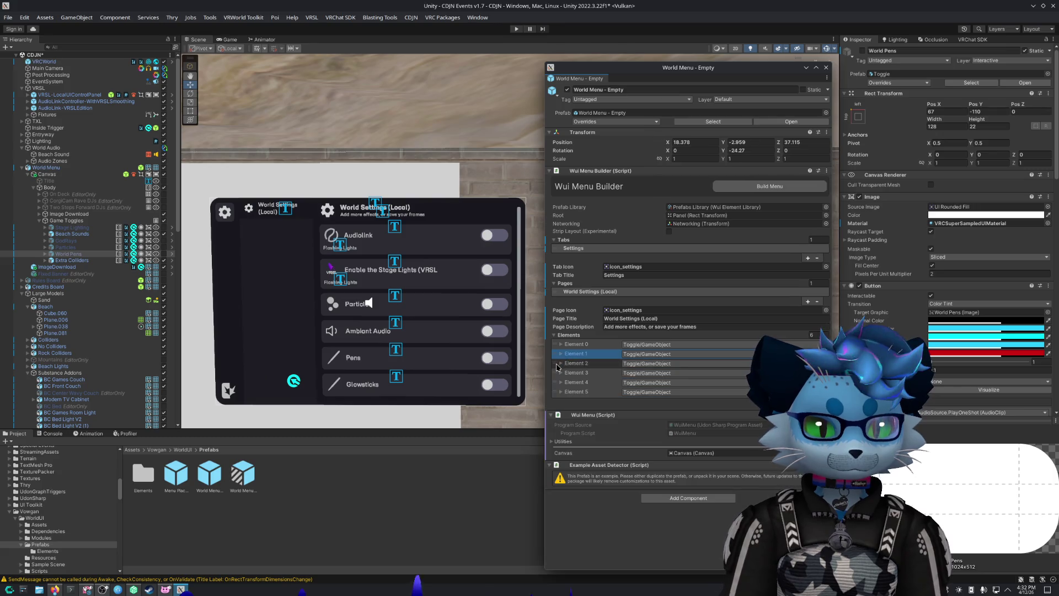
{"action": "left_click", "coordinate": [561, 364]}
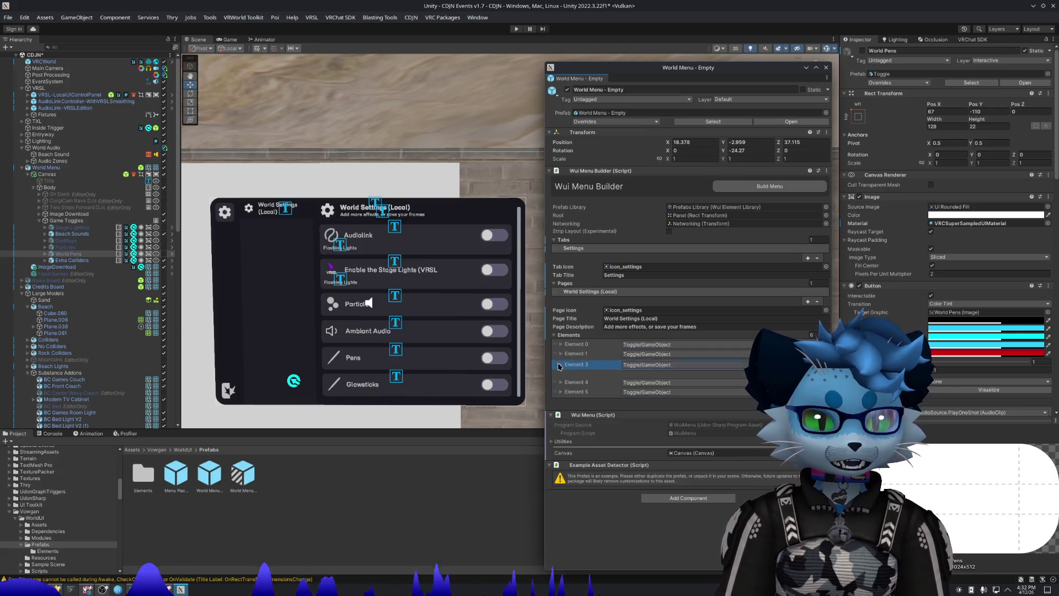
{"action": "left_click", "coordinate": [809, 401]}
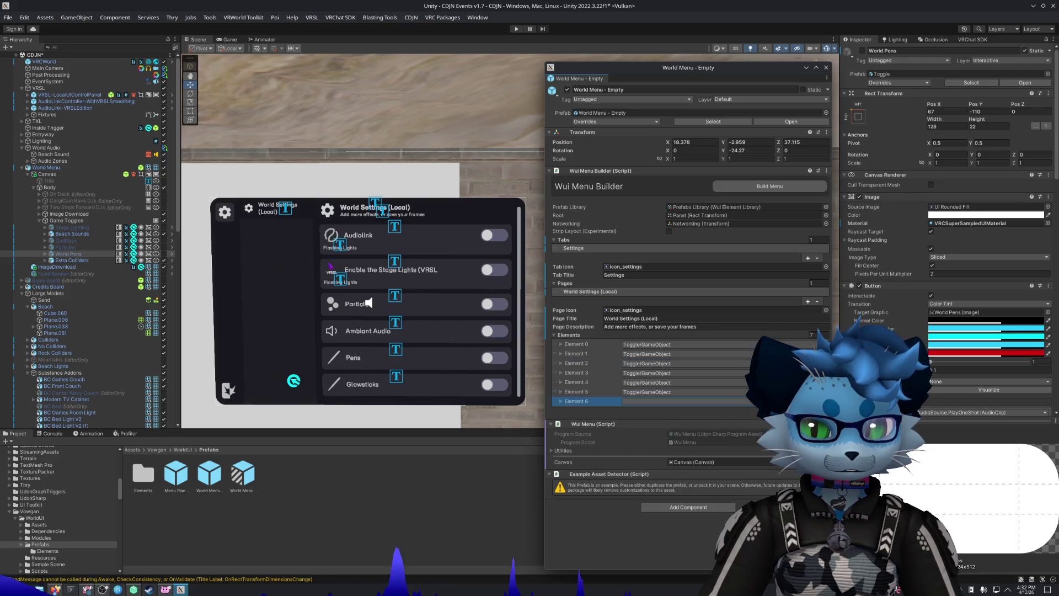
{"action": "left_click", "coordinate": [742, 402]}
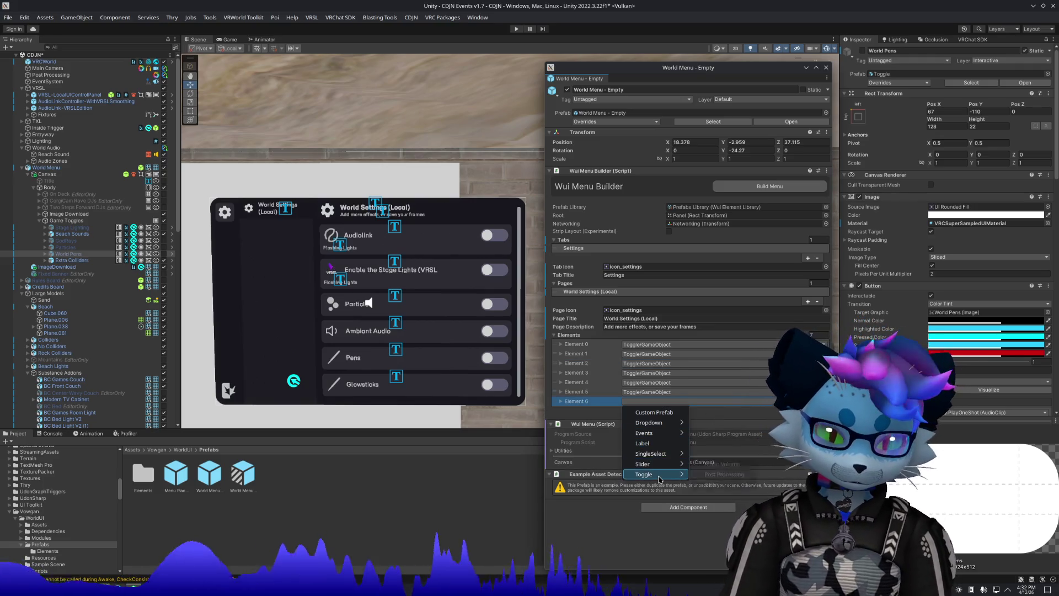
{"action": "mouse_move", "coordinate": [672, 476]}
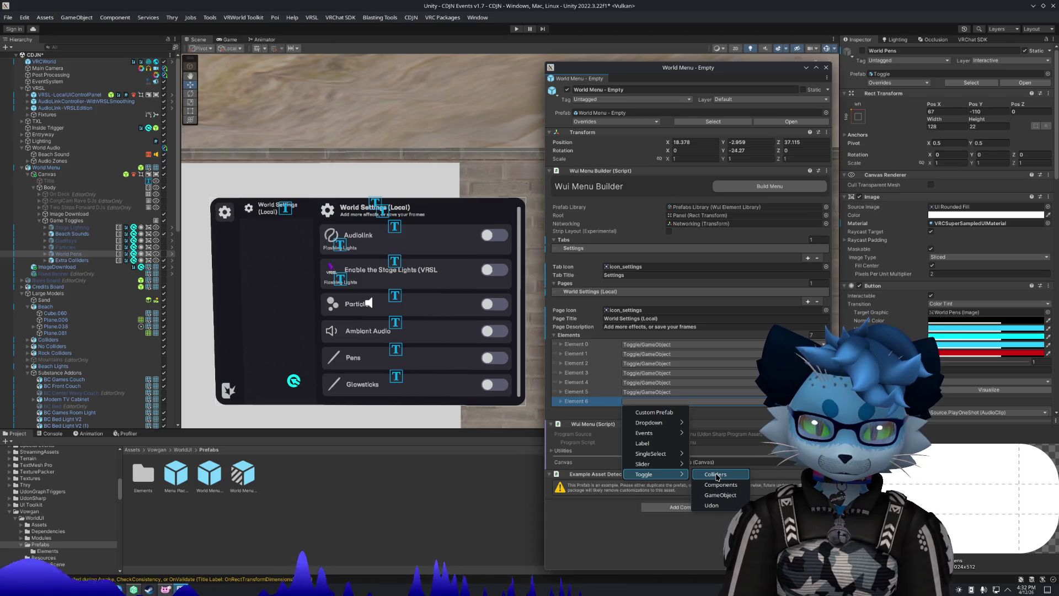
{"action": "left_click", "coordinate": [717, 476]}
{"action": "left_click", "coordinate": [742, 401]}
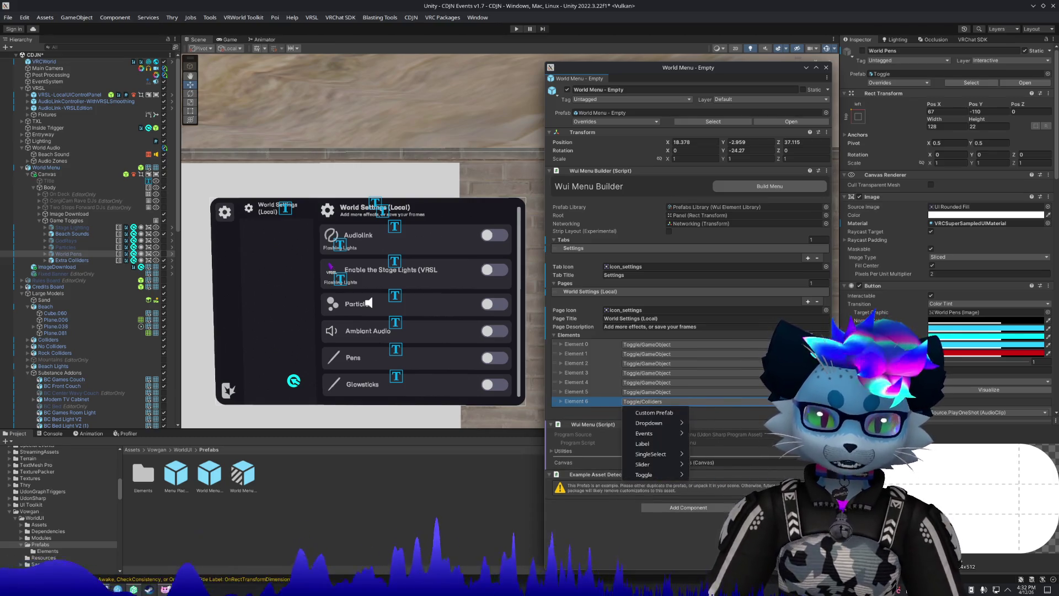
{"action": "left_click", "coordinate": [556, 404]}
{"action": "left_click", "coordinate": [557, 403]}
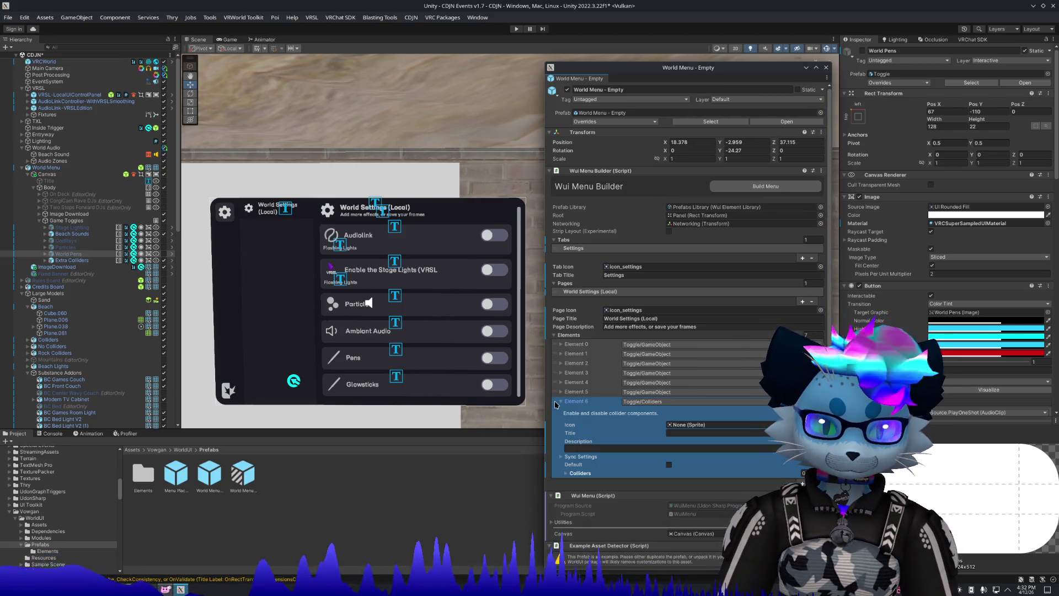
{"action": "left_click", "coordinate": [579, 474]}
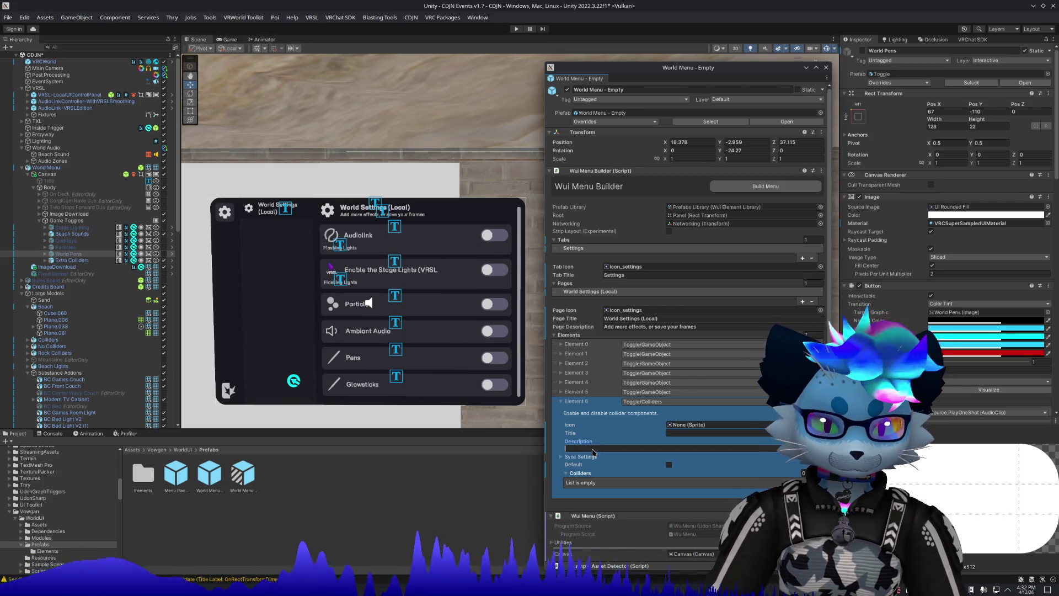
Title Element 6 'Extra Colliders' and give it the Colliders sprite icon.
{"action": "left_click", "coordinate": [719, 435]}
{"action": "type", "text": "Extra Colliders"}
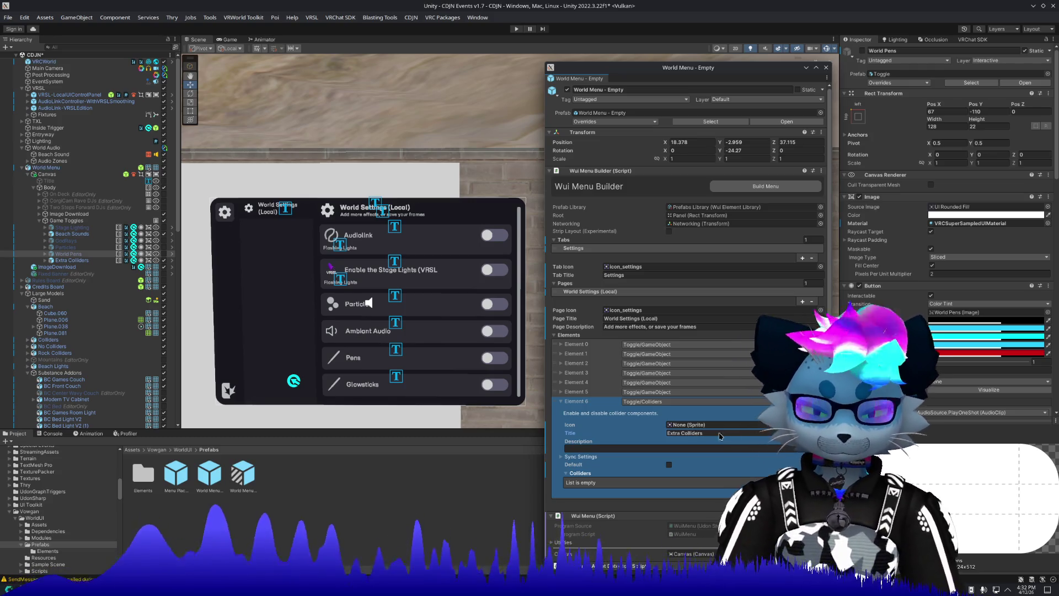
{"action": "left_click", "coordinate": [815, 424]}
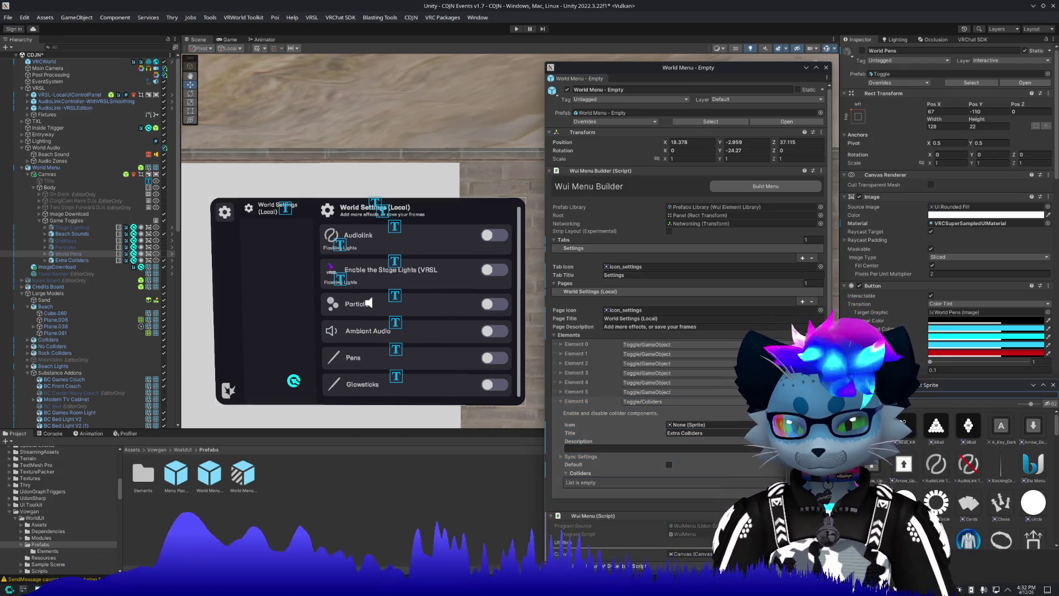
{"action": "type", "text": "coll"}
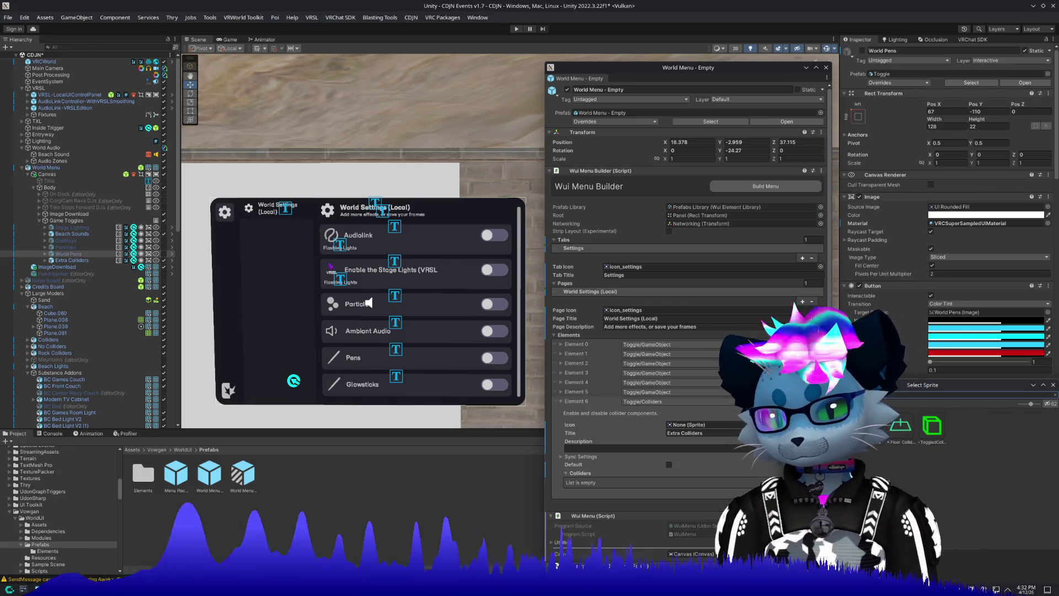
{"action": "double_click", "coordinate": [871, 427]}
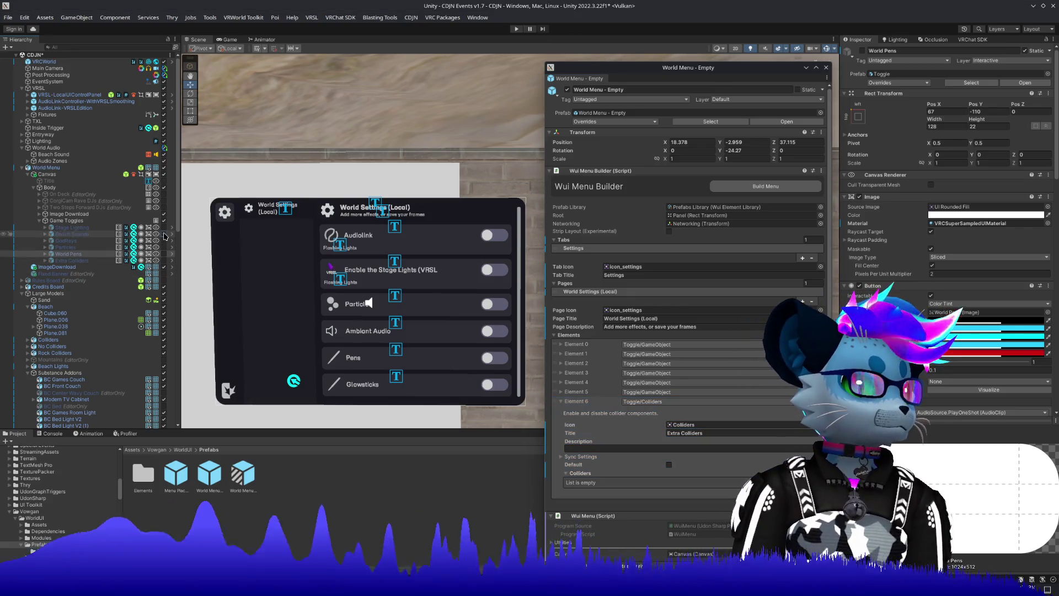
{"action": "mouse_move", "coordinate": [309, 243]}
{"action": "left_mouse_down"}
{"action": "mouse_move", "coordinate": [342, 248]}
{"action": "mouse_move", "coordinate": [320, 251]}
{"action": "left_mouse_up"}
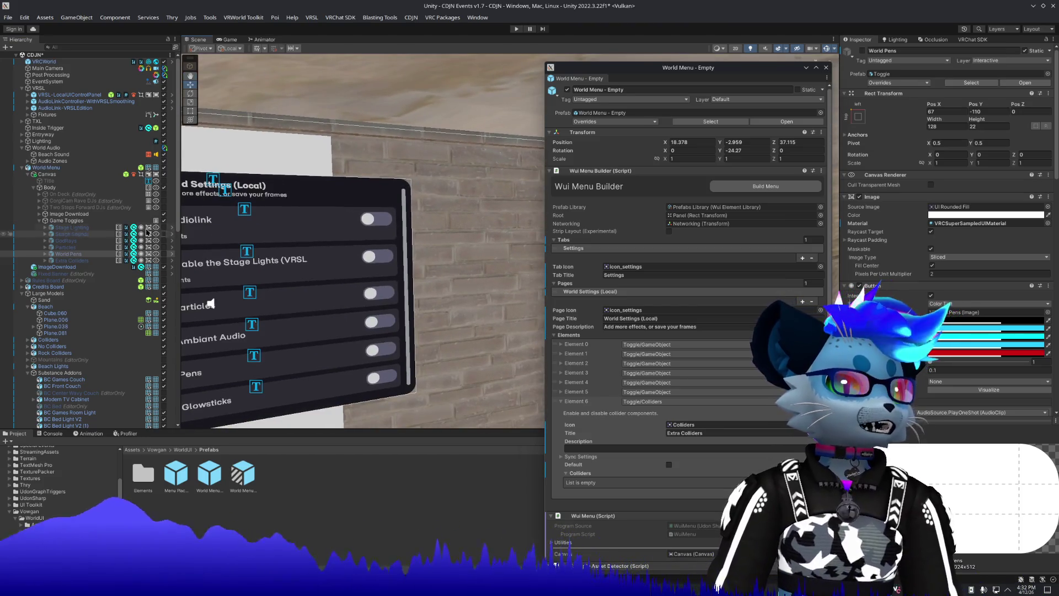
Tag the Game Toggles object as EditorOnly.
{"action": "left_click", "coordinate": [130, 221]}
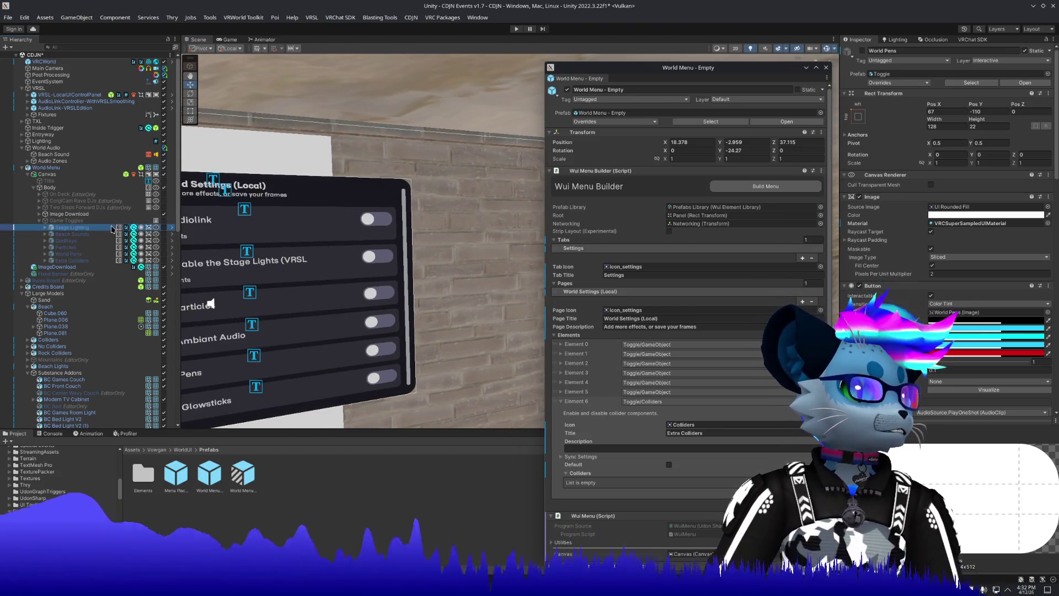
{"action": "left_click", "coordinate": [900, 61]}
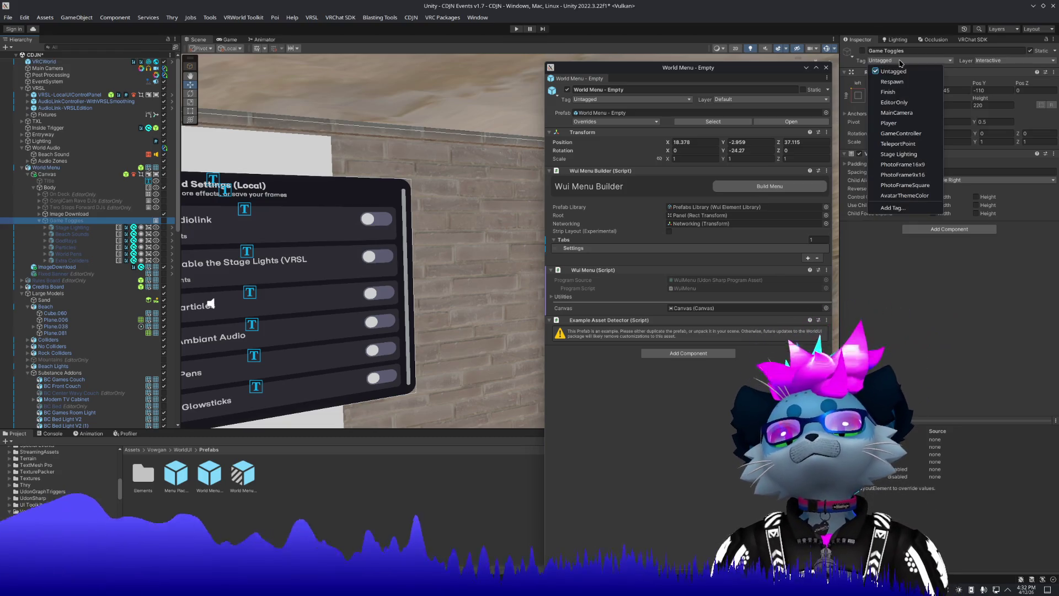
{"action": "left_click", "coordinate": [900, 95]}
{"action": "mouse_move", "coordinate": [392, 260]}
{"action": "left_mouse_down"}
{"action": "mouse_move", "coordinate": [356, 255]}
{"action": "mouse_move", "coordinate": [259, 298]}
{"action": "left_mouse_up"}
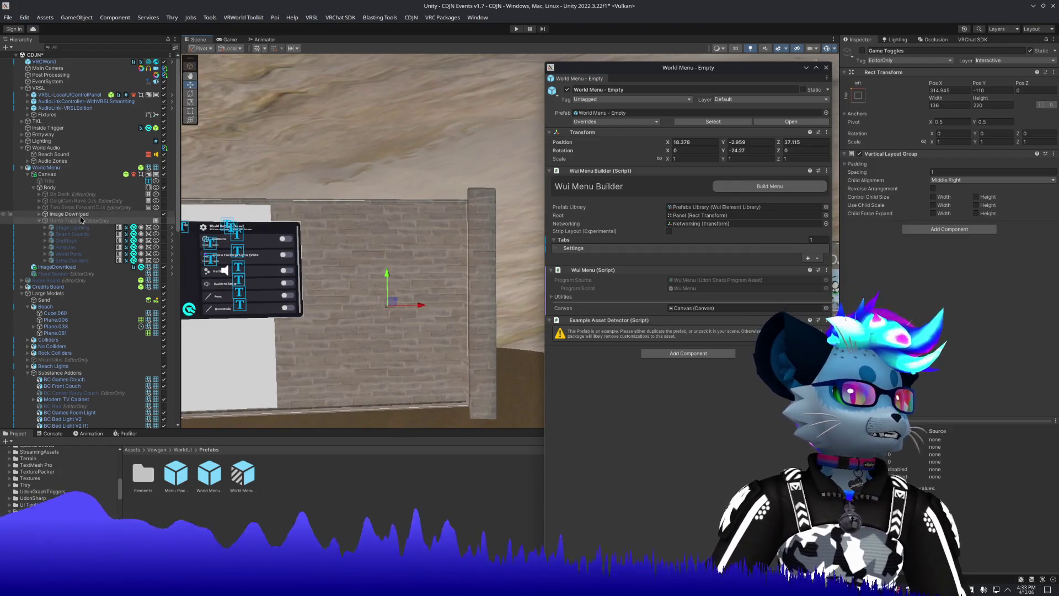
{"action": "scroll", "coordinate": [72, 412], "scroll_direction": "down", "scroll_amount": 15}
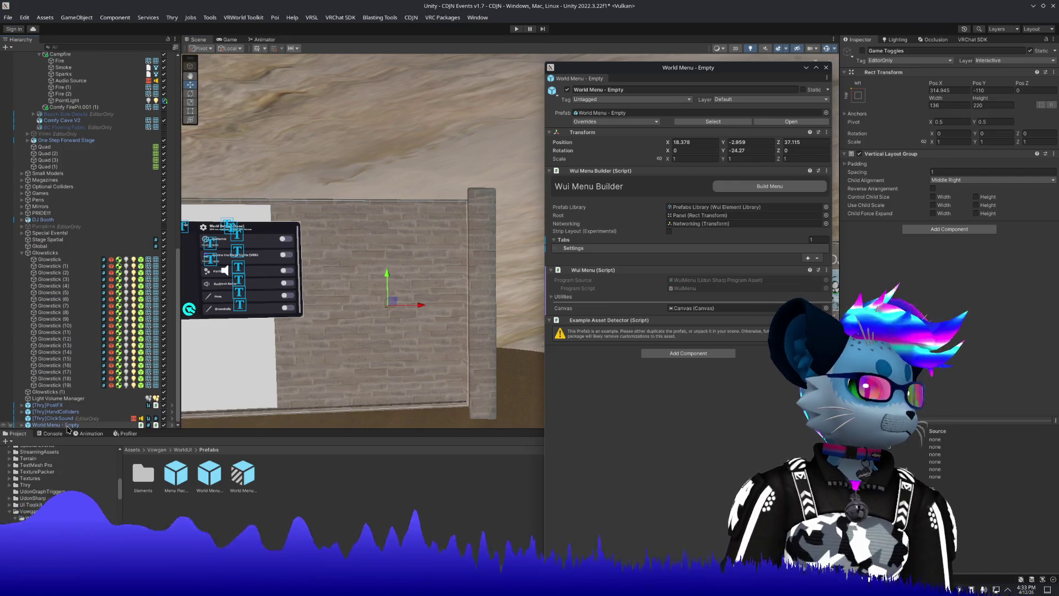
Shift World Menu - Empty slightly right on the wall and scale it to 1.3099.
{"action": "left_click", "coordinate": [68, 426]}
{"action": "left_click_drag", "start_coordinate": [263, 272], "coordinate": [406, 260]}
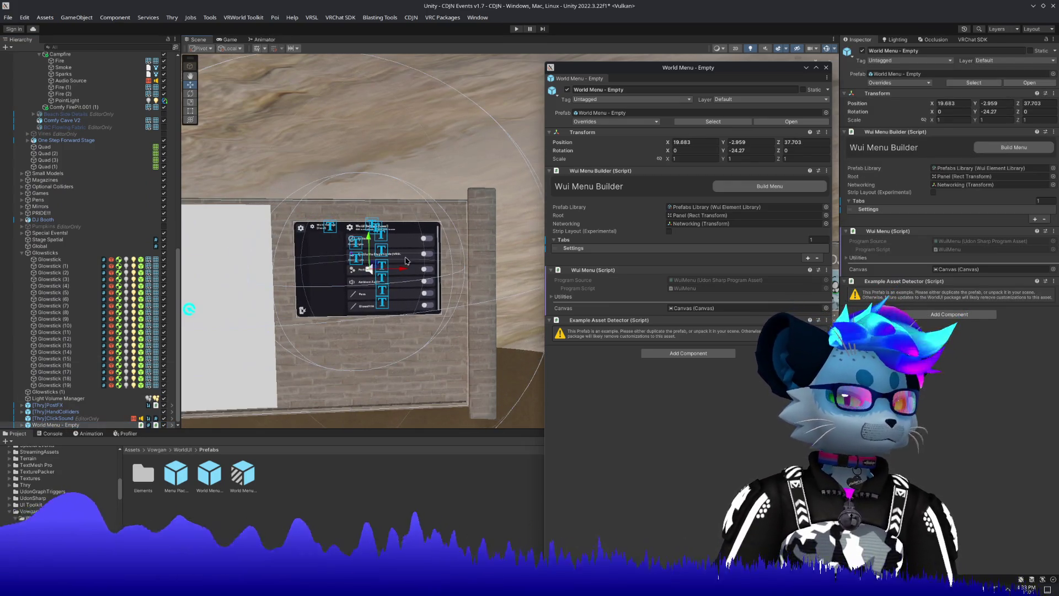
{"action": "left_click", "coordinate": [193, 102]}
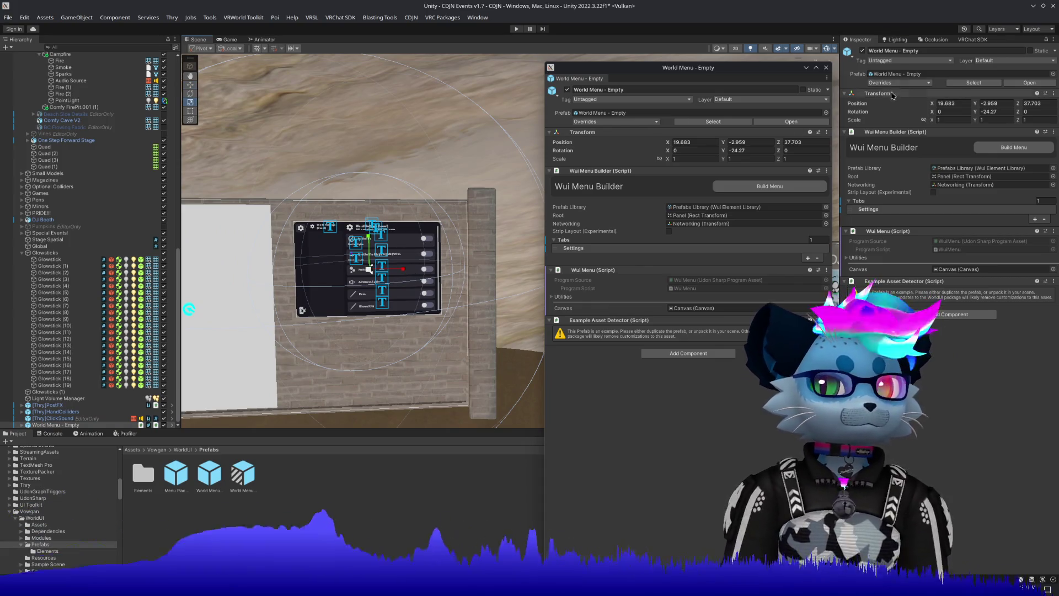
{"action": "left_click_drag", "start_coordinate": [410, 274], "coordinate": [416, 272]}
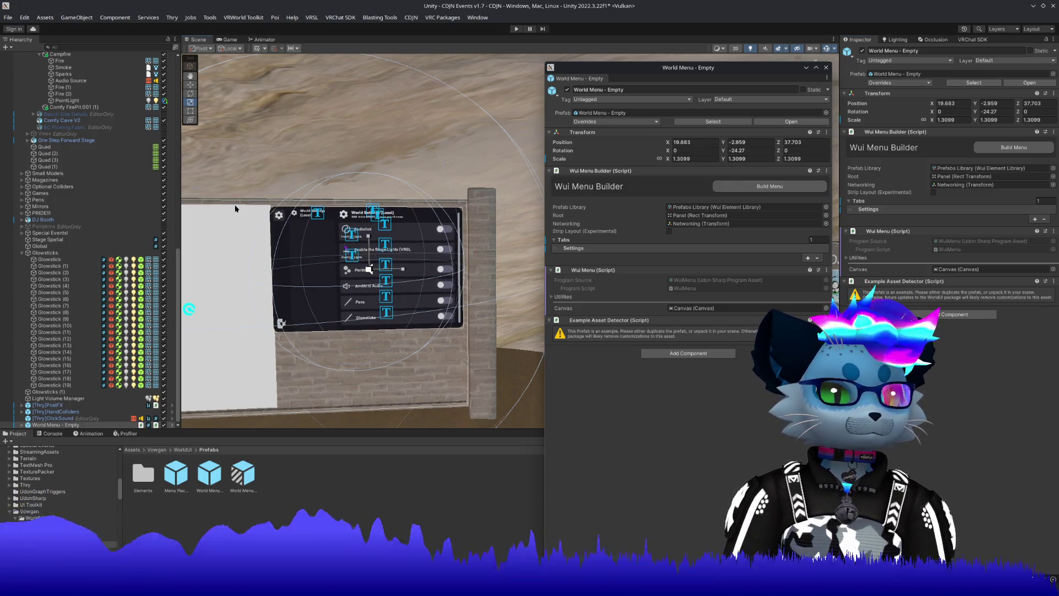
{"action": "key", "text": "w"}
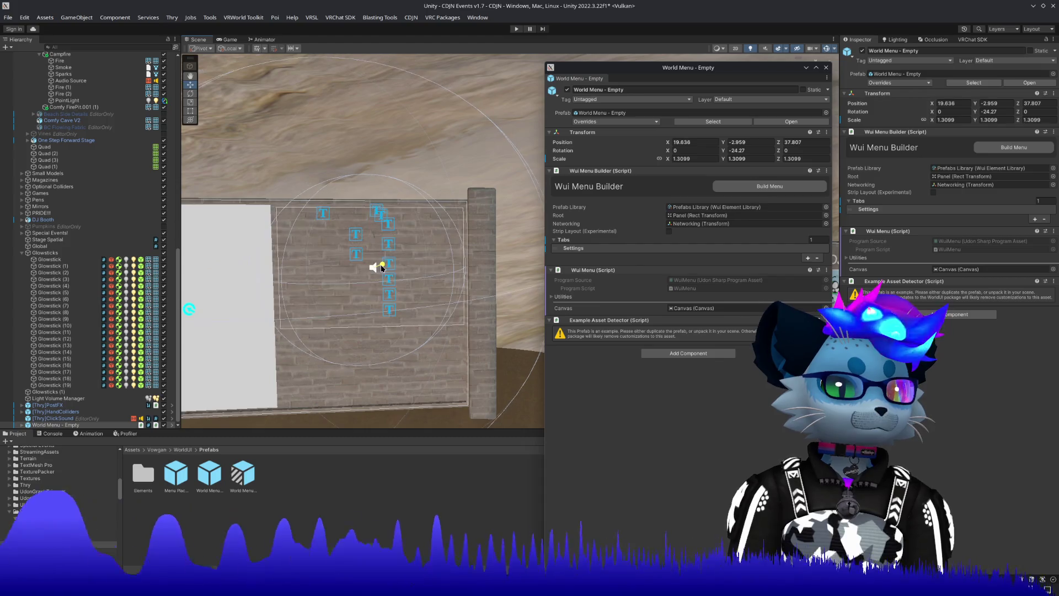
{"action": "left_click_drag", "start_coordinate": [378, 267], "coordinate": [382, 267]}
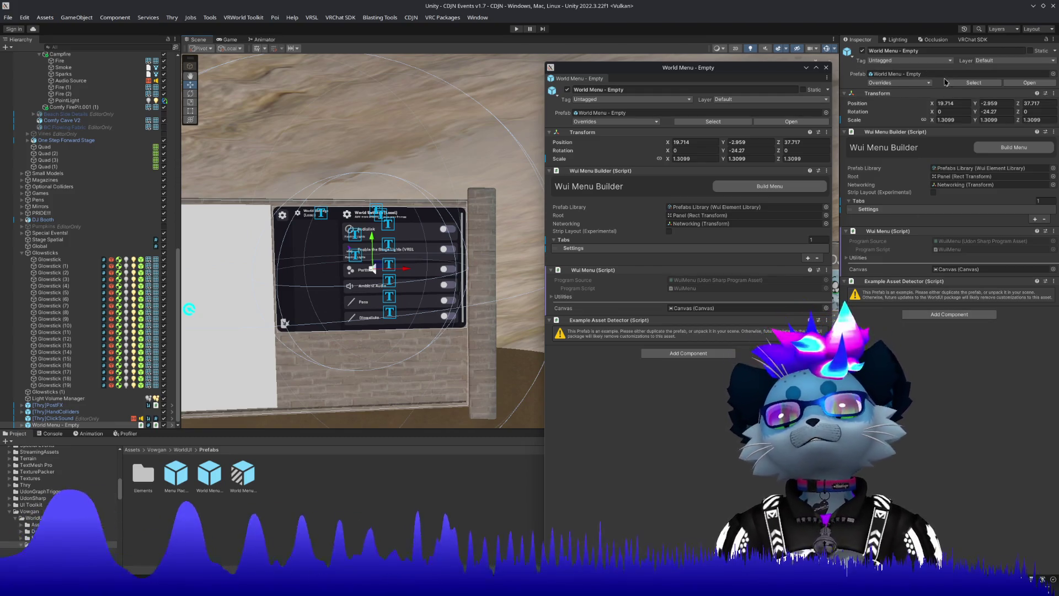
Fully unpack the World Menu prefab and rename the object to World Menu.
{"action": "right_click", "coordinate": [79, 425]}
{"action": "mouse_move", "coordinate": [142, 124]}
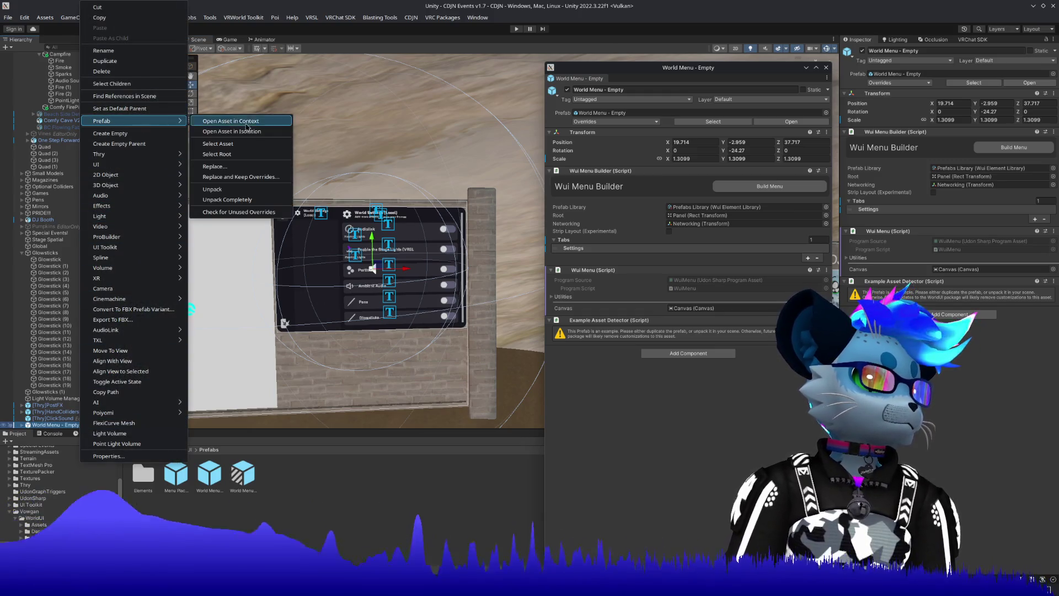
{"action": "left_click", "coordinate": [231, 200]}
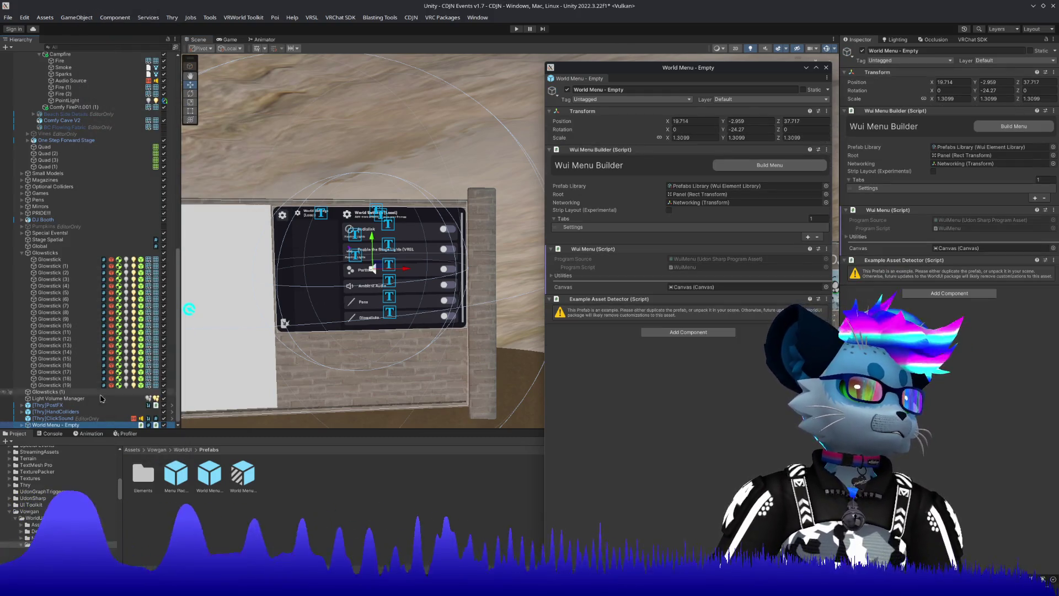
{"action": "key", "text": "F2"}
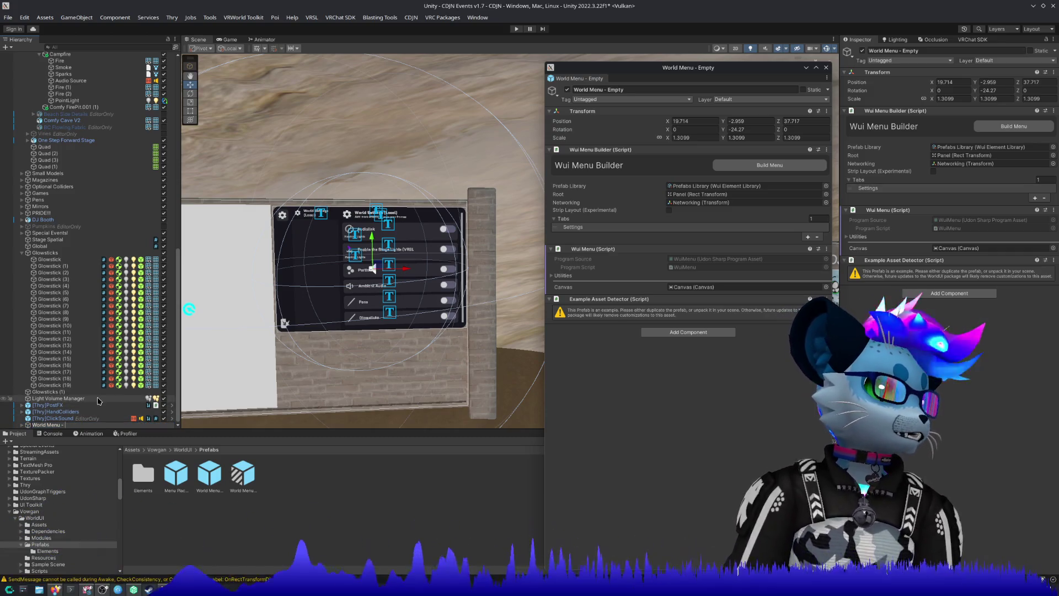
{"action": "key", "text": "Return"}
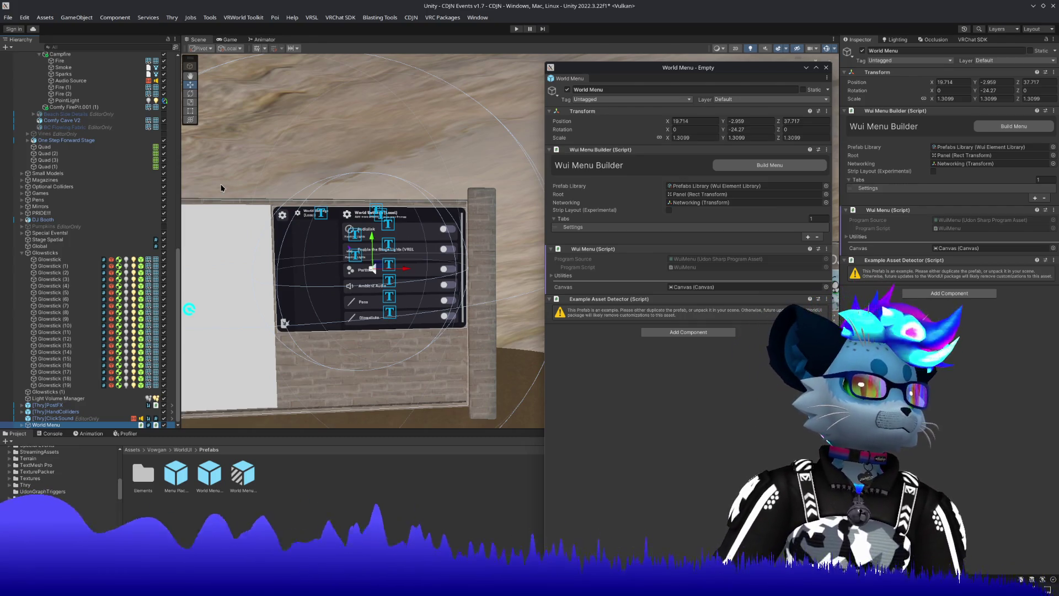
Remove the Example Asset Detector component and close the floating World Menu inspector.
{"action": "right_click", "coordinate": [932, 260]}
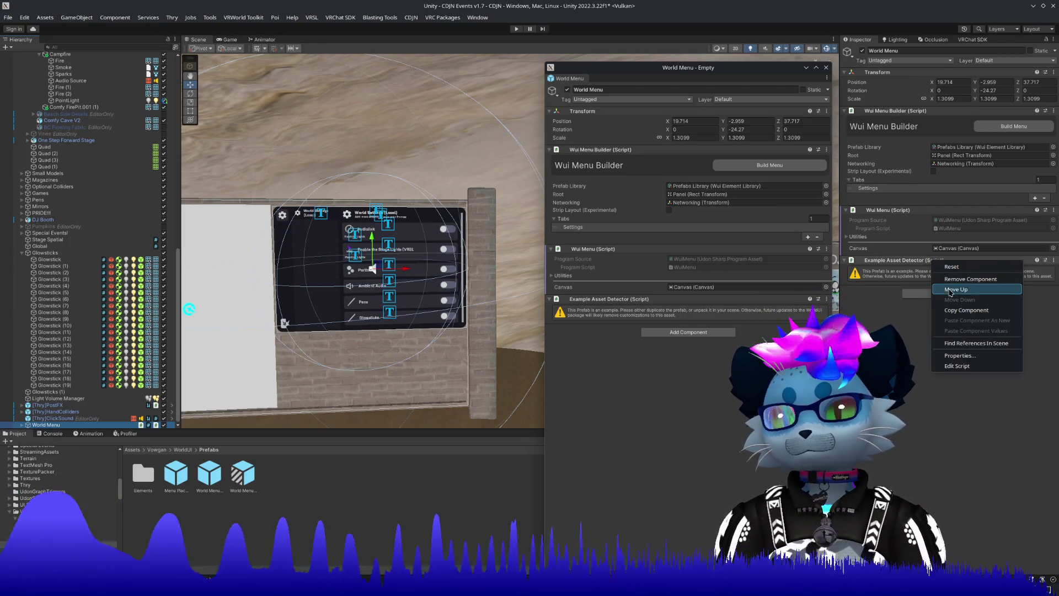
{"action": "left_click", "coordinate": [964, 285]}
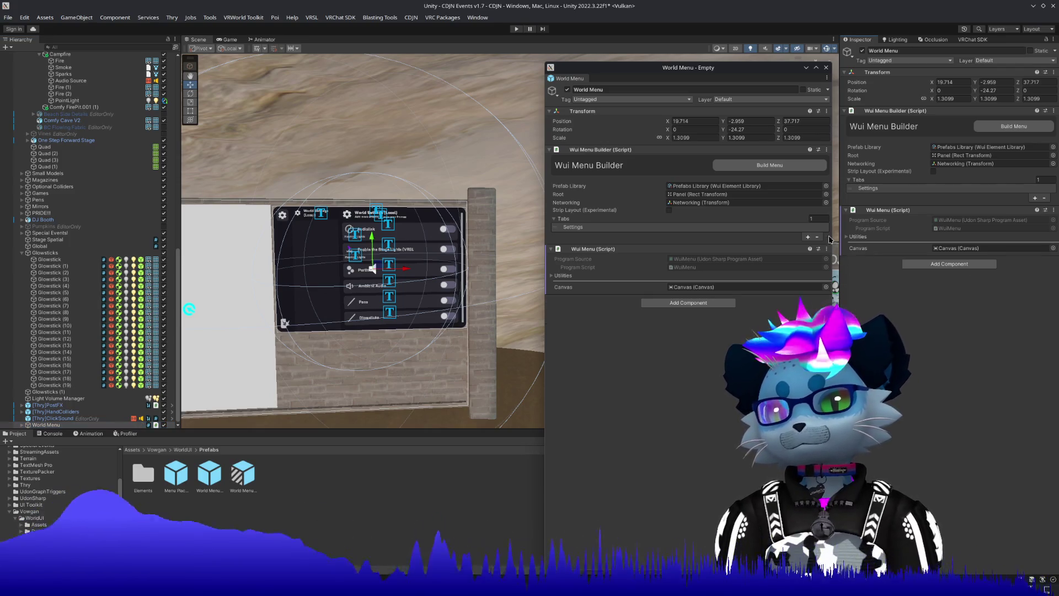
{"action": "left_click", "coordinate": [826, 68]}
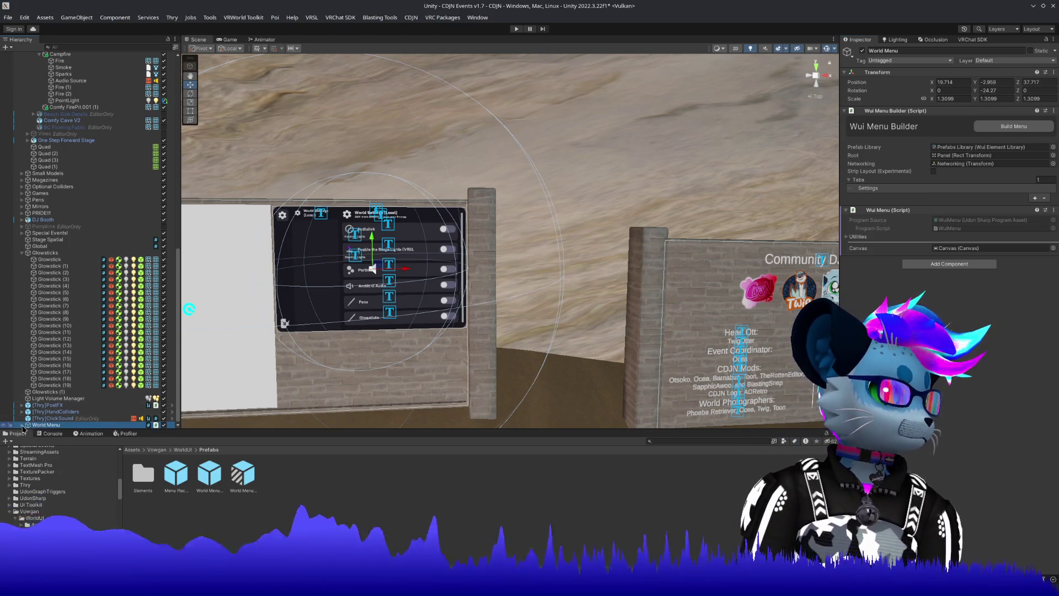
{"action": "left_click", "coordinate": [21, 425]}
Stretch the World Menu Canvas to about 1479 by 1628, save, and enter Play mode.
{"action": "left_click", "coordinate": [76, 398]}
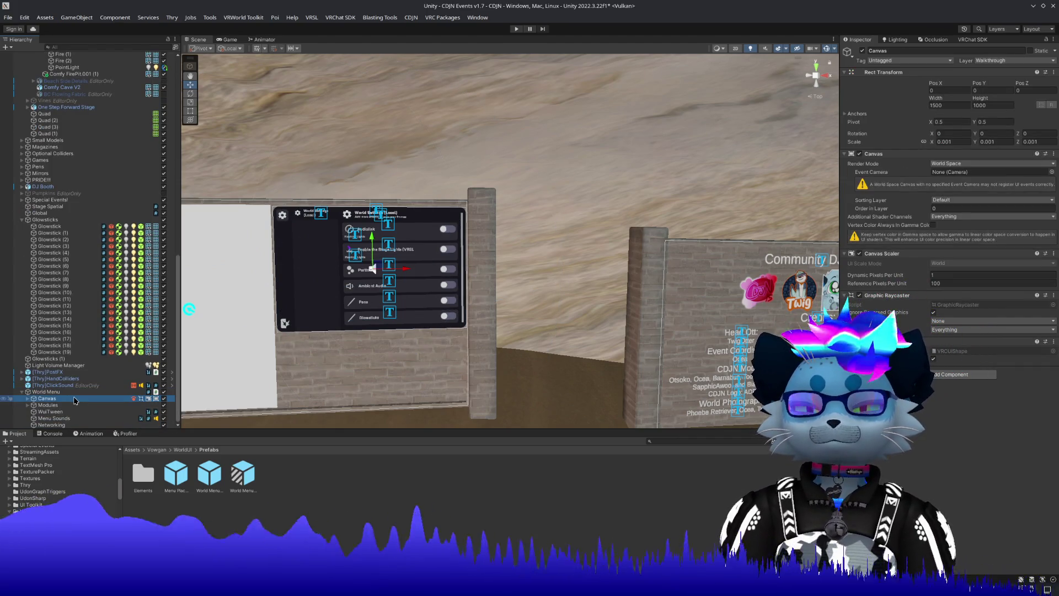
{"action": "left_click", "coordinate": [191, 111]}
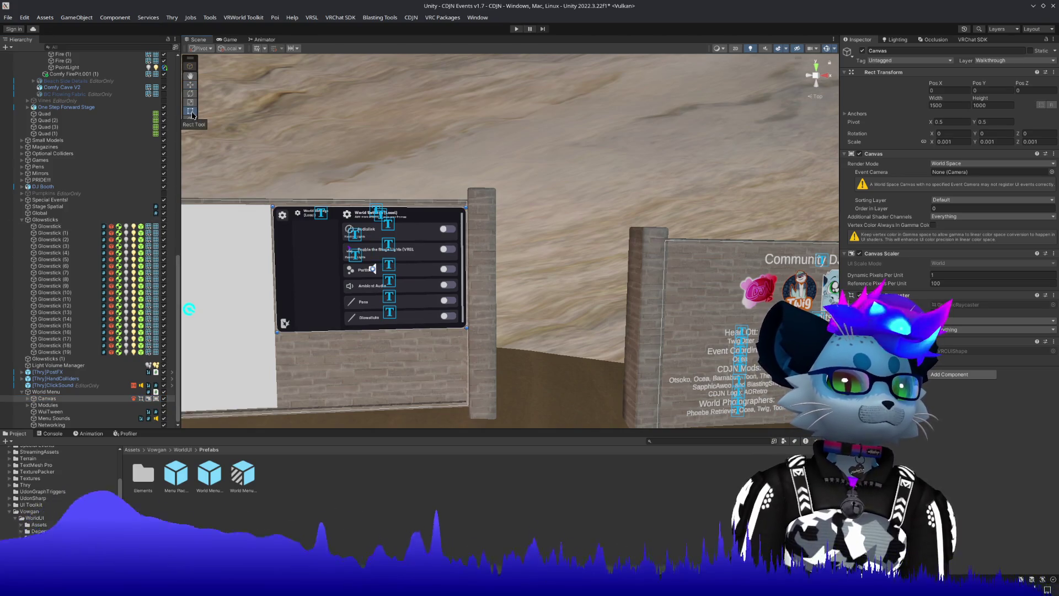
{"action": "left_click_drag", "start_coordinate": [467, 330], "coordinate": [464, 405]}
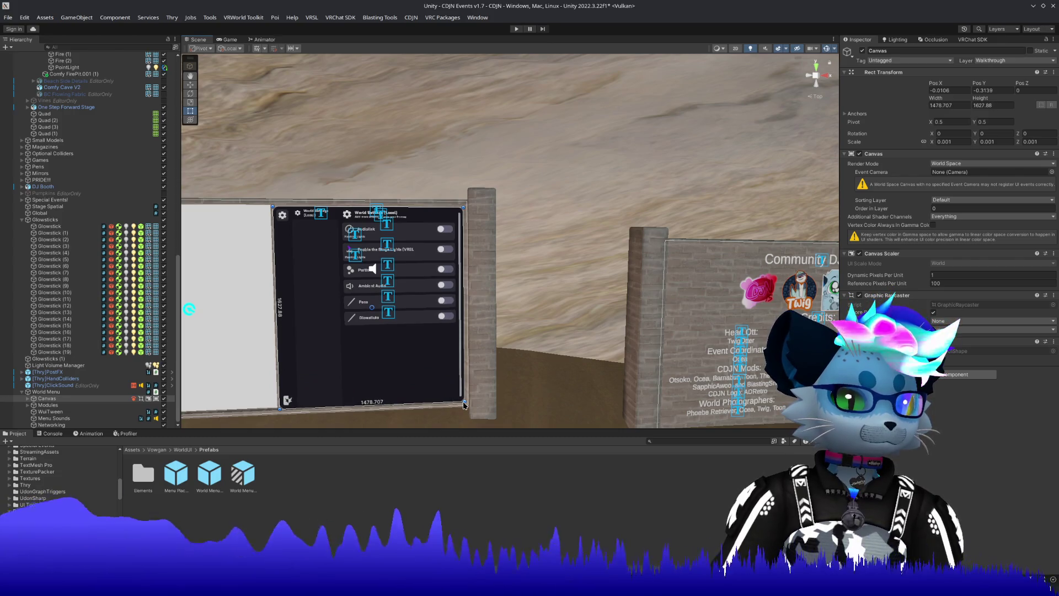
{"action": "key", "text": "ctrl+s"}
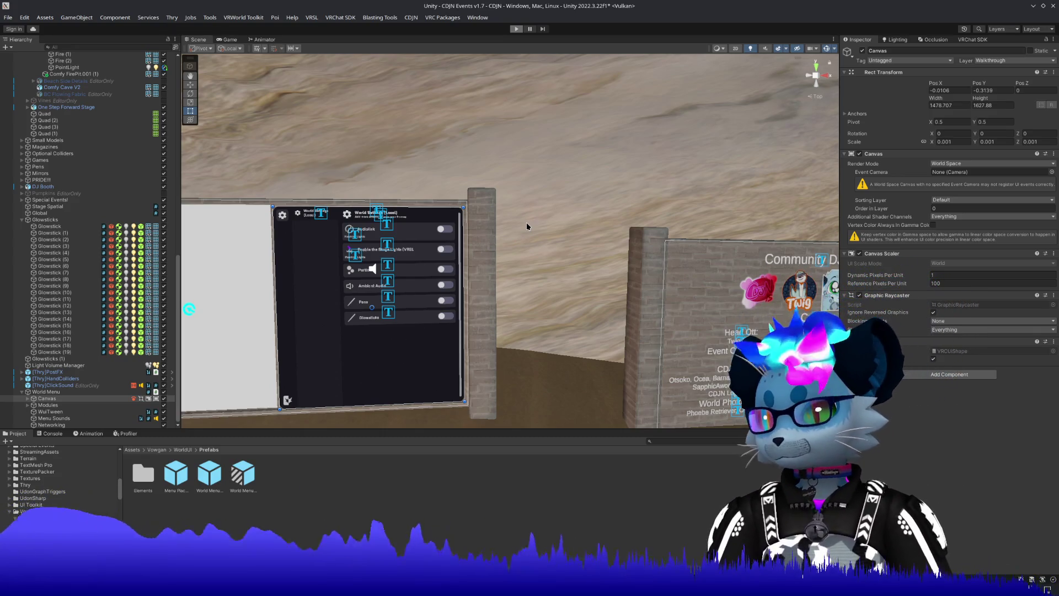
{"action": "key", "text": "ctrl+p"}
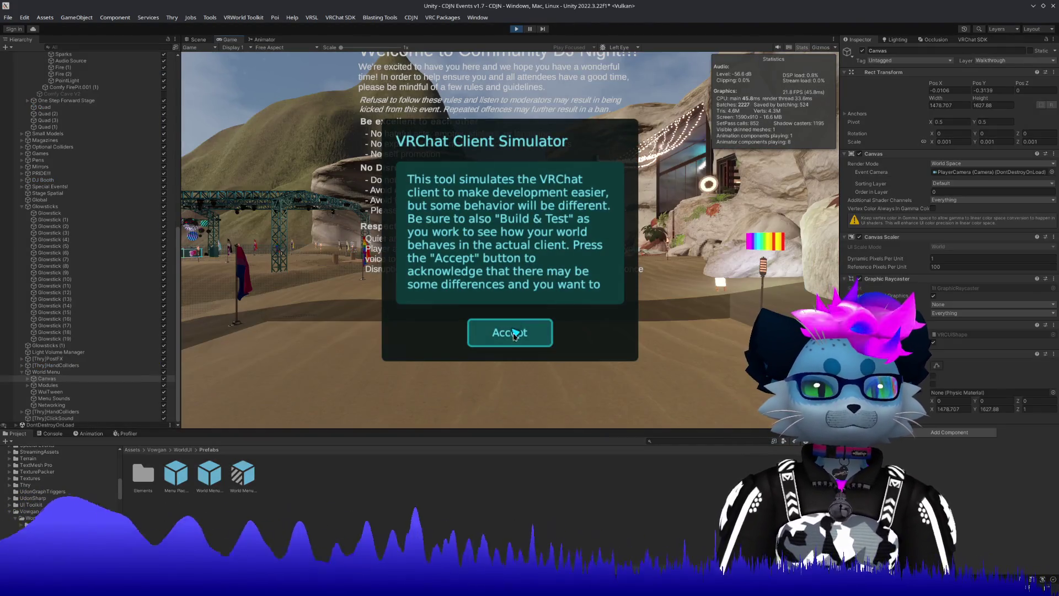
Accept the simulator notice, dismiss the welcome board, and walk up to the wall menu.
{"action": "left_click", "coordinate": [512, 331]}
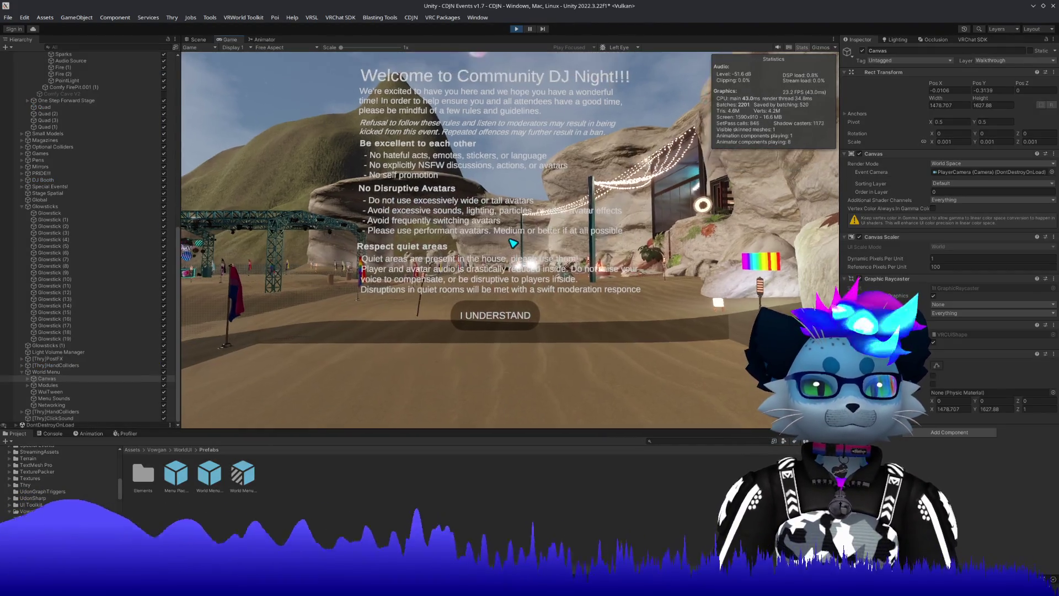
{"action": "left_click", "coordinate": [510, 240]}
{"action": "key", "text": "w"}
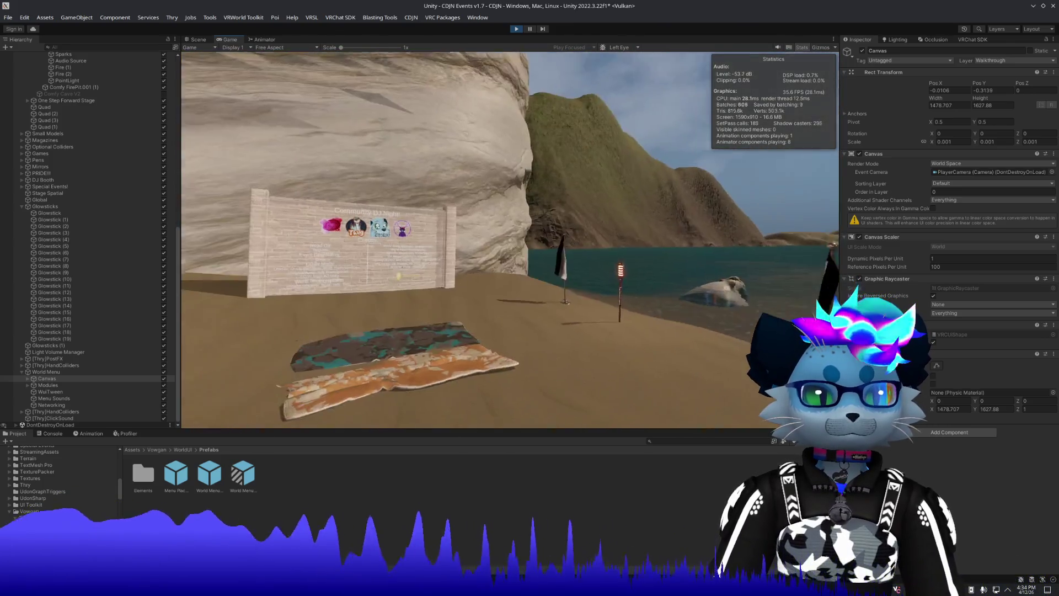
{"action": "key", "text": "w"}
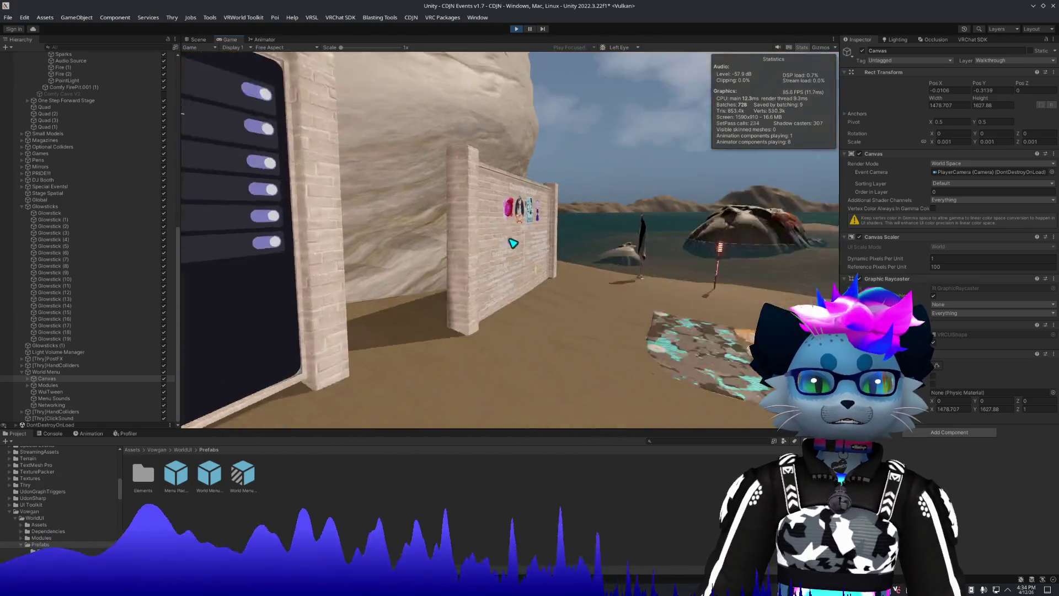
Collapse the Large Models, World Menu, World Audio and VRSL groups in the hierarchy.
{"action": "key", "text": "Escape"}
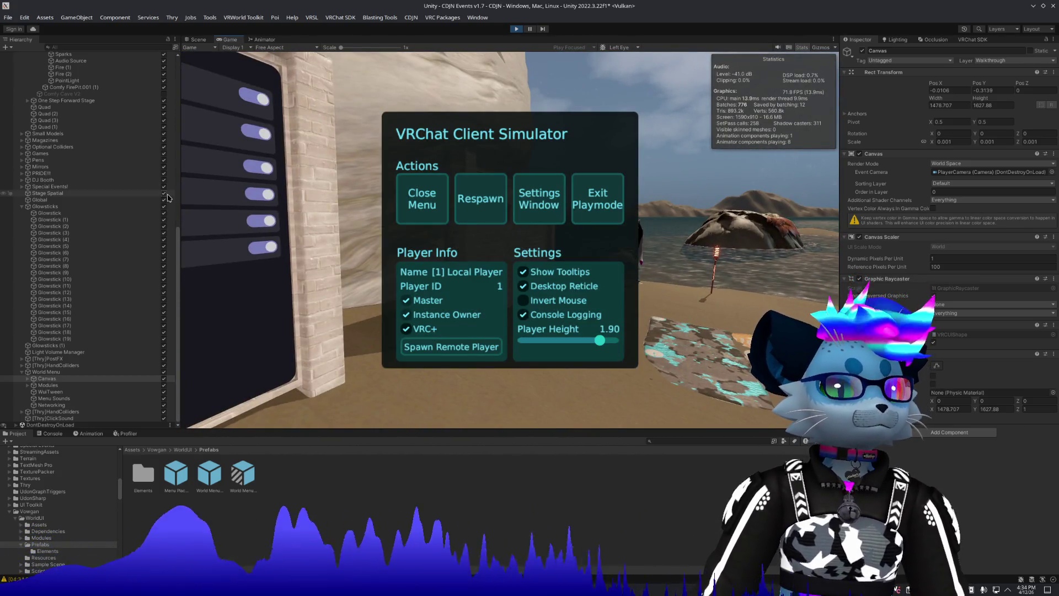
{"action": "scroll", "coordinate": [162, 245], "scroll_direction": "up", "scroll_amount": 5}
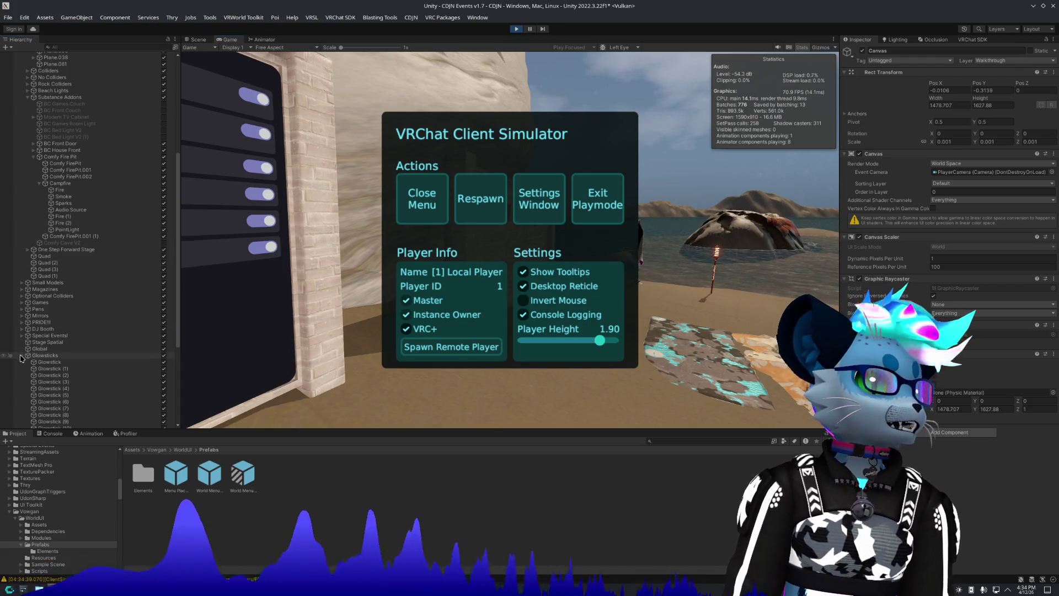
{"action": "scroll", "coordinate": [20, 221], "scroll_direction": "up", "scroll_amount": 6}
{"action": "left_click", "coordinate": [29, 198]}
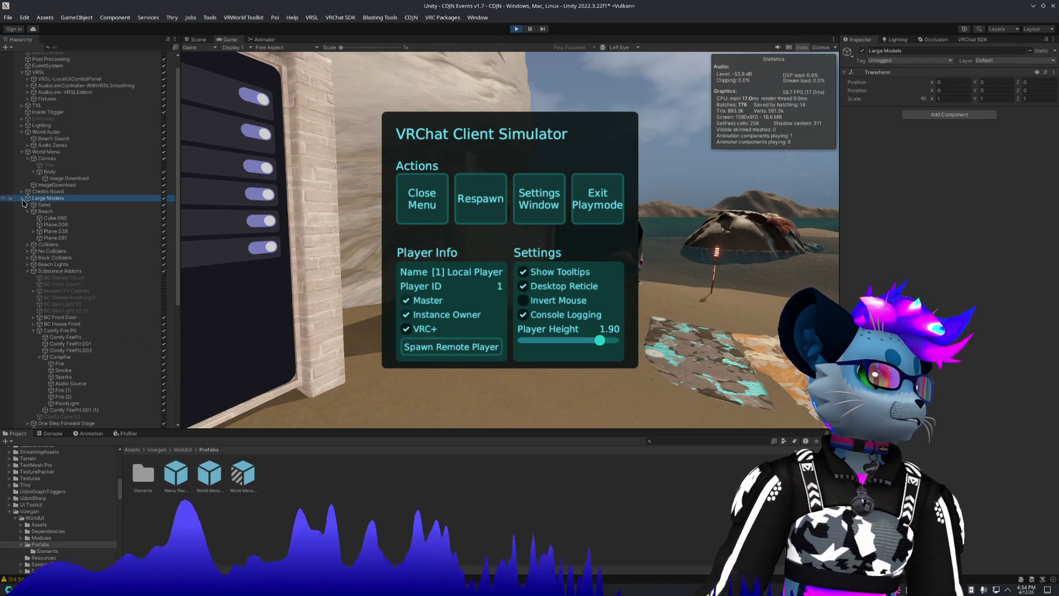
{"action": "left_click", "coordinate": [22, 198]}
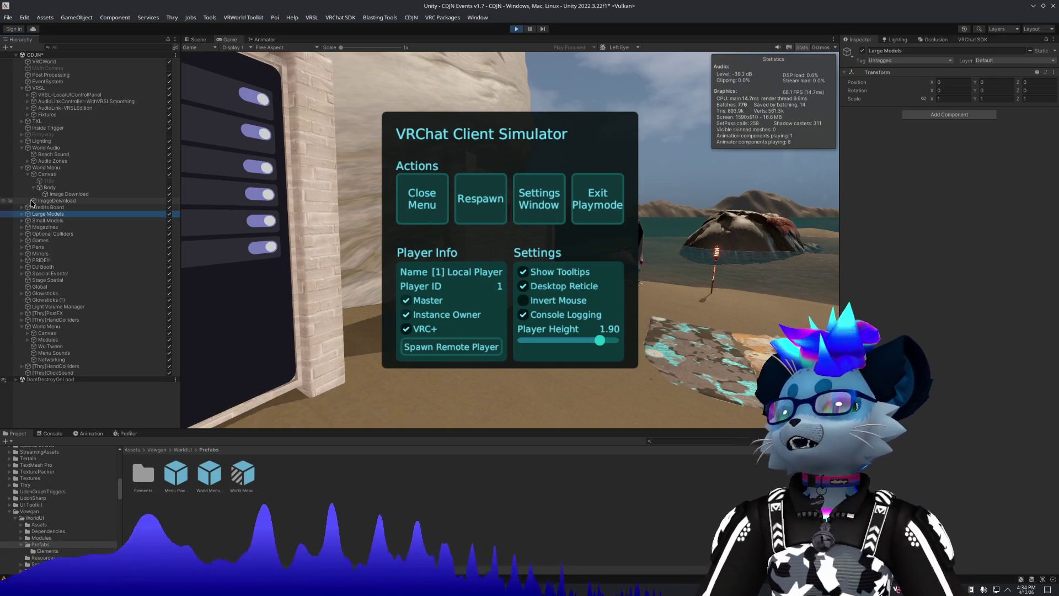
{"action": "left_click", "coordinate": [22, 168]}
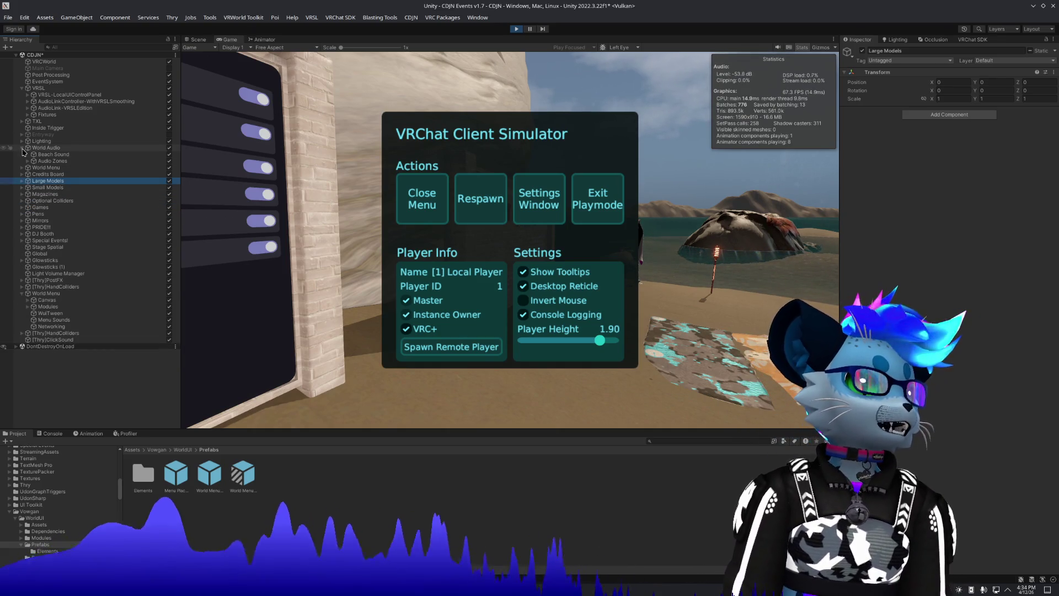
{"action": "left_click", "coordinate": [21, 148]}
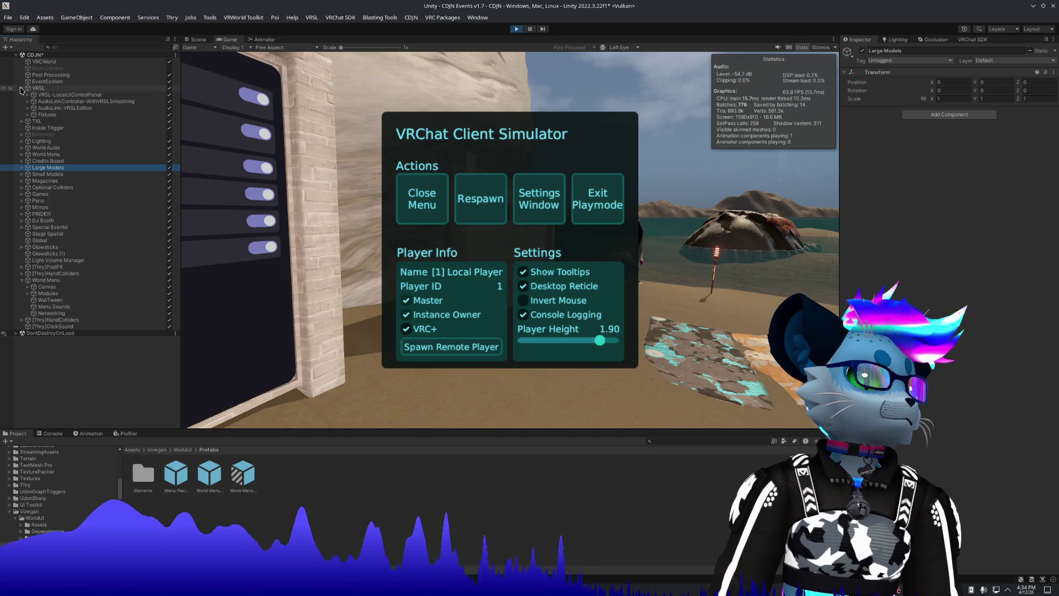
{"action": "left_click", "coordinate": [21, 89]}
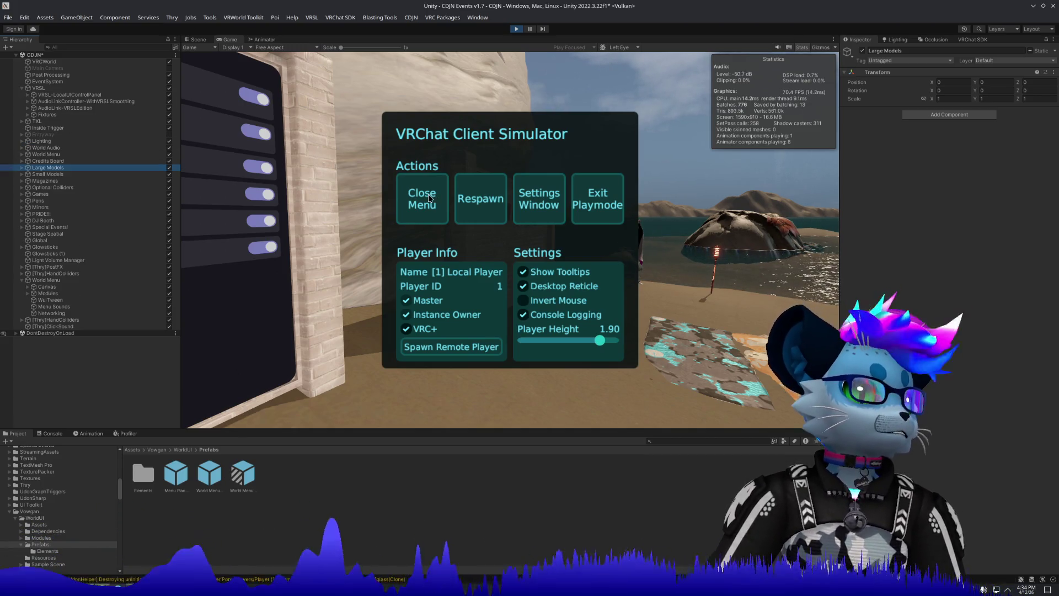
{"action": "key", "text": "Escape"}
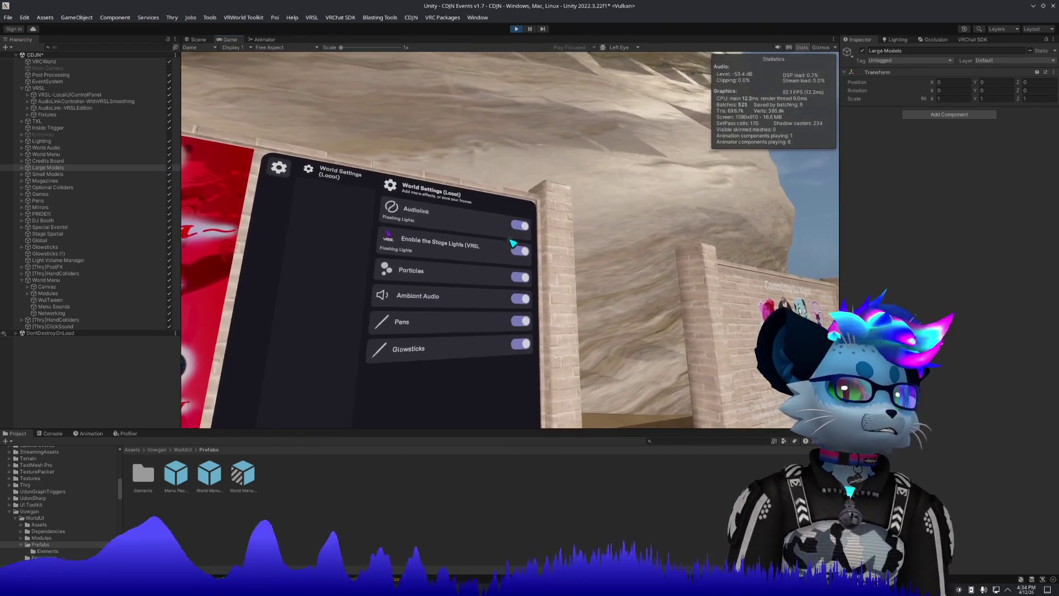
Switch Audiolink off, then turn the VRSL stage lights off and back on.
{"action": "left_click", "coordinate": [514, 243]}
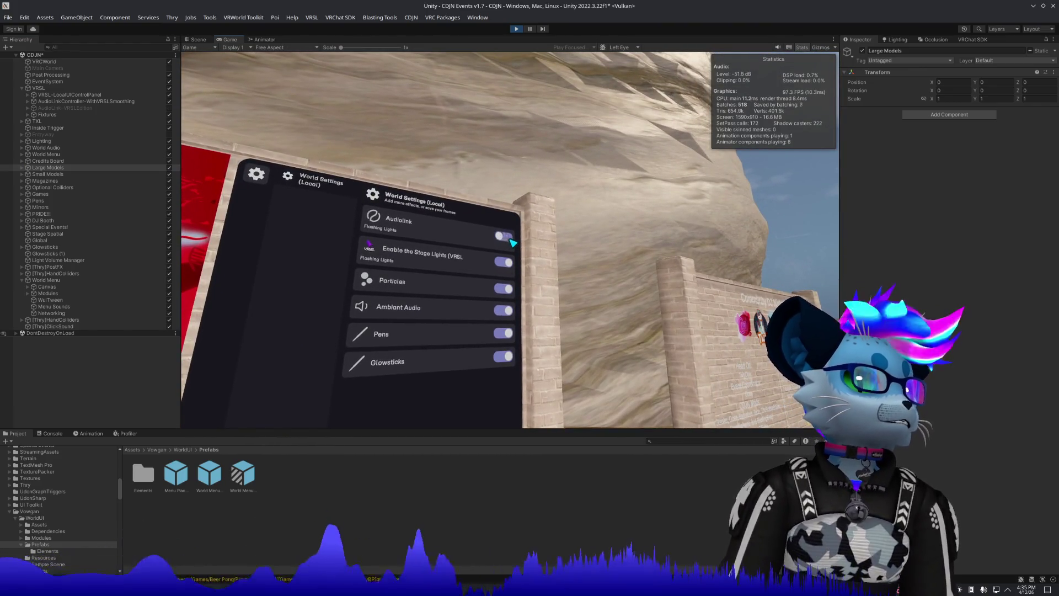
{"action": "left_click", "coordinate": [513, 243]}
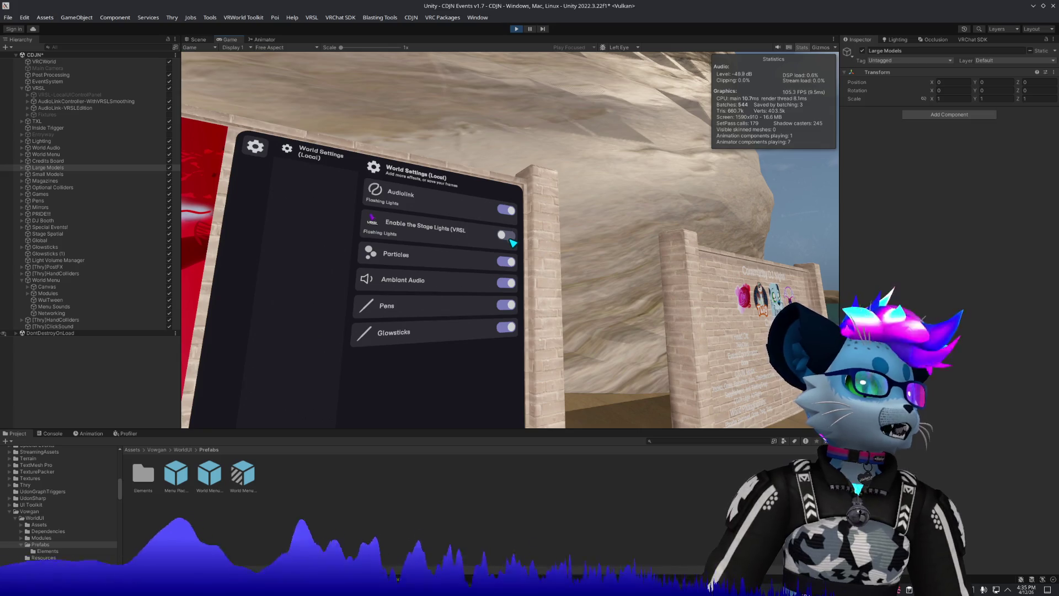
{"action": "left_click", "coordinate": [513, 243]}
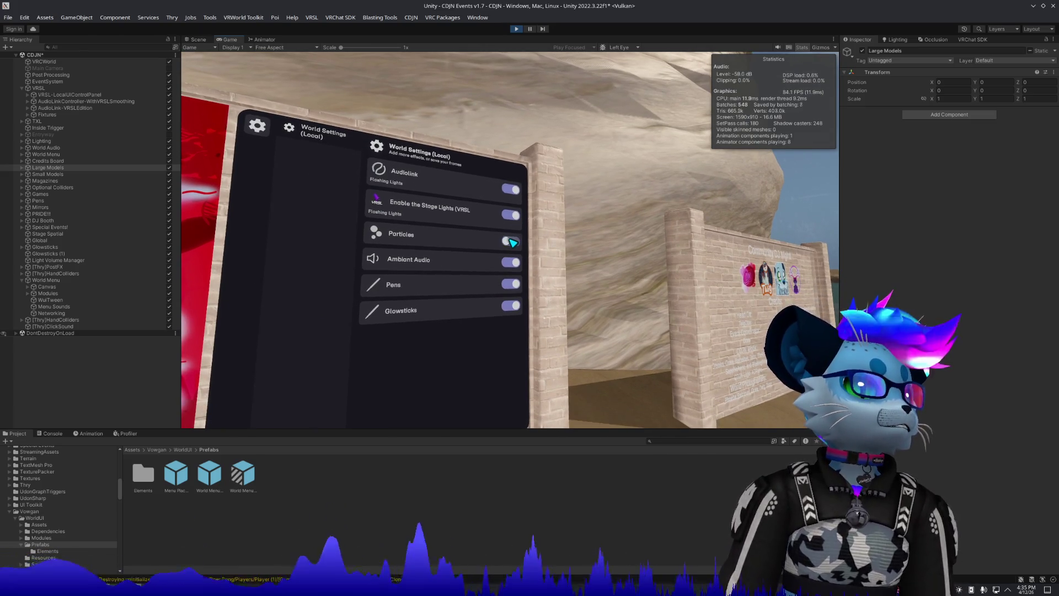
{"action": "key", "text": "Escape"}
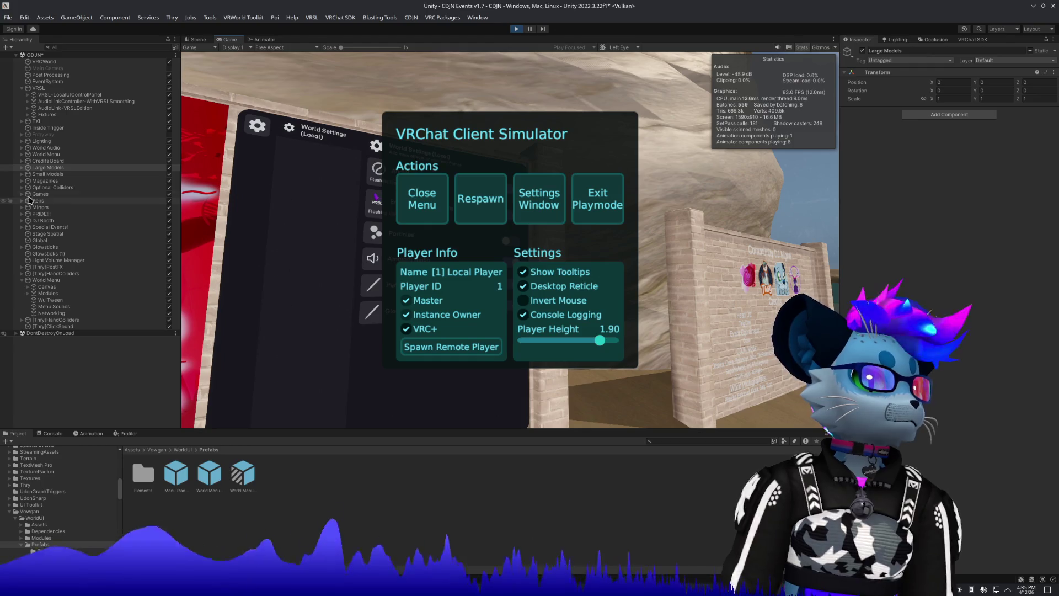
Browse the hierarchy groups: Models, Credits Board, World Menu, World Audio and Lighting.
{"action": "left_click", "coordinate": [22, 170]}
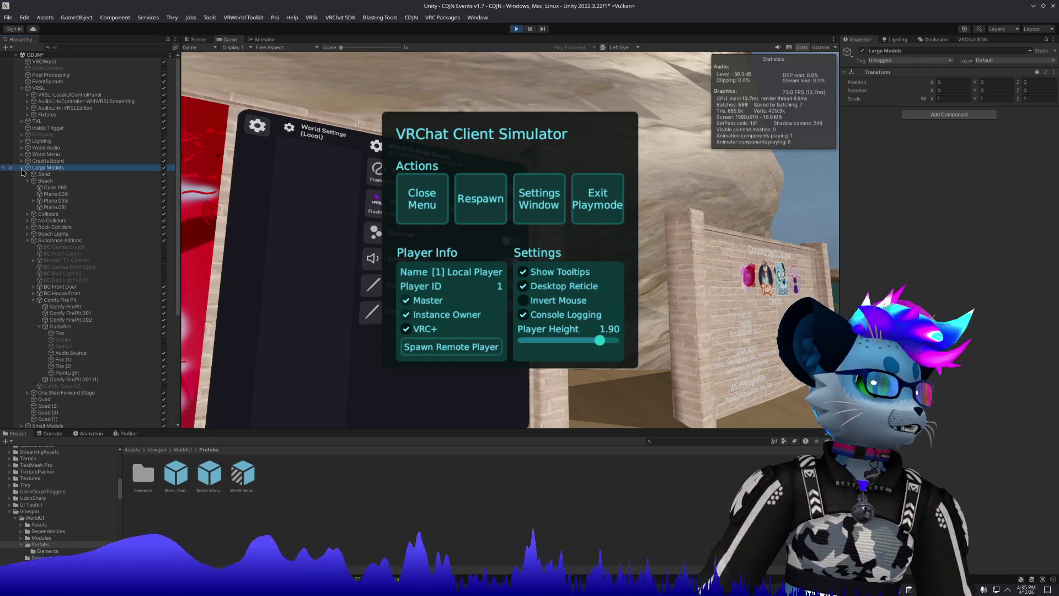
{"action": "left_click", "coordinate": [27, 241]}
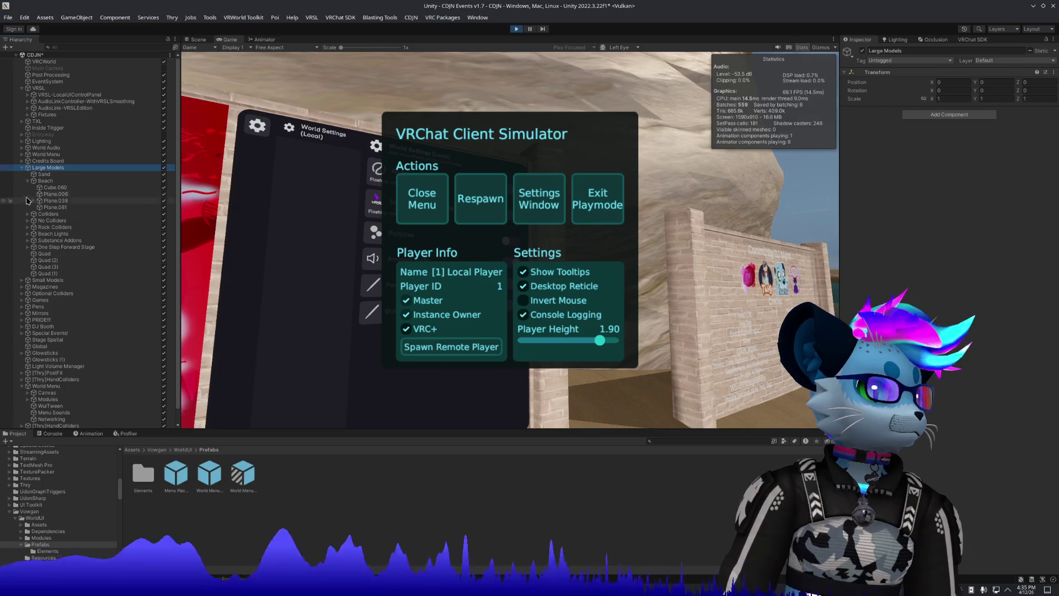
{"action": "left_click", "coordinate": [21, 168]}
{"action": "left_click", "coordinate": [21, 175]}
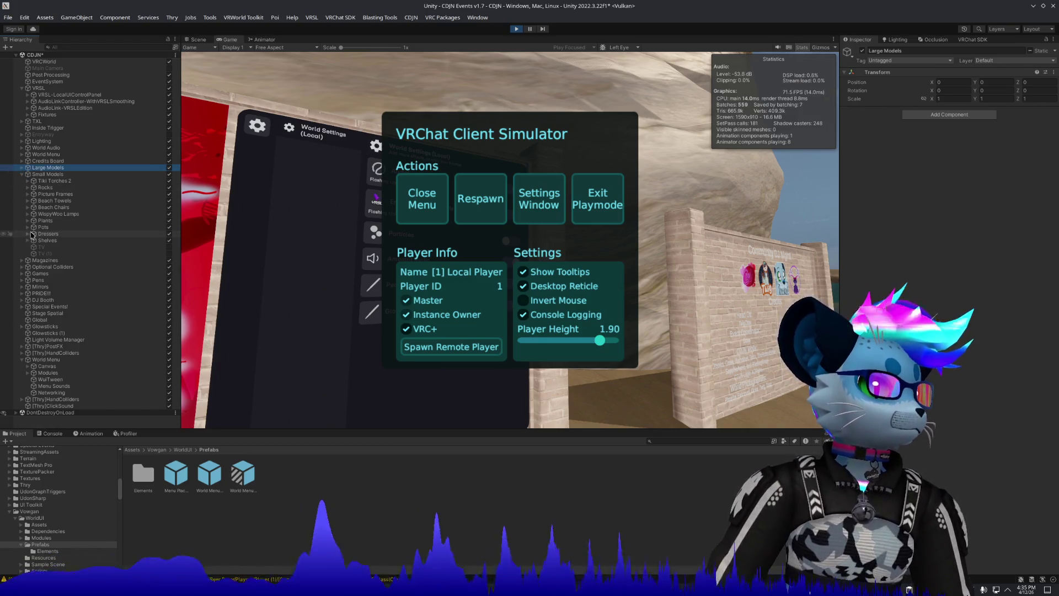
{"action": "left_click", "coordinate": [23, 175]}
{"action": "left_click", "coordinate": [26, 162]}
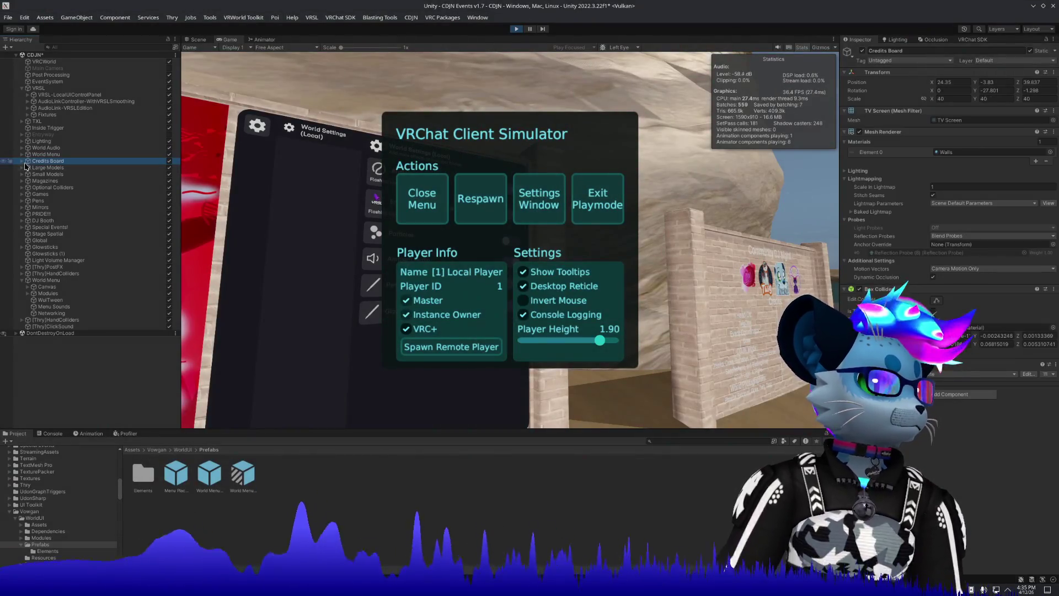
{"action": "left_click", "coordinate": [23, 161]}
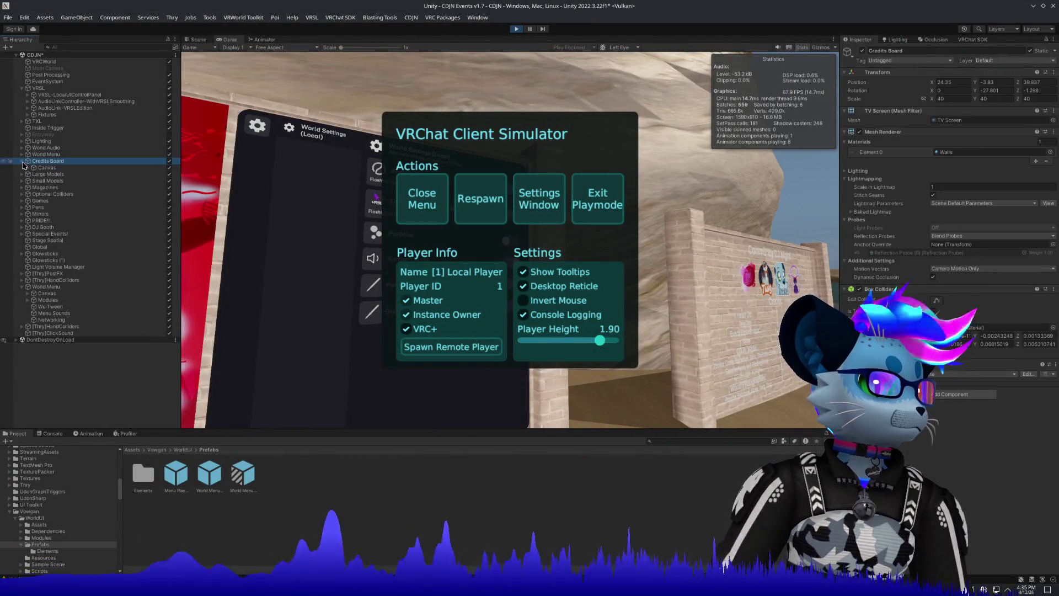
{"action": "left_click", "coordinate": [23, 162]}
{"action": "left_click", "coordinate": [22, 156]}
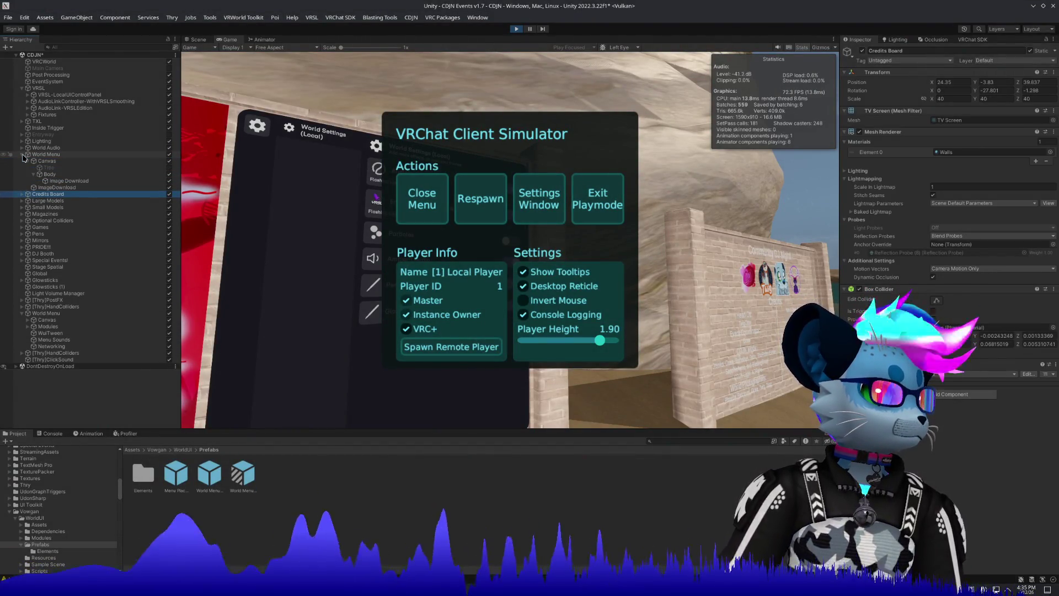
{"action": "left_click", "coordinate": [23, 155]}
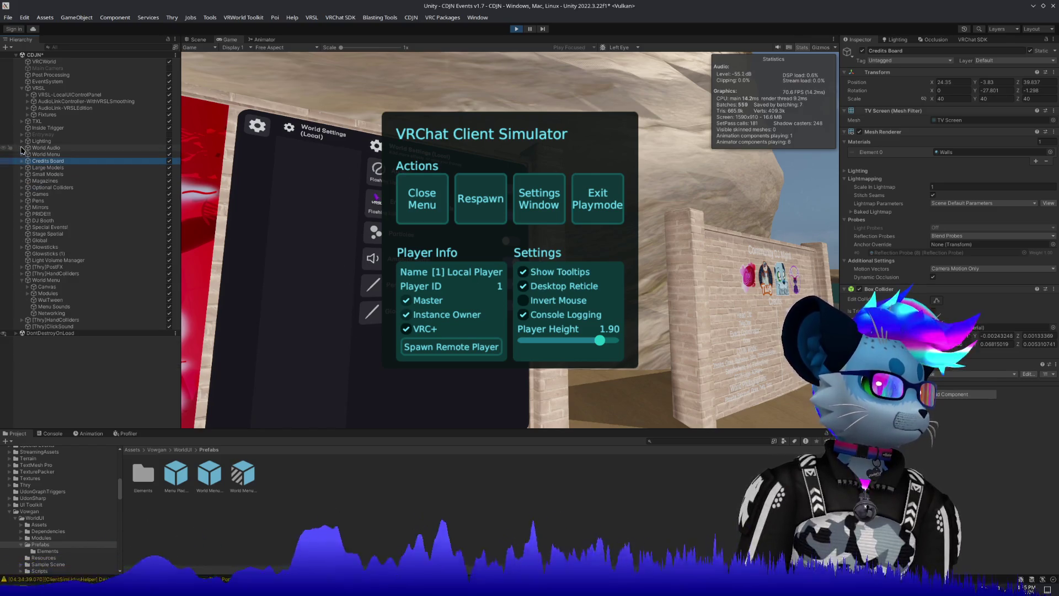
{"action": "left_click", "coordinate": [21, 148]}
{"action": "left_click", "coordinate": [22, 147]}
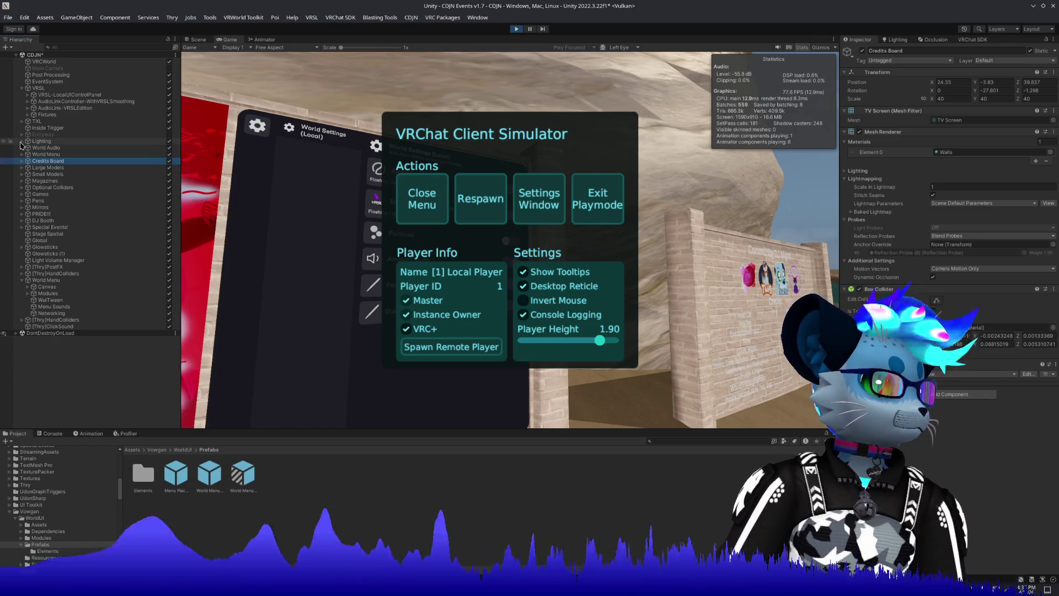
{"action": "left_click", "coordinate": [22, 141]}
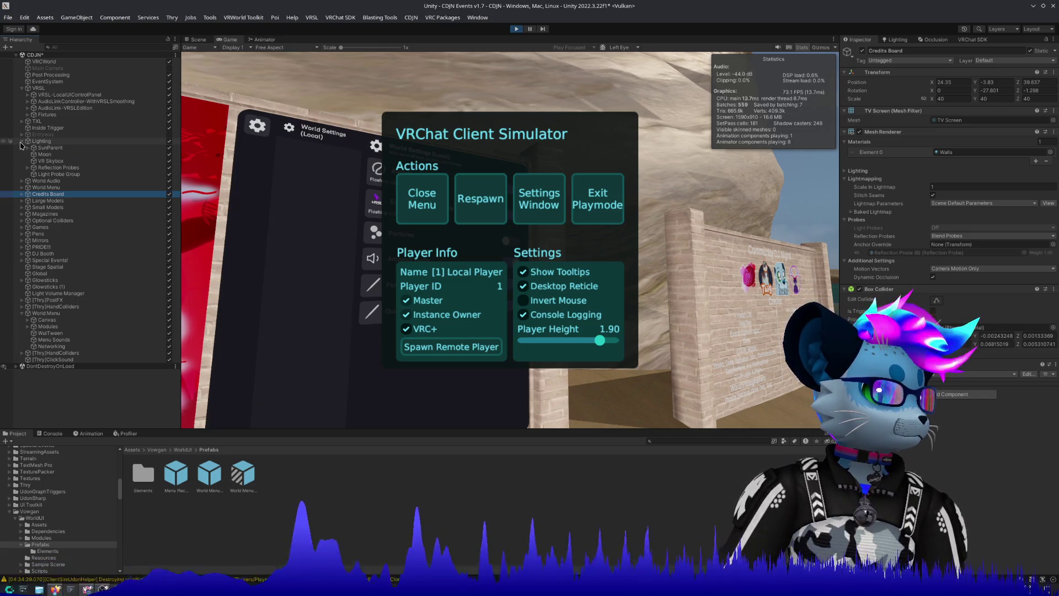
{"action": "left_click", "coordinate": [22, 141]}
{"action": "left_click", "coordinate": [21, 141]}
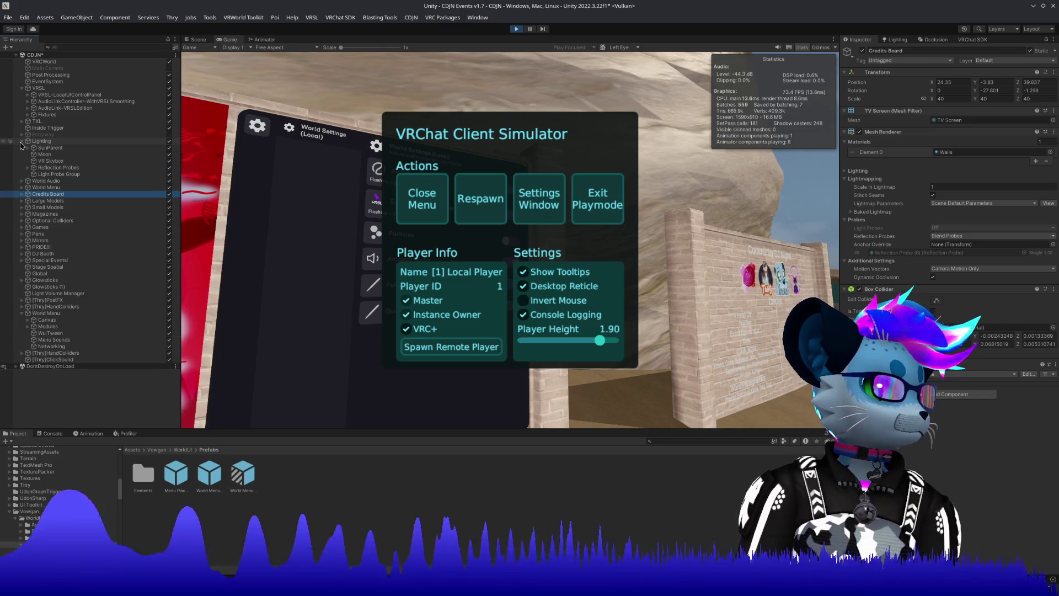
{"action": "left_click", "coordinate": [22, 141]}
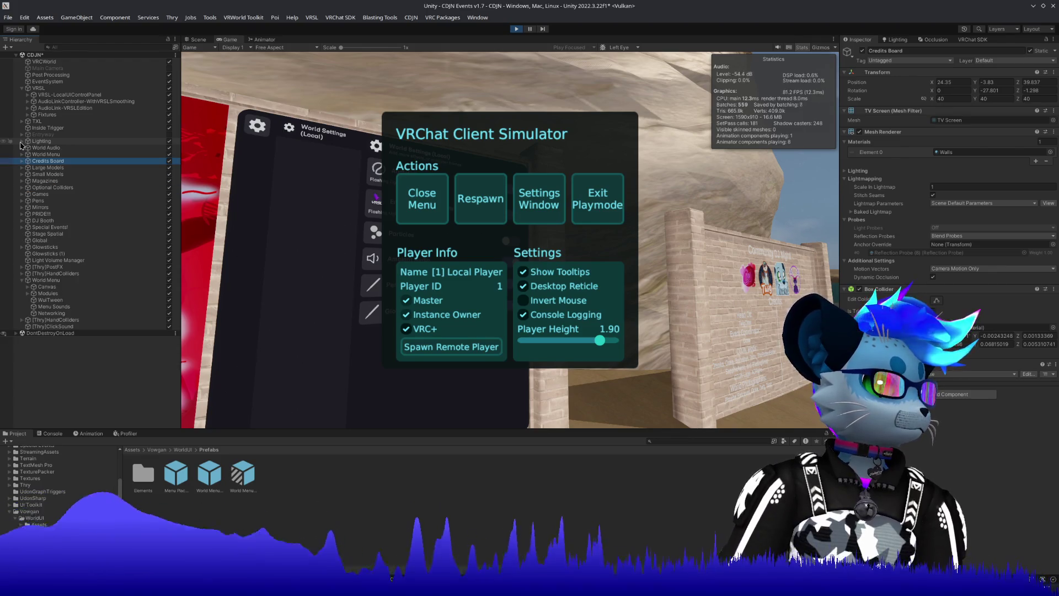
Select the campfire's Audio Source in the Scene view, then return to the running game.
{"action": "left_click", "coordinate": [198, 39]}
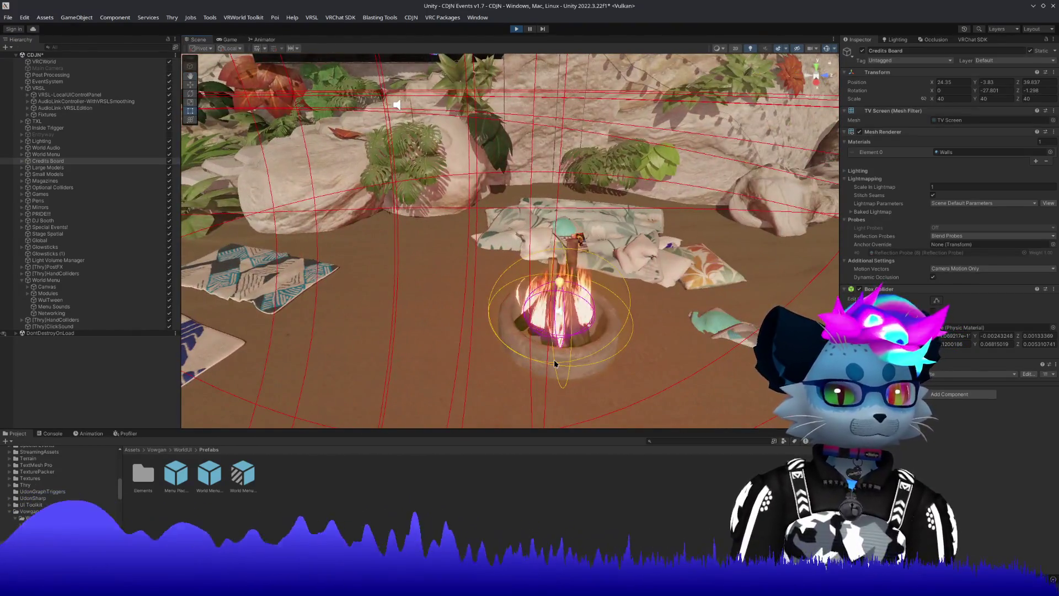
{"action": "left_click", "coordinate": [555, 364]}
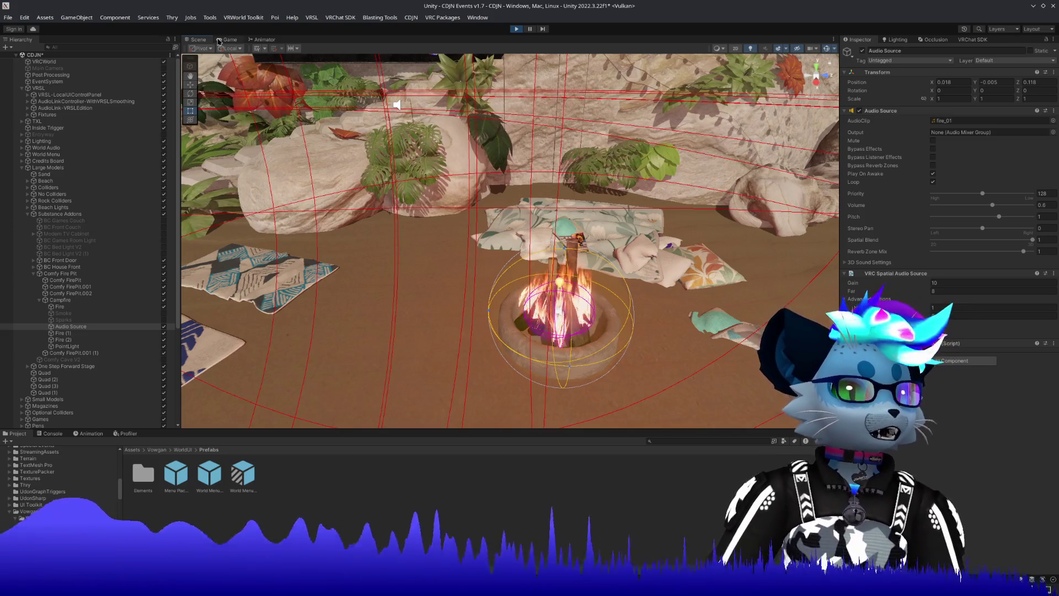
{"action": "left_click", "coordinate": [239, 41]}
{"action": "left_click", "coordinate": [422, 196]}
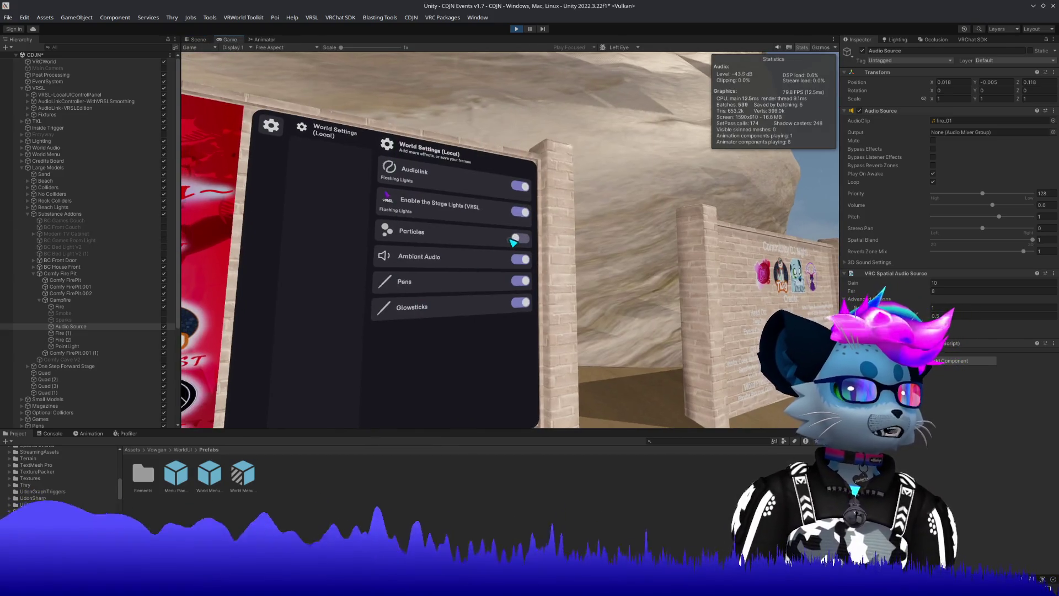
Turn the Particles setting back on and move around in front of the panel.
{"action": "left_click", "coordinate": [510, 241]}
{"action": "left_click", "coordinate": [510, 241]}
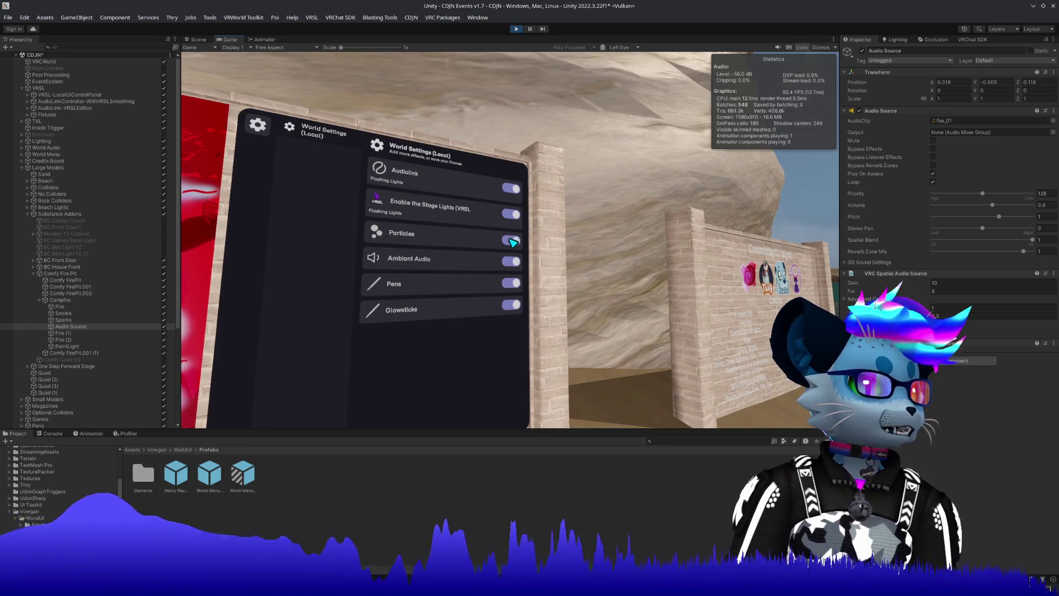
{"action": "key", "text": "a"}
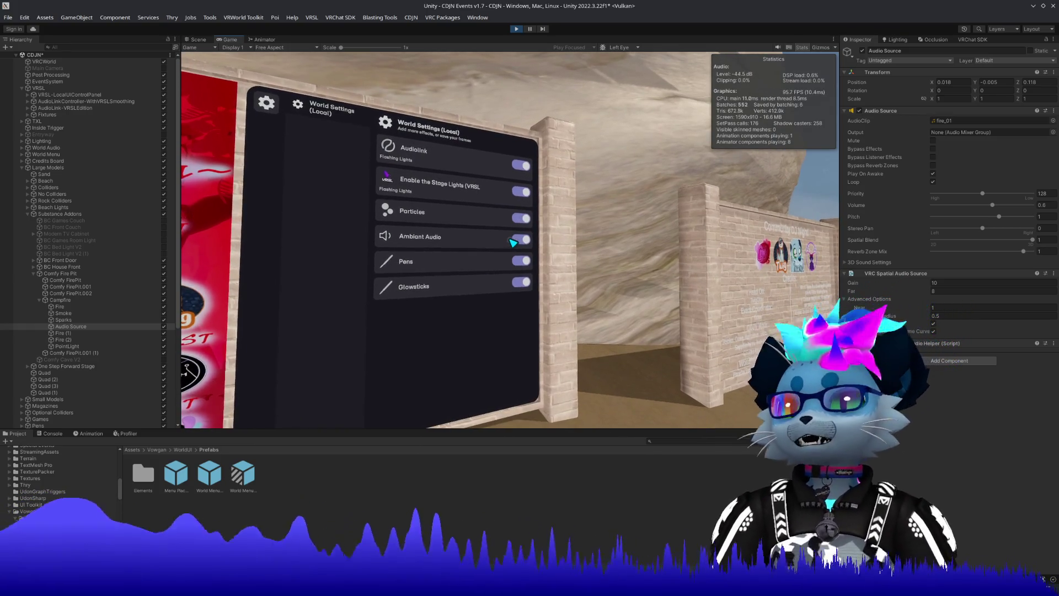
{"action": "key", "text": "d"}
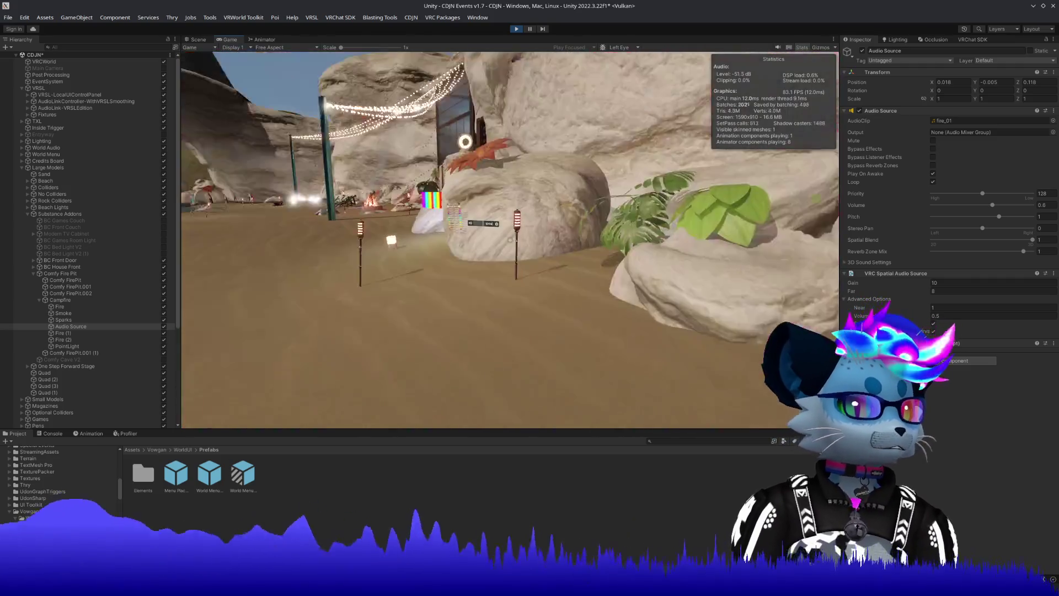
{"action": "key", "text": "a"}
{"action": "key", "text": "d"}
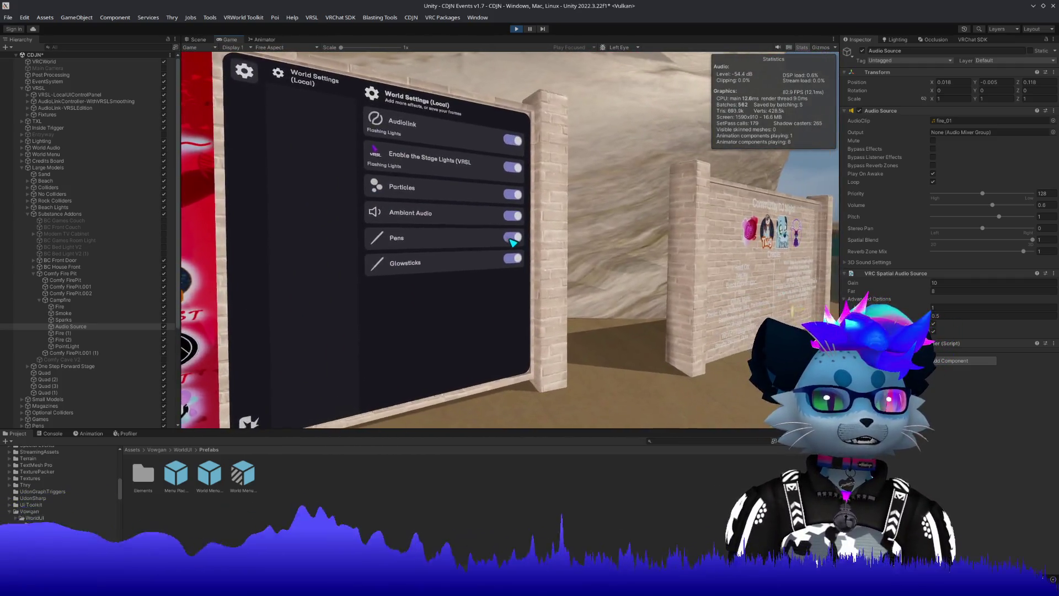
{"action": "key", "text": "a"}
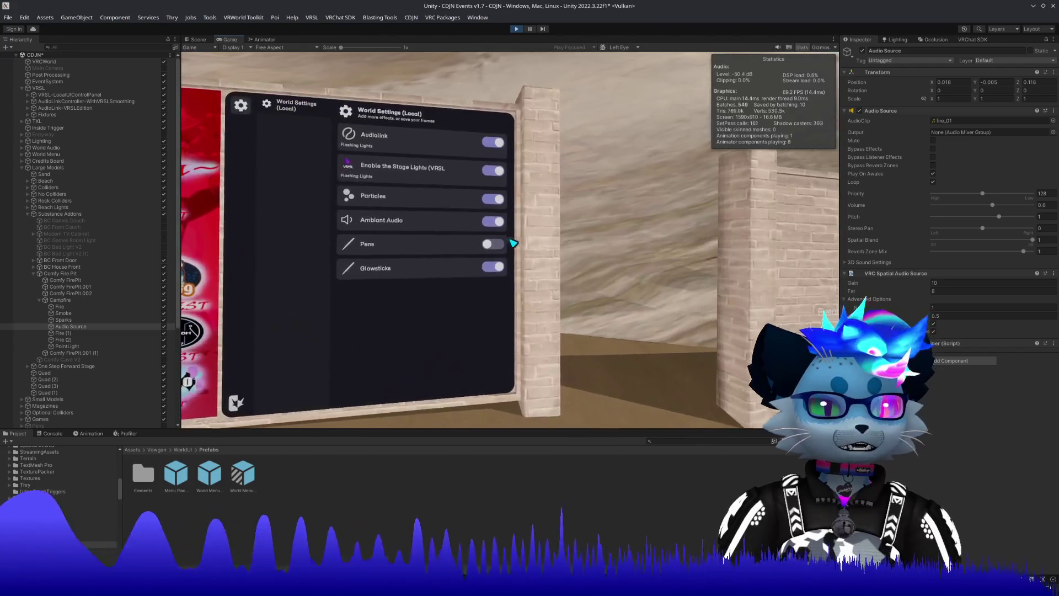
{"action": "key", "text": "d"}
Pick up a pink marker from the rack, draw strokes, and walk into the cave.
{"action": "key", "text": "w"}
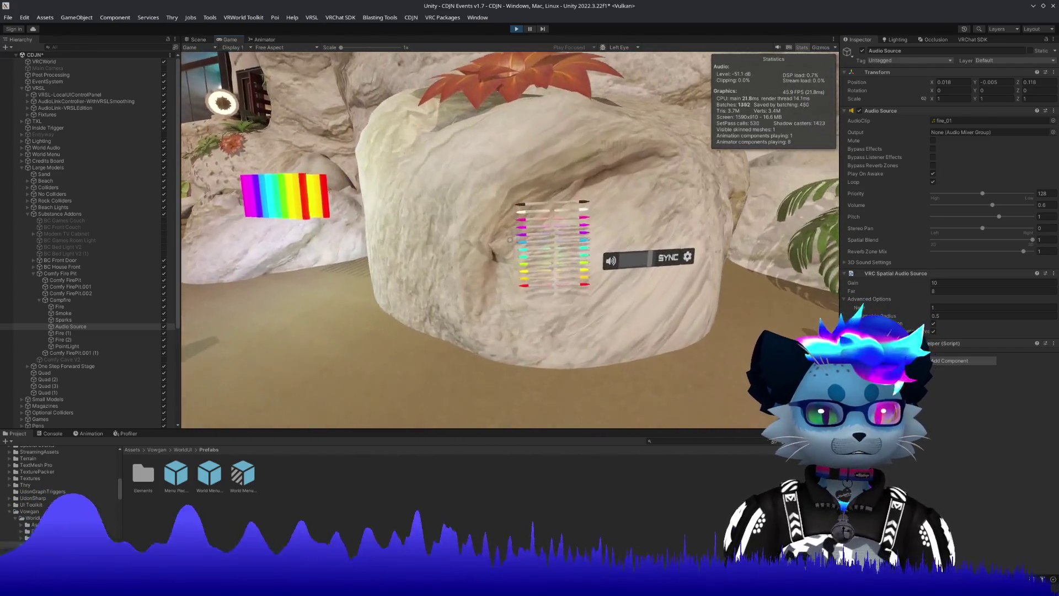
{"action": "key", "text": "s"}
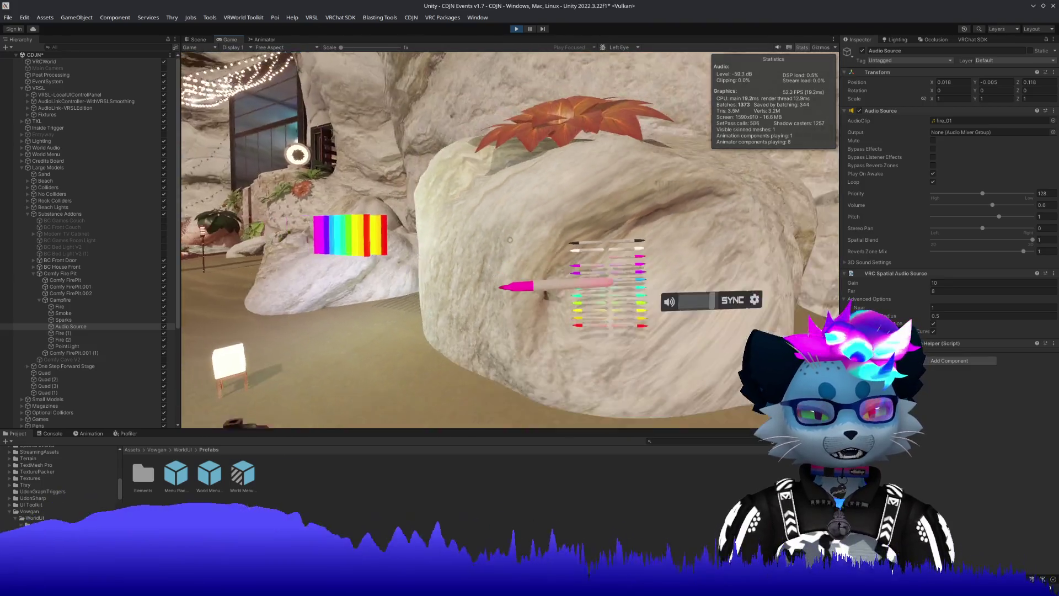
{"action": "left_click_drag", "start_coordinate": [510, 239], "coordinate": [510, 240]}
{"action": "key", "text": "w"}
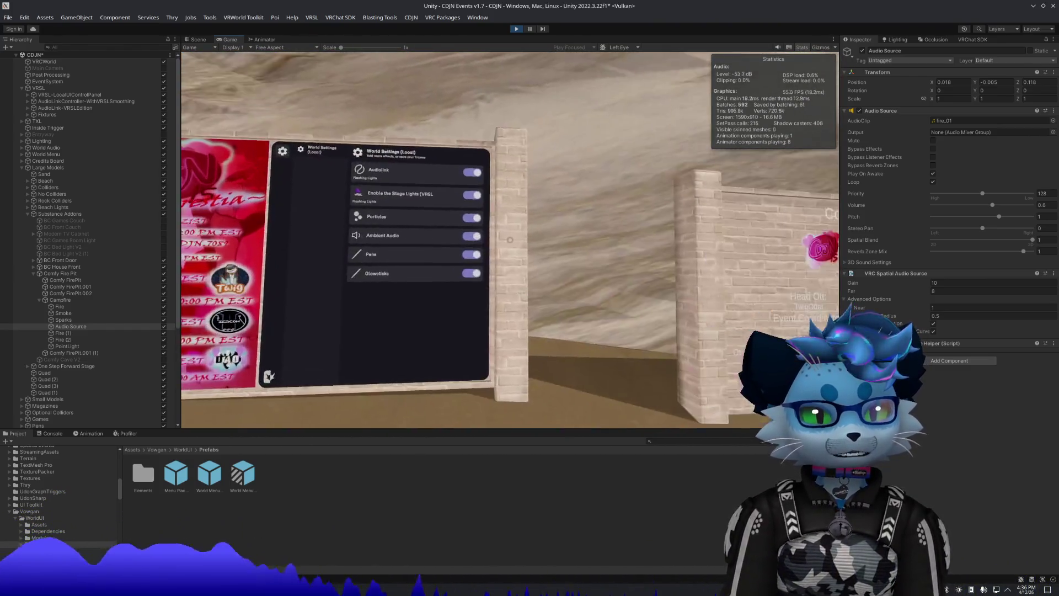
Turn Pens back on and cycle Glowsticks on, off, and on again.
{"action": "left_click", "coordinate": [513, 243]}
{"action": "left_click_drag", "start_coordinate": [513, 242], "coordinate": [513, 243]}
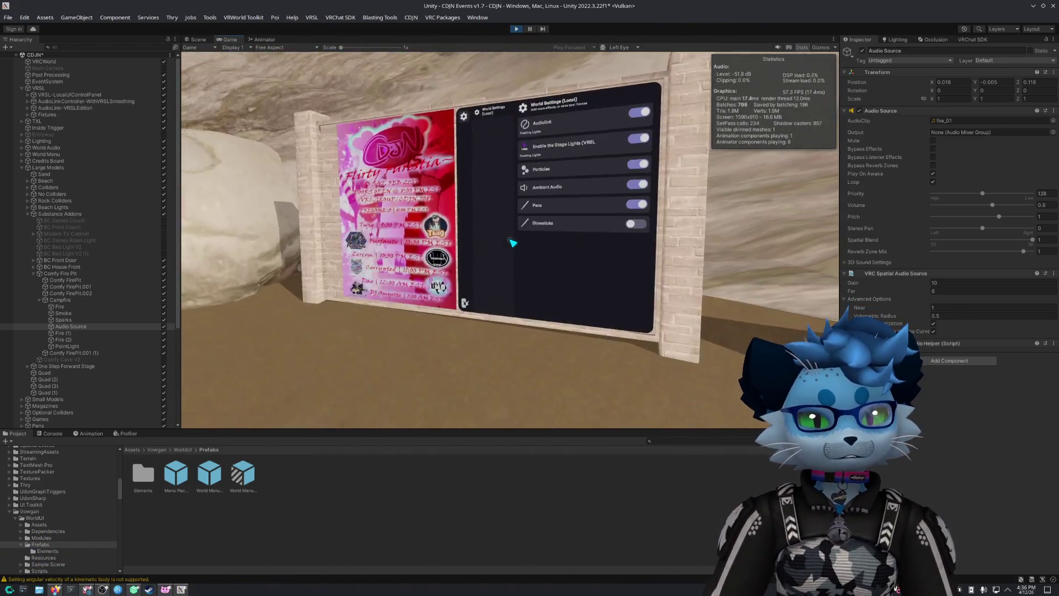
{"action": "left_click", "coordinate": [513, 243]}
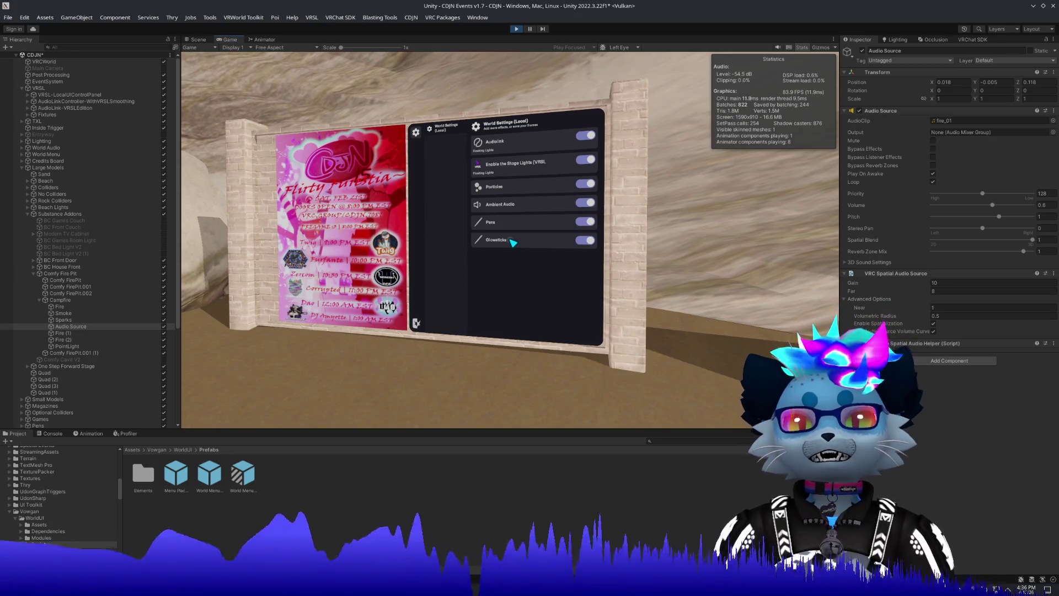
{"action": "left_click", "coordinate": [513, 243]}
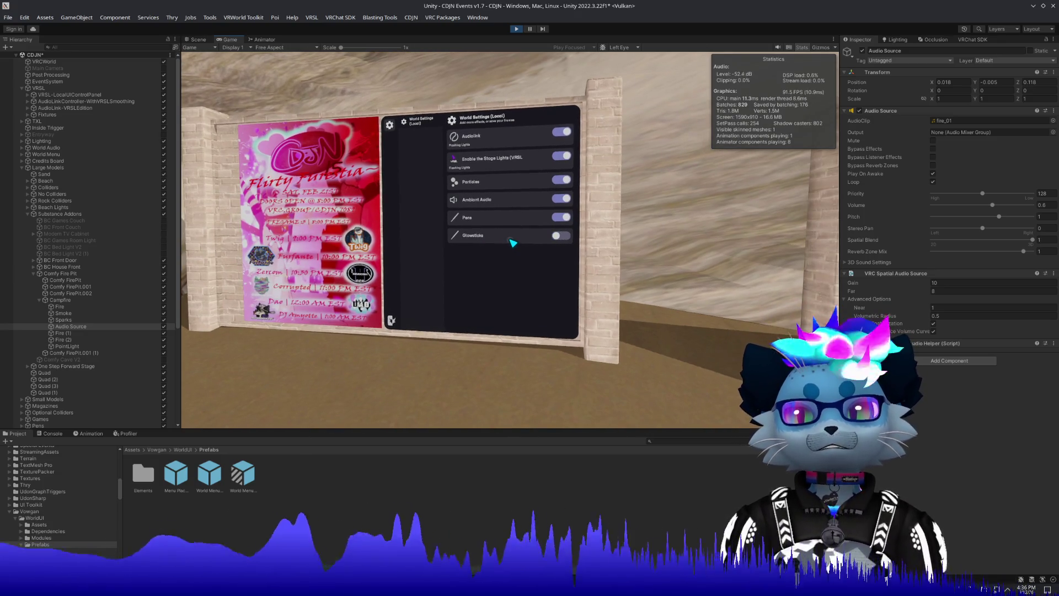
{"action": "key", "text": "s"}
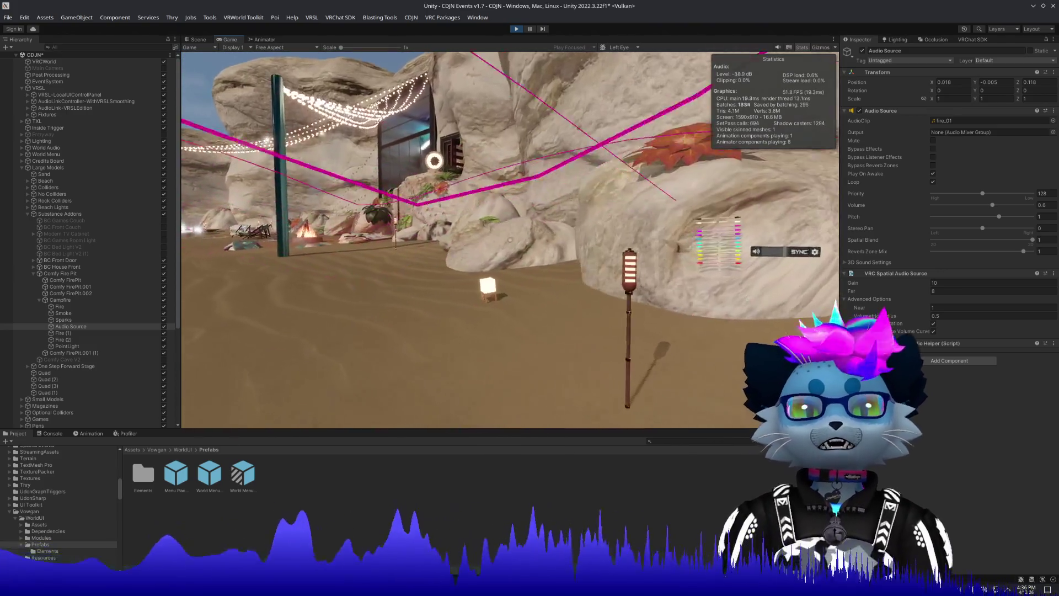
{"action": "key", "text": "w"}
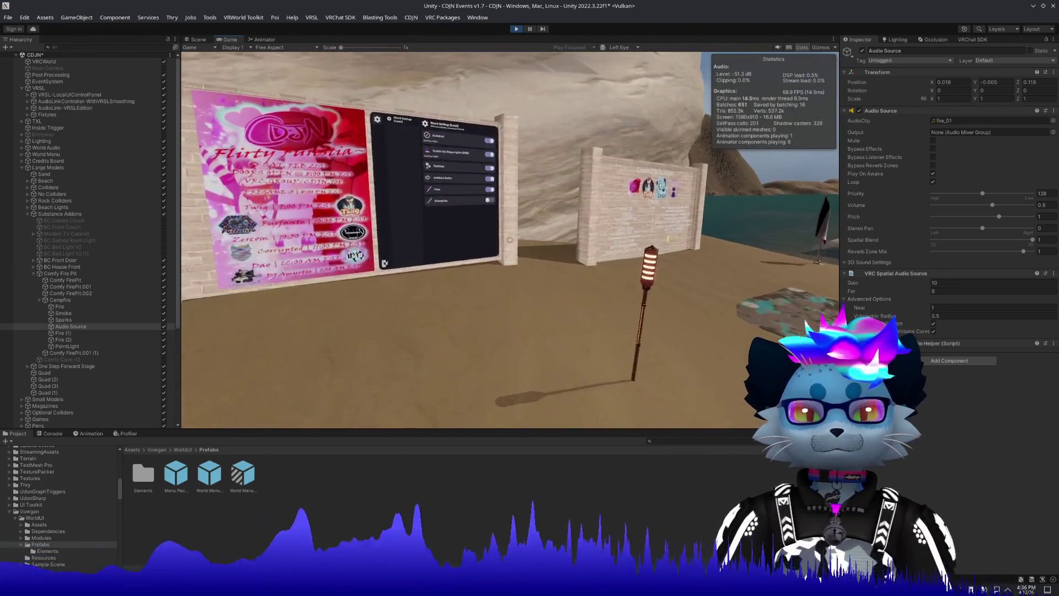
{"action": "left_click", "coordinate": [513, 243]}
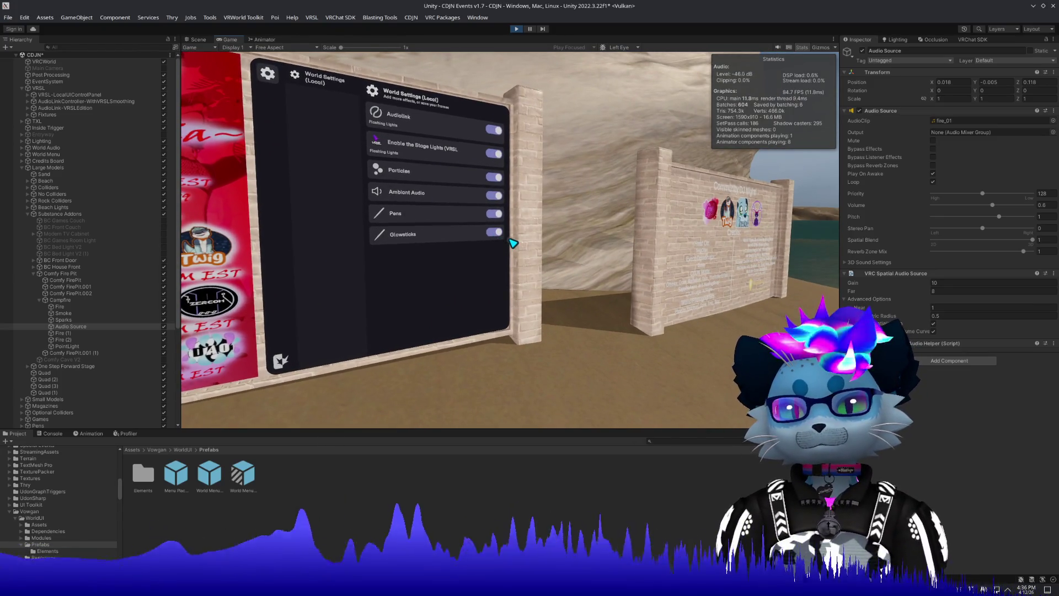
Walk back up to the World Settings board and exit Play mode.
{"action": "key", "text": "w"}
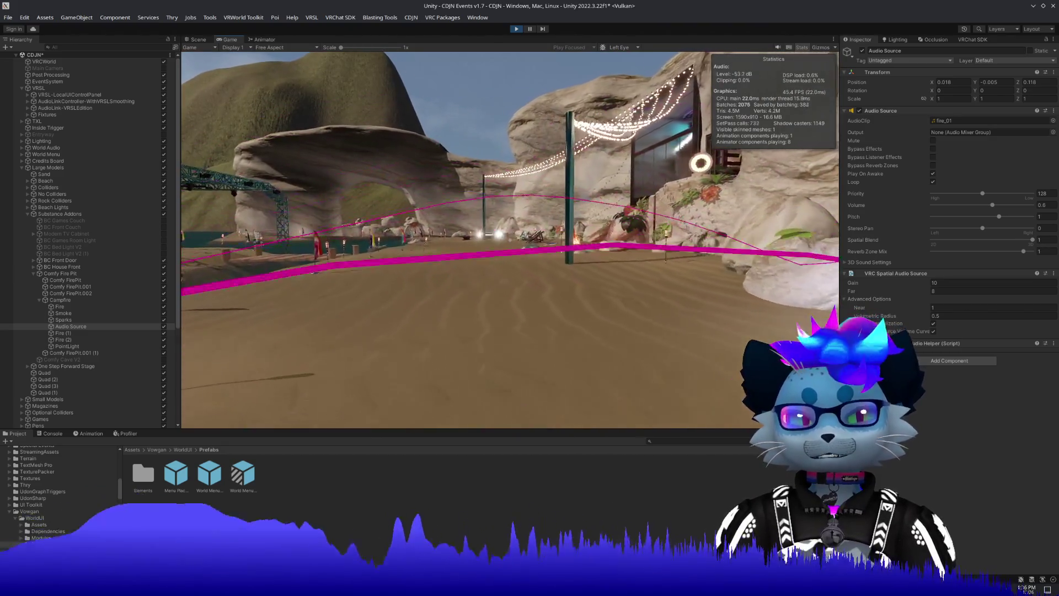
{"action": "key", "text": "s"}
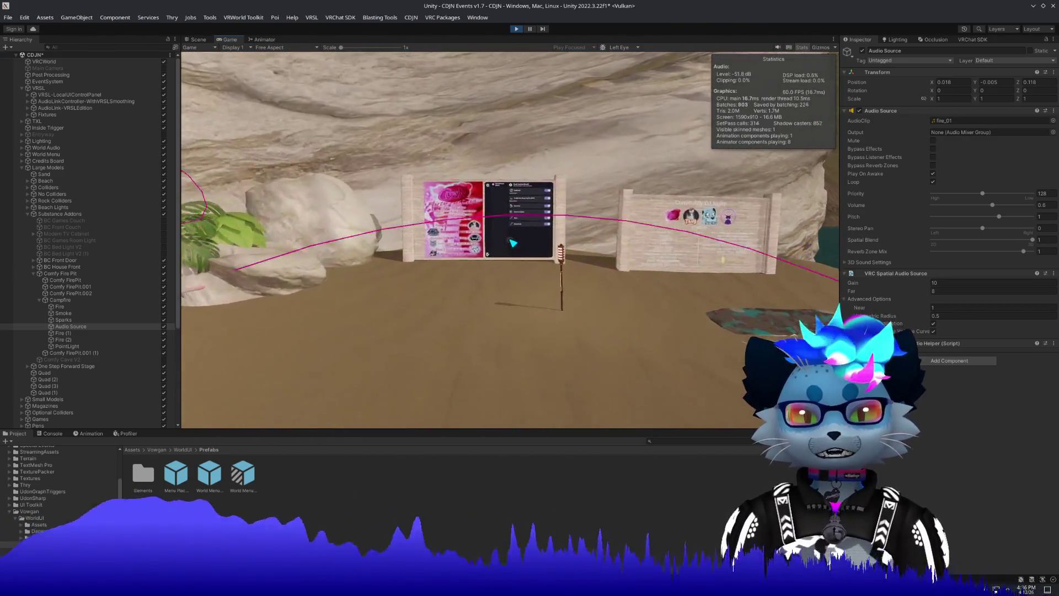
{"action": "key", "text": "w"}
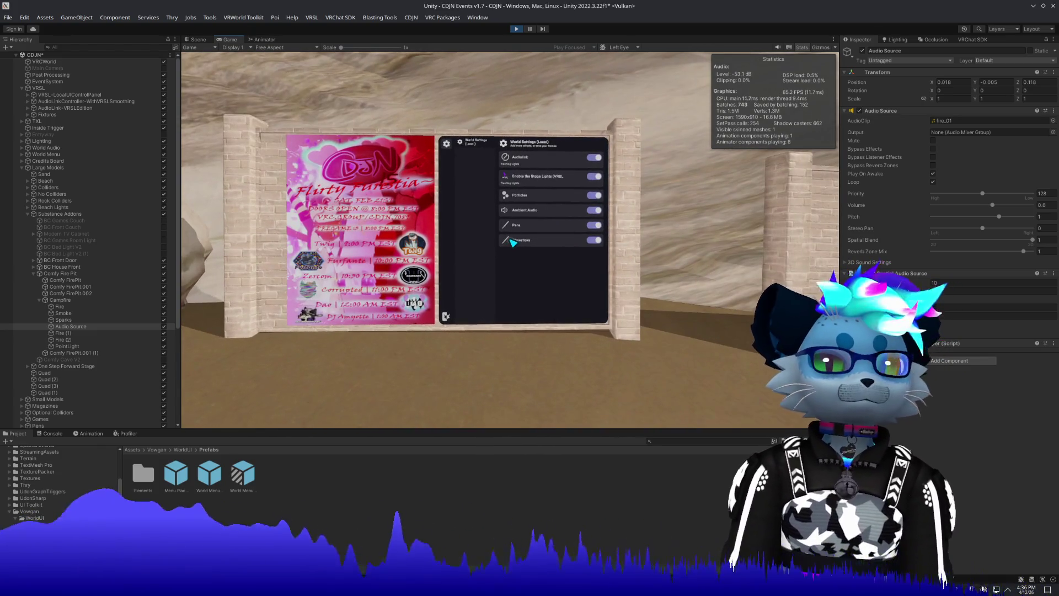
{"action": "key", "text": "Escape"}
{"action": "left_click", "coordinate": [576, 199]}
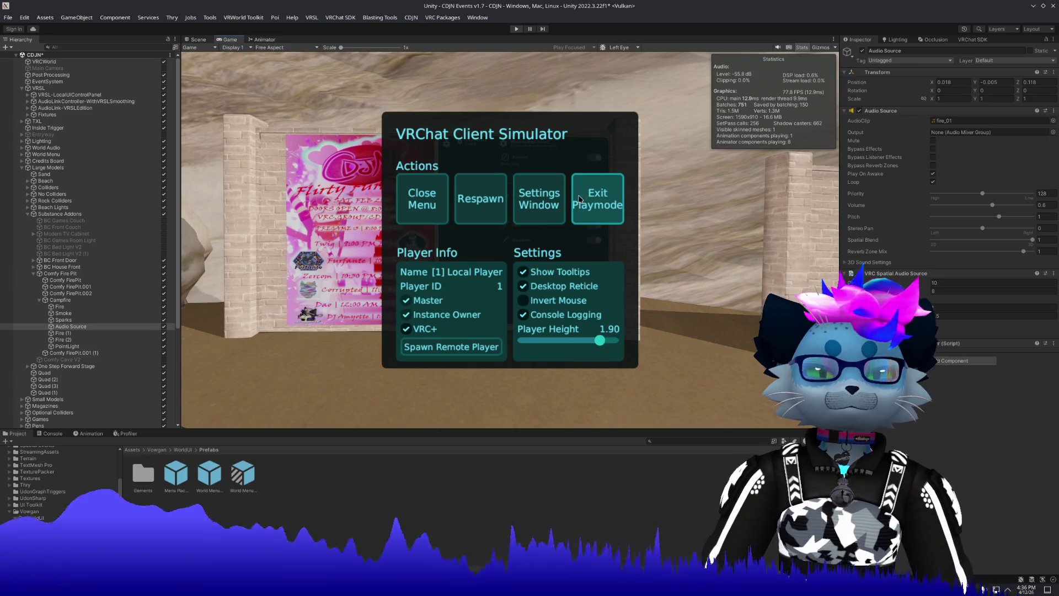
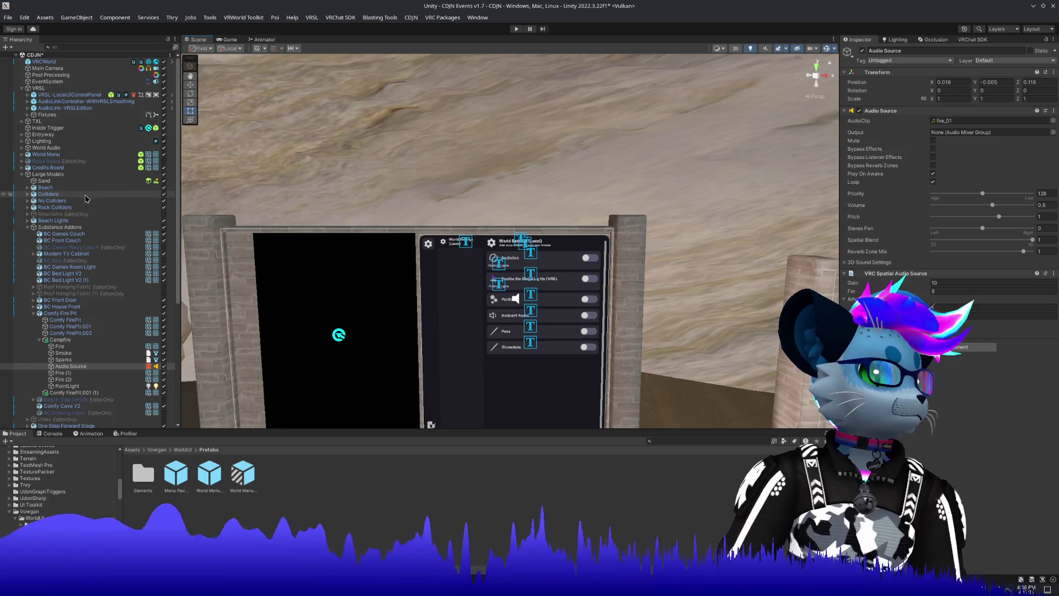
Select the World Menu object to show its Wui Menu Builder and the existing Settings tab.
{"action": "scroll", "coordinate": [88, 199], "scroll_direction": "down", "scroll_amount": 5}
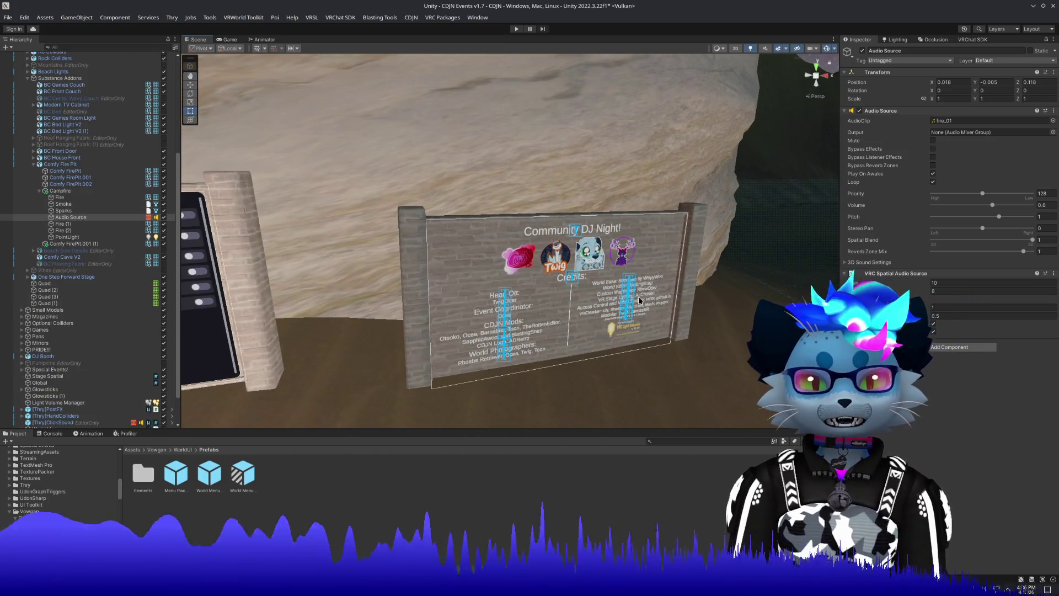
{"action": "scroll", "coordinate": [60, 359], "scroll_direction": "down", "scroll_amount": 2}
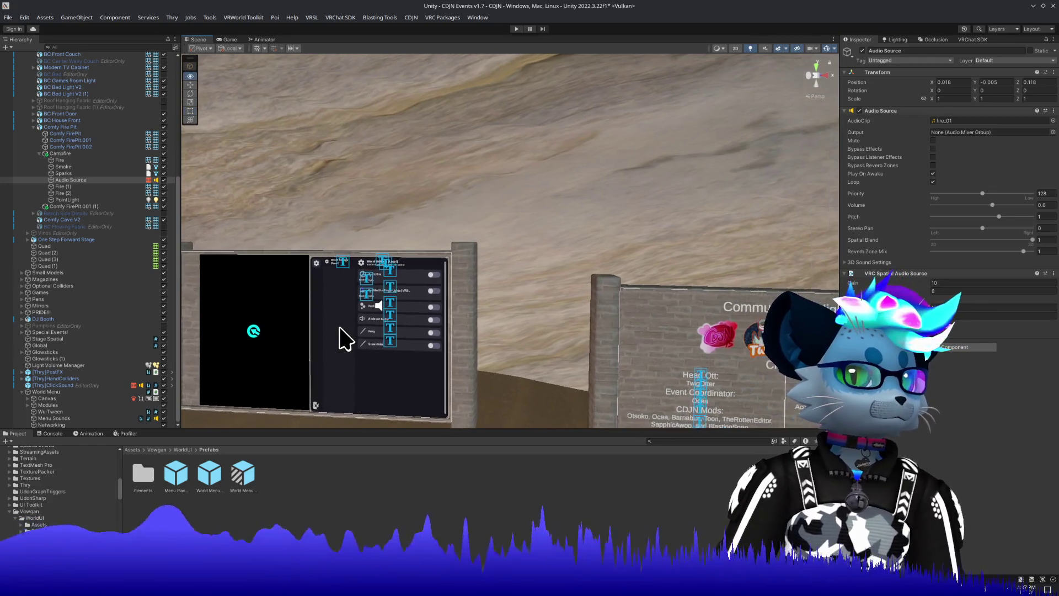
{"action": "left_click", "coordinate": [57, 397]}
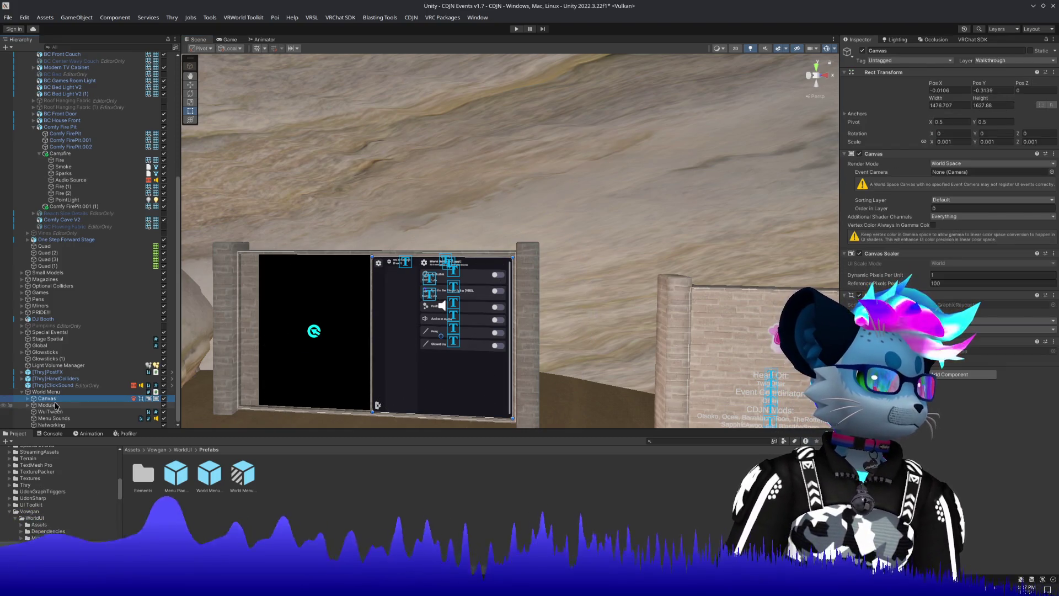
{"action": "left_click", "coordinate": [47, 392]}
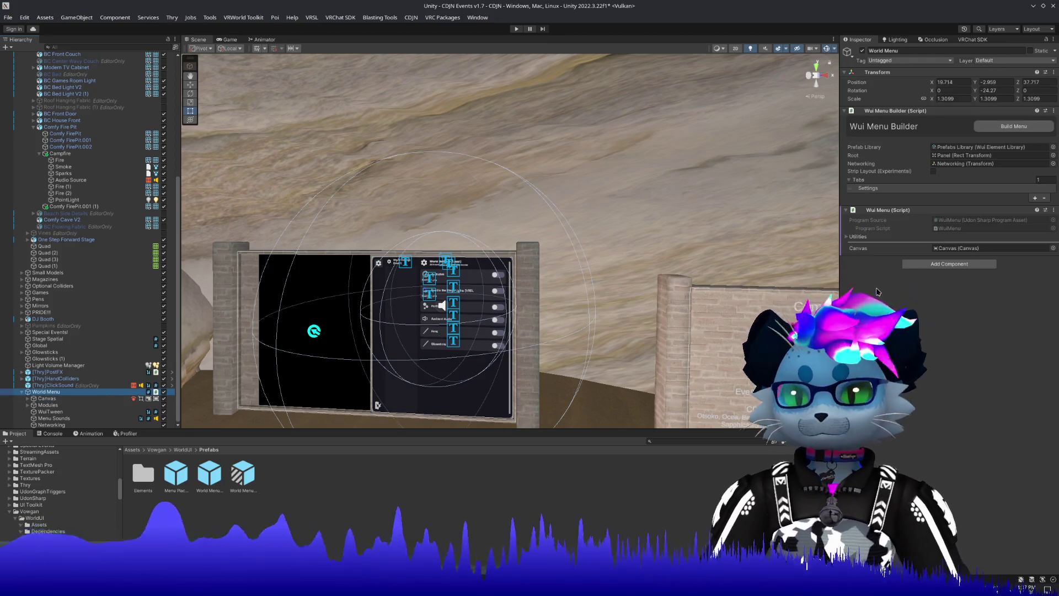
{"action": "left_click", "coordinate": [872, 188]}
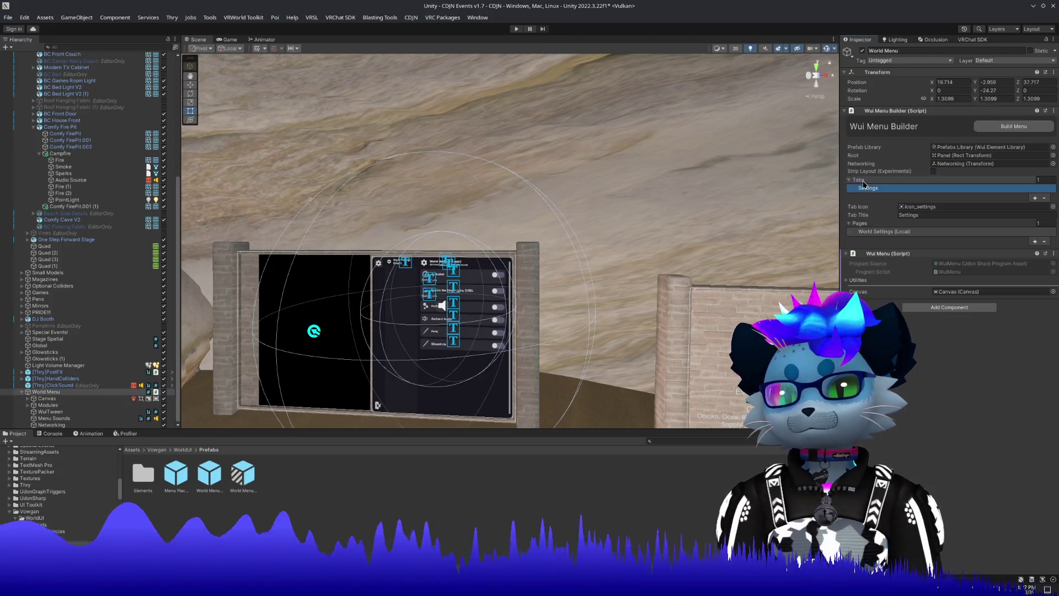
Add a second menu tab titled Credits and bring up its Tab Icon sprite picker.
{"action": "left_click", "coordinate": [1035, 197]}
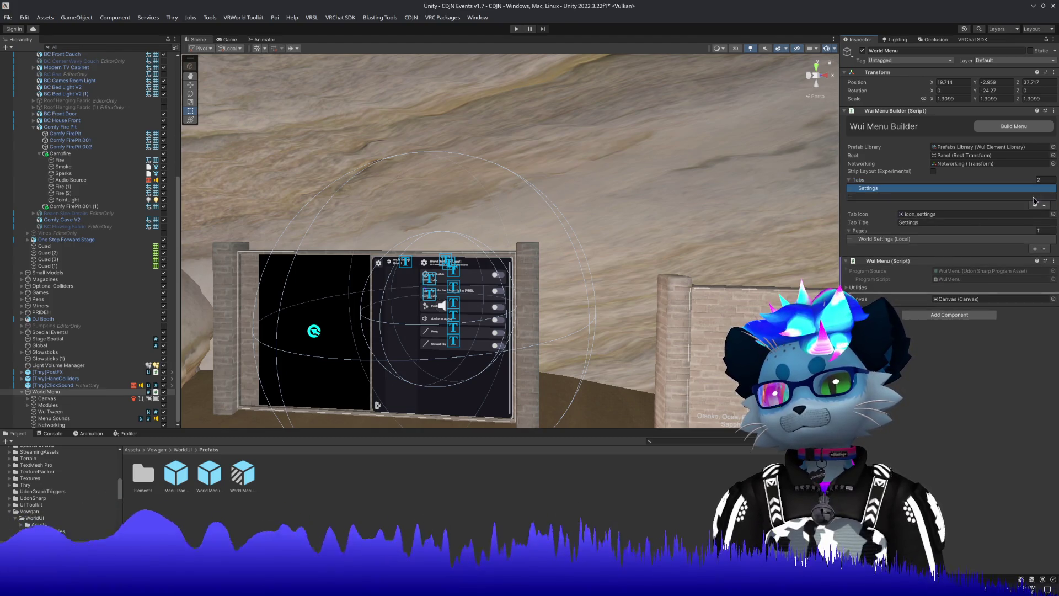
{"action": "left_click", "coordinate": [912, 223]}
{"action": "type", "text": "Credits"}
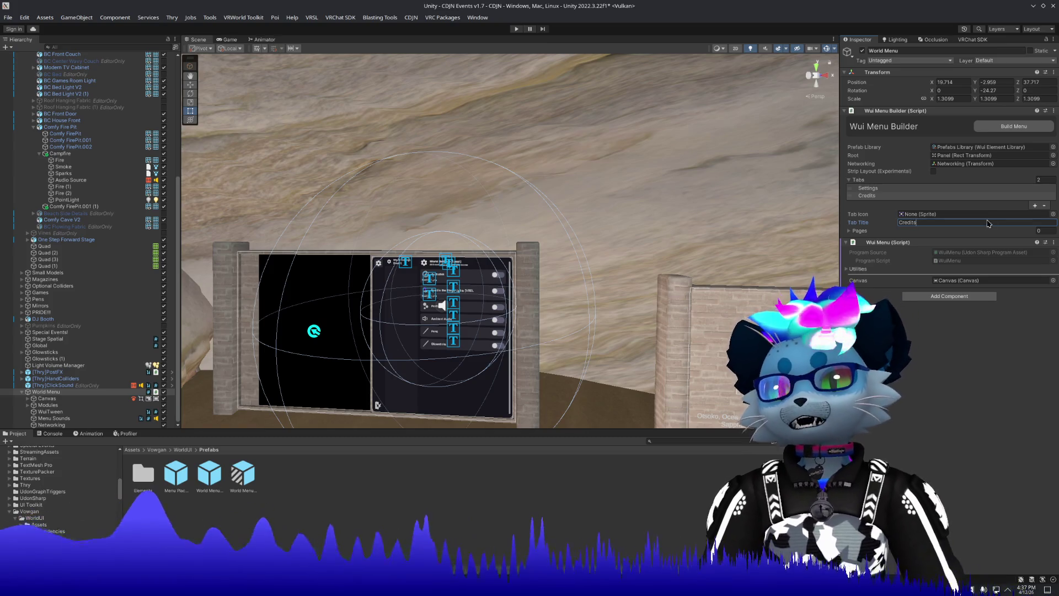
{"action": "key", "text": "Return"}
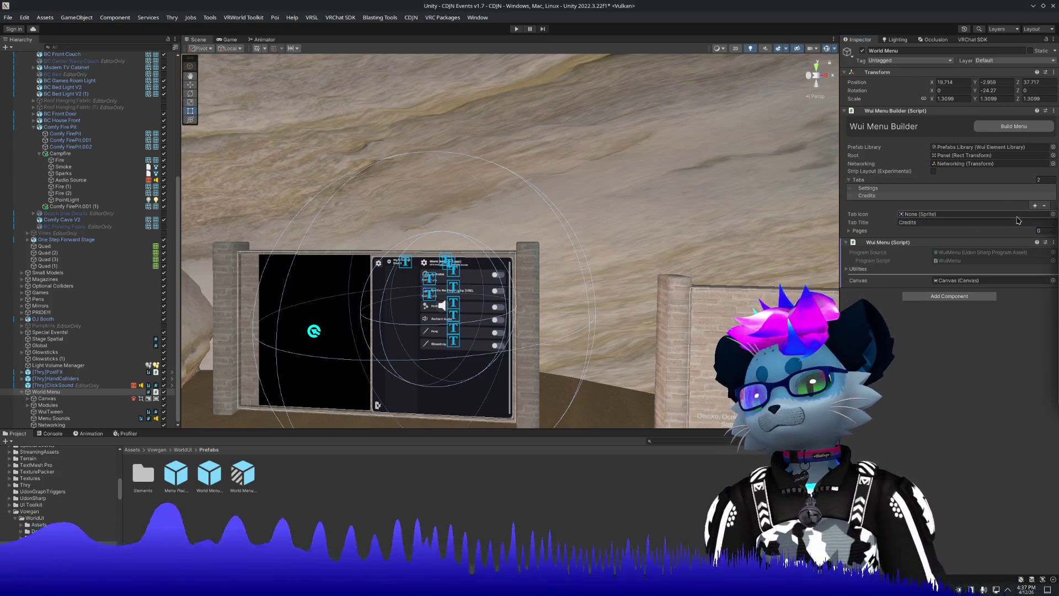
{"action": "left_click", "coordinate": [1054, 214]}
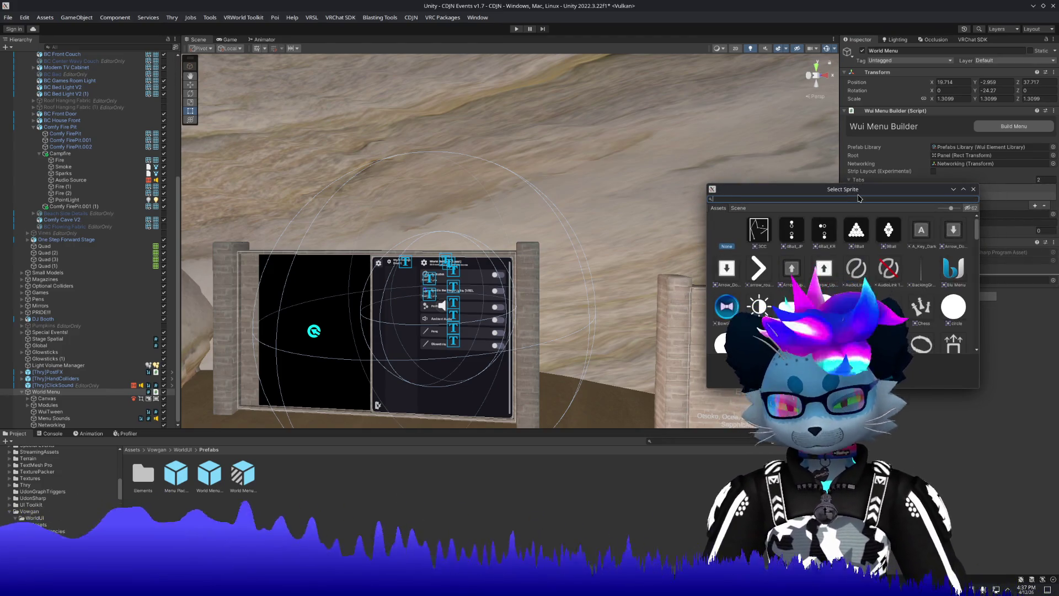
Search the sprite picker for cdjn and logo, close it empty, and fly to the credits board.
{"action": "type", "text": "jn"}
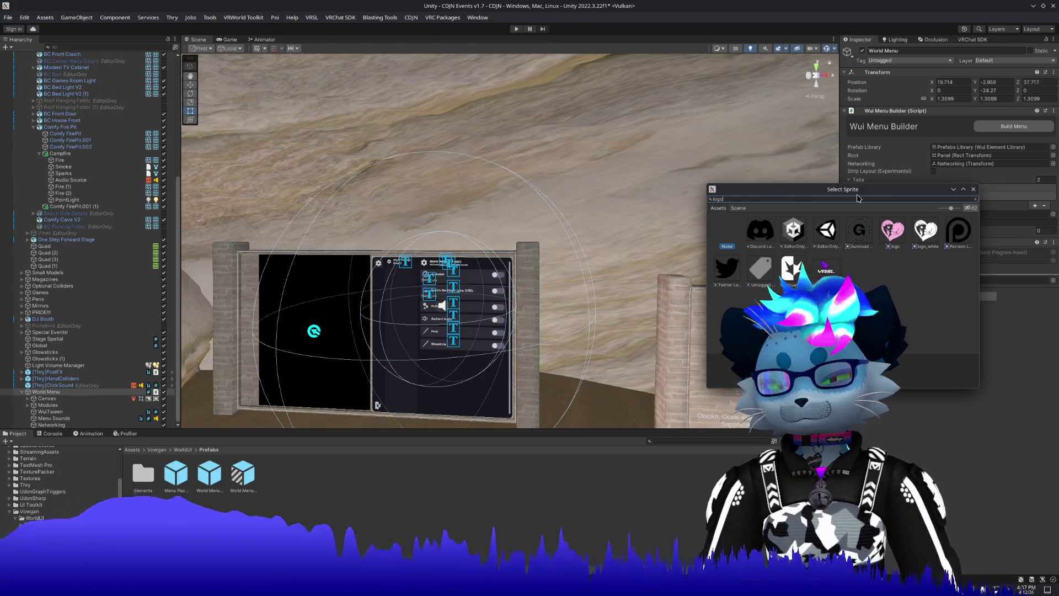
{"action": "key", "text": "BackSpace"}
{"action": "key", "text": "BackSpace"}
{"action": "key", "text": "BackSpace"}
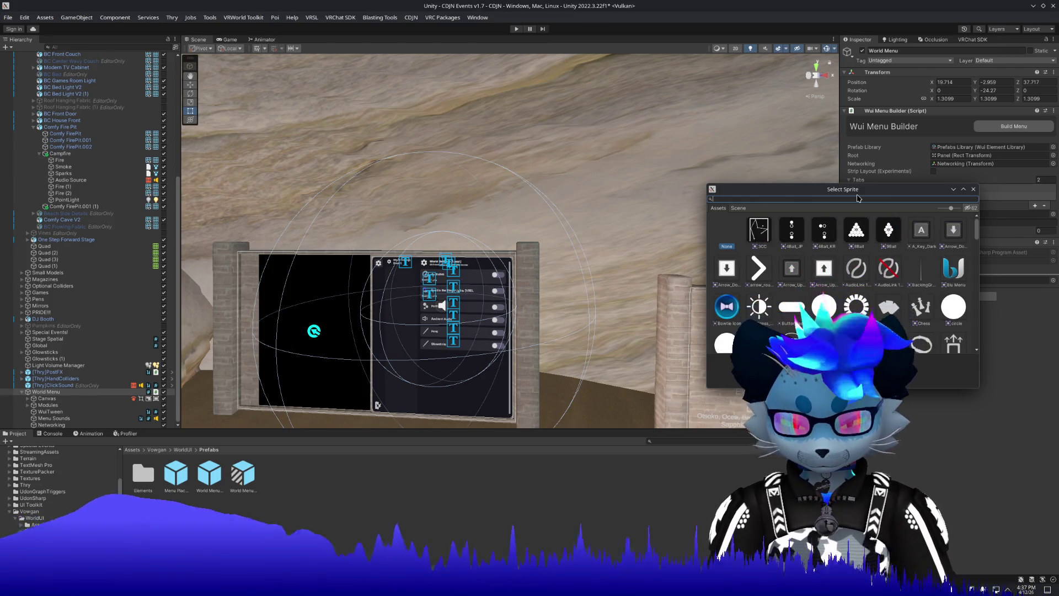
{"action": "type", "text": "c"}
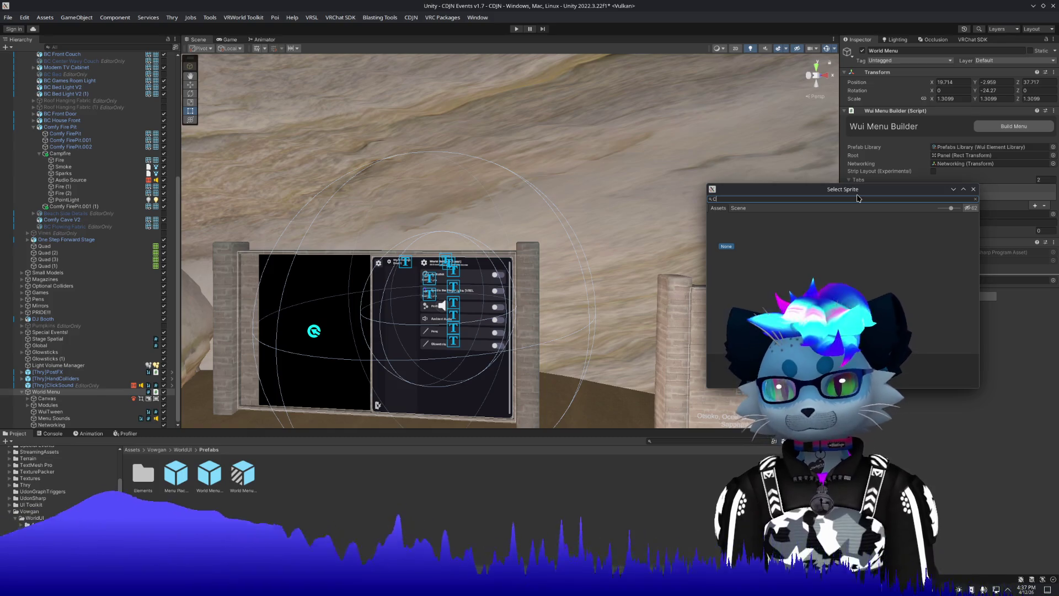
{"action": "key", "text": "BackSpace"}
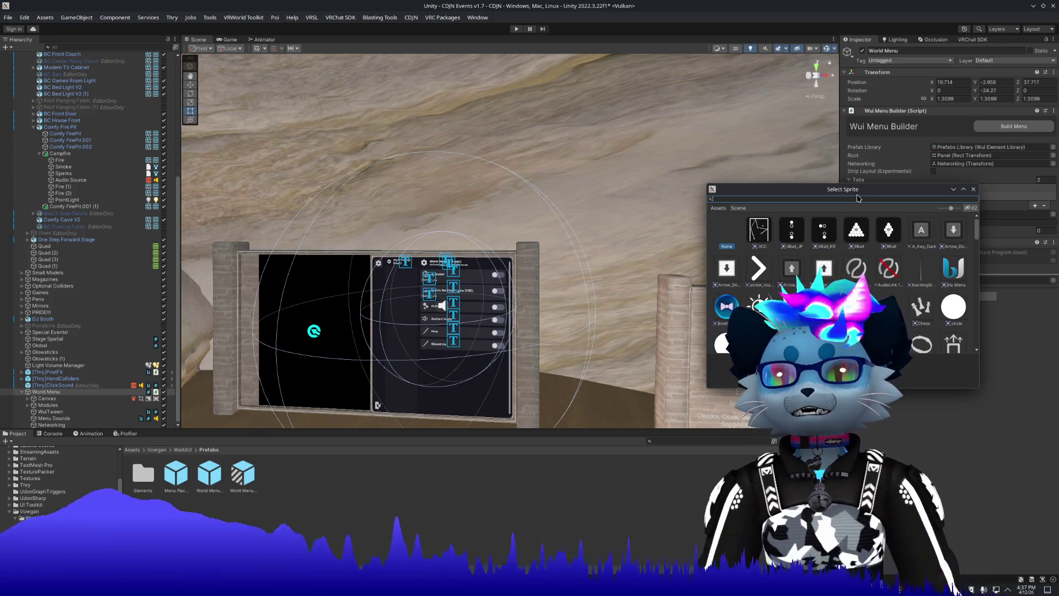
{"action": "key", "text": "Escape"}
{"action": "right_click", "coordinate": [644, 256]}
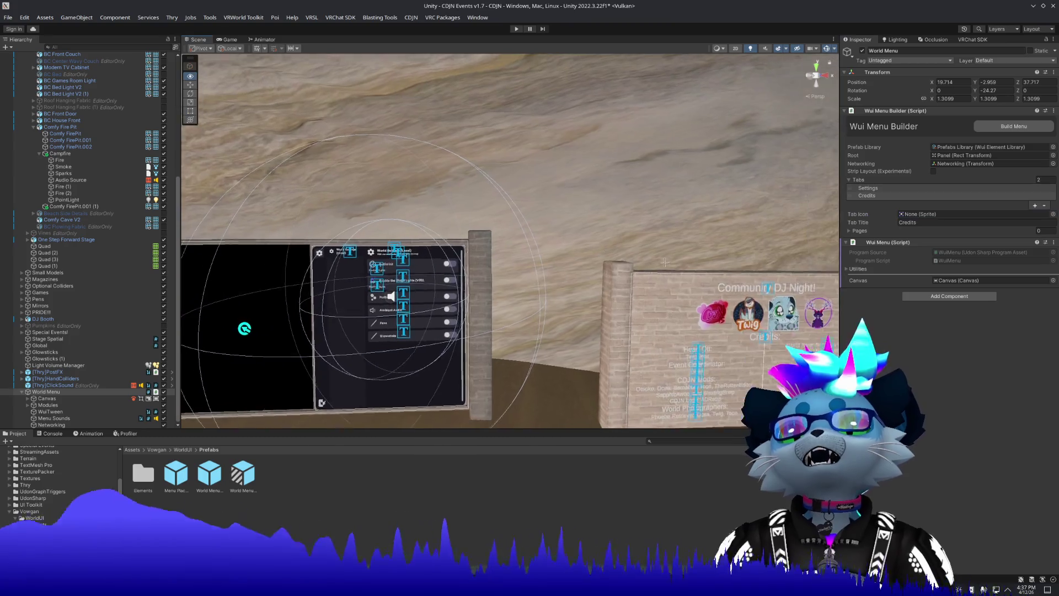
{"action": "left_click_drag", "start_coordinate": [665, 262], "coordinate": [646, 270]}
Duplicate the cdjn logo texture, delete the extra copy, and rename it CDJN Sprite.
{"action": "left_click", "coordinate": [417, 254]}
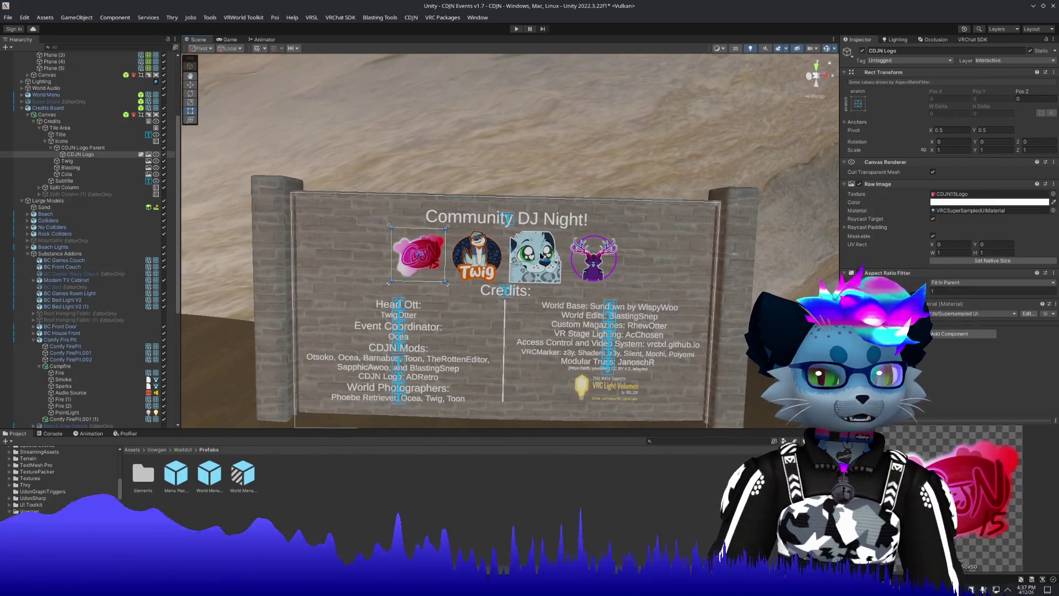
{"action": "left_click", "coordinate": [991, 194]}
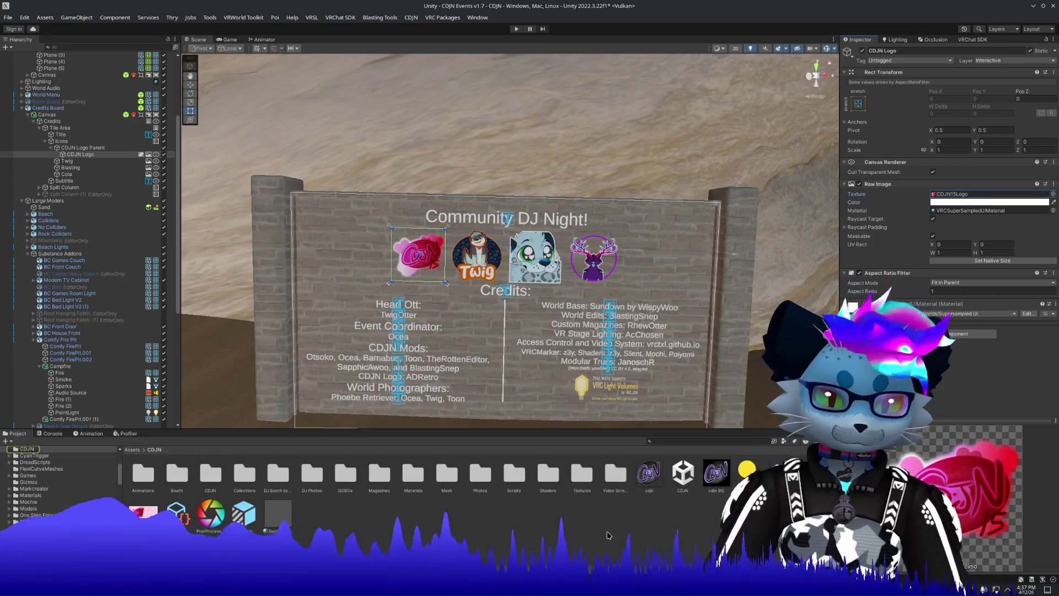
{"action": "left_click", "coordinate": [645, 484]}
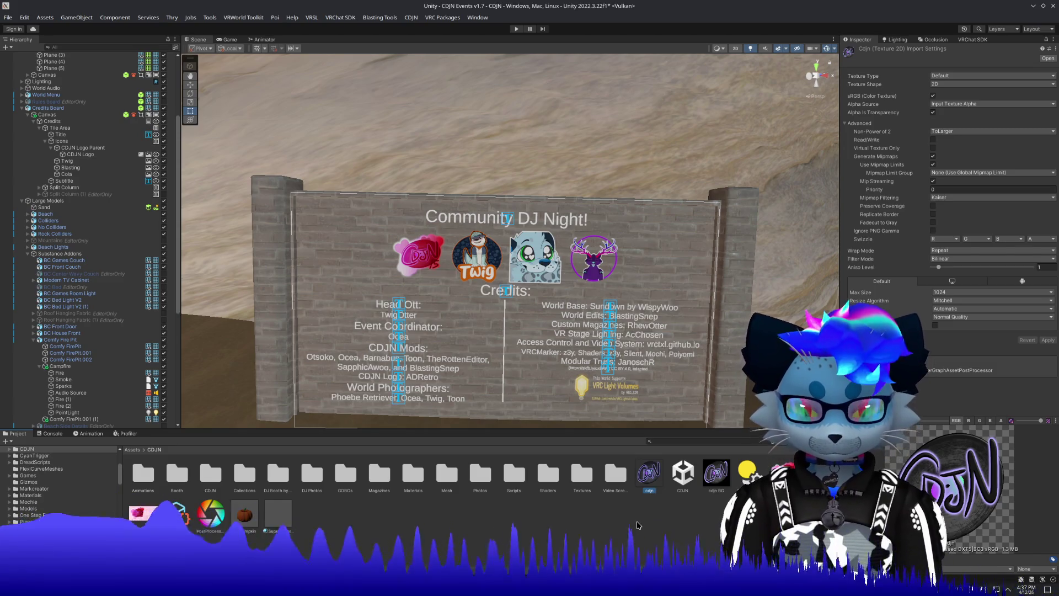
{"action": "key", "text": "ctrl+d"}
{"action": "key", "text": "ctrl+d"}
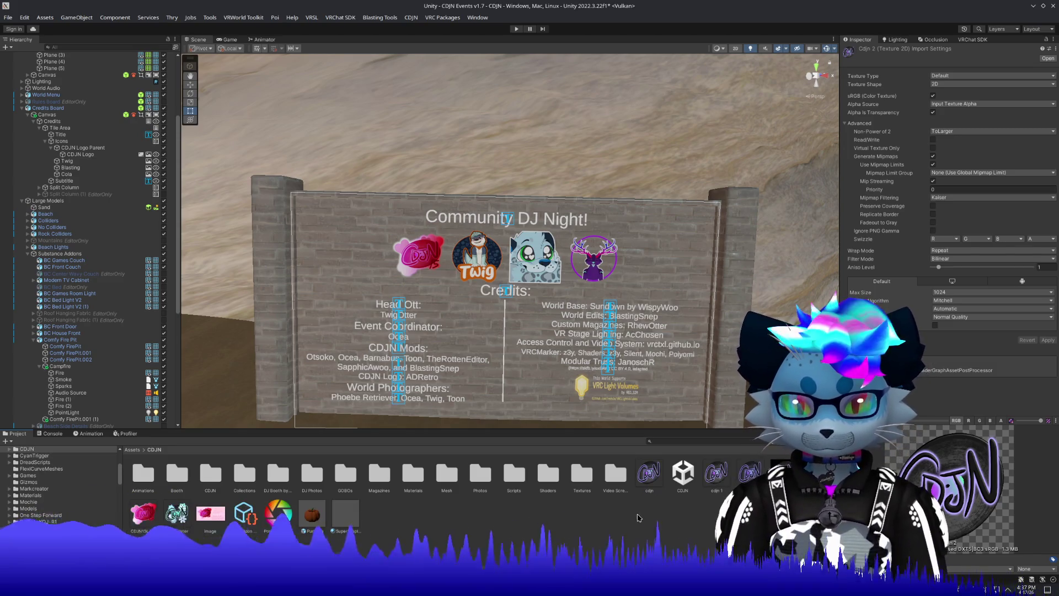
{"action": "key", "text": "Delete"}
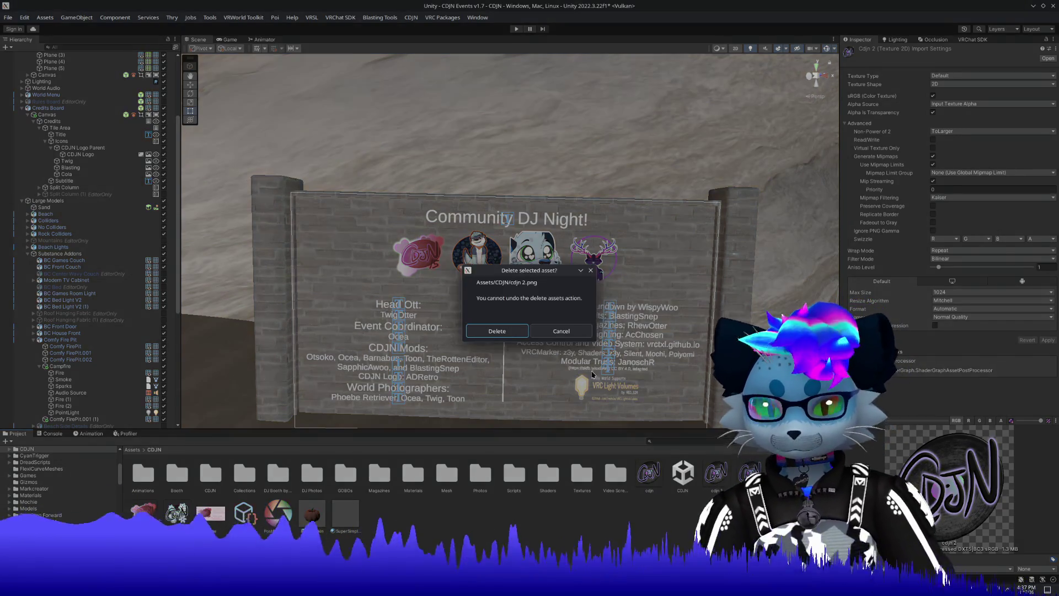
{"action": "left_click", "coordinate": [498, 330]}
{"action": "left_click", "coordinate": [714, 486]}
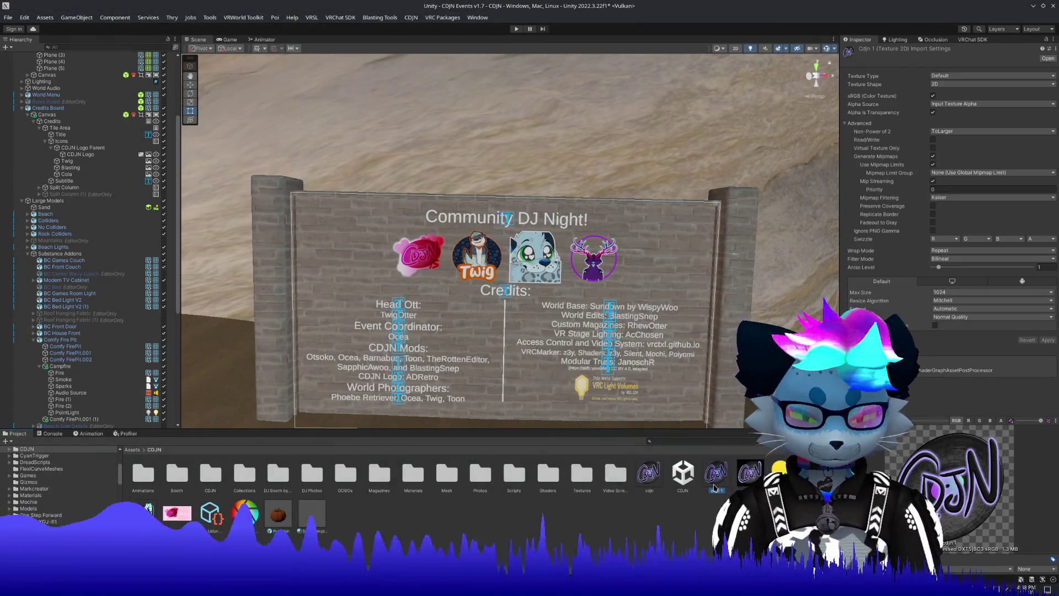
{"action": "left_click", "coordinate": [715, 489]}
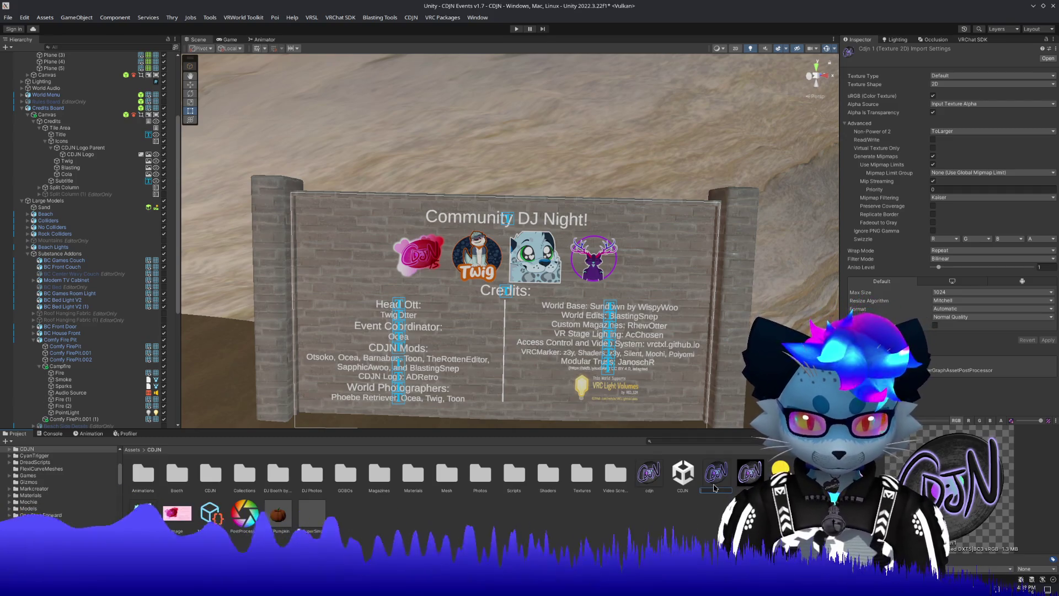
{"action": "type", "text": "CDJN"}
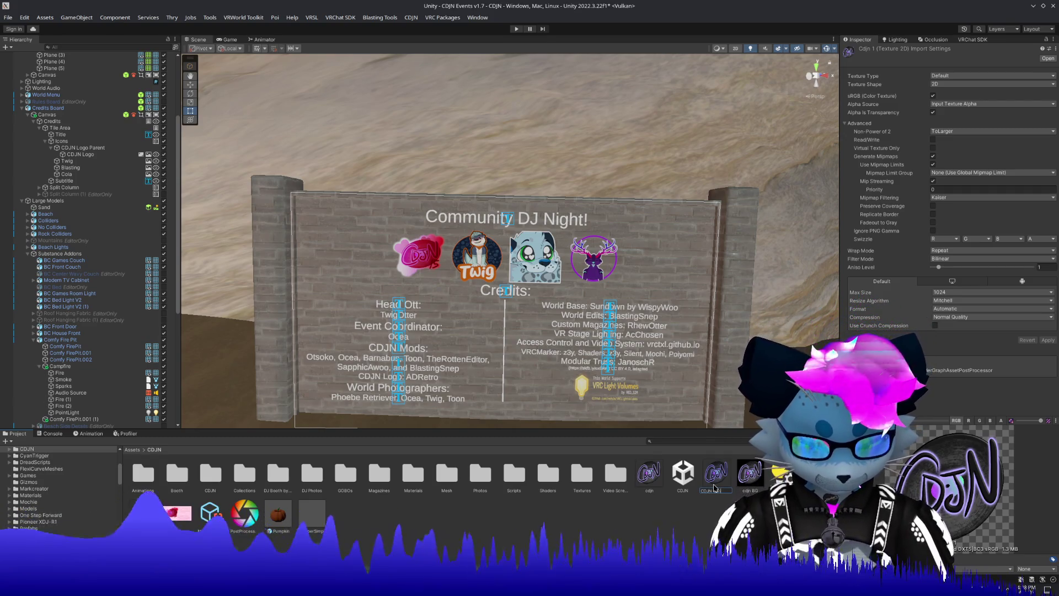
Set CDJN Sprite's Texture Type to Sprite (2D and UI) and apply it.
{"action": "left_click", "coordinate": [952, 76]}
{"action": "left_click", "coordinate": [967, 117]}
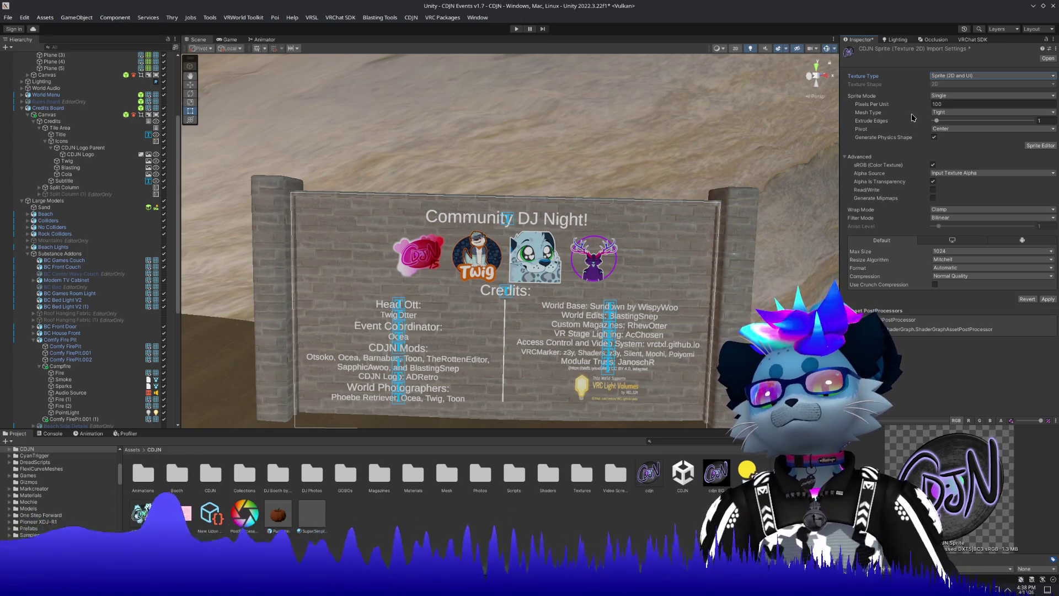
{"action": "left_click", "coordinate": [1043, 300]}
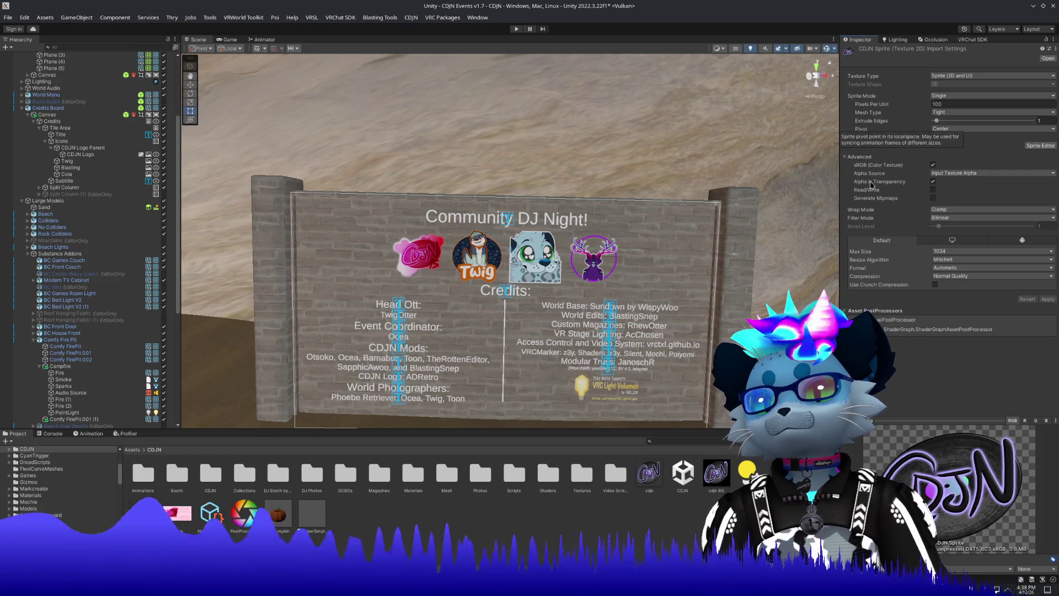
{"action": "mouse_move", "coordinate": [497, 254]}
{"action": "left_mouse_down"}
{"action": "mouse_move", "coordinate": [524, 253]}
{"action": "mouse_move", "coordinate": [262, 246]}
{"action": "left_mouse_up"}
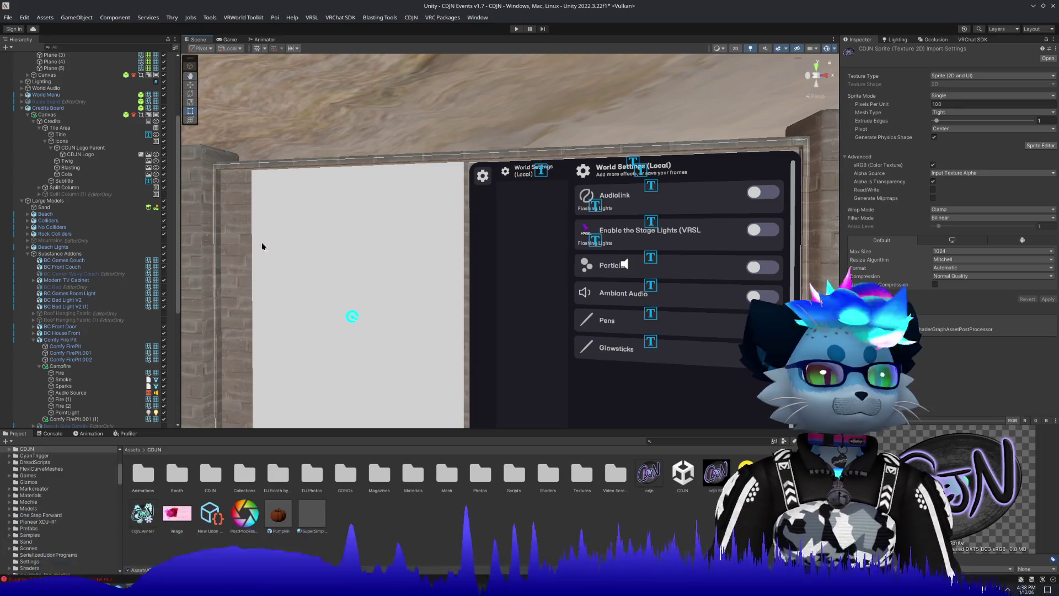
Assign CDJN Sprite as the Credits tab's icon in the World Menu builder.
{"action": "left_click", "coordinate": [689, 383]}
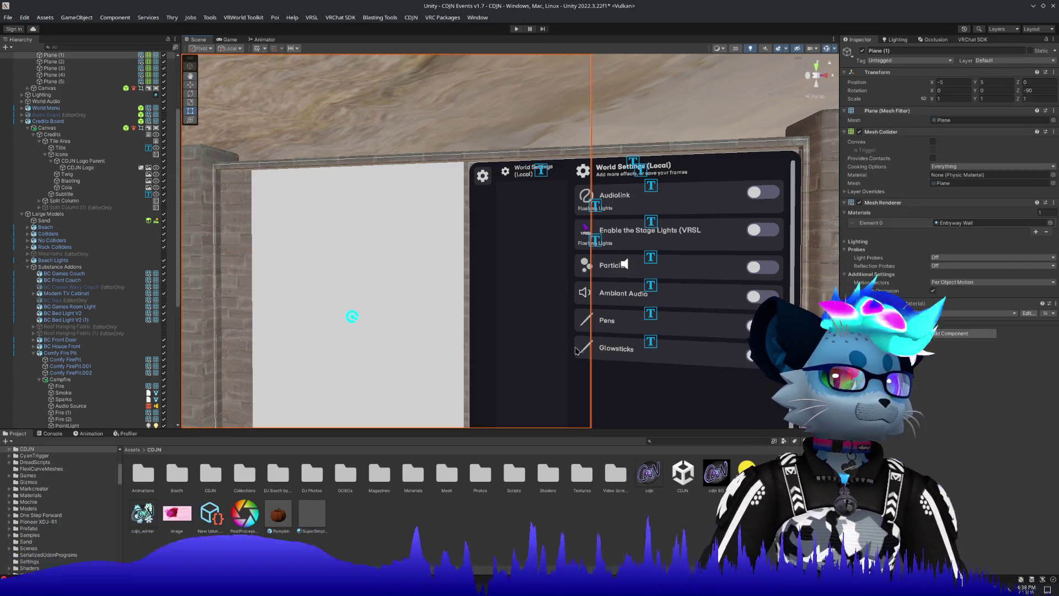
{"action": "left_click", "coordinate": [689, 383]}
{"action": "key", "text": "f"}
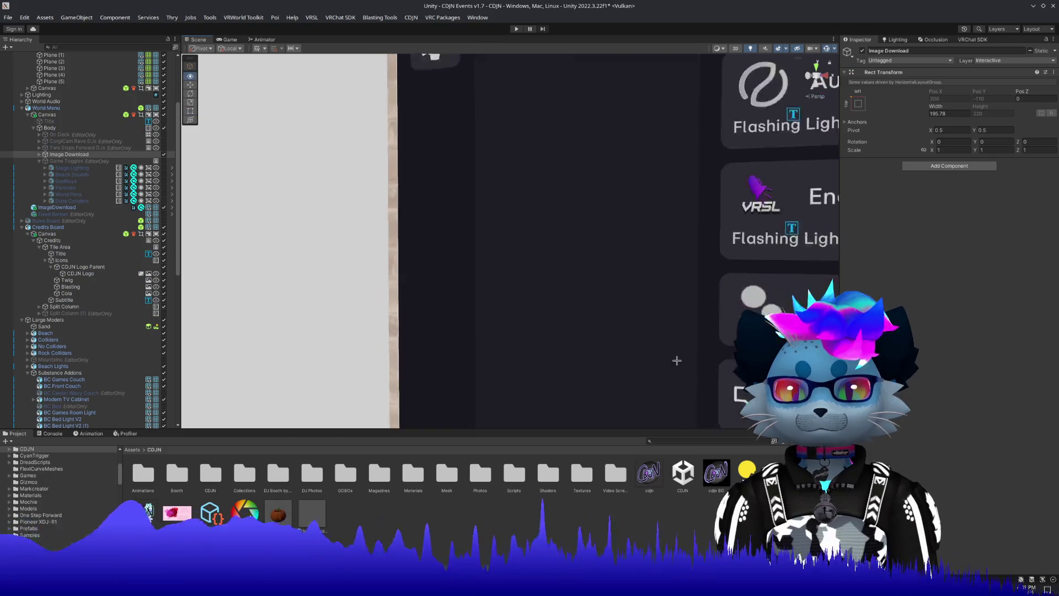
{"action": "scroll", "coordinate": [121, 408], "scroll_direction": "down", "scroll_amount": 3}
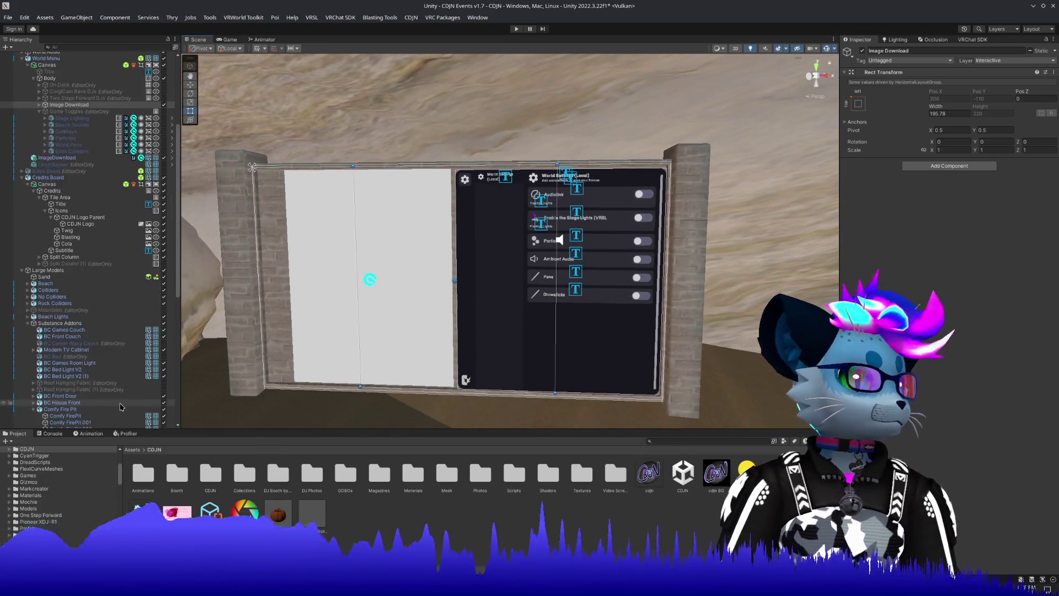
{"action": "scroll", "coordinate": [121, 407], "scroll_direction": "down", "scroll_amount": 10}
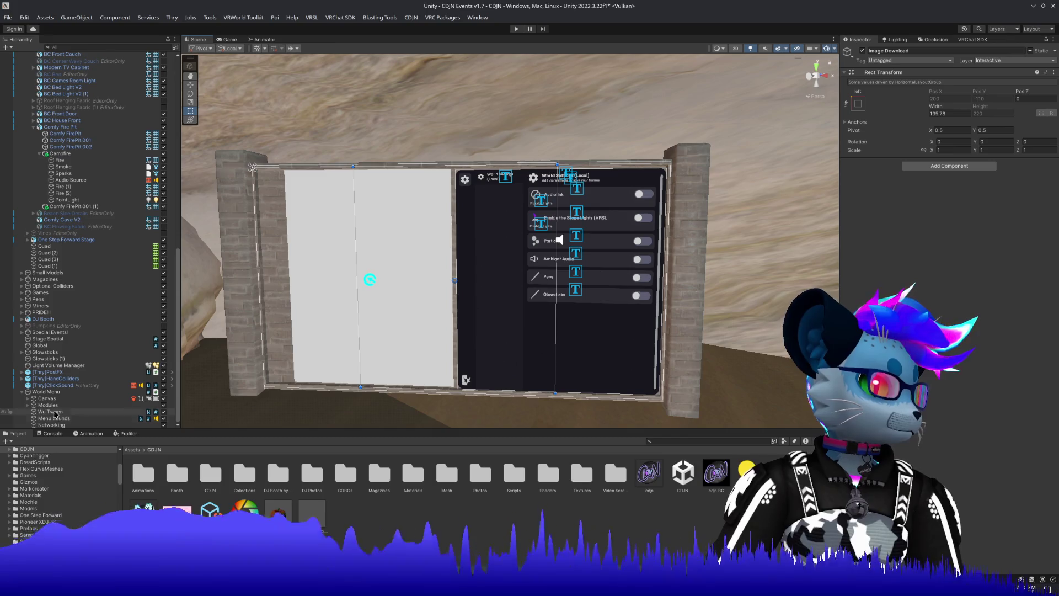
{"action": "left_click", "coordinate": [49, 391]}
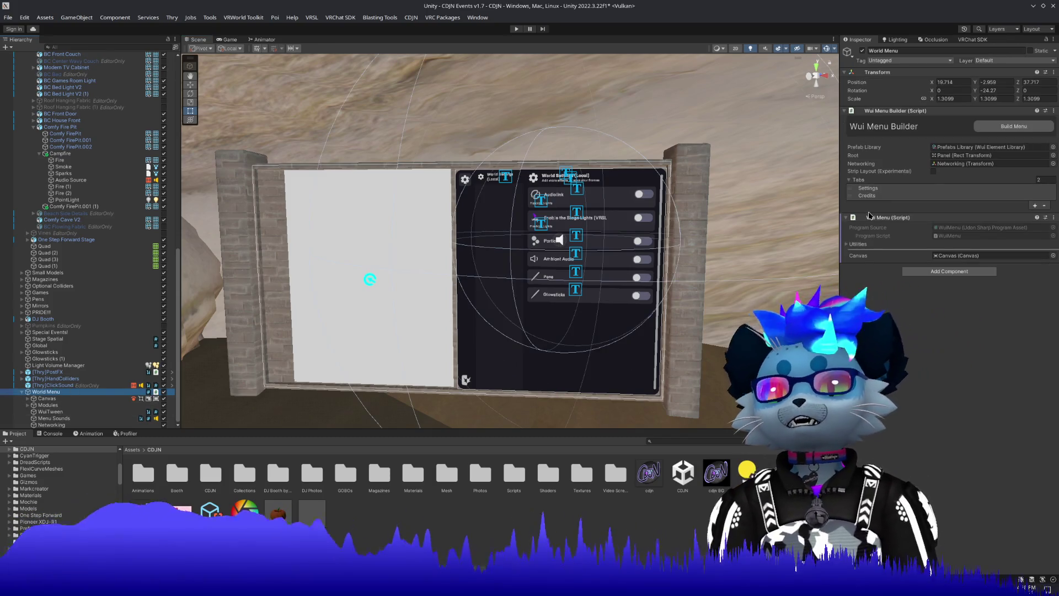
{"action": "left_click", "coordinate": [864, 196]}
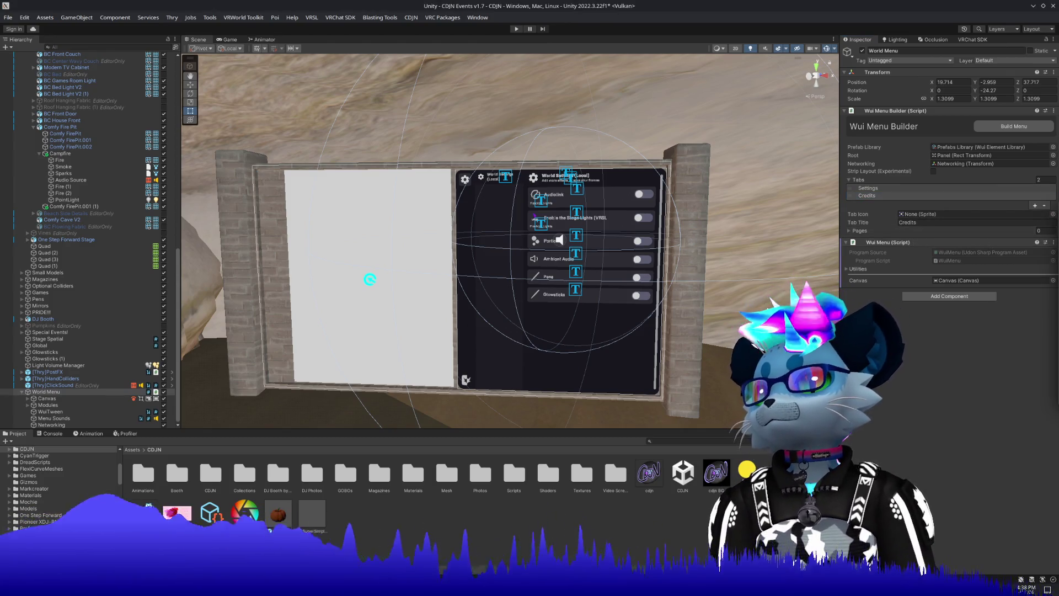
{"action": "left_click_drag", "start_coordinate": [649, 473], "coordinate": [938, 214]}
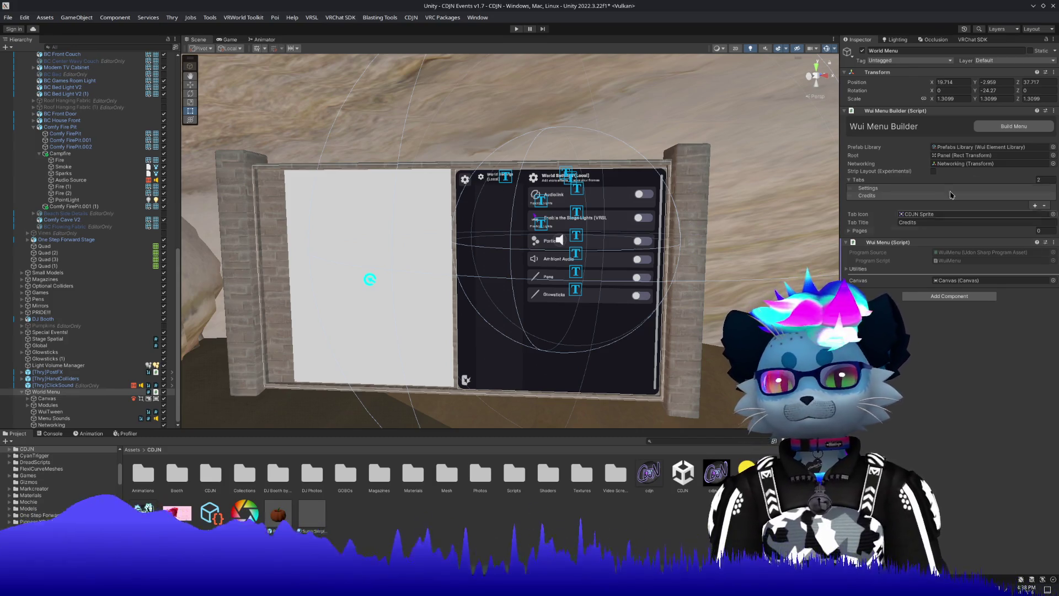
Rebuild the menu and add one empty page to the Credits tab.
{"action": "left_click", "coordinate": [998, 128]}
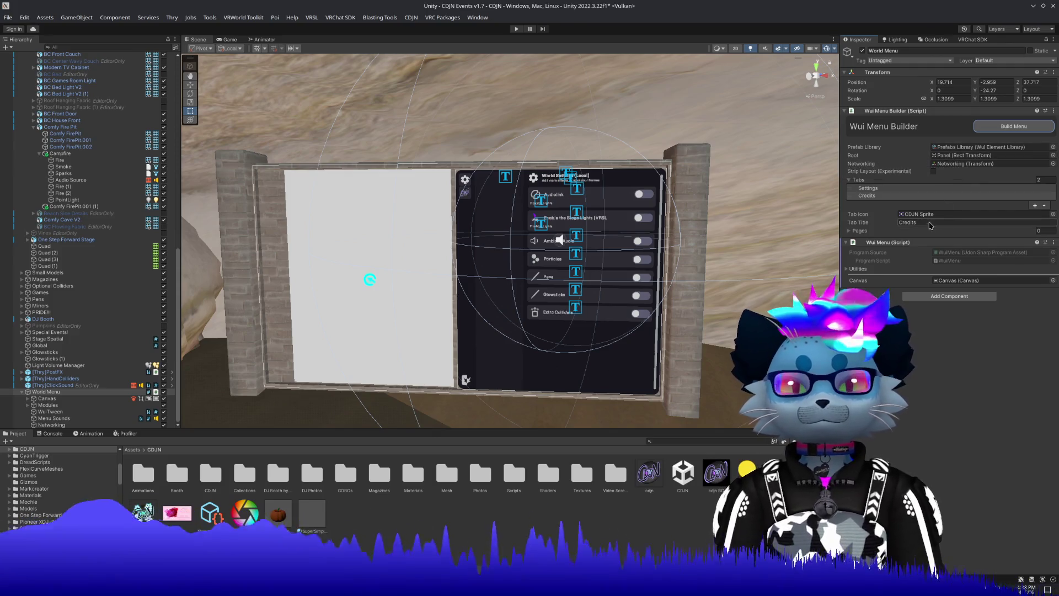
{"action": "left_click", "coordinate": [852, 231]}
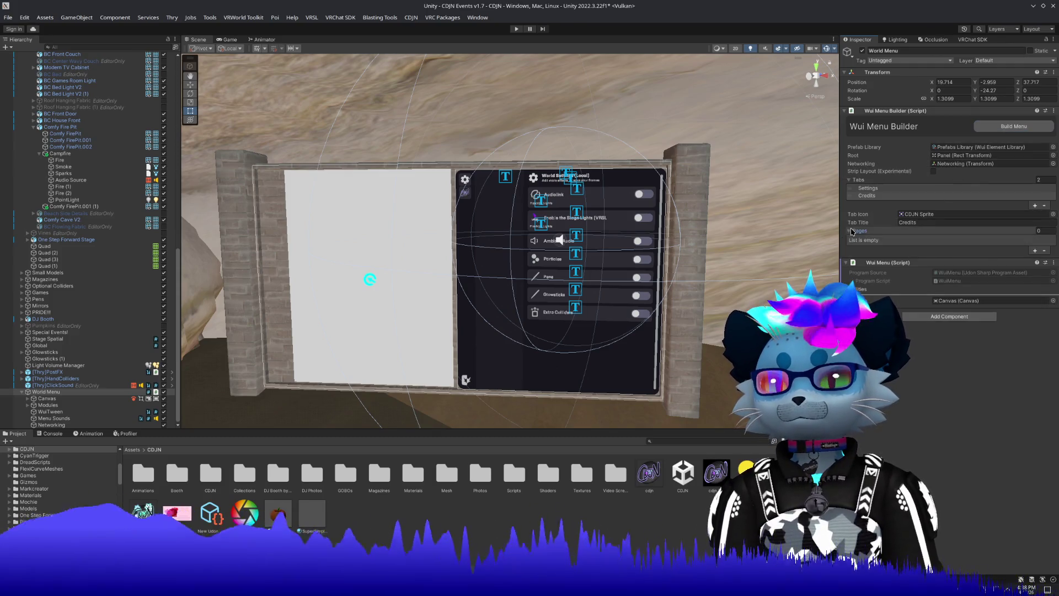
{"action": "left_click", "coordinate": [1035, 251]}
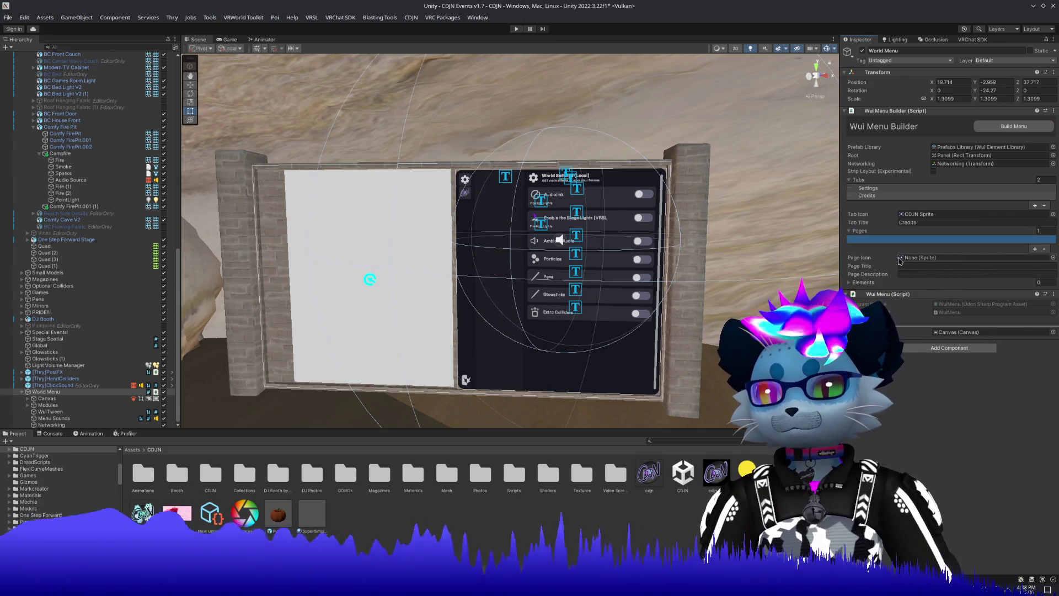
Set the Credits tab's new page icon to CDJN Sprite and rebuild the menu.
{"action": "left_click", "coordinate": [1052, 257]}
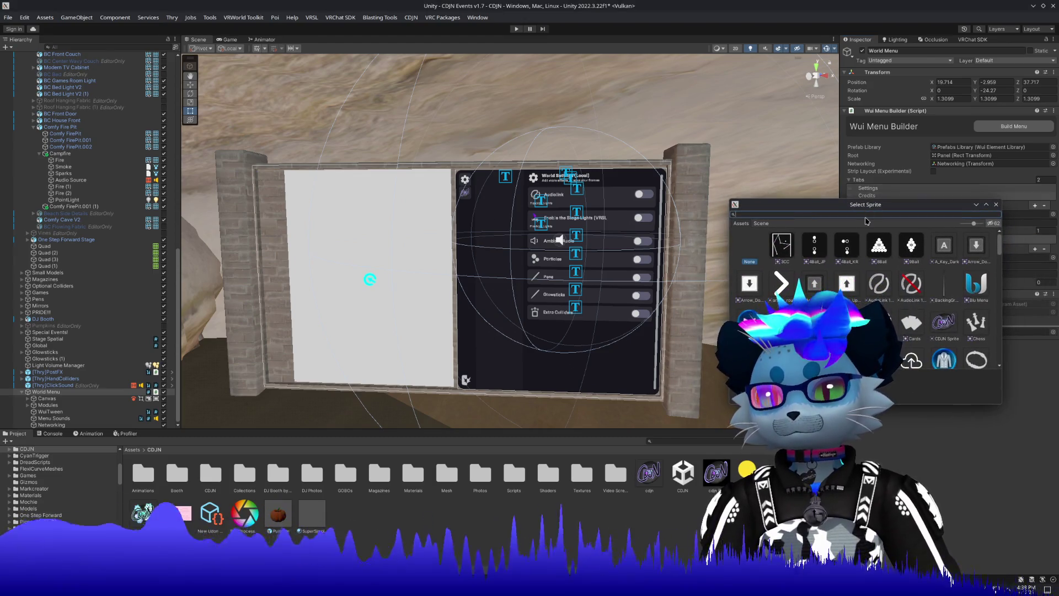
{"action": "double_click", "coordinate": [947, 322]}
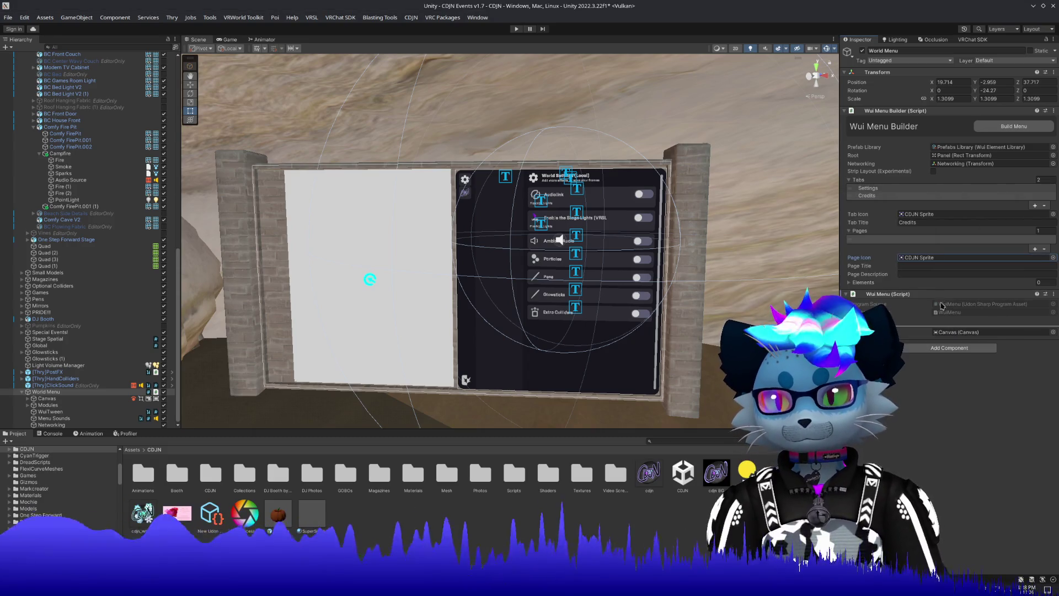
{"action": "left_click", "coordinate": [1004, 126]}
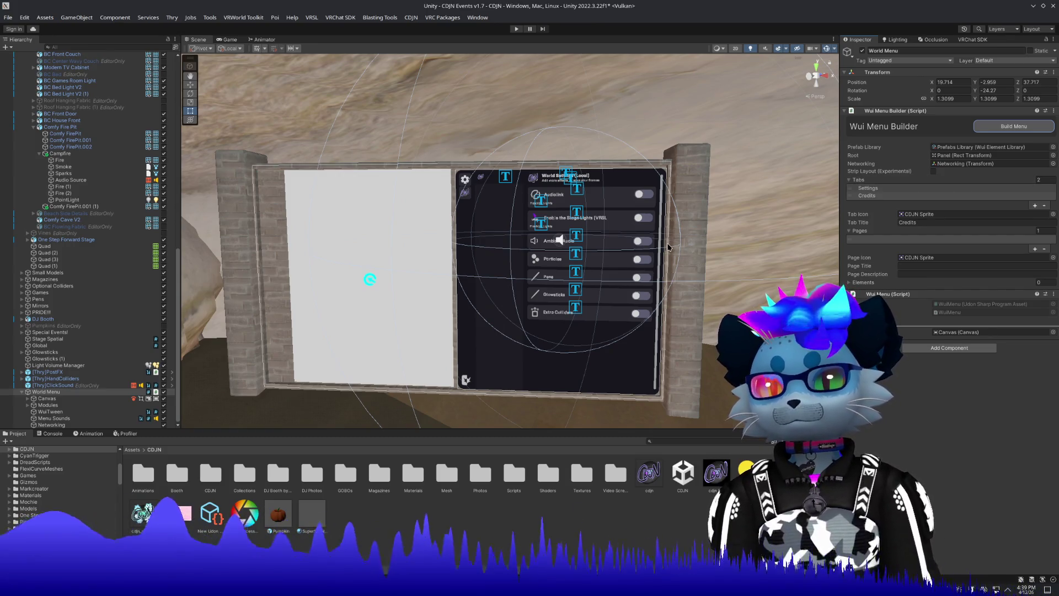
{"action": "left_click", "coordinate": [888, 189]}
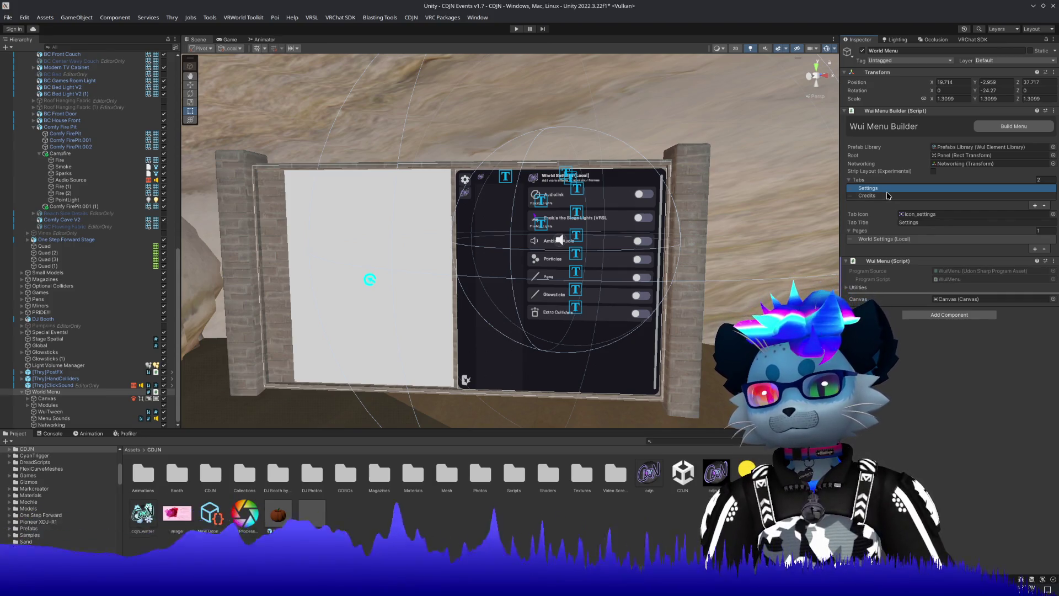
Enable Strip Layout (Experimental) in the Wui Menu Builder and rebuild the World Menu.
{"action": "left_click", "coordinate": [934, 172]}
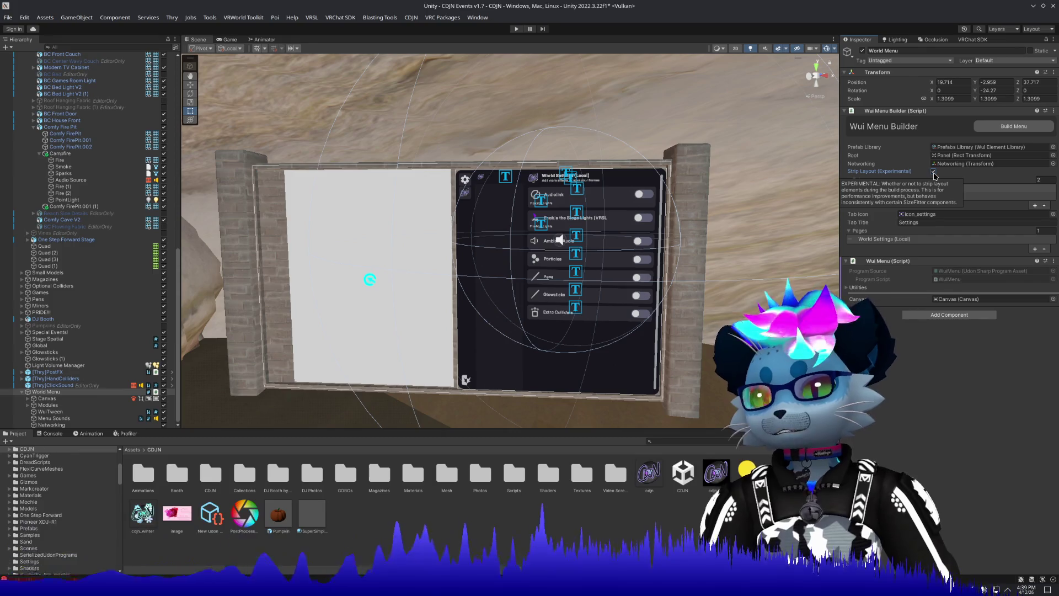
{"action": "left_click", "coordinate": [1014, 126]}
{"action": "left_click", "coordinate": [1015, 126]}
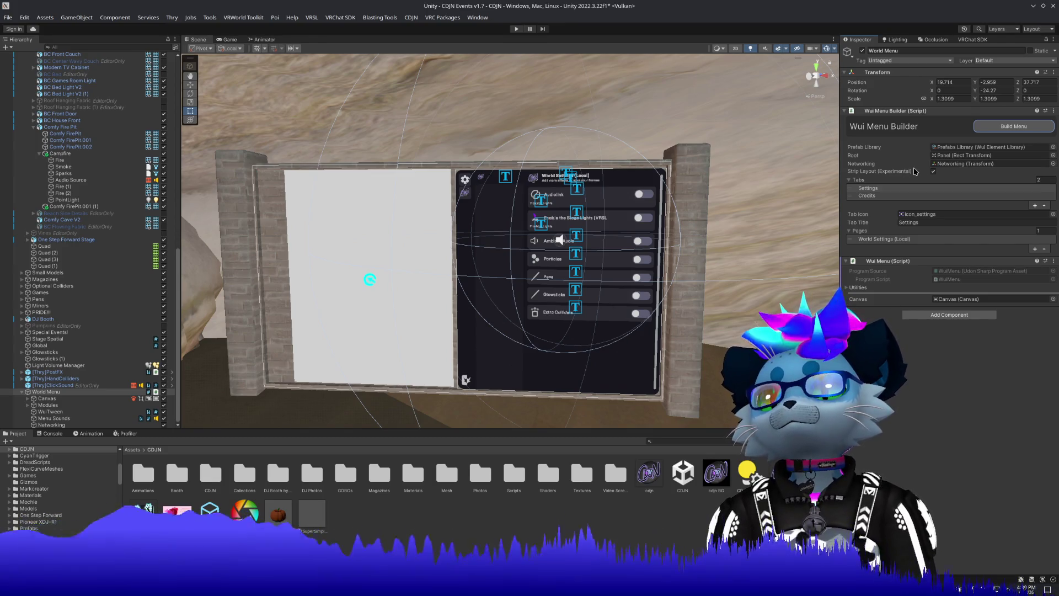
{"action": "mouse_move", "coordinate": [914, 172]}
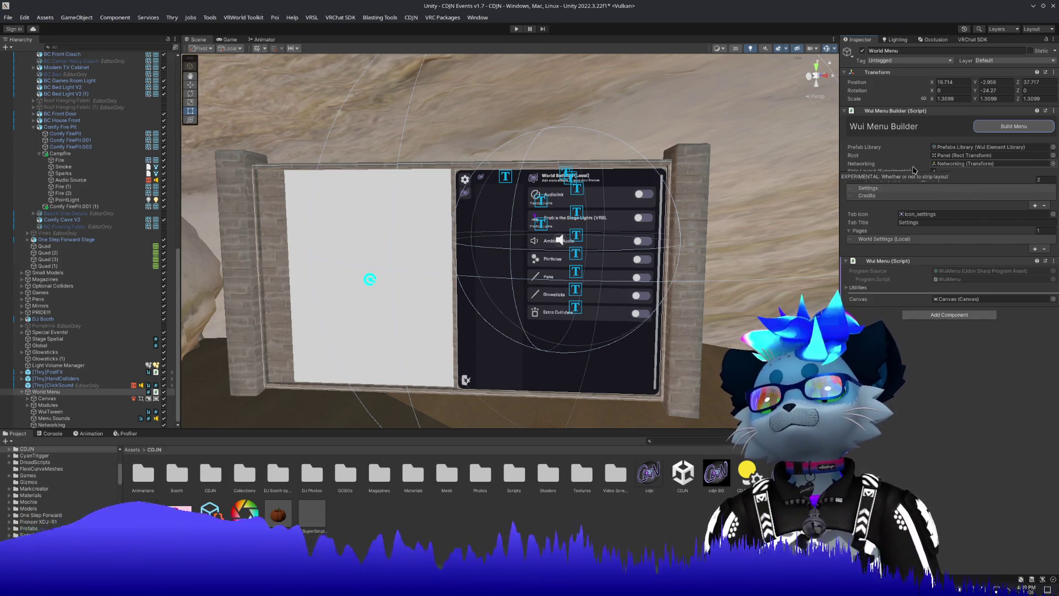
{"action": "mouse_move", "coordinate": [896, 156]}
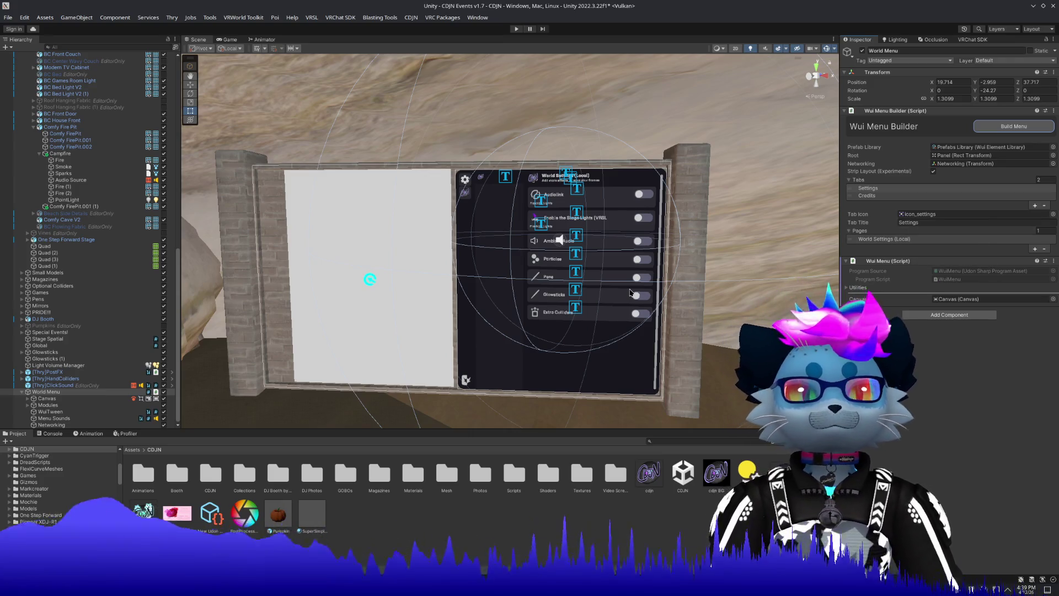
Retitle the Settings tab to TopLevel and delete the Credits tab.
{"action": "left_click", "coordinate": [877, 189]}
{"action": "left_click", "coordinate": [940, 224]}
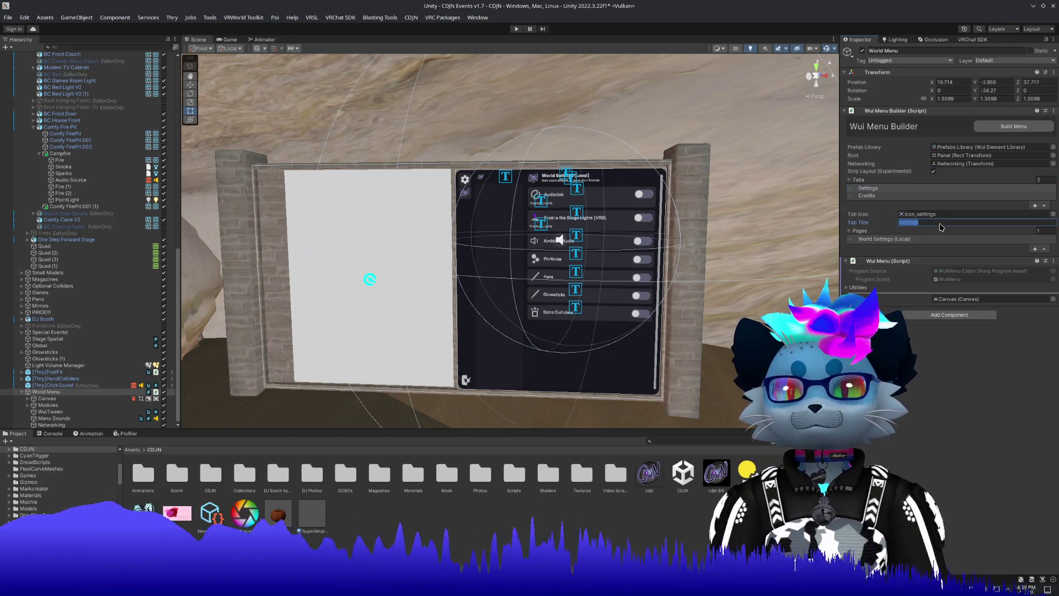
{"action": "type", "text": "Ti"}
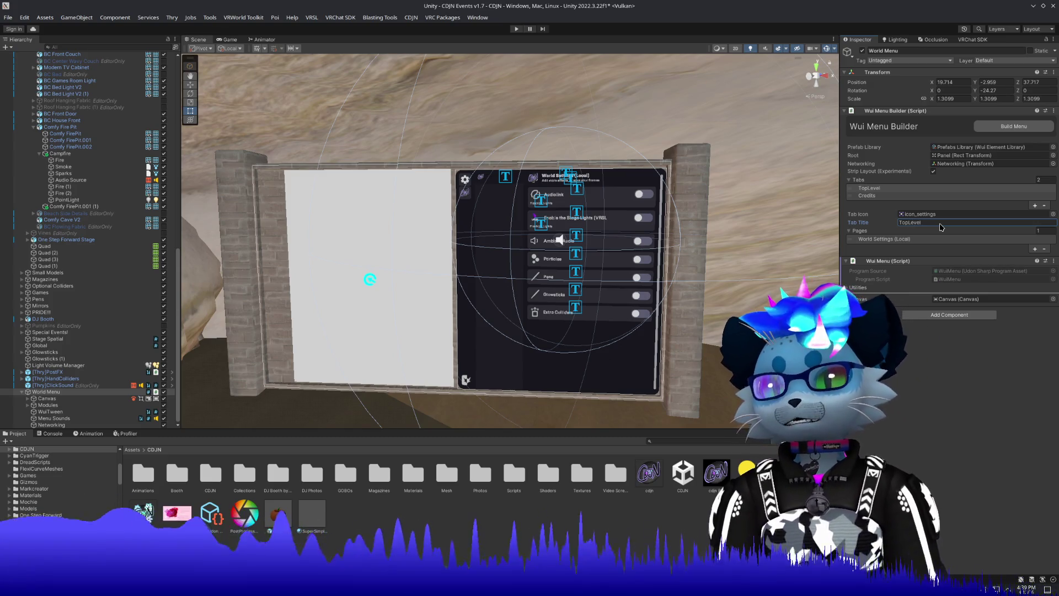
{"action": "left_click", "coordinate": [876, 197]}
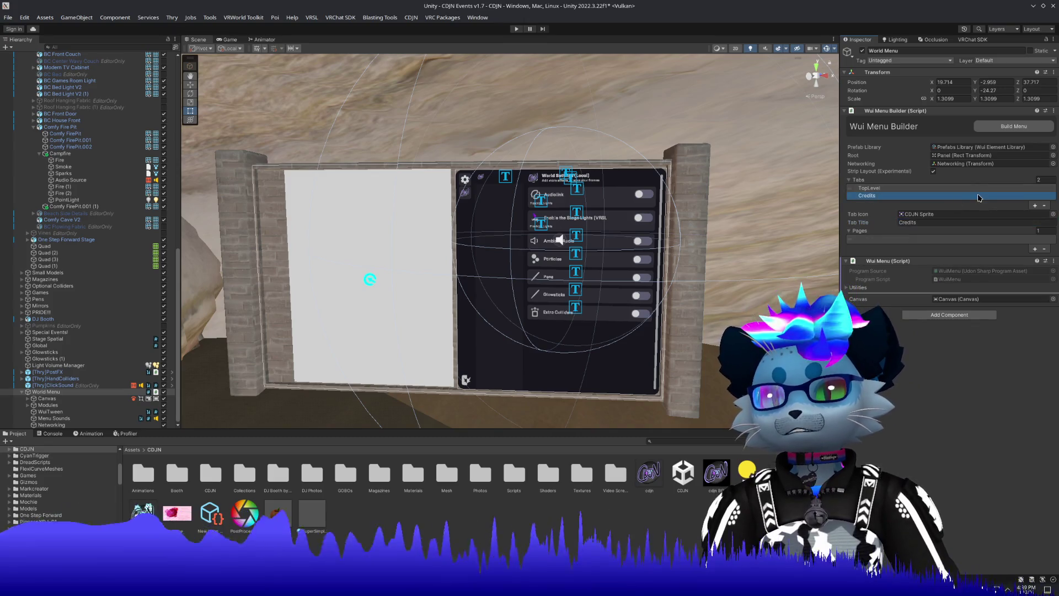
{"action": "left_click", "coordinate": [1045, 205]}
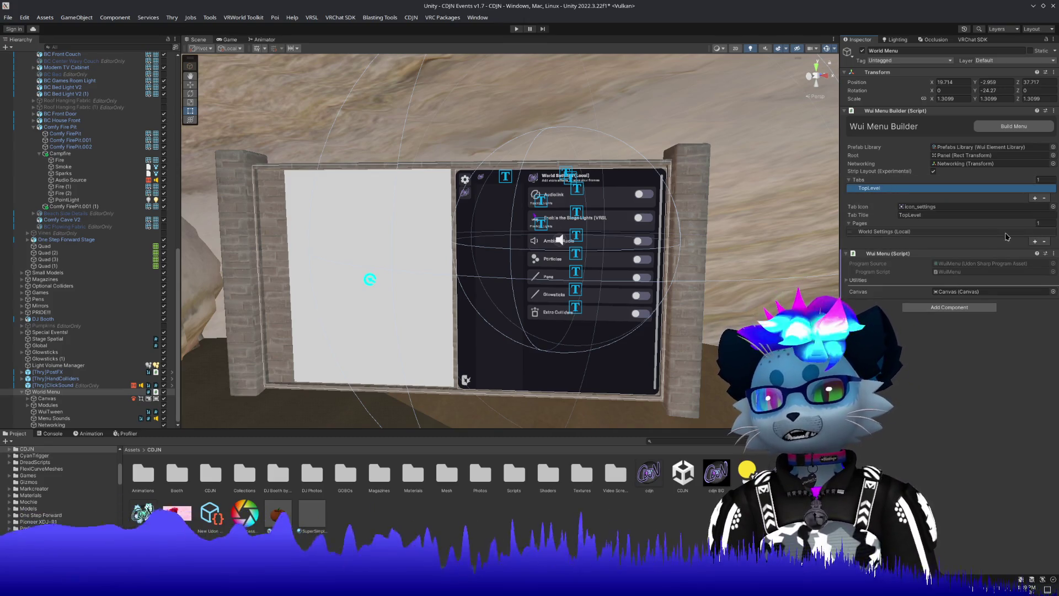
Add a second TopLevel page titled Credits with the CDJN Sprite icon, then rebuild.
{"action": "left_click", "coordinate": [1035, 242]}
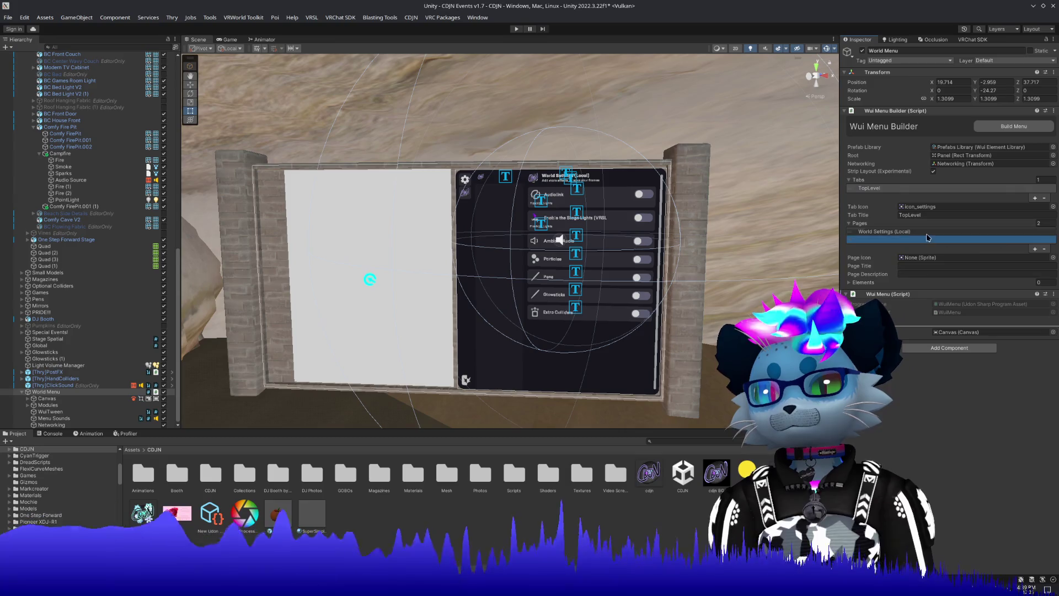
{"action": "left_click", "coordinate": [931, 265]}
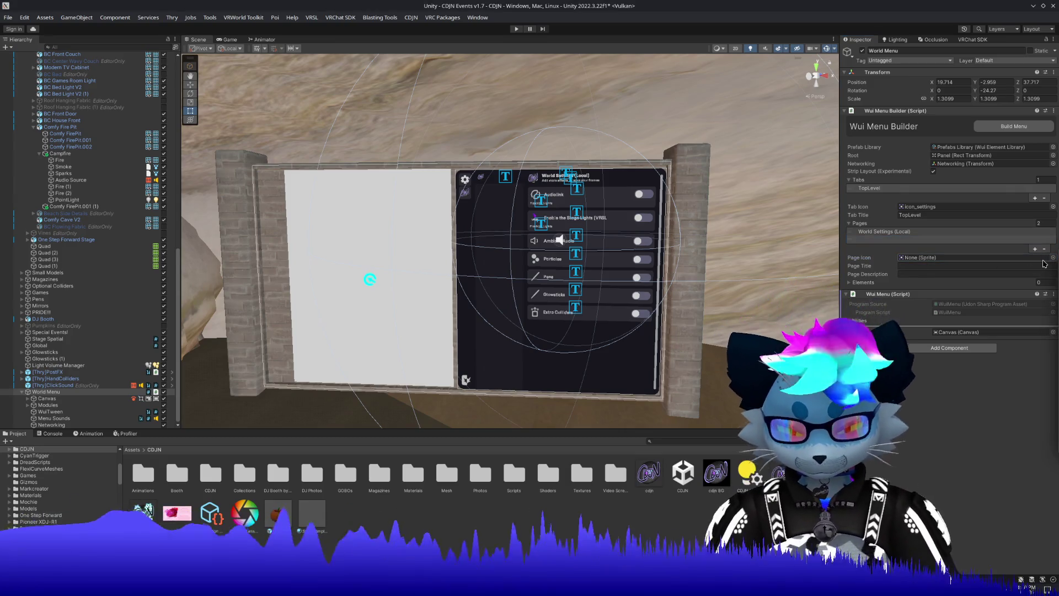
{"action": "left_click_drag", "start_coordinate": [1045, 264], "coordinate": [1037, 258]}
{"action": "type", "text": "Credits"}
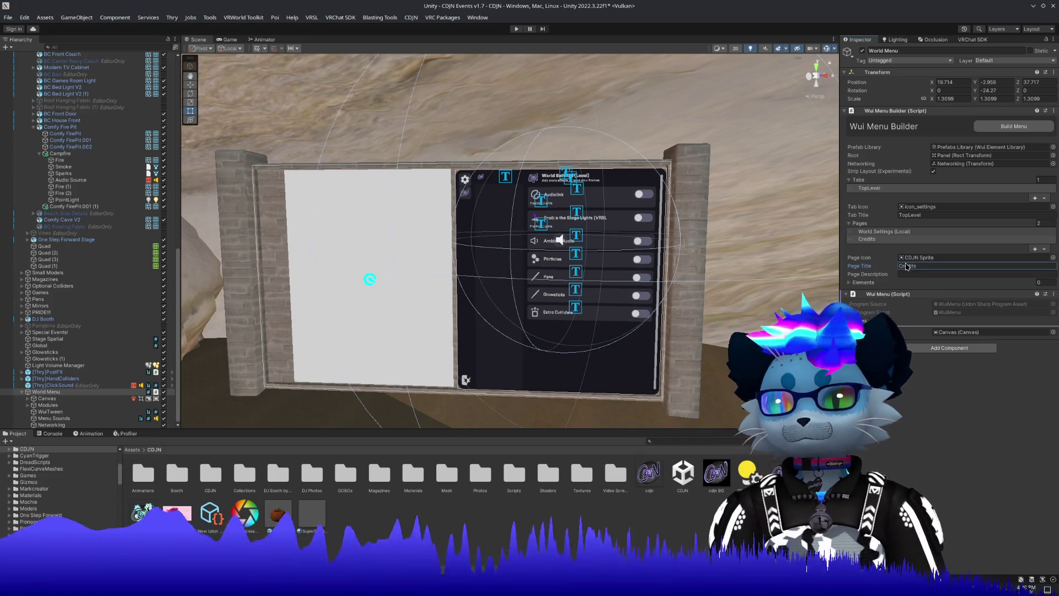
{"action": "left_click", "coordinate": [881, 232]}
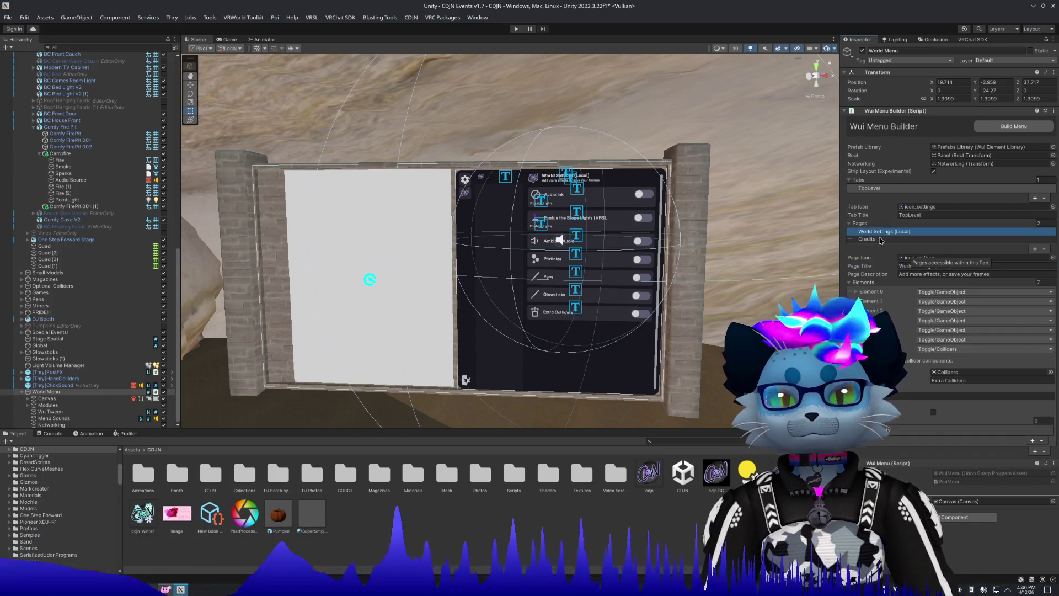
{"action": "left_click", "coordinate": [881, 240]}
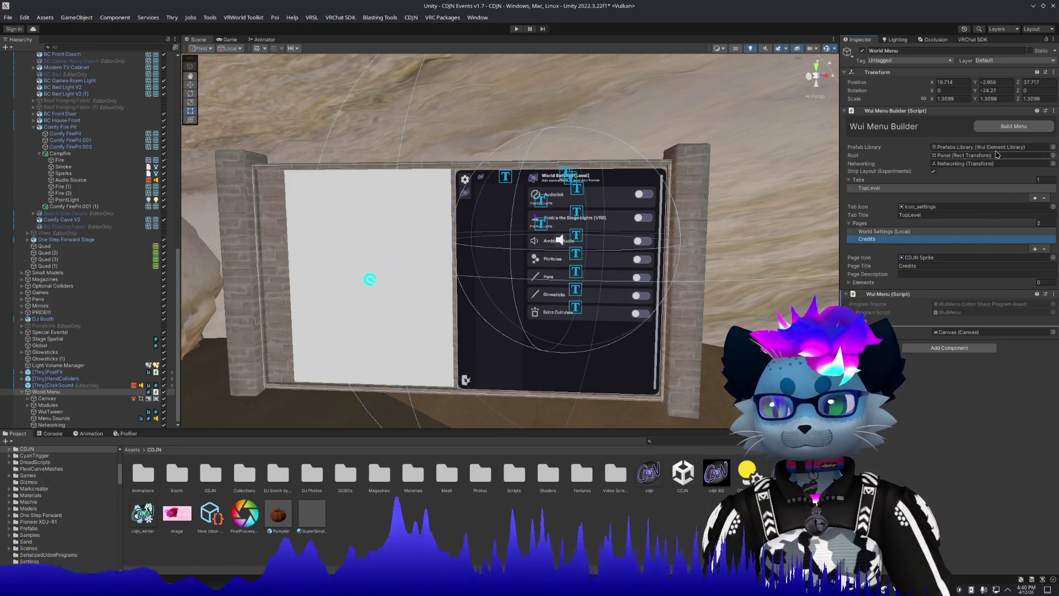
{"action": "left_click", "coordinate": [1006, 127]}
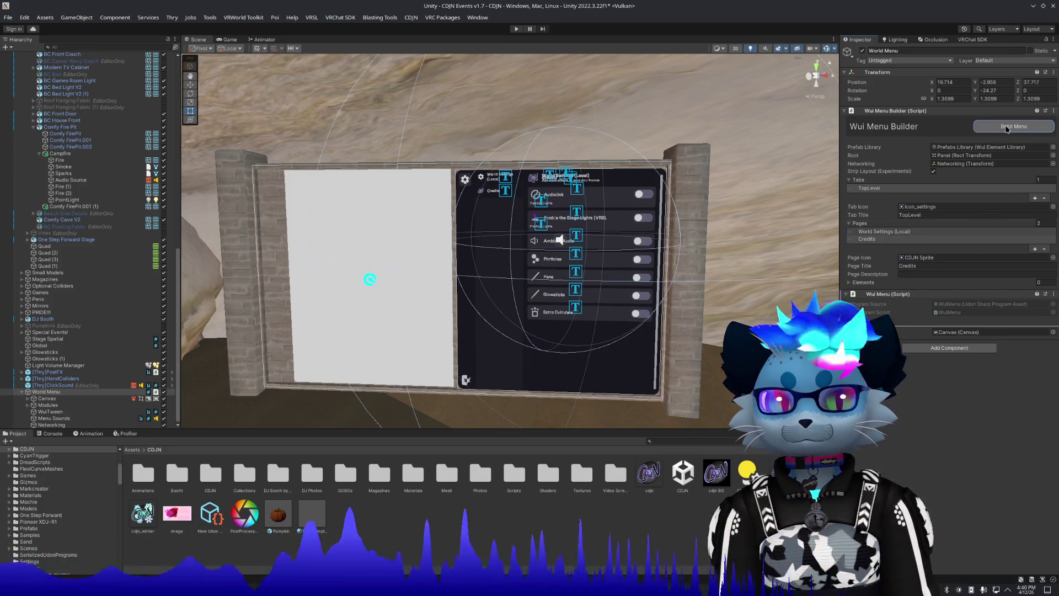
Enter the Credits page description 'The awesome people who make this possible' and rebuild the menu.
{"action": "scroll", "coordinate": [578, 181], "scroll_direction": "up", "scroll_amount": 5}
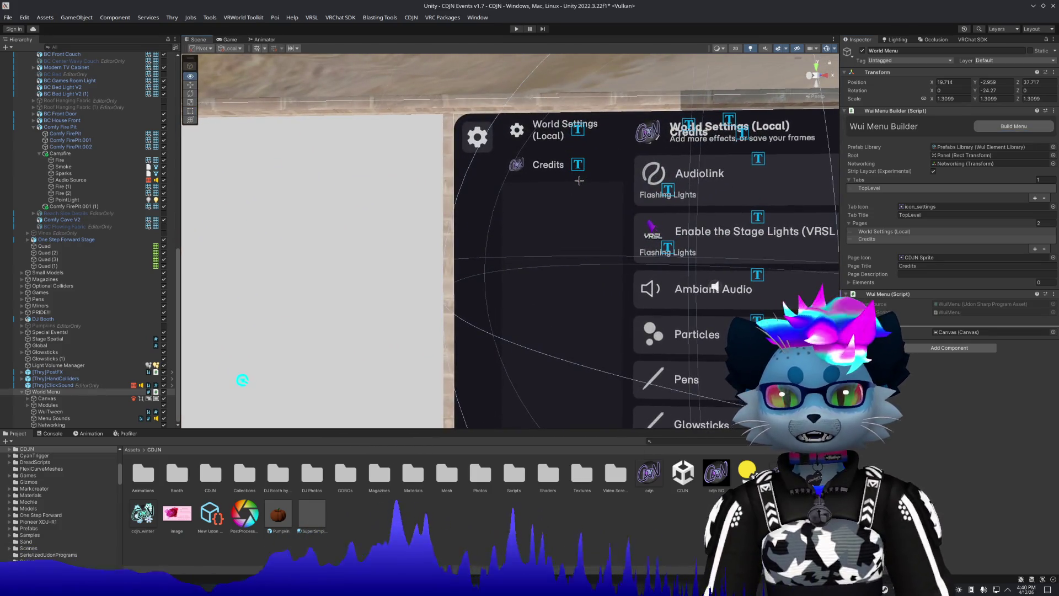
{"action": "scroll", "coordinate": [579, 180], "scroll_direction": "down", "scroll_amount": 3}
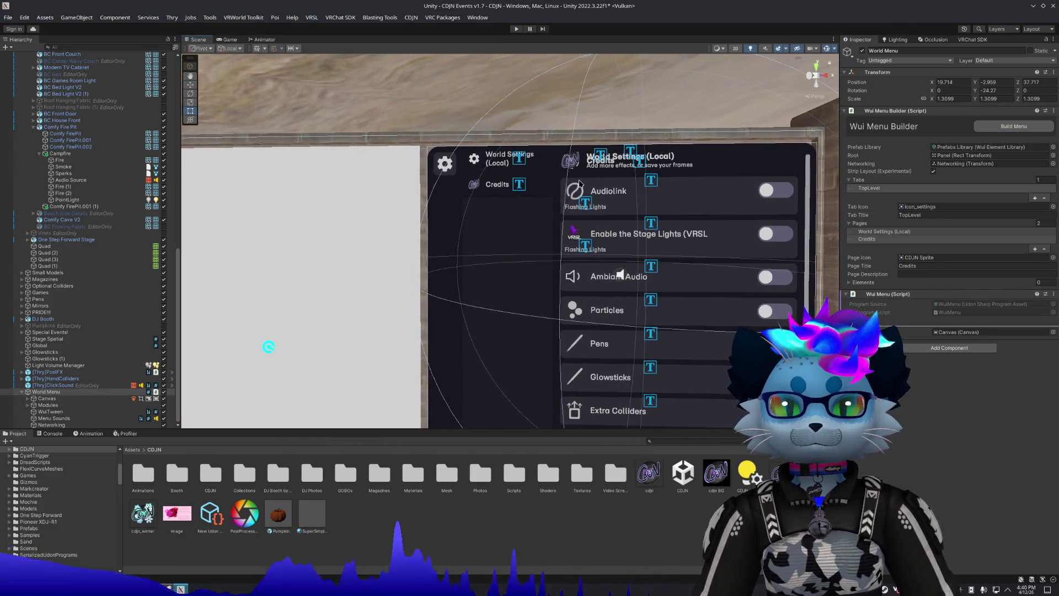
{"action": "left_click", "coordinate": [923, 275]}
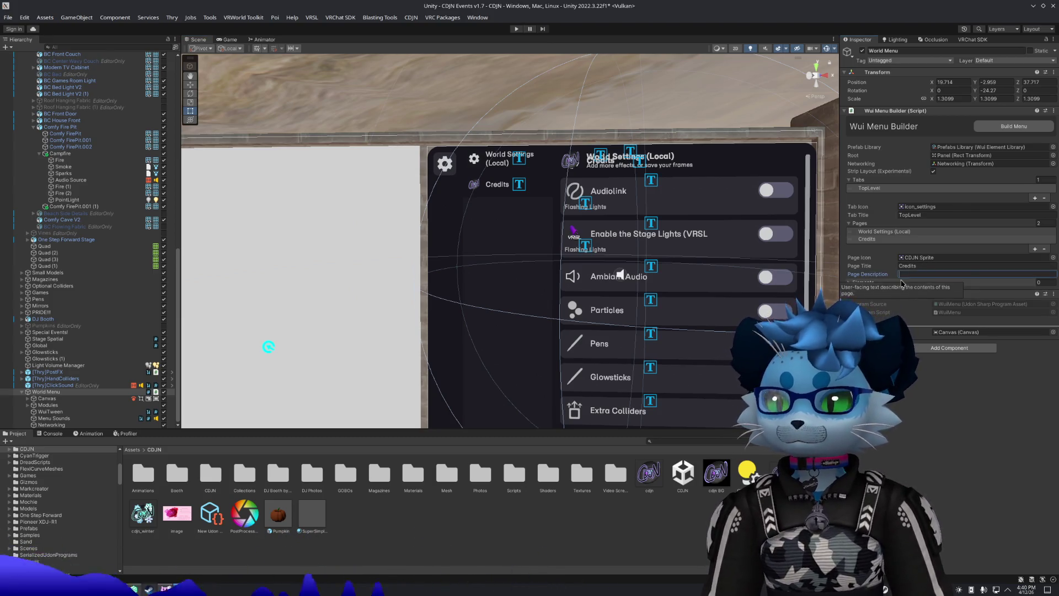
{"action": "type", "text": "The a"}
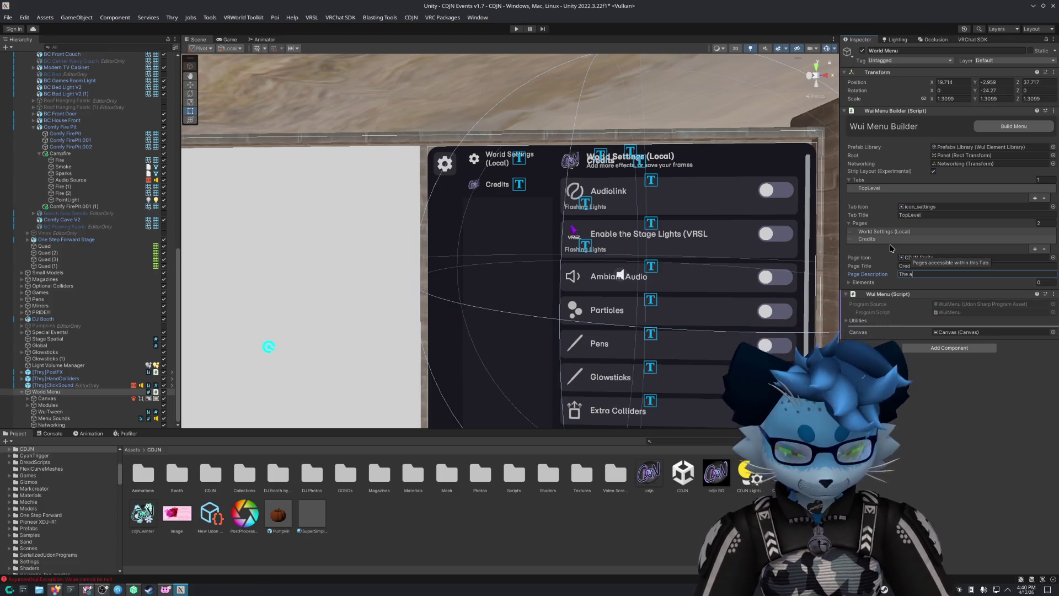
{"action": "type", "text": "wesome people who"}
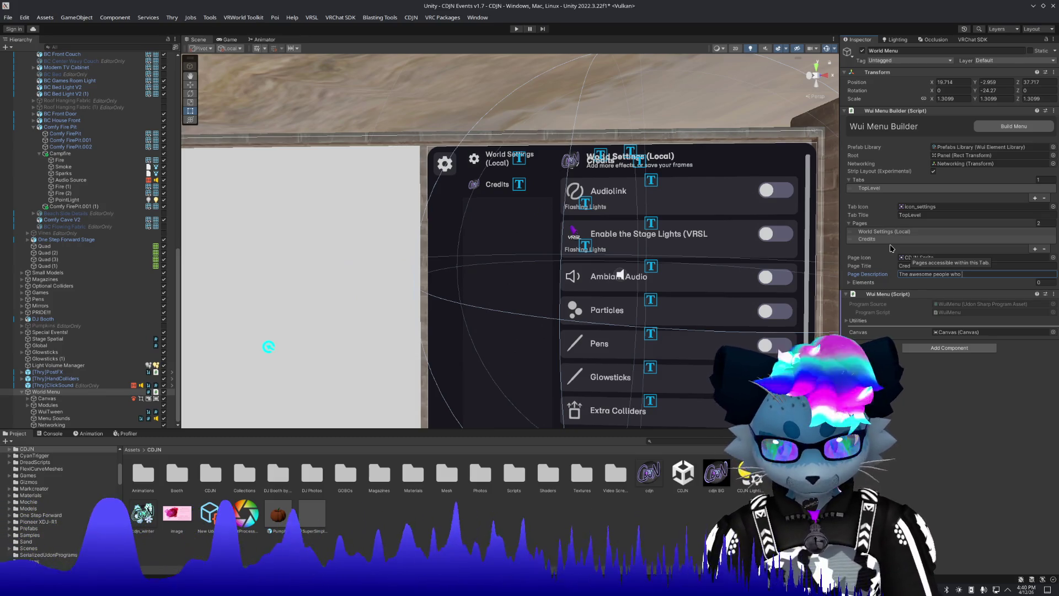
{"action": "type", "text": " mad"}
{"action": "type", "text": "e "}
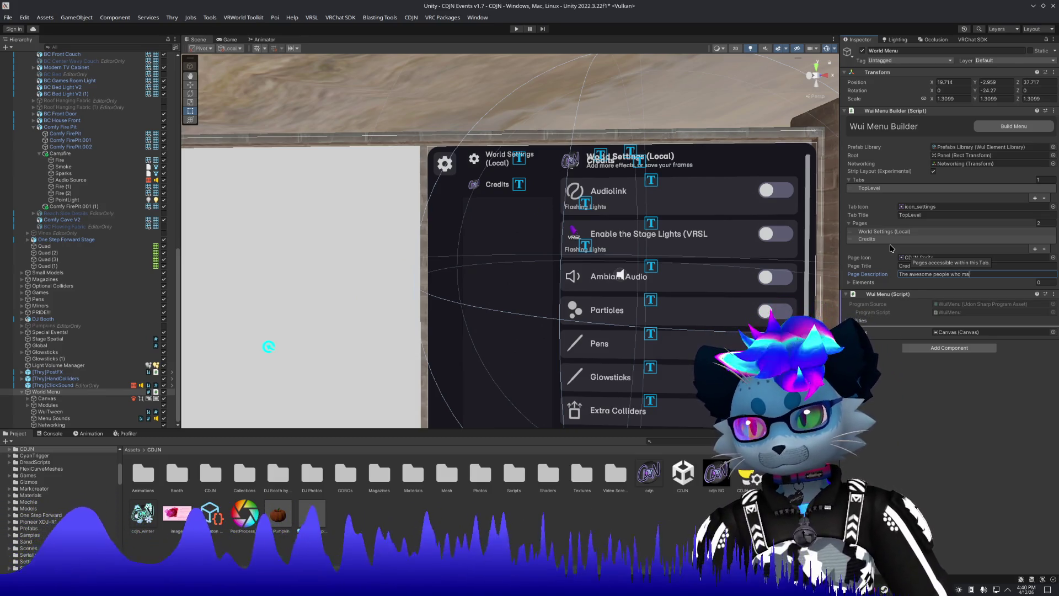
{"action": "type", "text": "this possible"}
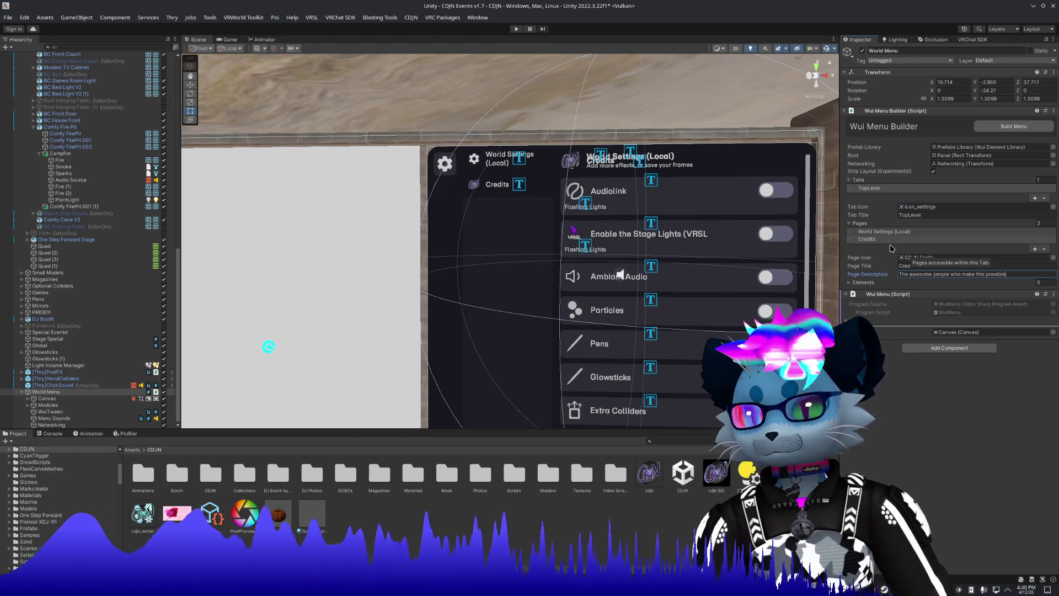
{"action": "left_click", "coordinate": [1015, 127]}
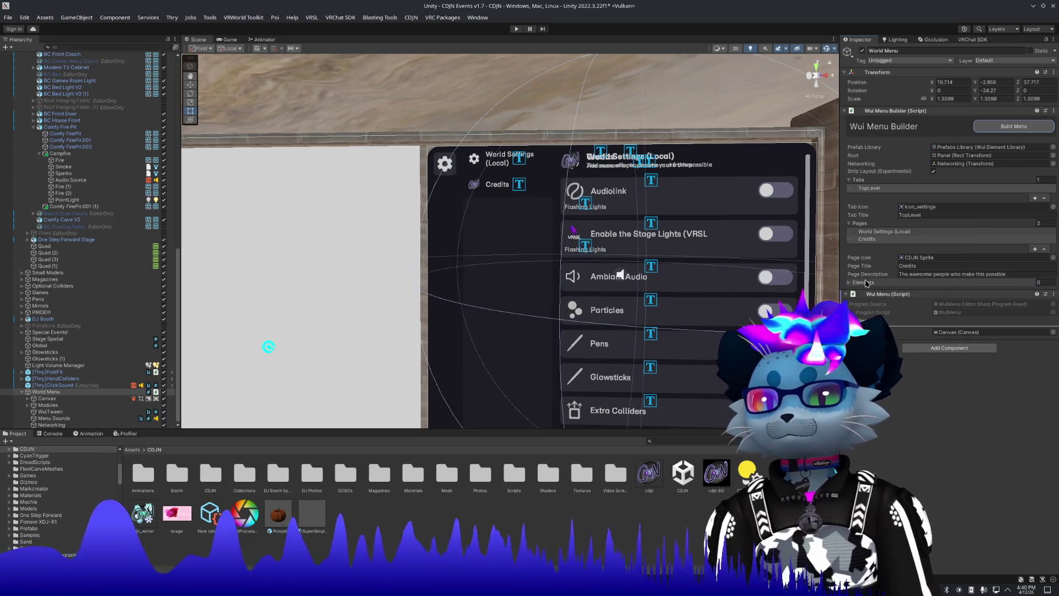
{"action": "left_click", "coordinate": [866, 283]}
Add a Label as Element 0 of the Credits page and expand its Icon and Title fields.
{"action": "left_click", "coordinate": [1035, 303]}
{"action": "left_click", "coordinate": [945, 292]}
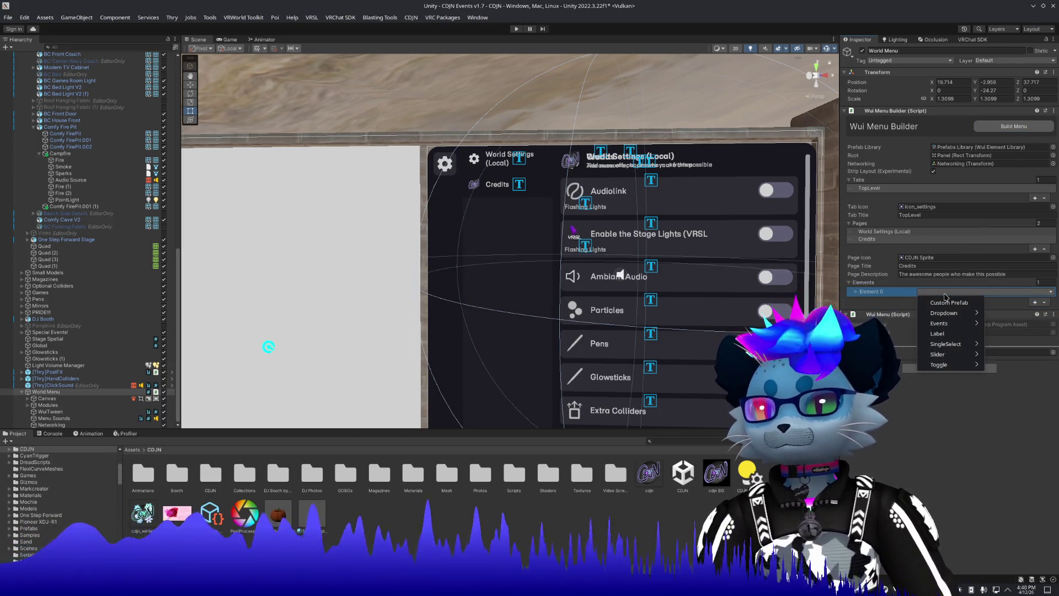
{"action": "mouse_move", "coordinate": [951, 315]}
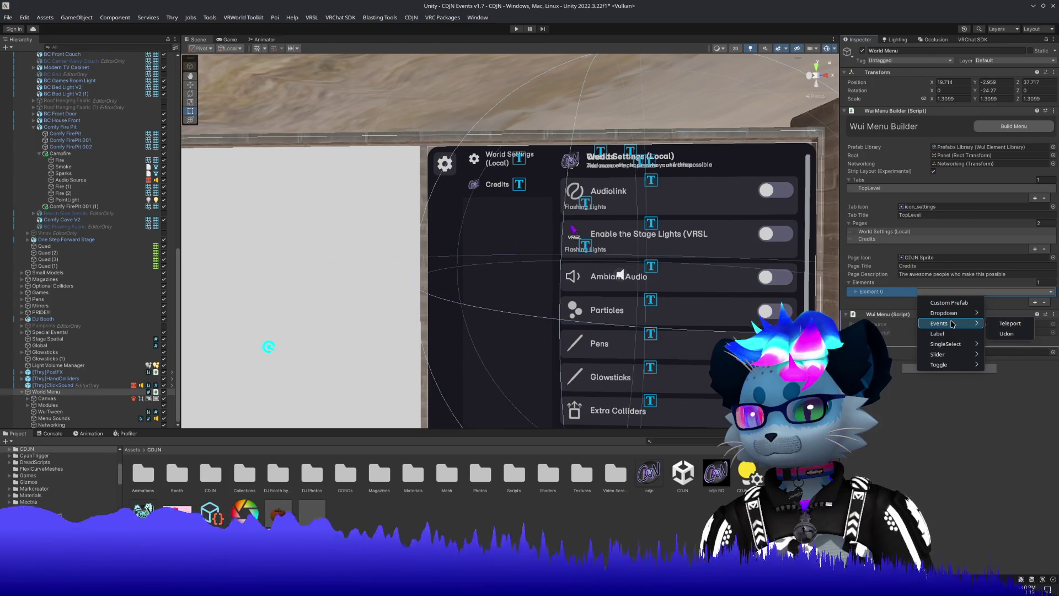
{"action": "mouse_move", "coordinate": [954, 346]}
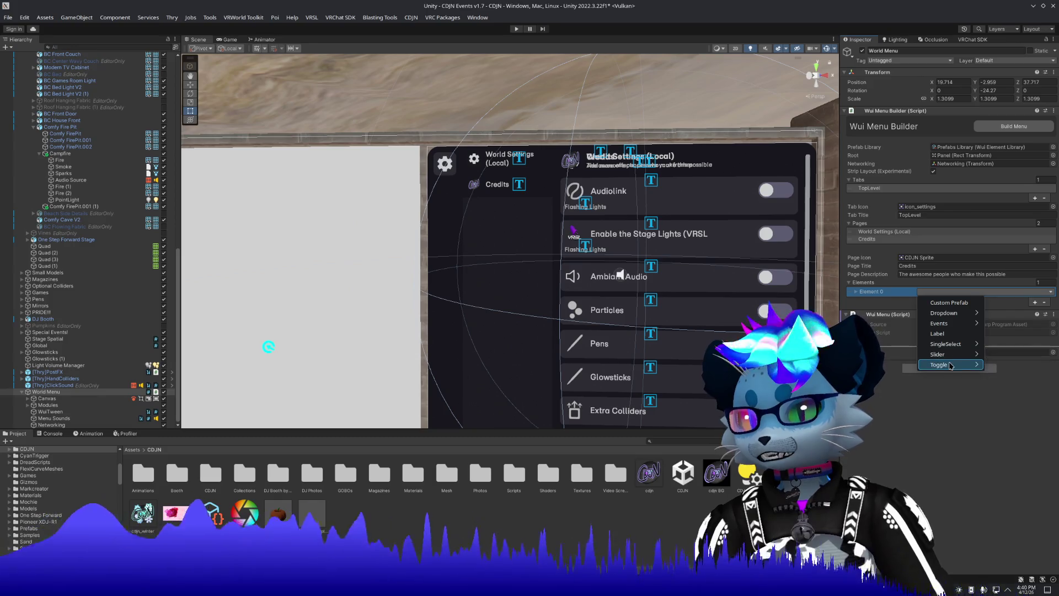
{"action": "left_click", "coordinate": [951, 335]}
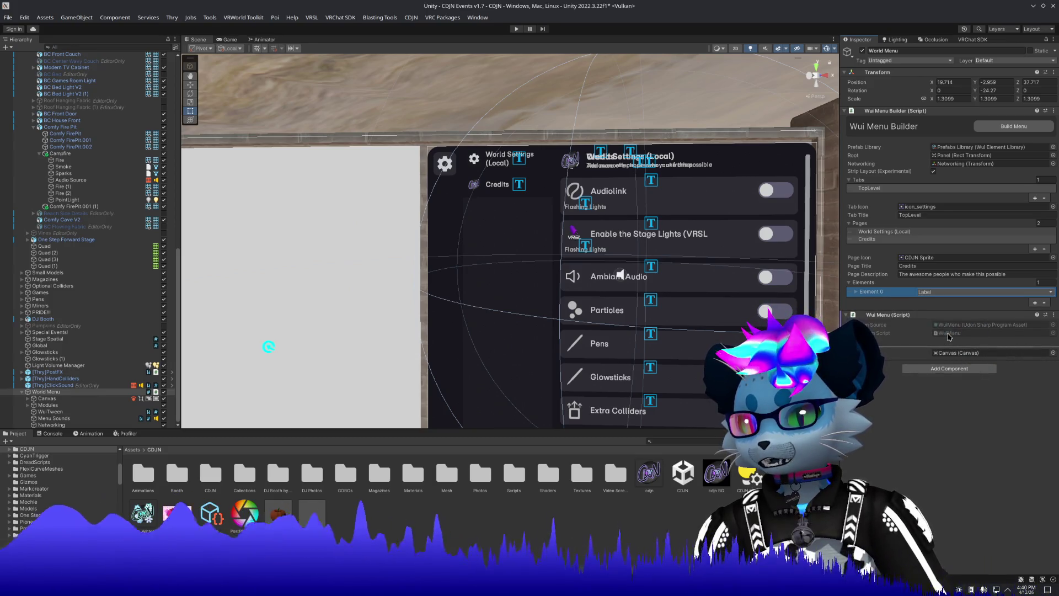
{"action": "left_click", "coordinate": [857, 291]}
{"action": "left_click_drag", "start_coordinate": [699, 315], "coordinate": [672, 307]}
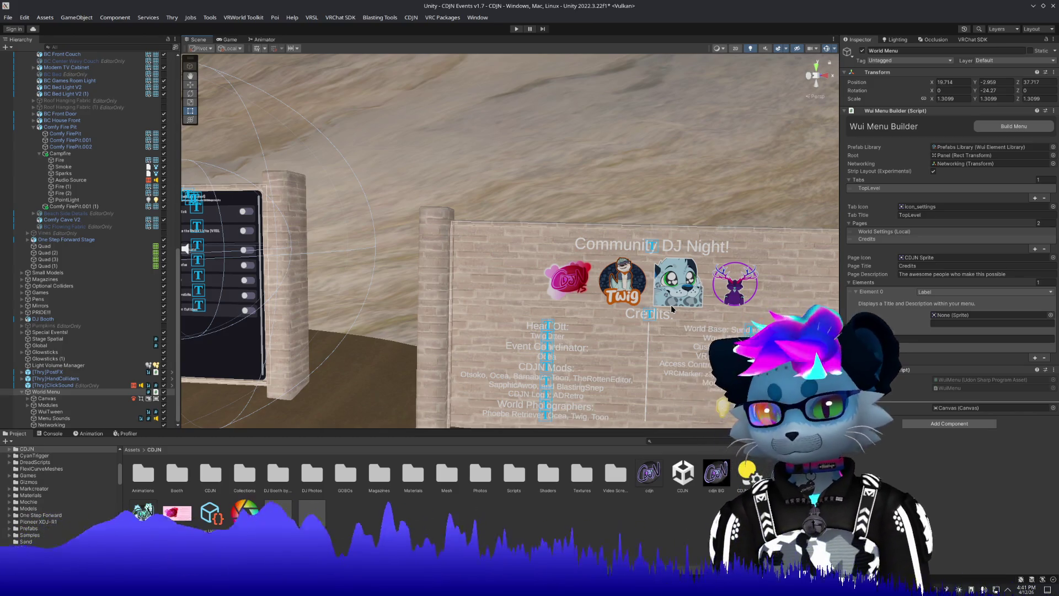
Open the label's Icon sprite picker, clear its search, and close it without choosing a sprite.
{"action": "left_click_drag", "start_coordinate": [673, 308], "coordinate": [653, 293]}
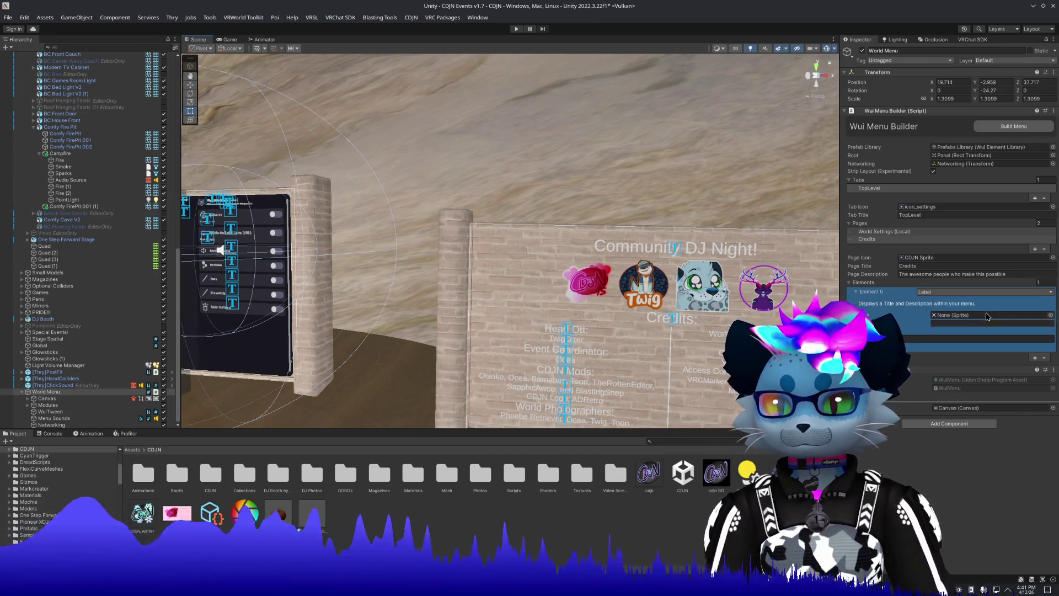
{"action": "left_click", "coordinate": [1052, 315]}
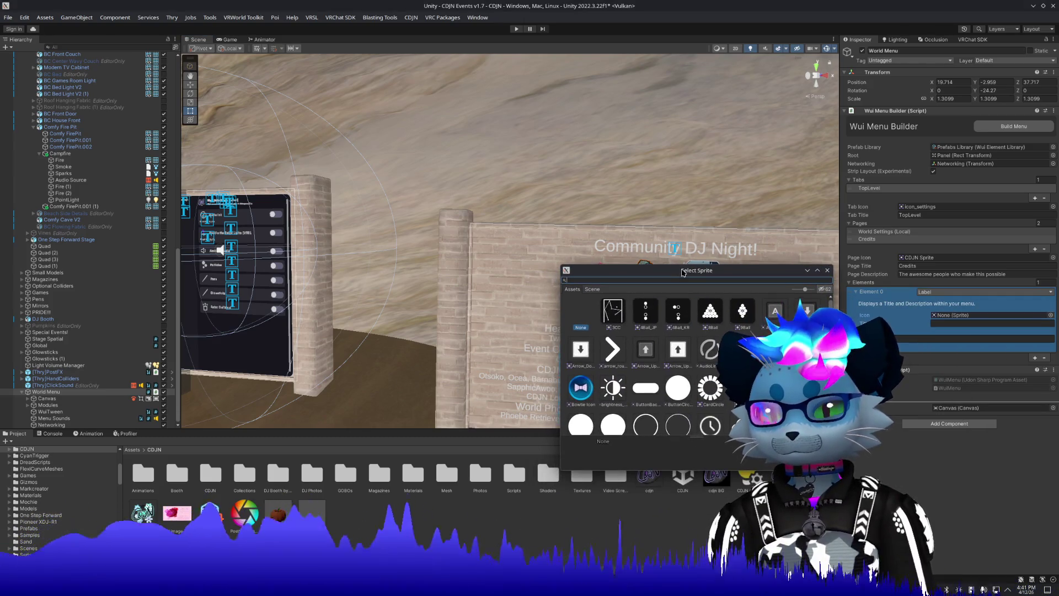
{"action": "type", "text": "twig"}
{"action": "key", "text": "BackSpace"}
{"action": "key", "text": "BackSpace"}
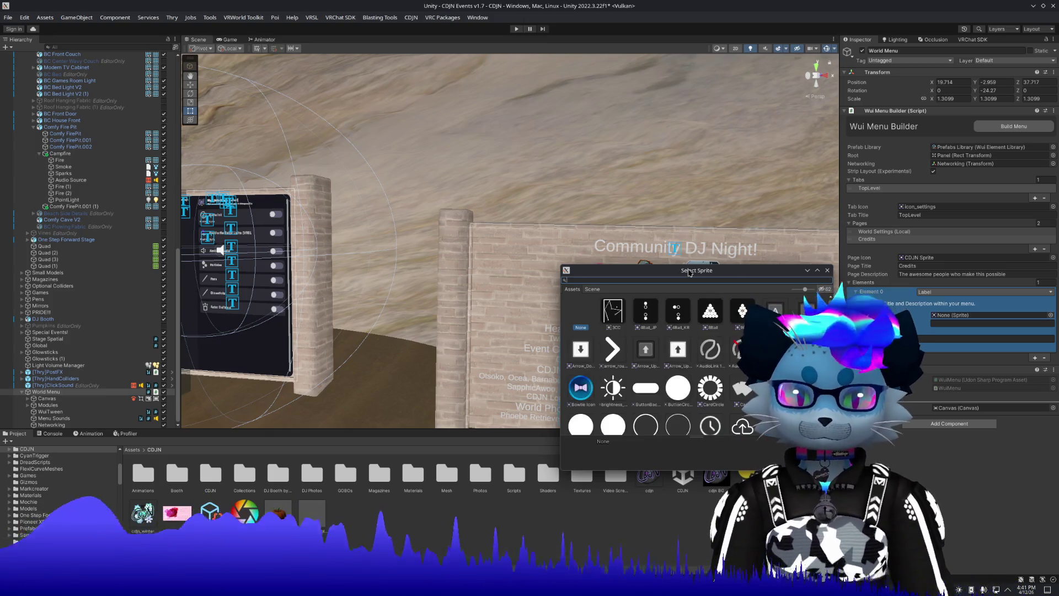
{"action": "left_click", "coordinate": [828, 271]}
Select the Twig image on the credits wall to see its Raw Image texture.
{"action": "left_click_drag", "start_coordinate": [640, 302], "coordinate": [655, 296]}
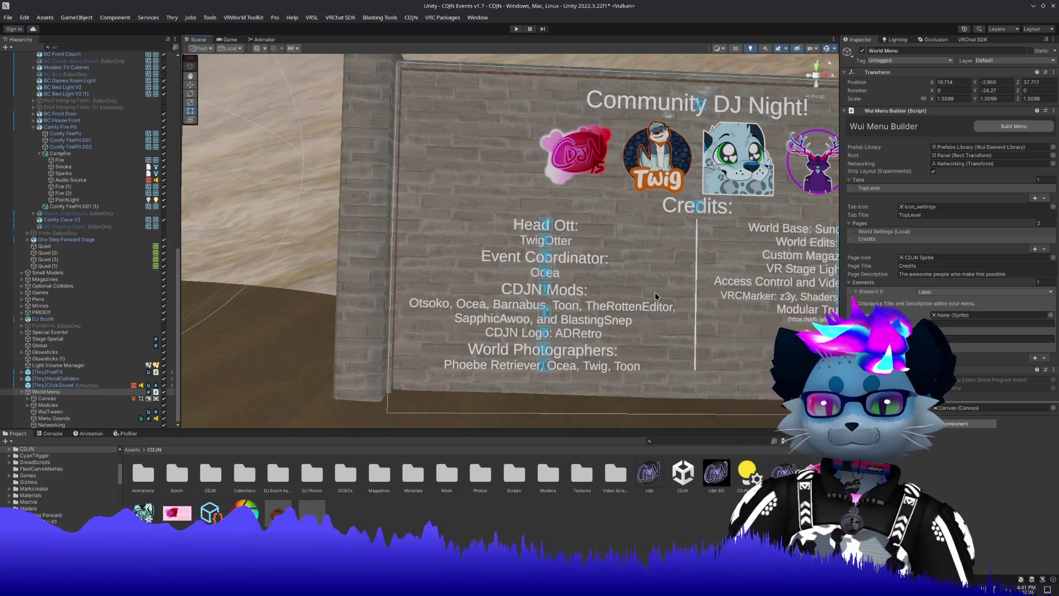
{"action": "left_click", "coordinate": [1034, 316]}
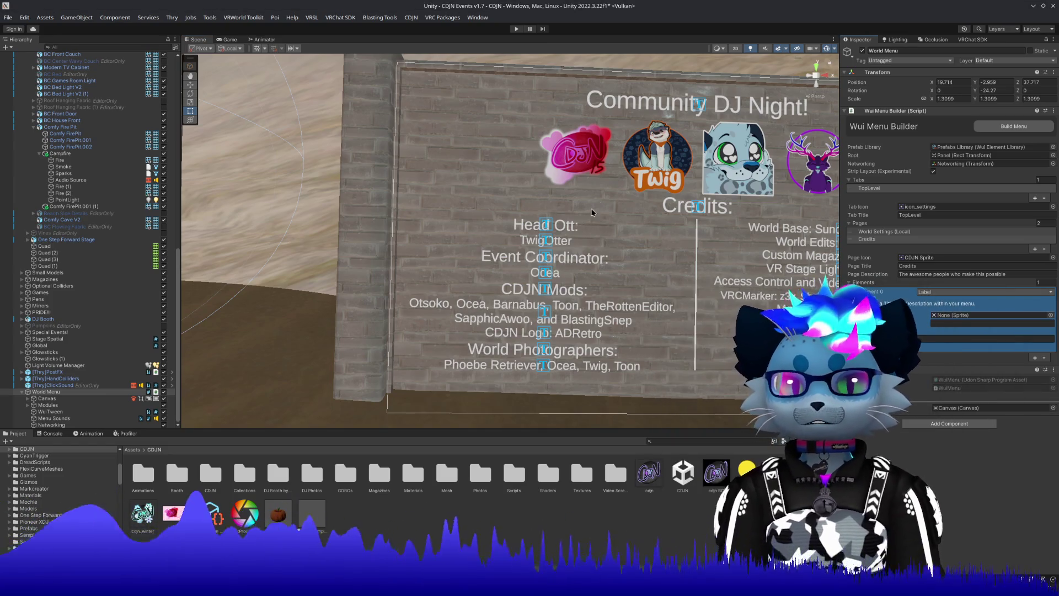
{"action": "left_click", "coordinate": [635, 174]}
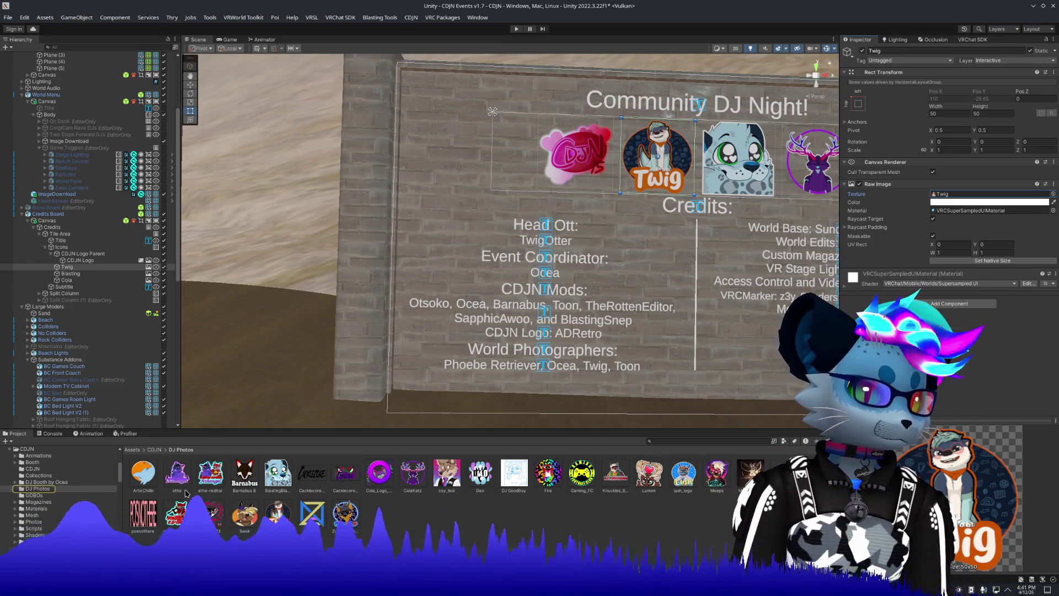
Set all 28 DJ Photos images to Sprite (2D and UI) texture type and apply.
{"action": "left_click", "coordinate": [143, 474]}
{"action": "key", "text": "ctrl+a"}
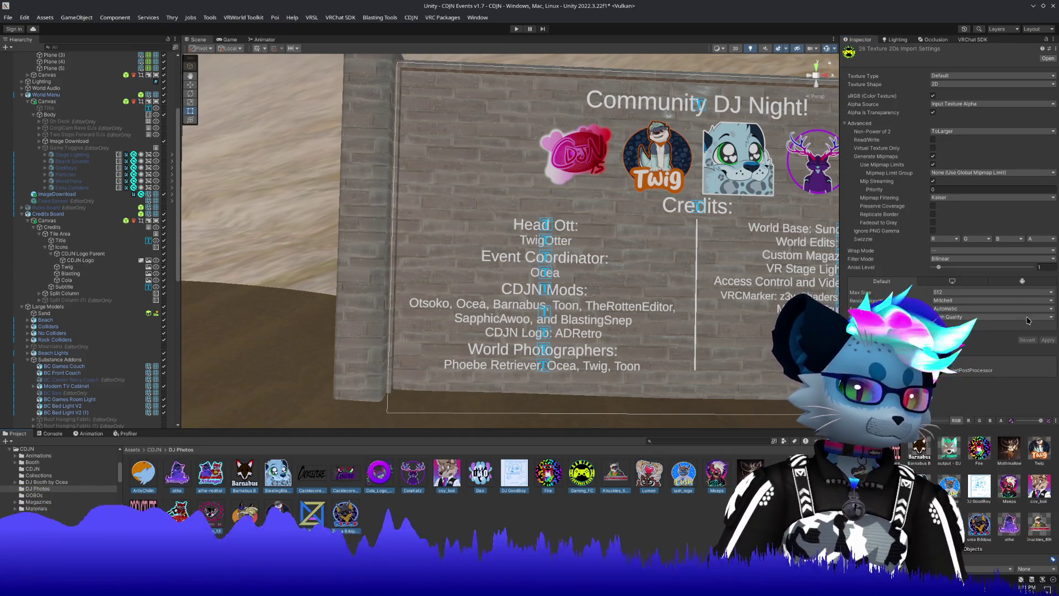
{"action": "left_click", "coordinate": [958, 74]}
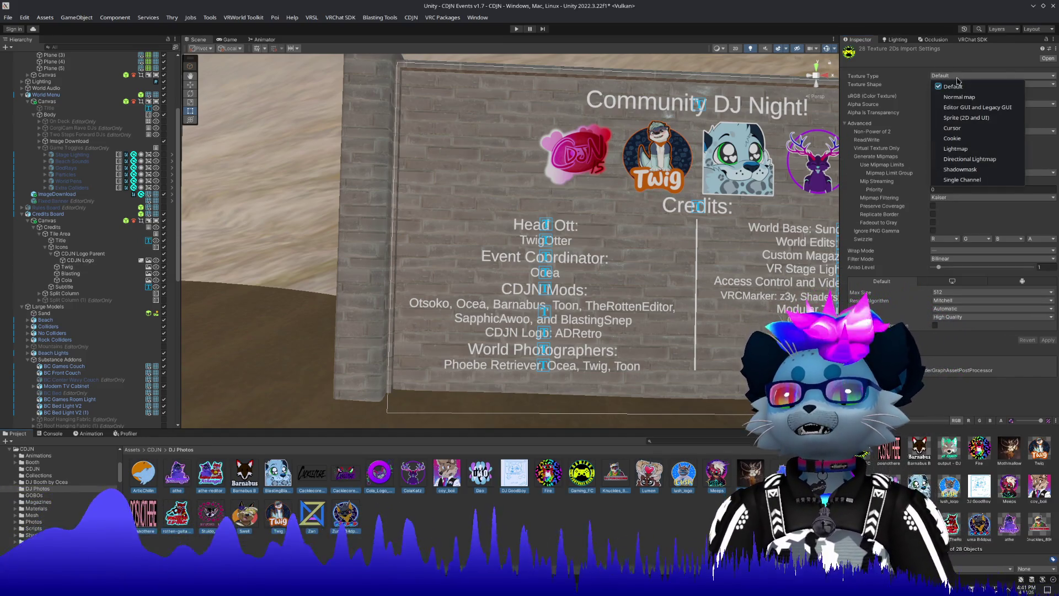
{"action": "left_click", "coordinate": [962, 118]}
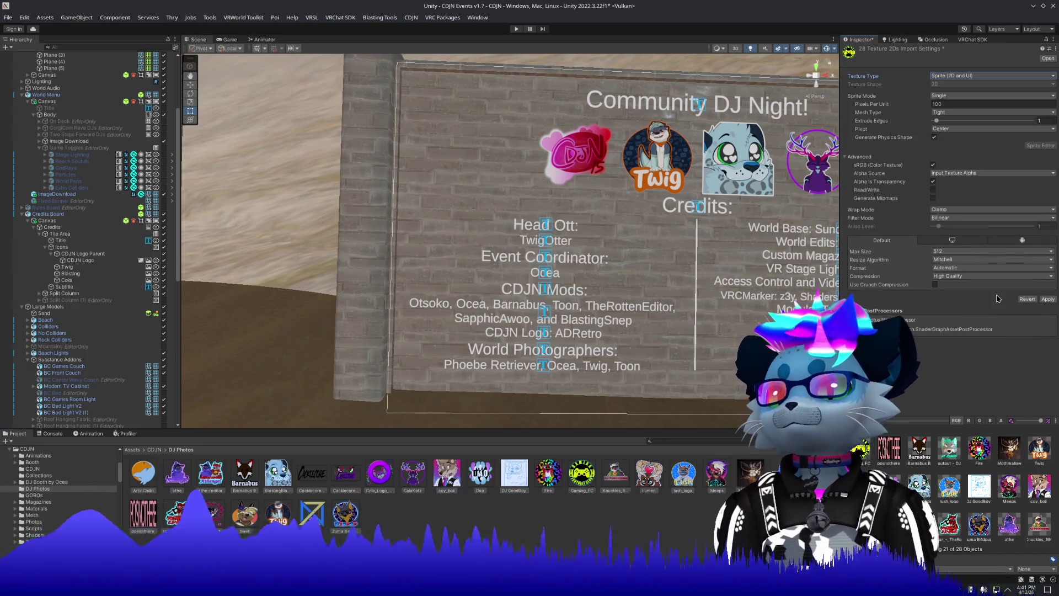
{"action": "left_click", "coordinate": [1047, 299]}
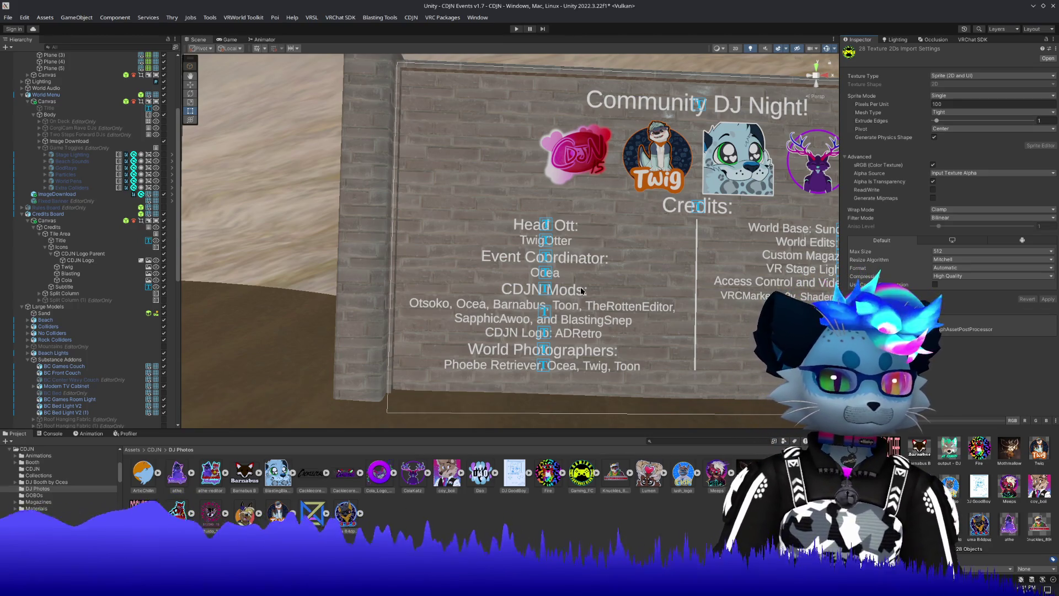
{"action": "left_click_drag", "start_coordinate": [613, 281], "coordinate": [346, 414]}
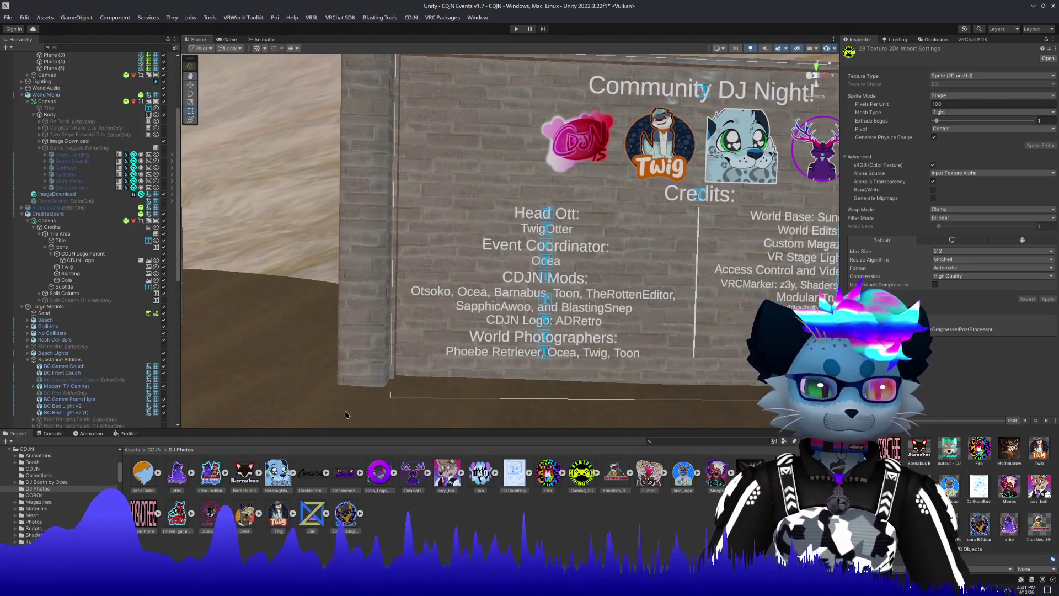
Return to the CDJN assets folder with the view back on the World Settings board.
{"action": "left_click", "coordinate": [155, 450]}
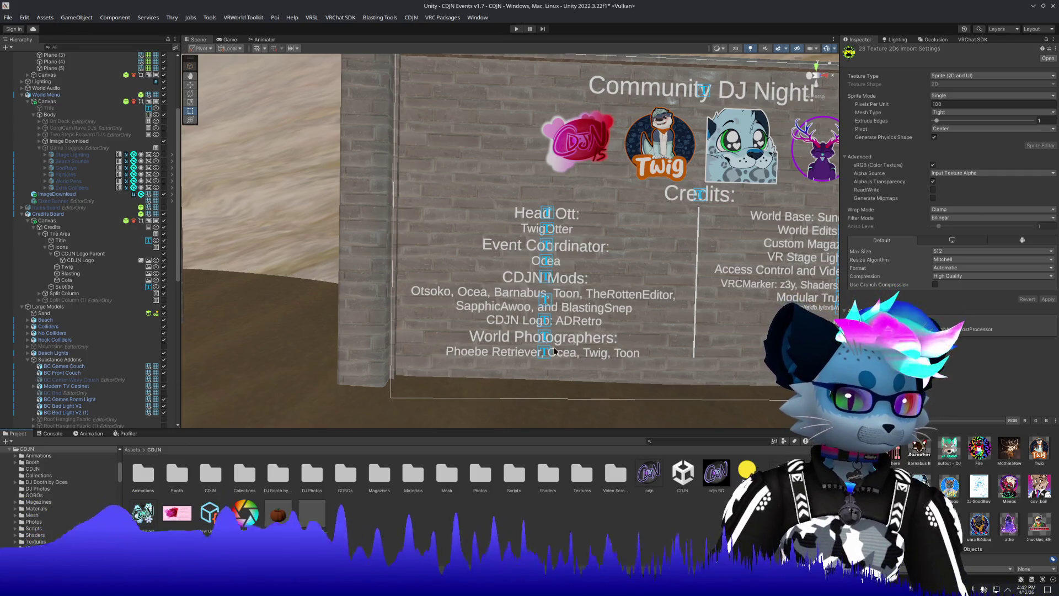
{"action": "left_click_drag", "start_coordinate": [555, 351], "coordinate": [612, 315]}
{"action": "scroll", "coordinate": [612, 314], "scroll_direction": "down", "scroll_amount": 3}
{"action": "scroll", "coordinate": [612, 314], "scroll_direction": "up", "scroll_amount": 3}
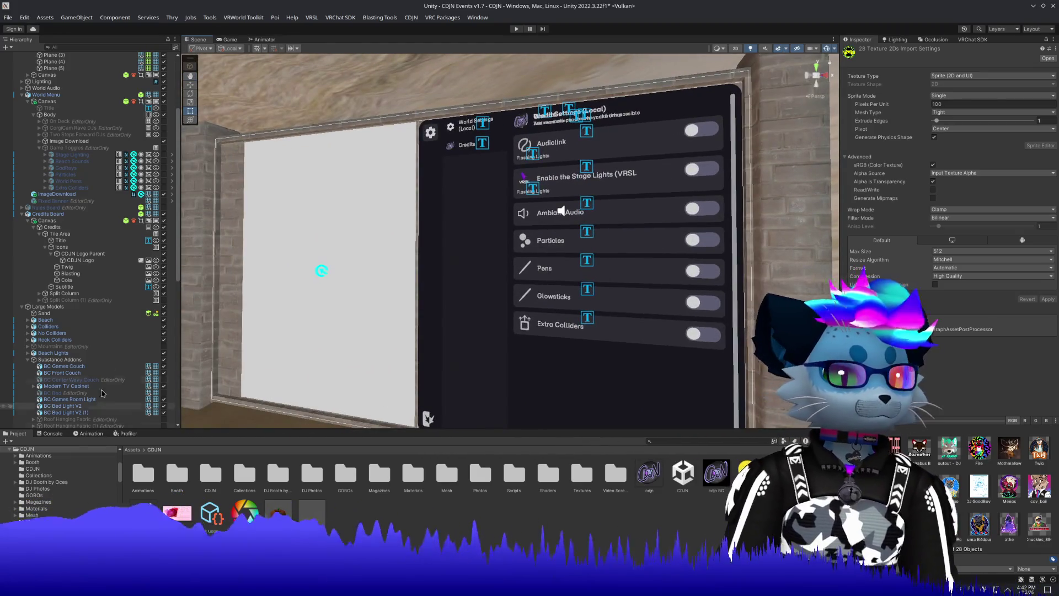
Select the World Menu, open the Credits page, and set the first label's icon to the Twig sprite.
{"action": "scroll", "coordinate": [83, 406], "scroll_direction": "down", "scroll_amount": 5}
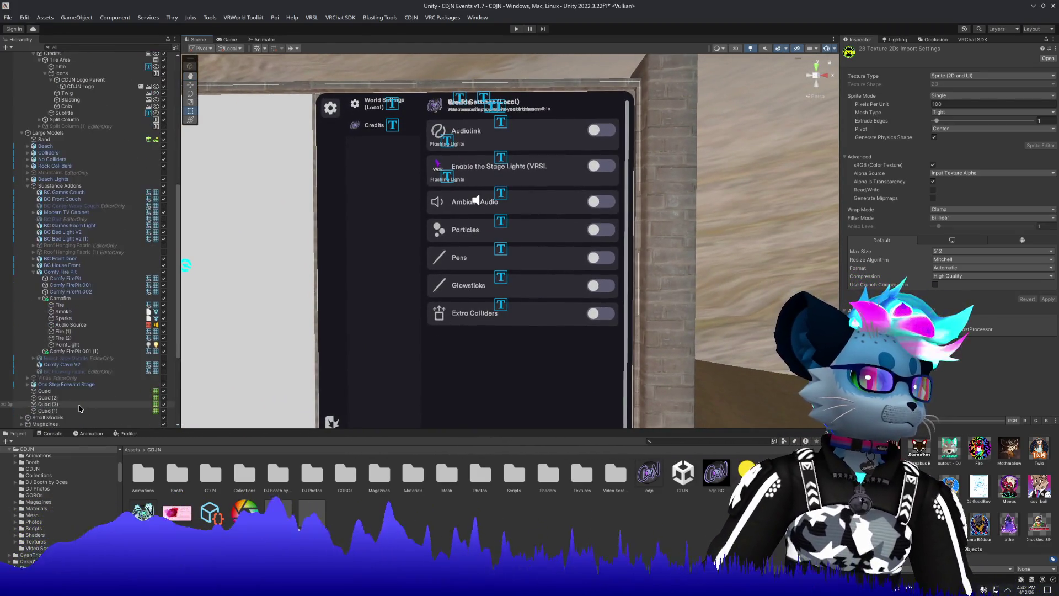
{"action": "scroll", "coordinate": [80, 408], "scroll_direction": "down", "scroll_amount": 5}
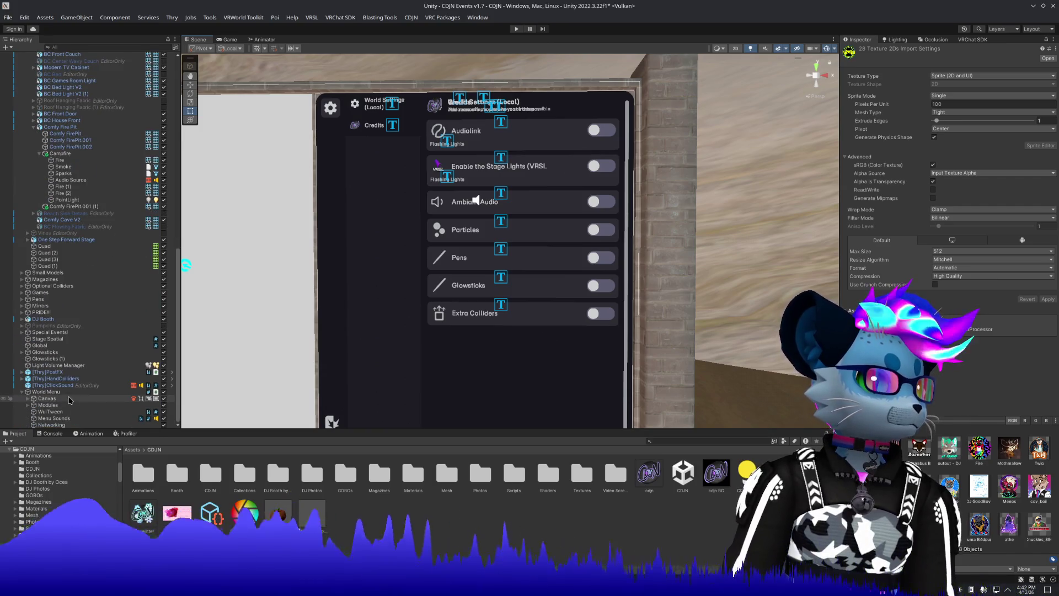
{"action": "left_click", "coordinate": [53, 391]}
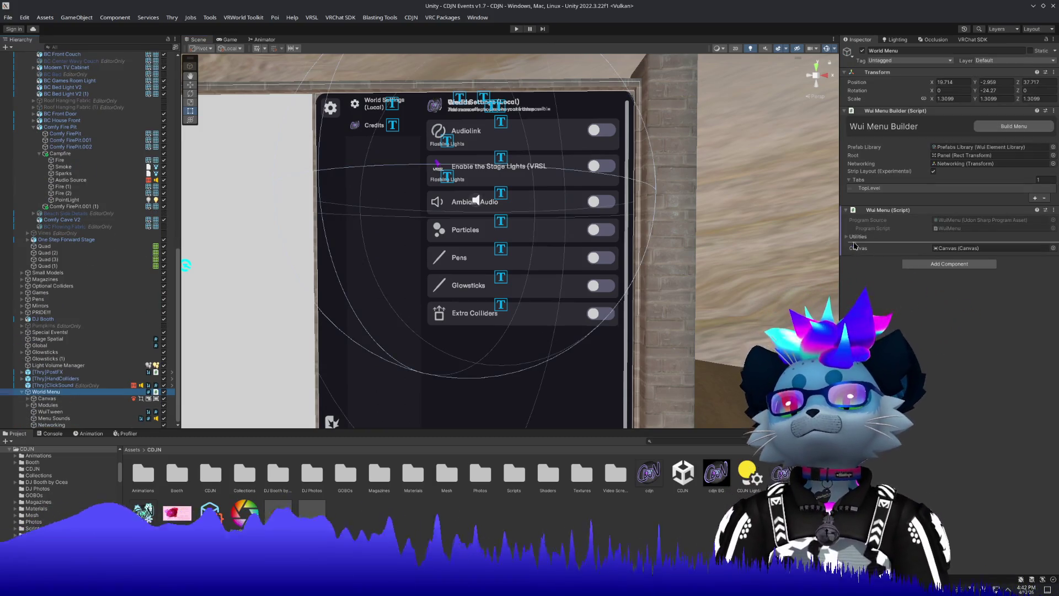
{"action": "left_click", "coordinate": [869, 188]}
{"action": "left_click", "coordinate": [867, 239]}
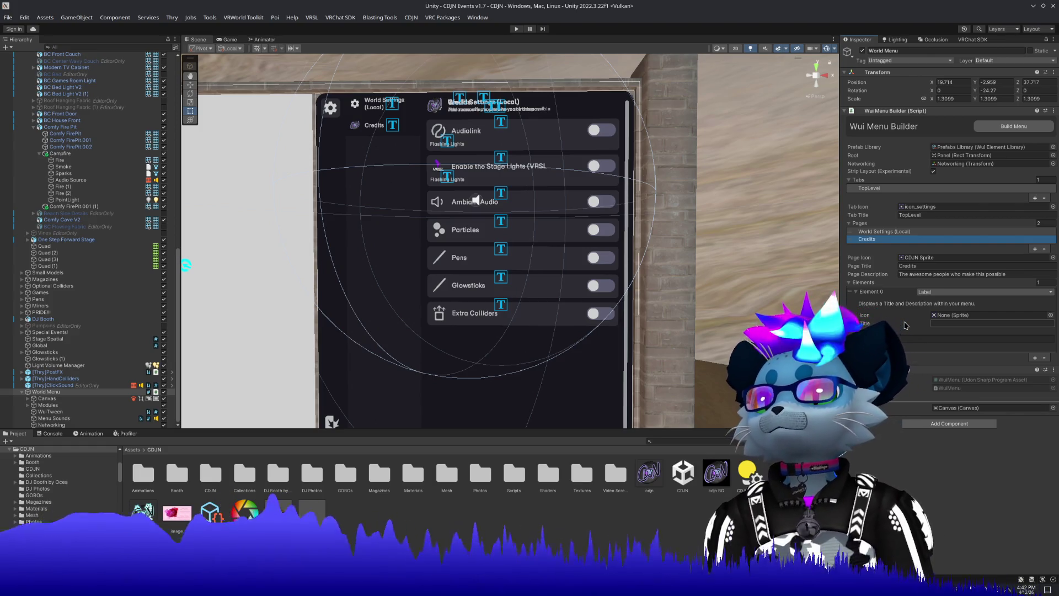
{"action": "left_click", "coordinate": [946, 324]}
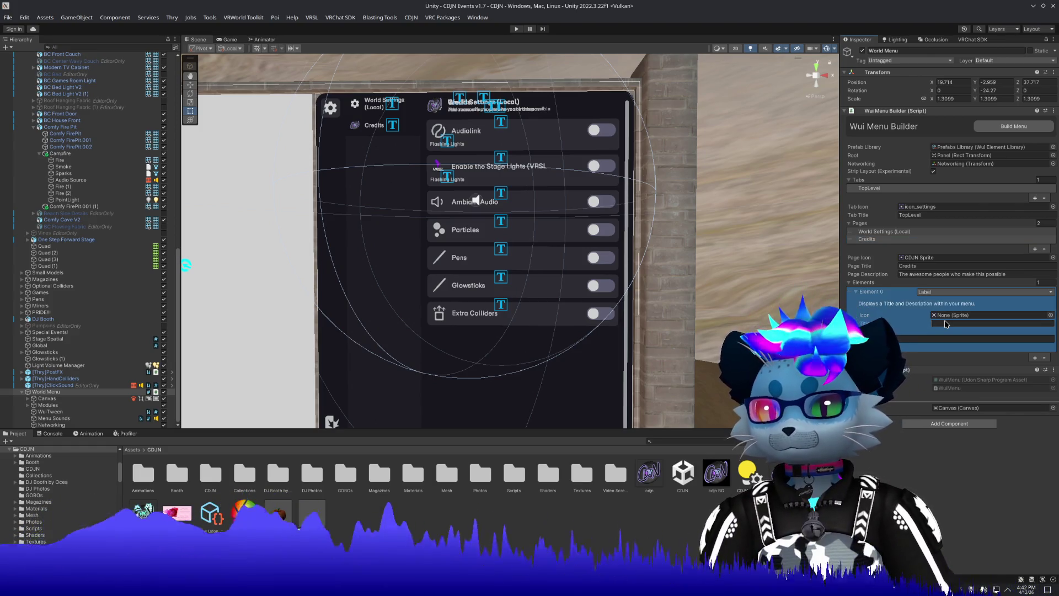
{"action": "left_click_drag", "start_coordinate": [718, 309], "coordinate": [738, 305]}
{"action": "left_click", "coordinate": [1038, 321]}
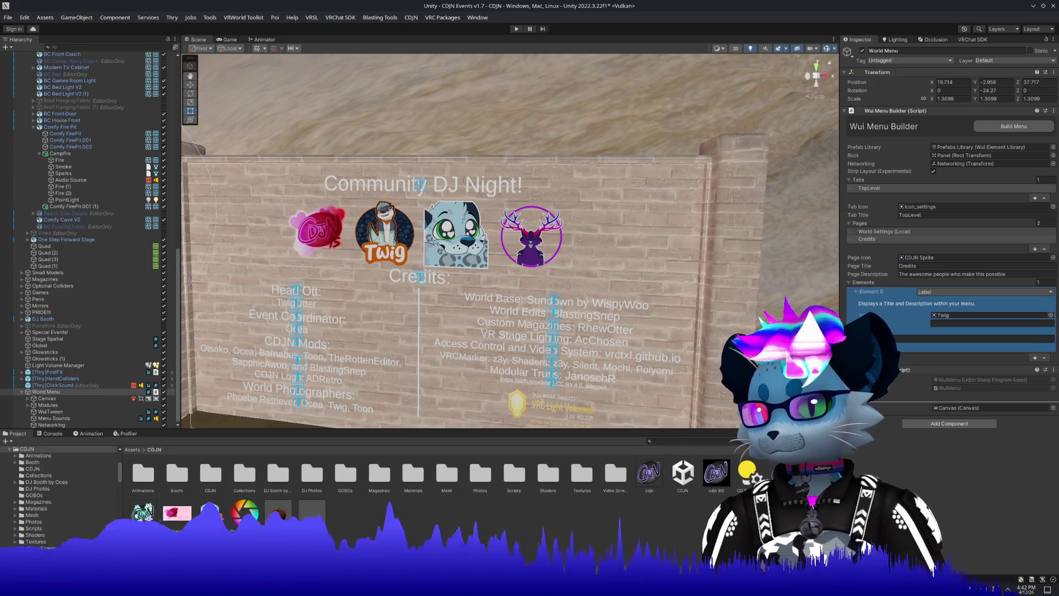
{"action": "left_click", "coordinate": [949, 324]}
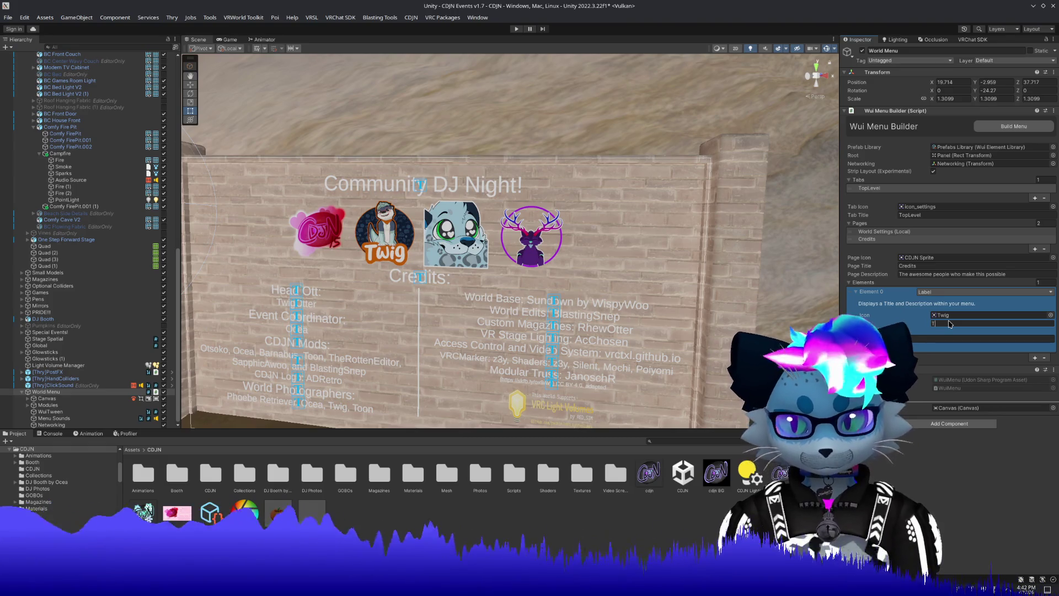
{"action": "type", "text": "Twig"}
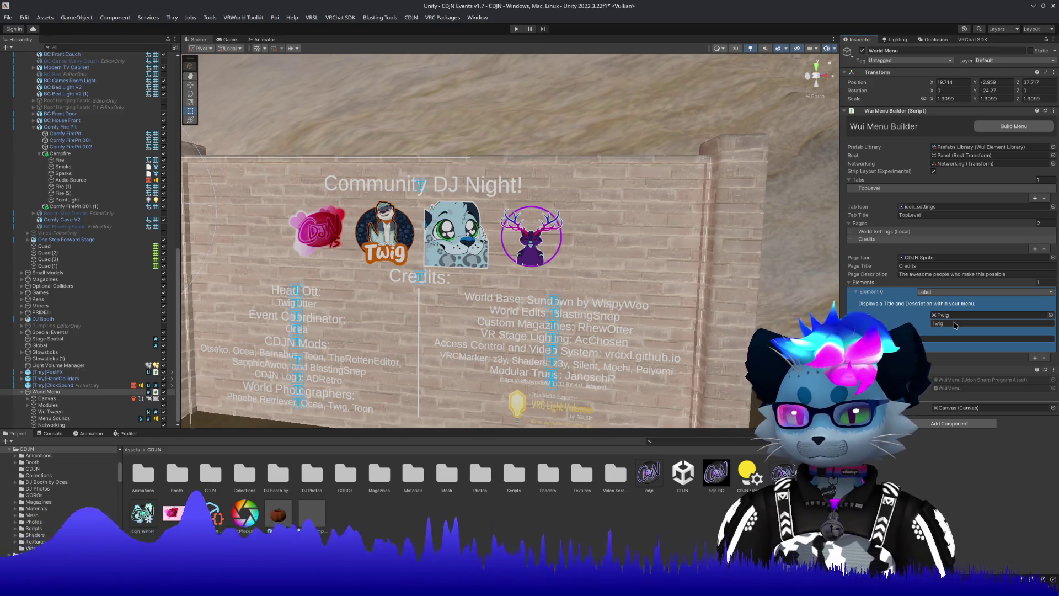
Title the first label 'Head Otter' and edit its description to TwigOtter.
{"action": "double_click", "coordinate": [956, 325]}
{"action": "type", "text": "Head"}
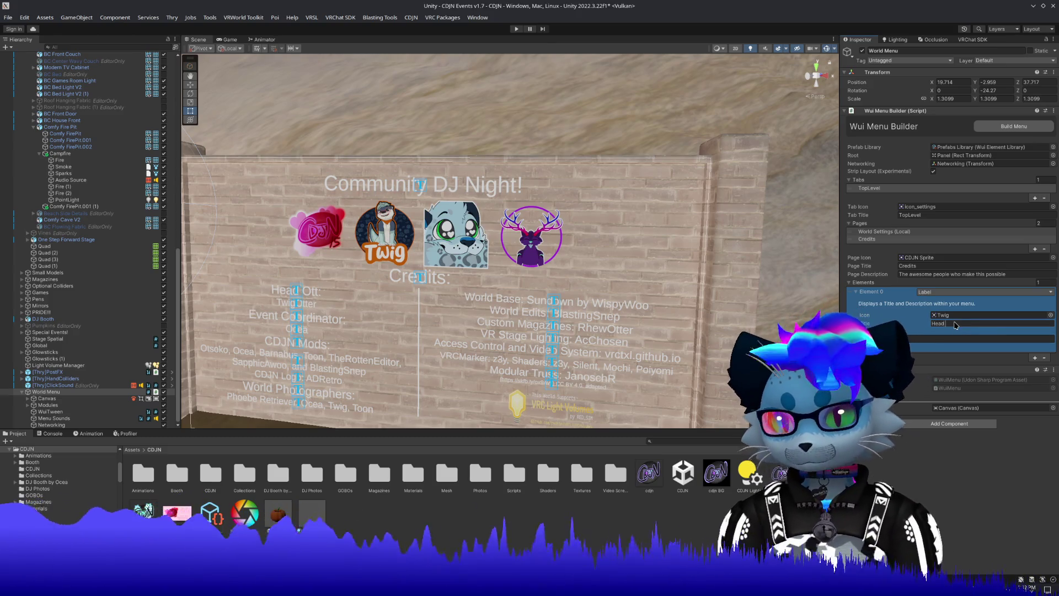
{"action": "type", "text": " Otter"}
{"action": "left_click", "coordinate": [953, 340]}
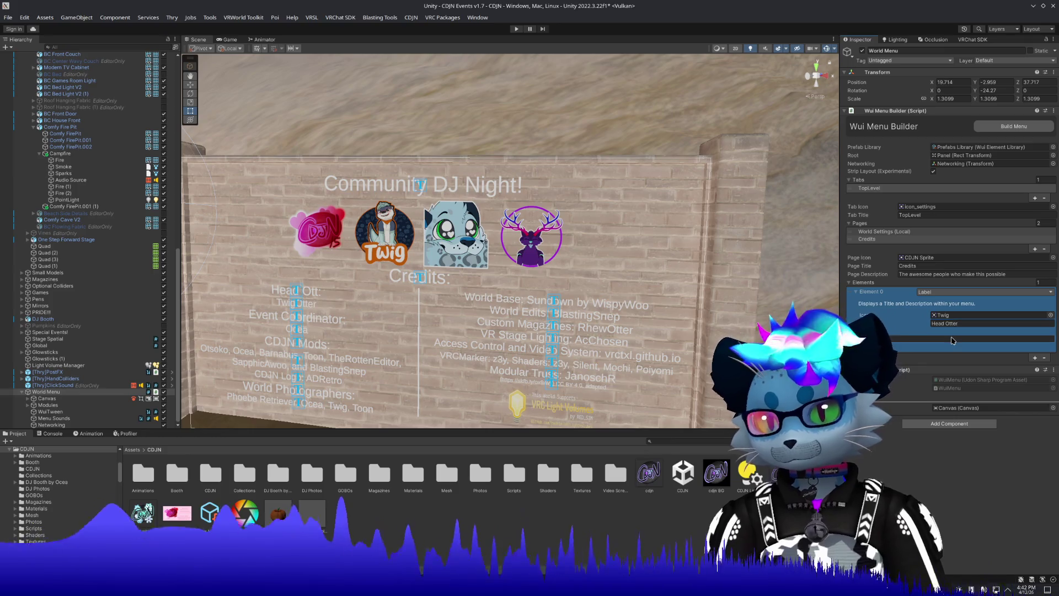
{"action": "type", "text": "g O"}
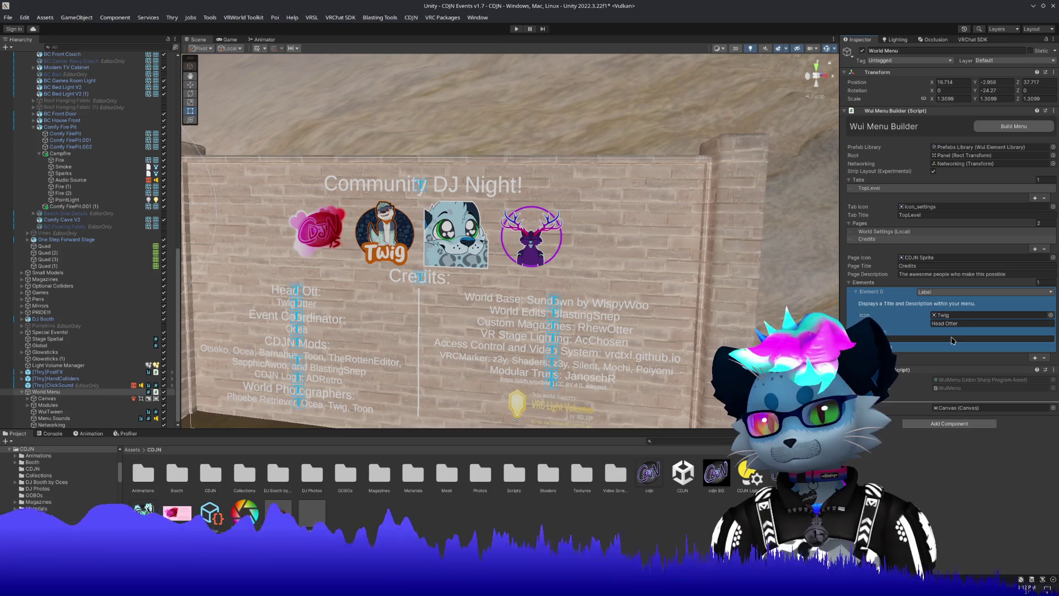
{"action": "key", "text": "Return"}
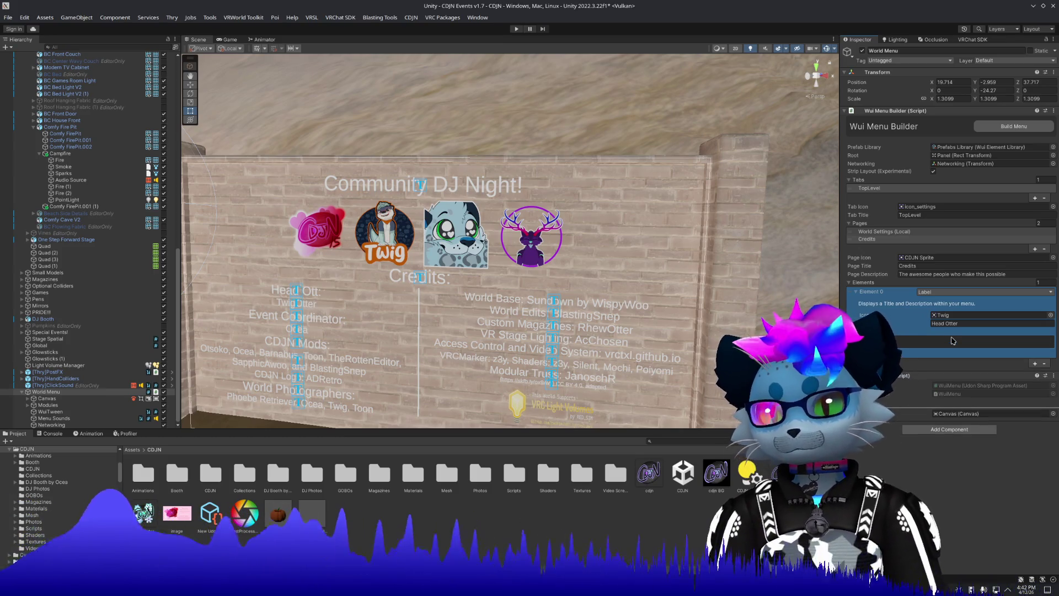
{"action": "key", "text": "BackSpace"}
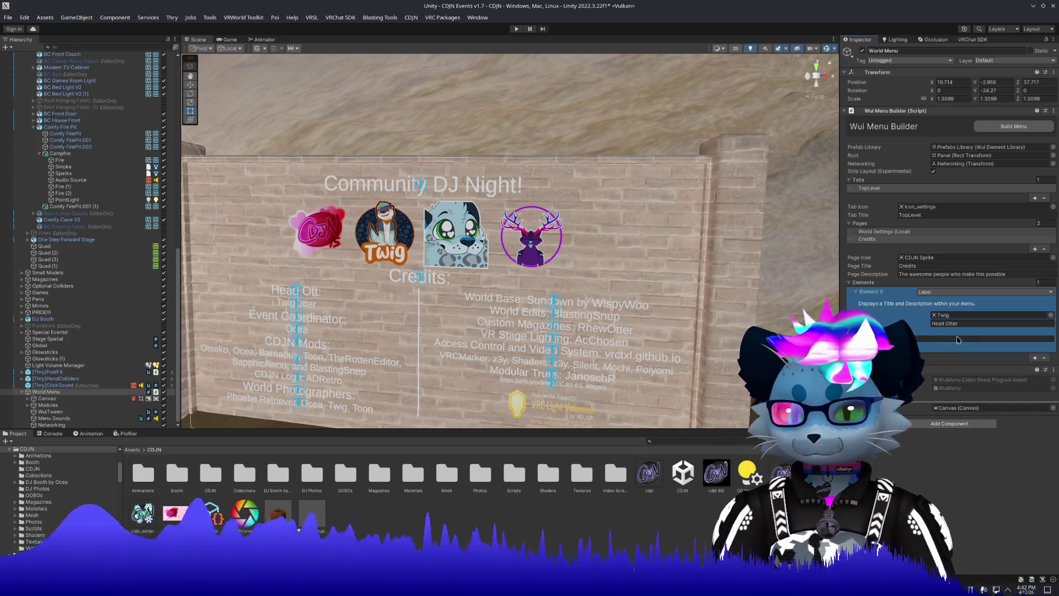
Add a second element to the Credits page and make it a Label.
{"action": "left_click", "coordinate": [1036, 358]}
{"action": "left_click", "coordinate": [960, 356]}
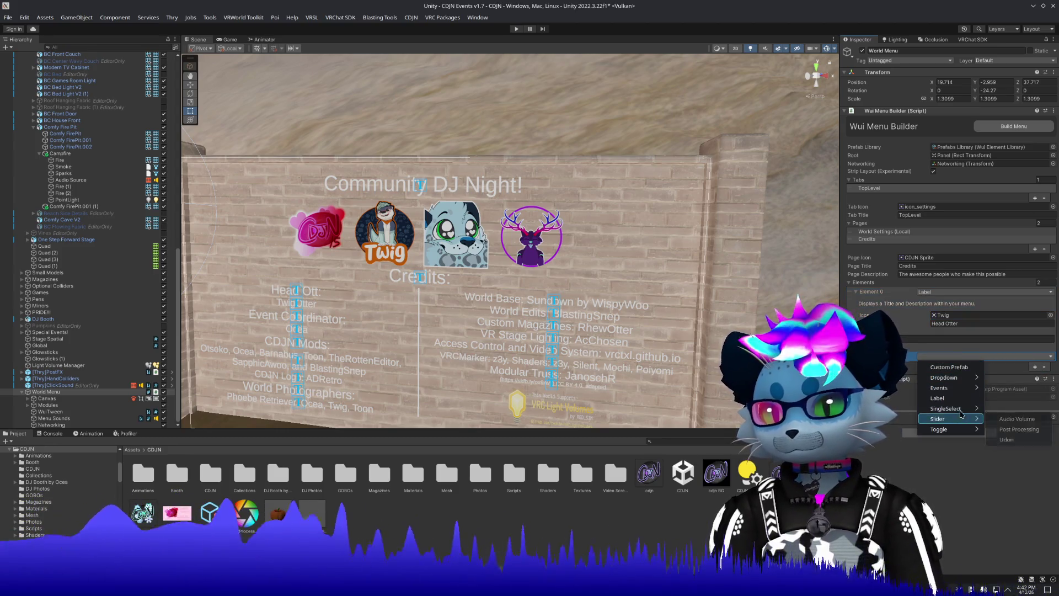
{"action": "left_click", "coordinate": [963, 402]}
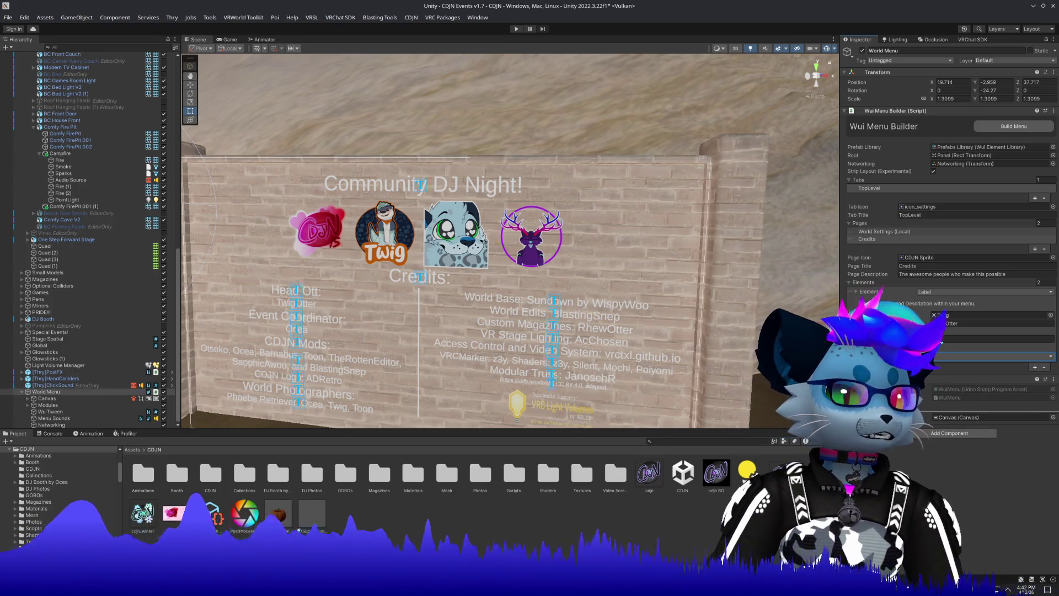
{"action": "left_click", "coordinate": [943, 357]}
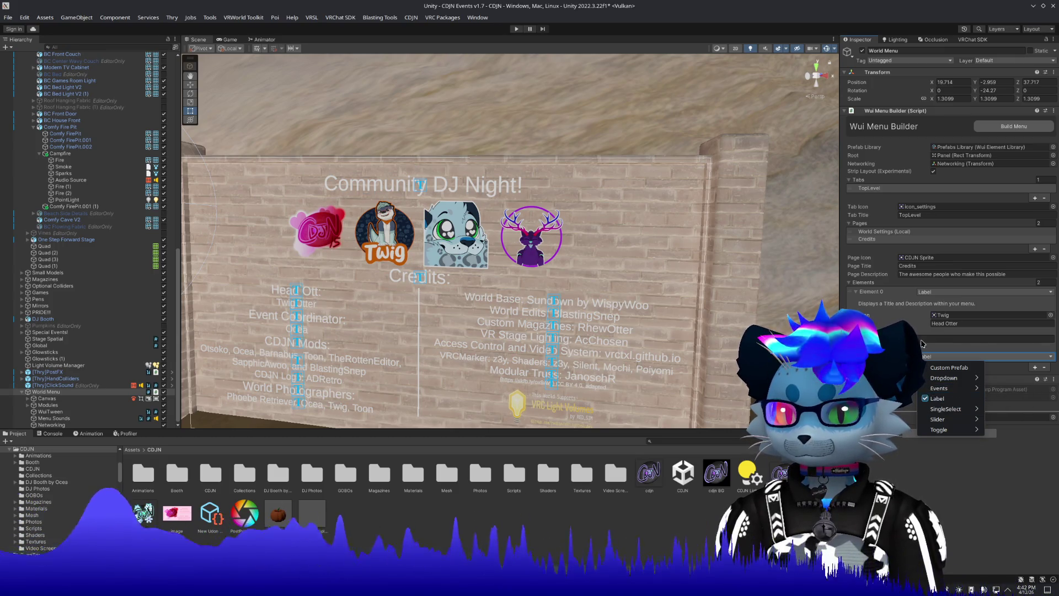
{"action": "left_click", "coordinate": [937, 398]}
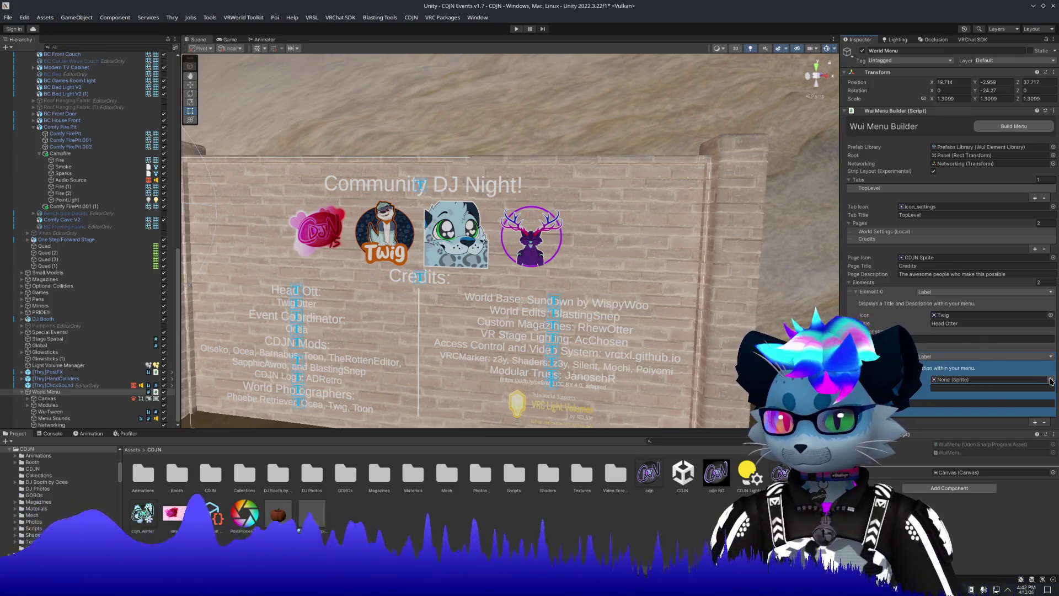
Set the second label's icon to the Ocea sprite, then add a third element.
{"action": "left_click", "coordinate": [1051, 379]}
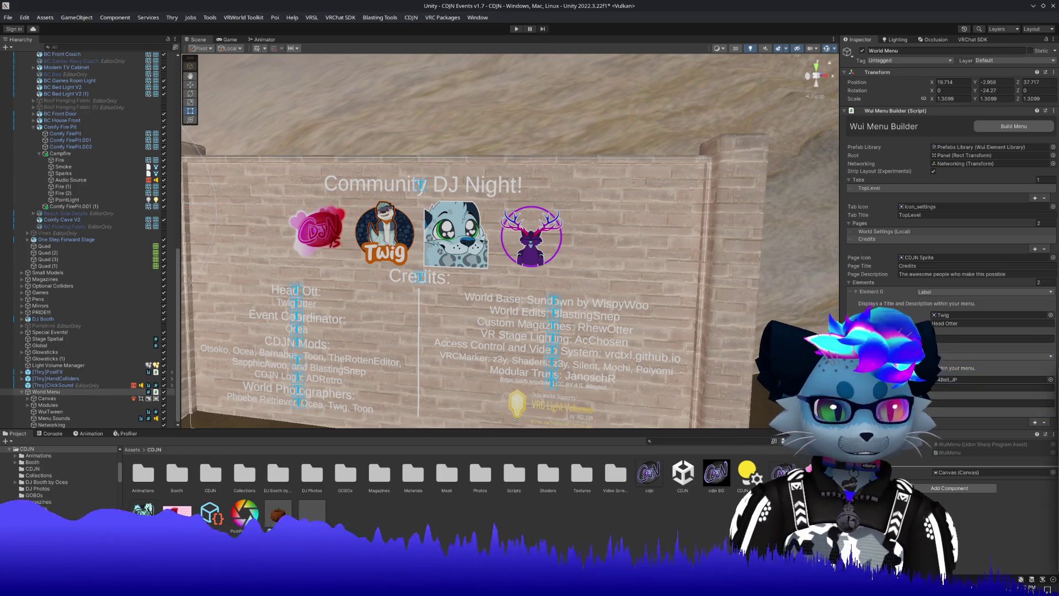
{"action": "left_click", "coordinate": [1051, 379]}
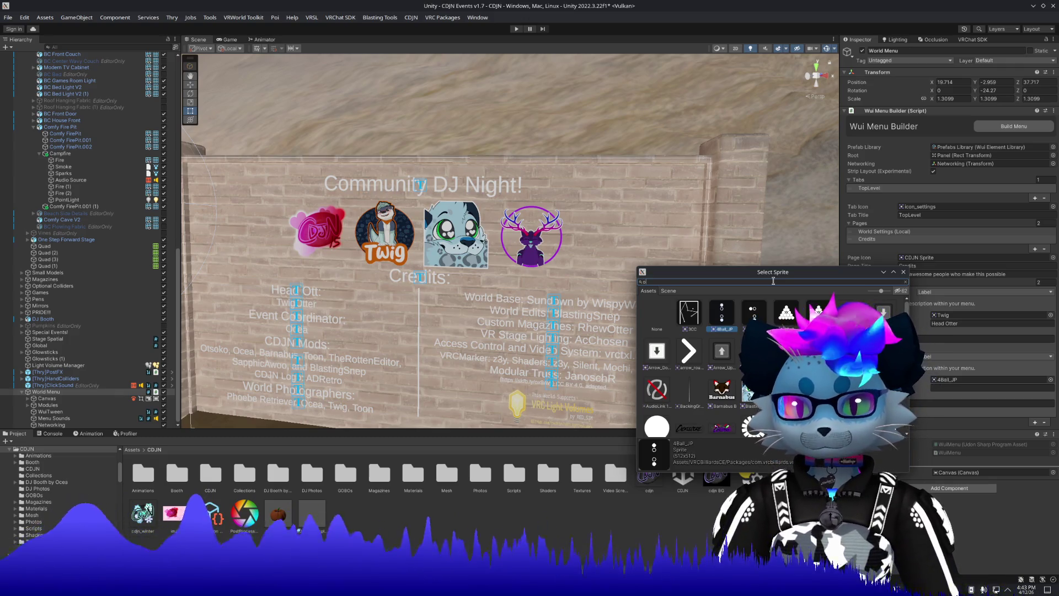
{"action": "type", "text": "ocea"}
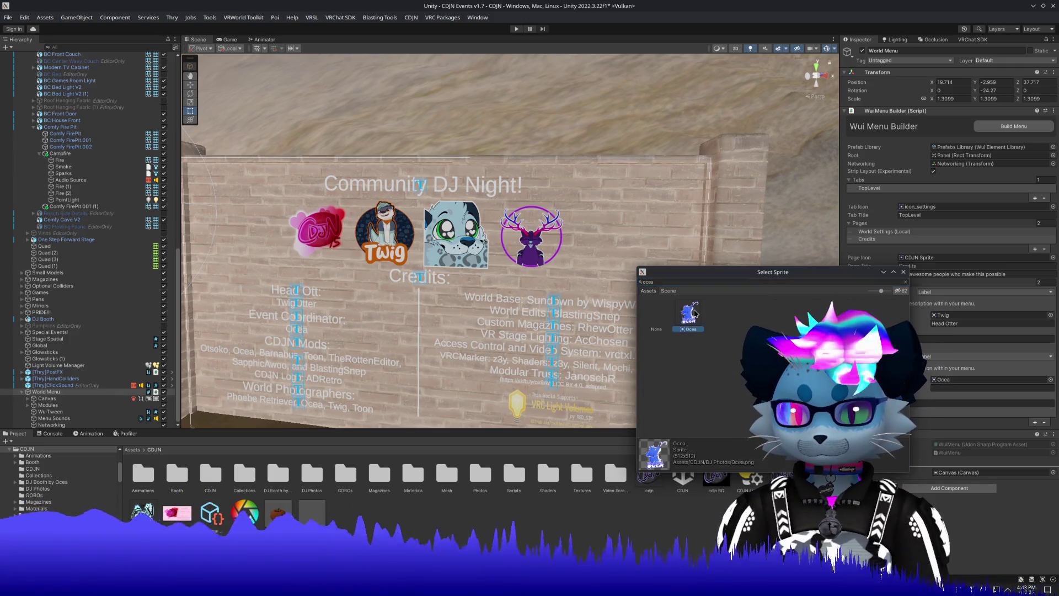
{"action": "left_click", "coordinate": [973, 400]}
{"action": "type", "text": "Event Coordinators"}
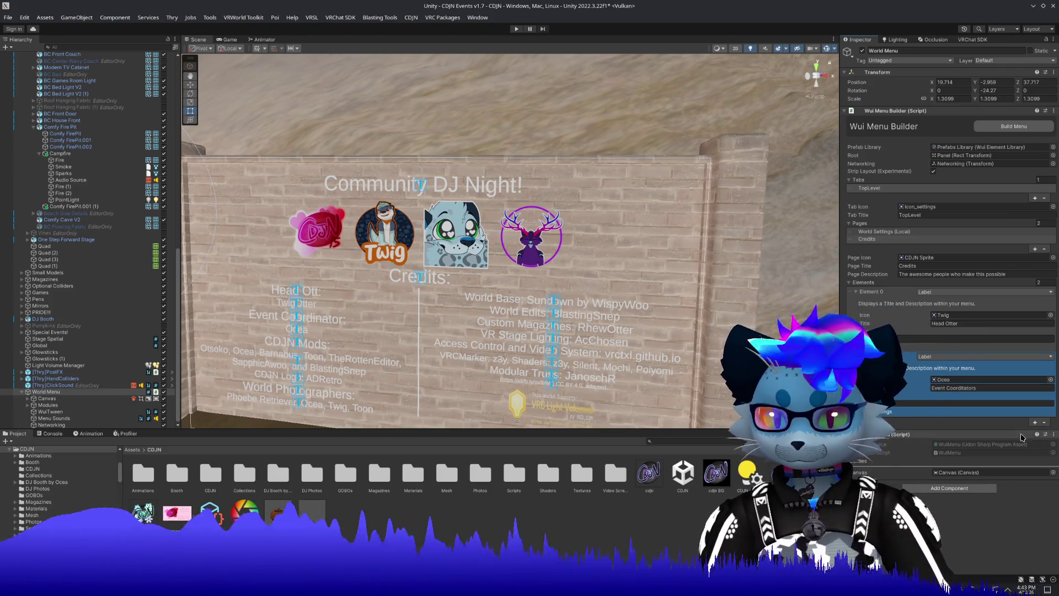
{"action": "left_click", "coordinate": [1035, 423]}
Make the third Credits element a Label, then switch to the World Settings (Local) page.
{"action": "left_click", "coordinate": [961, 423]}
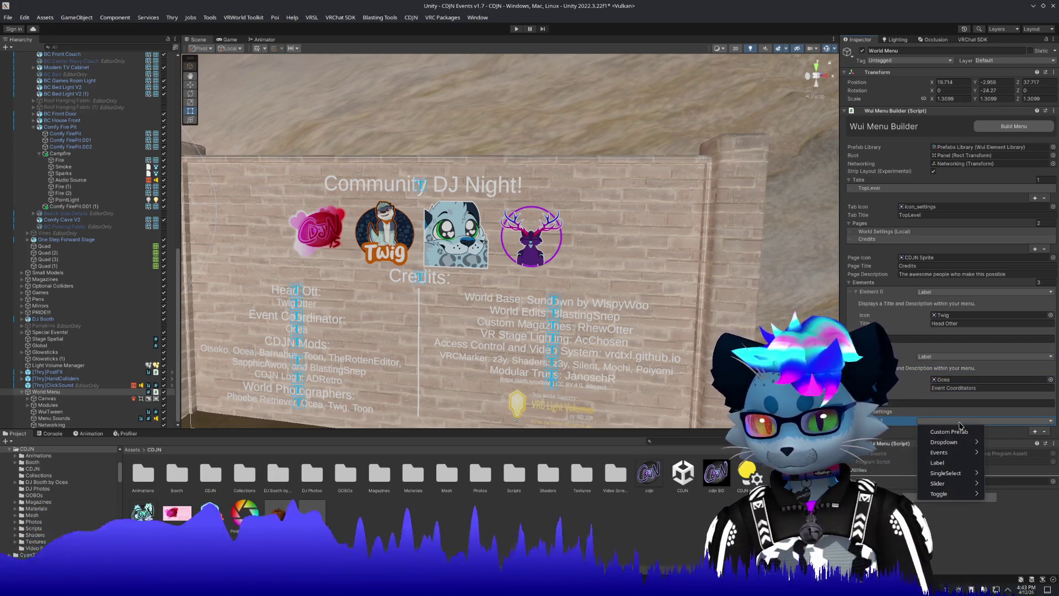
{"action": "left_click", "coordinate": [956, 465]}
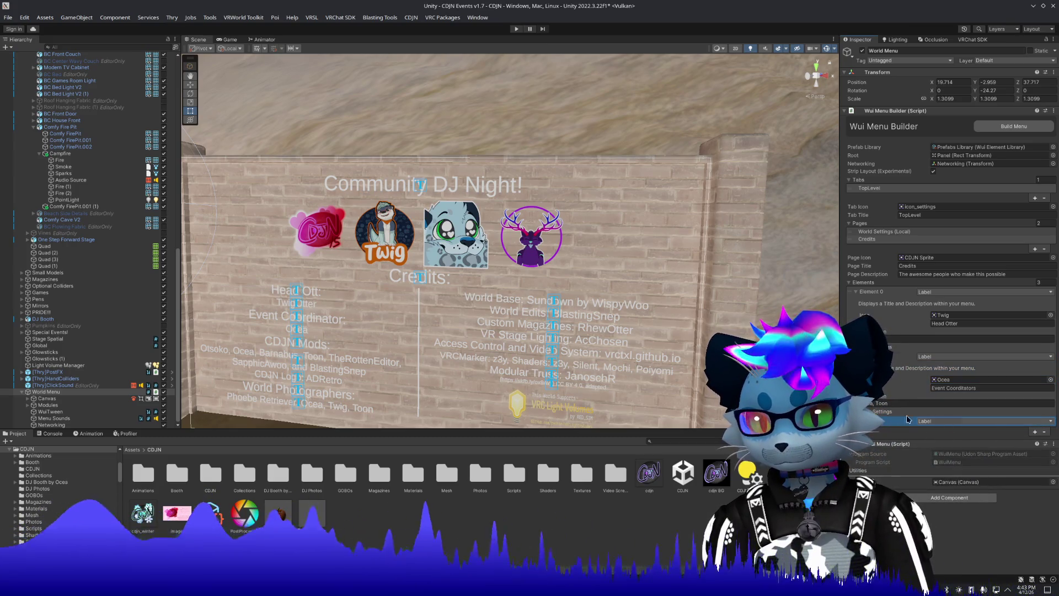
{"action": "left_click", "coordinate": [867, 412]}
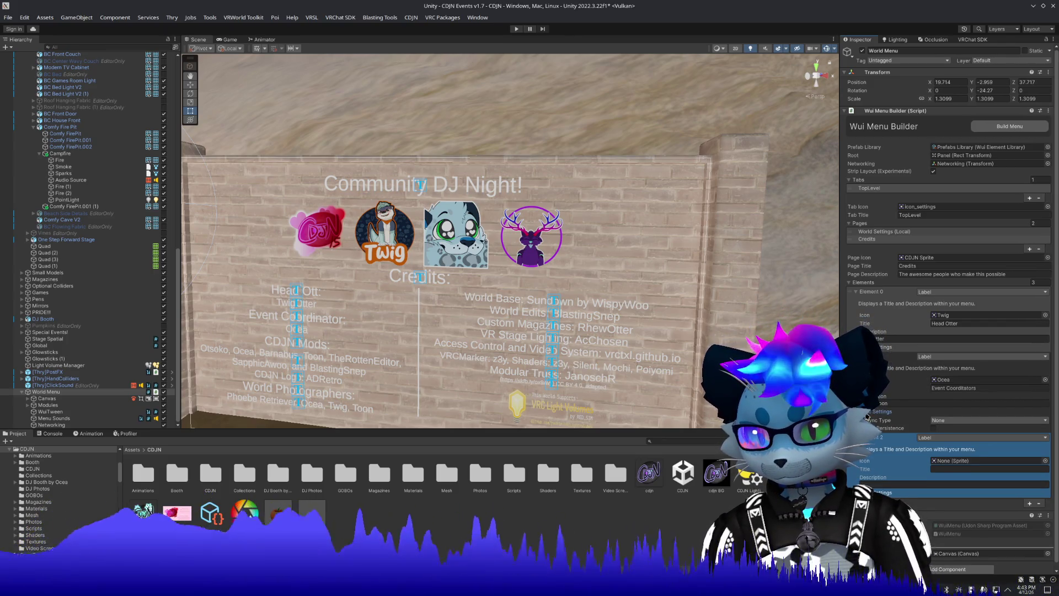
{"action": "left_click", "coordinate": [869, 412]}
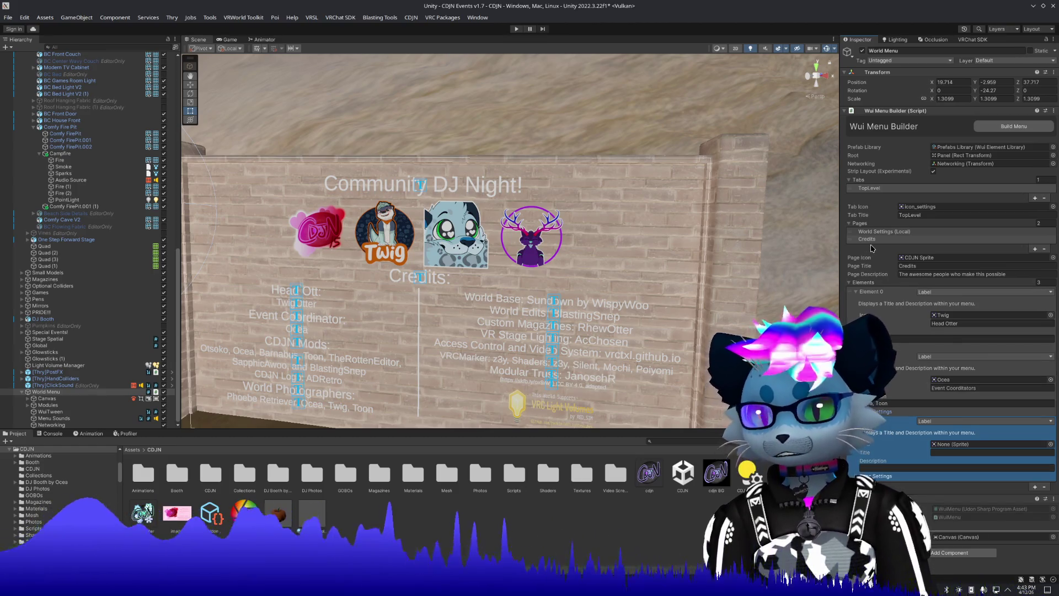
{"action": "left_click", "coordinate": [870, 188]}
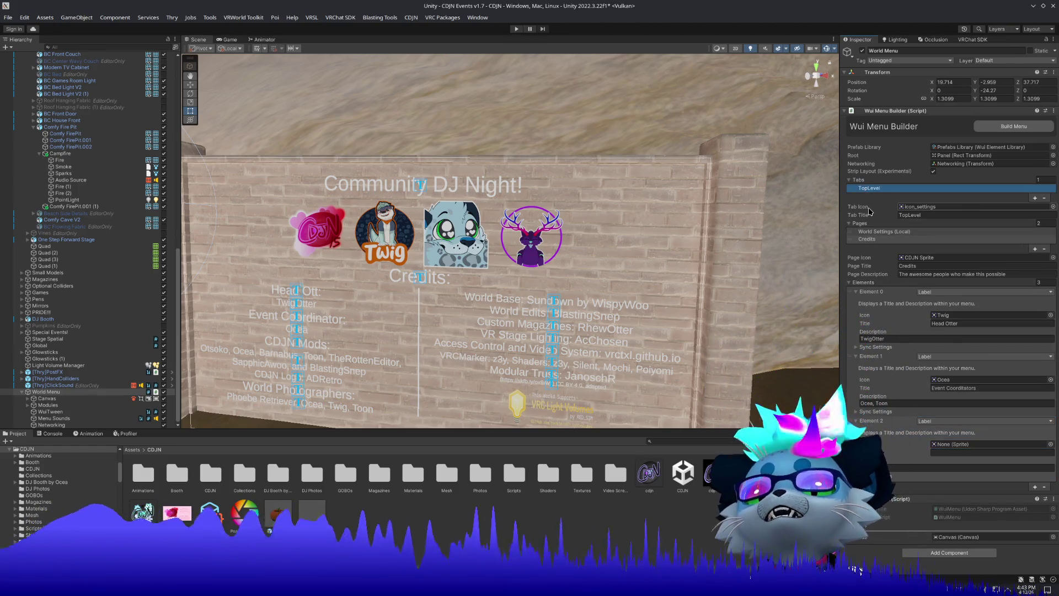
{"action": "left_click", "coordinate": [883, 231]}
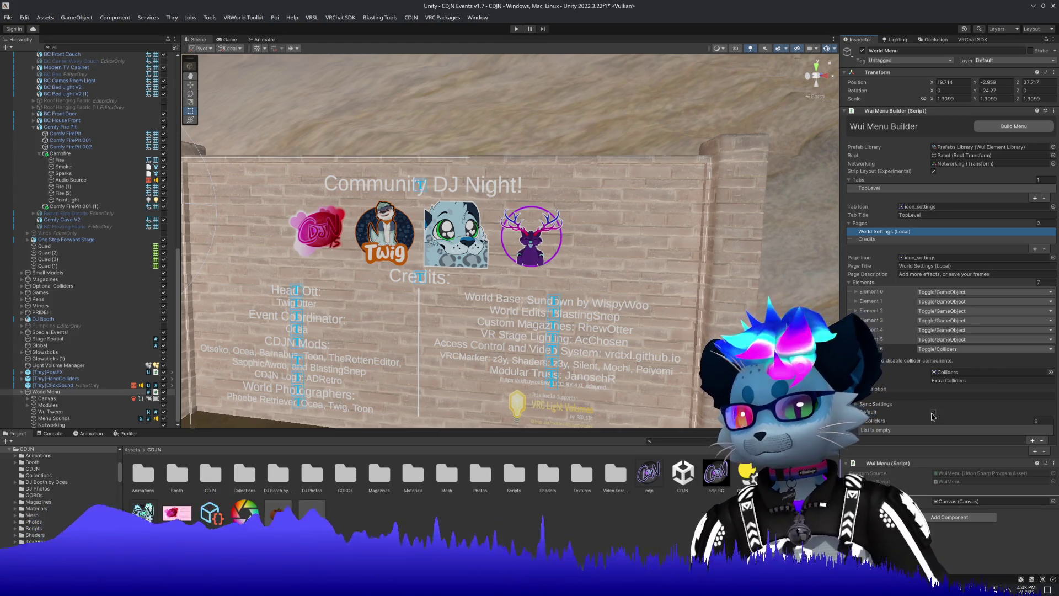
Turn on persistence for Element 5, the Pens toggle, and the Particles toggle.
{"action": "left_click", "coordinate": [880, 340]}
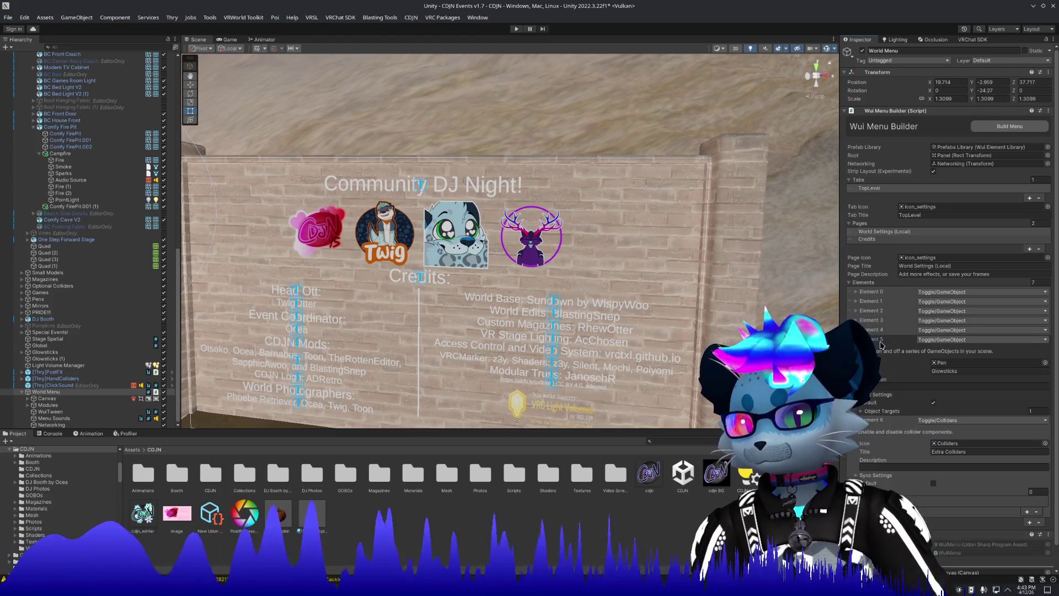
{"action": "left_click", "coordinate": [879, 395]}
{"action": "left_click", "coordinate": [934, 412]}
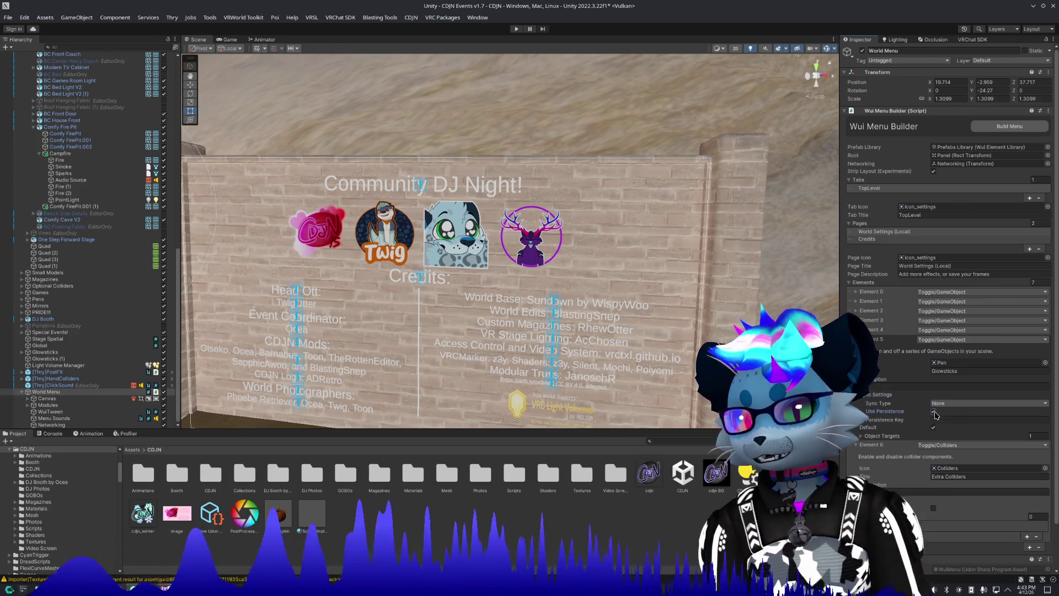
{"action": "left_click", "coordinate": [872, 339]}
{"action": "left_click", "coordinate": [872, 330]}
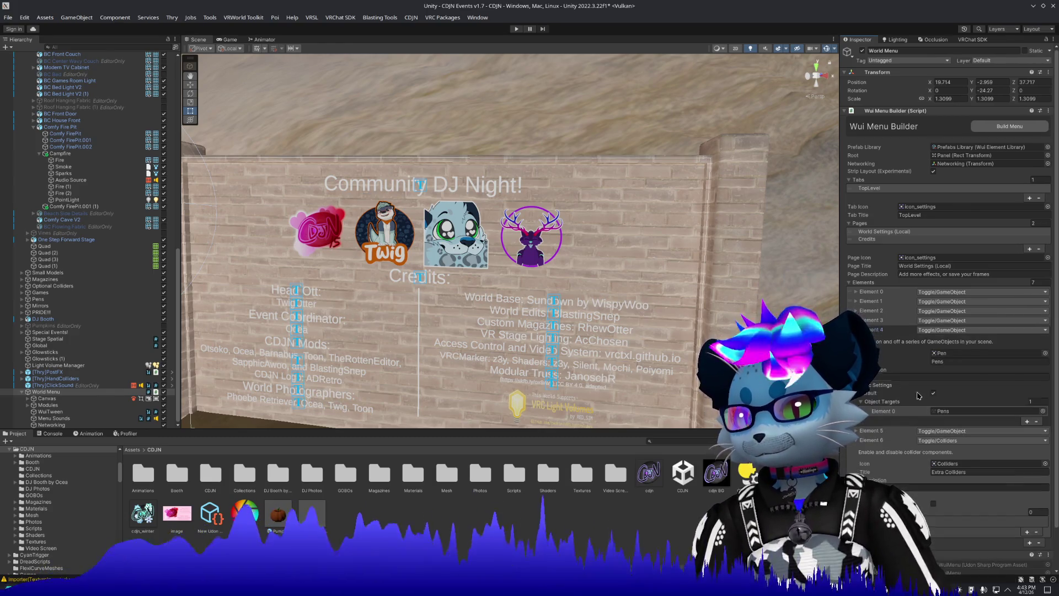
{"action": "left_click", "coordinate": [899, 387]}
{"action": "left_click", "coordinate": [934, 402]}
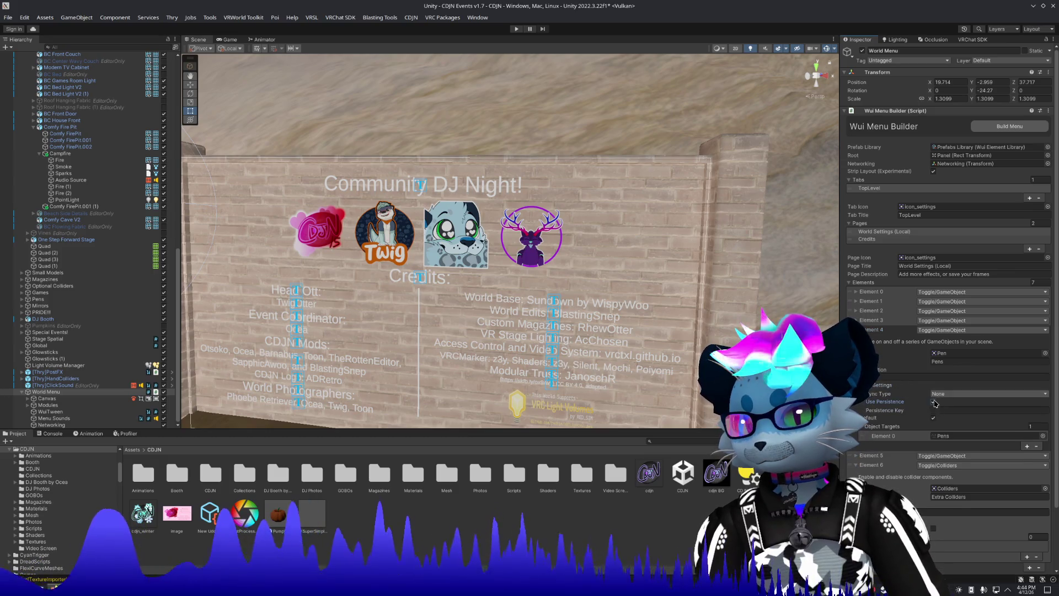
{"action": "left_click", "coordinate": [872, 320]}
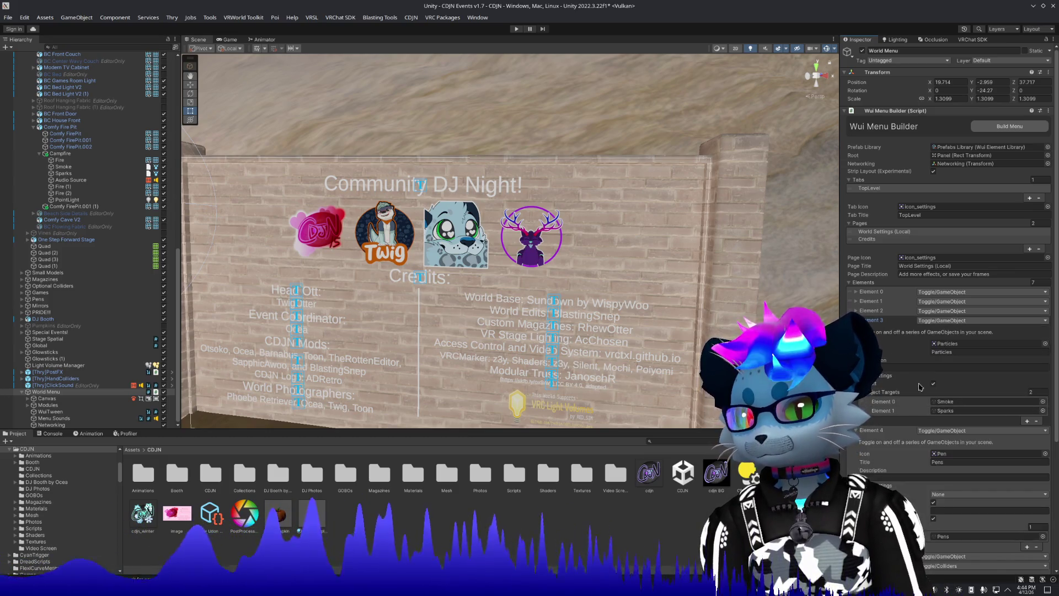
{"action": "left_click", "coordinate": [899, 376]}
{"action": "left_click", "coordinate": [934, 392]}
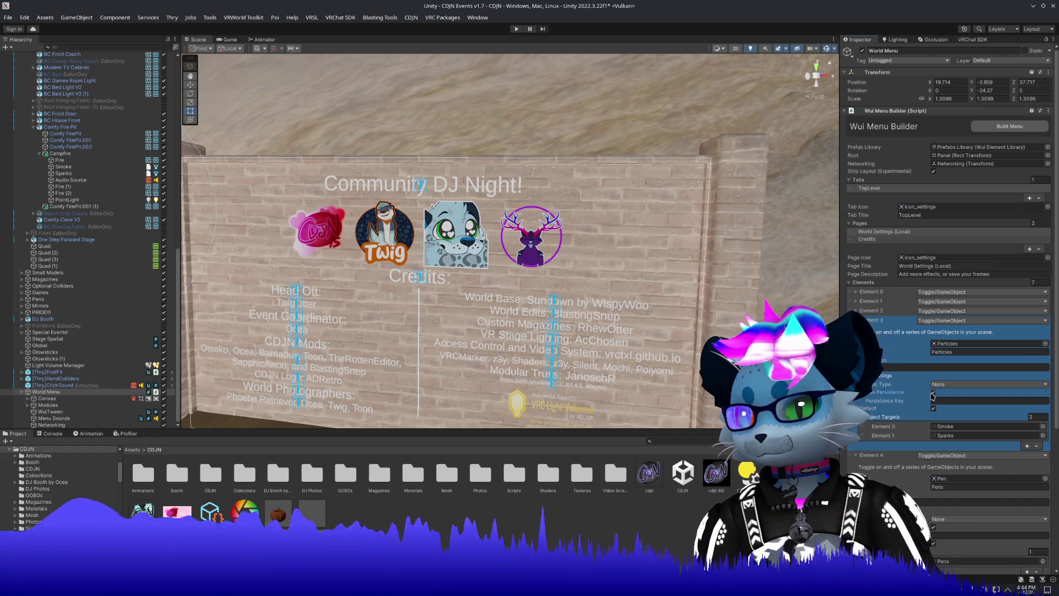
Turn on persistence for the stage lights toggle, then return to the Credits page.
{"action": "left_click", "coordinate": [856, 311]}
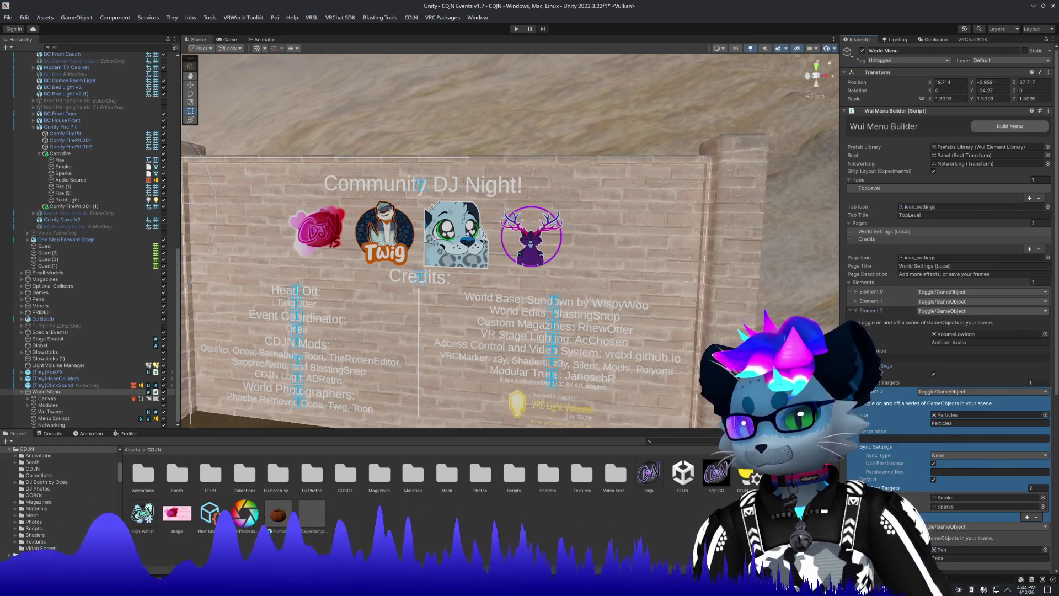
{"action": "left_click", "coordinate": [883, 366]}
{"action": "left_click", "coordinate": [856, 301]}
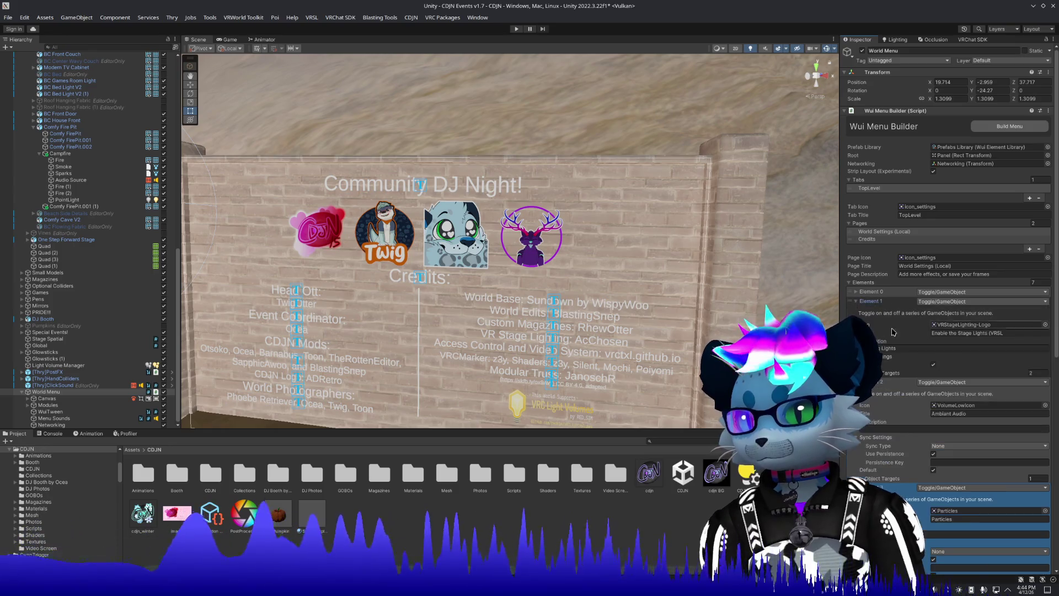
{"action": "left_click", "coordinate": [882, 357]}
{"action": "left_click", "coordinate": [933, 373]}
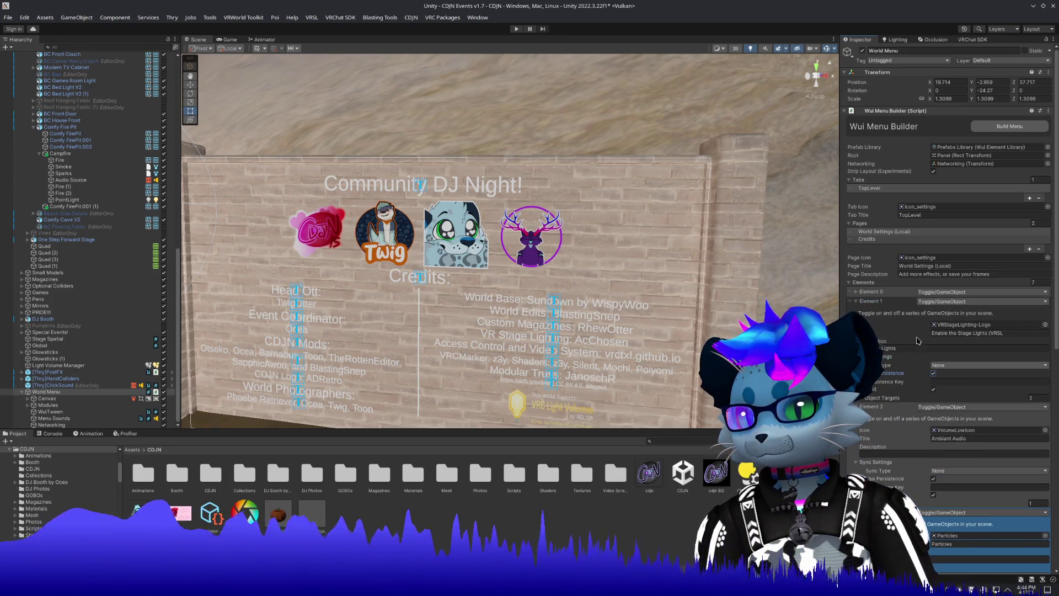
{"action": "left_click", "coordinate": [874, 291]}
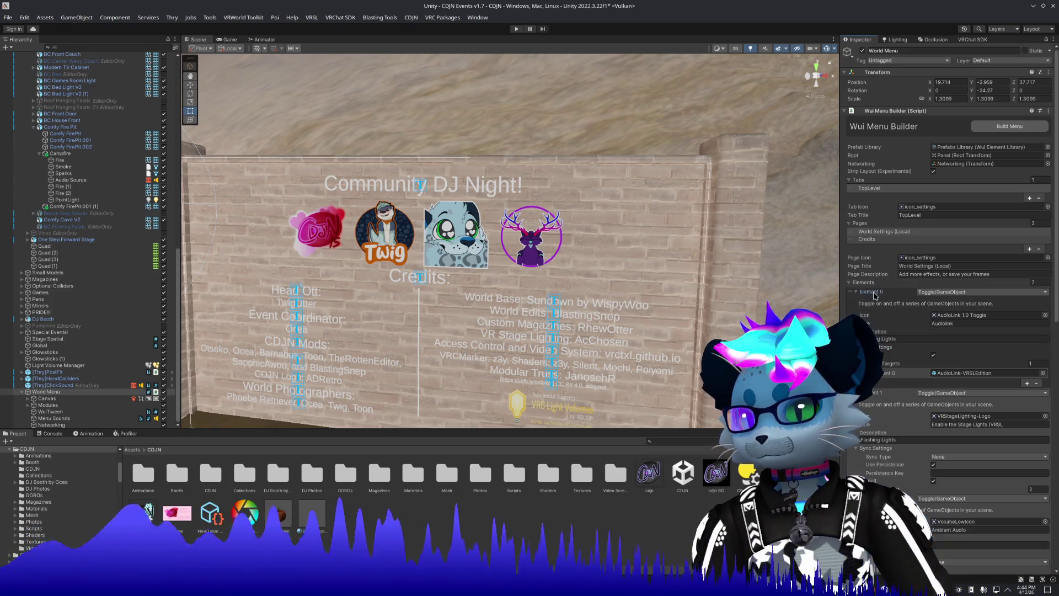
{"action": "left_click", "coordinate": [886, 352]}
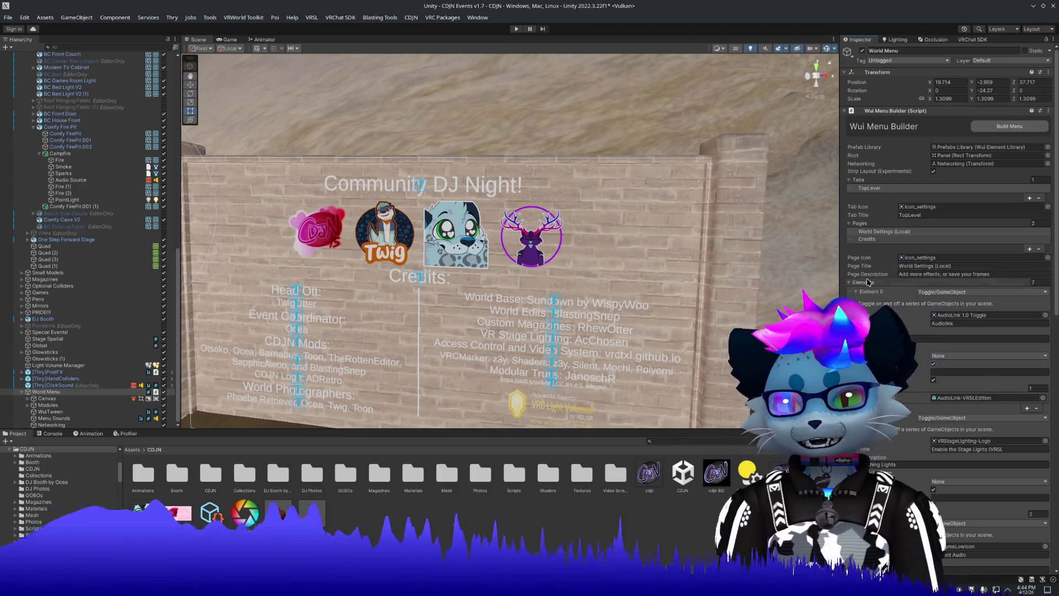
{"action": "left_click", "coordinate": [880, 239]}
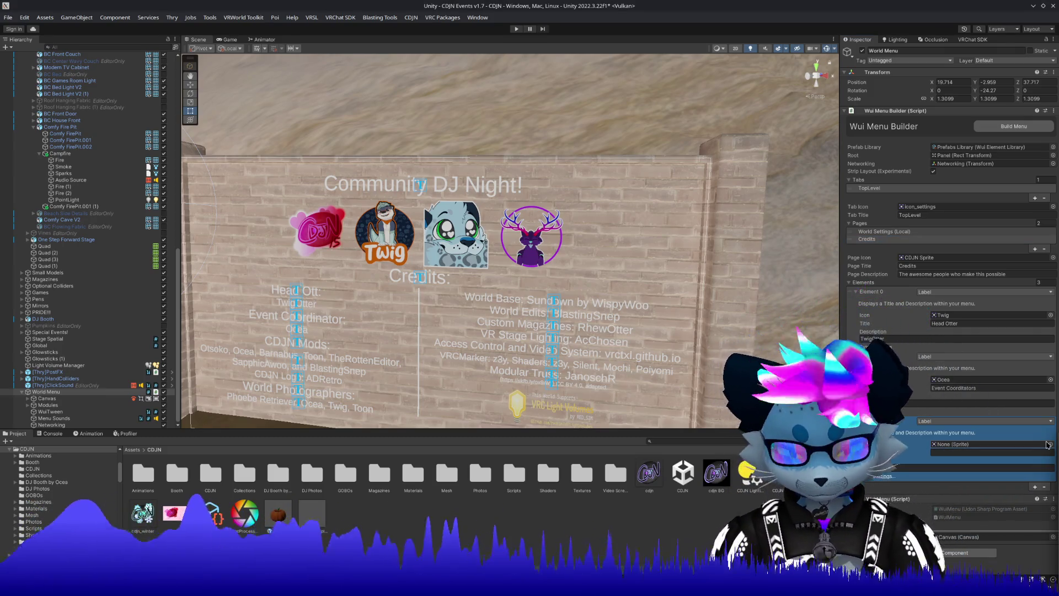
Browse the Select Sprite picker for the third credit's icon, trying searches 'sw', 'mode' and 'ham'.
{"action": "left_click", "coordinate": [1055, 472]}
{"action": "left_click", "coordinate": [1051, 444]}
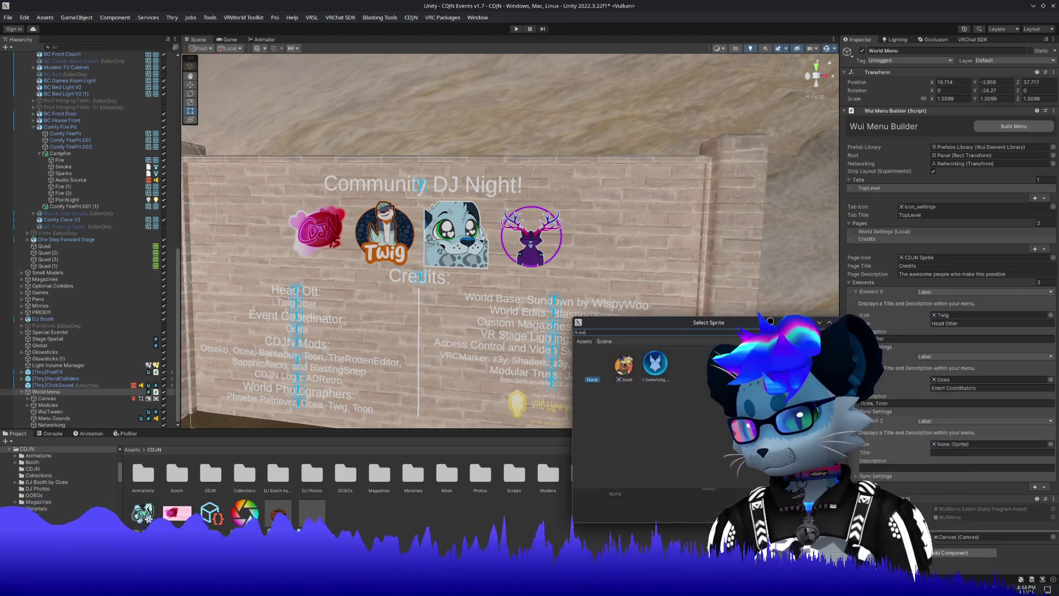
{"action": "type", "text": "sw"}
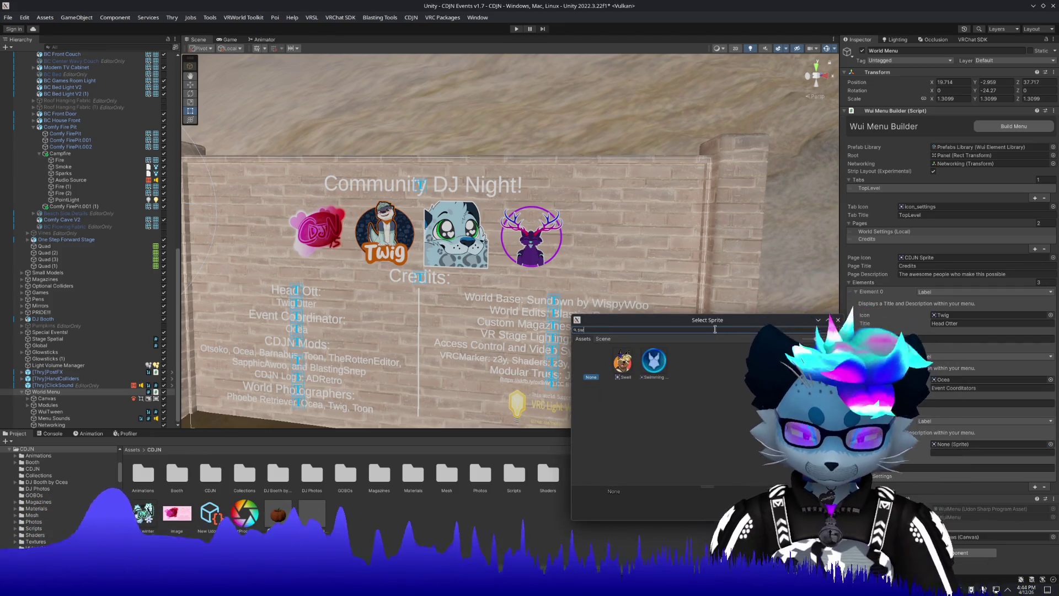
{"action": "key", "text": "BackSpace"}
{"action": "key", "text": "BackSpace"}
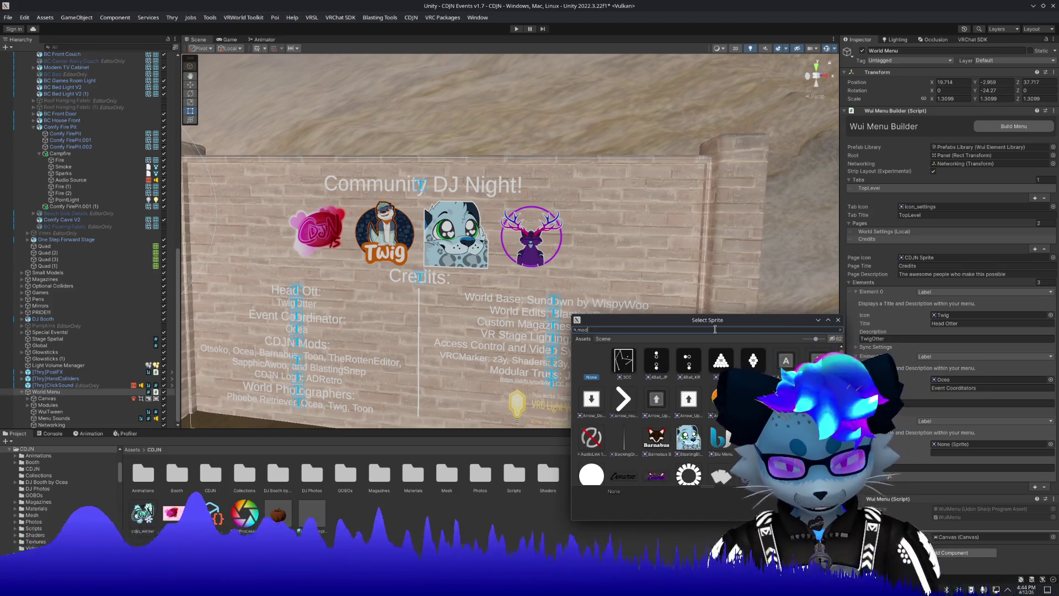
{"action": "type", "text": "mode"}
{"action": "key", "text": "BackSpace"}
{"action": "key", "text": "BackSpace"}
{"action": "key", "text": "BackSpace"}
{"action": "type", "text": "ham"}
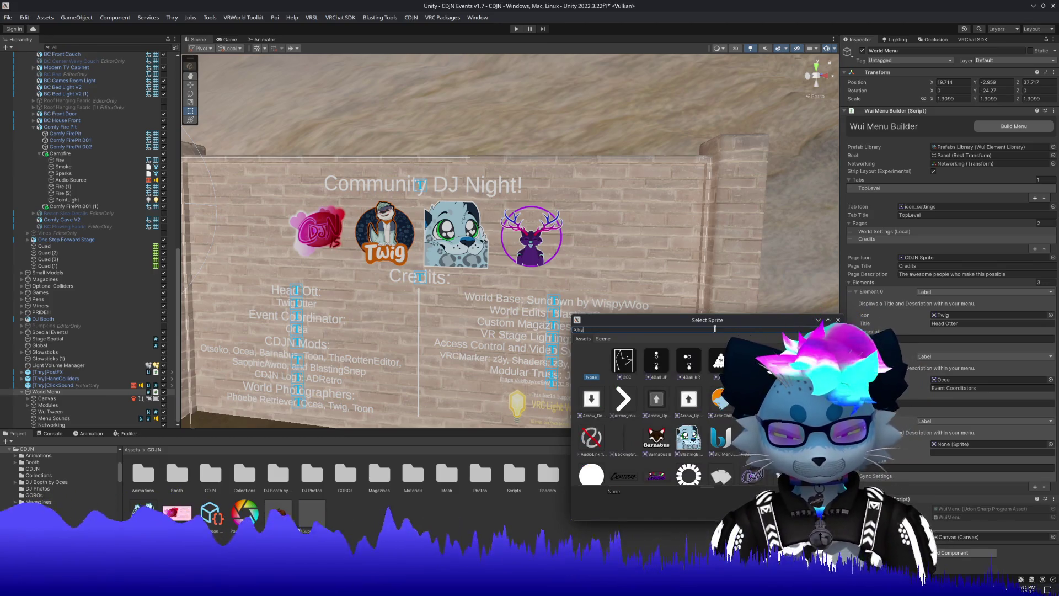
{"action": "key", "text": "BackSpace"}
{"action": "key", "text": "BackSpace"}
{"action": "key", "text": "BackSpace"}
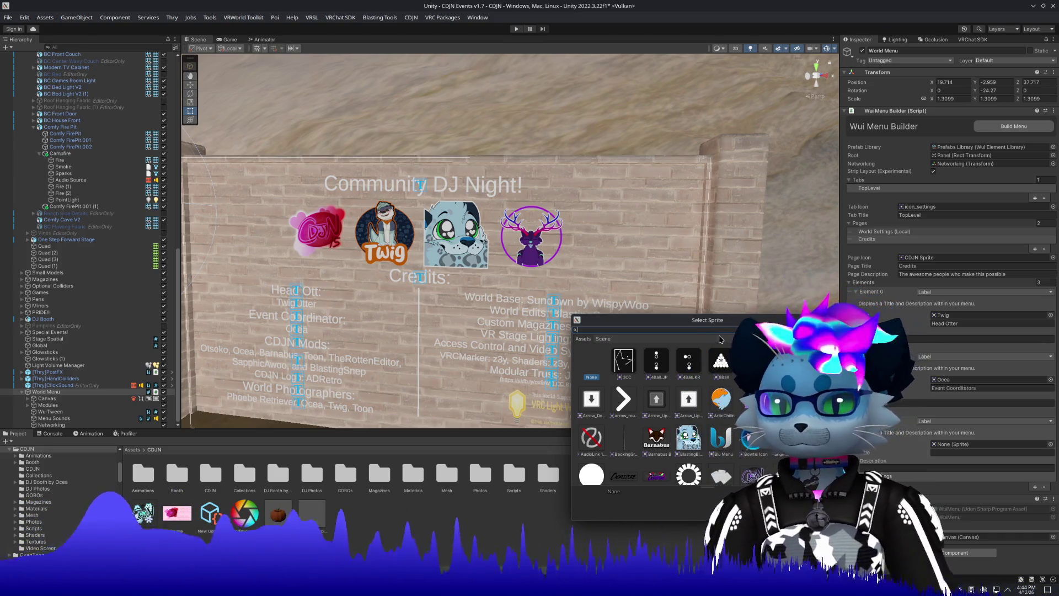
{"action": "left_click_drag", "start_coordinate": [754, 318], "coordinate": [643, 290]}
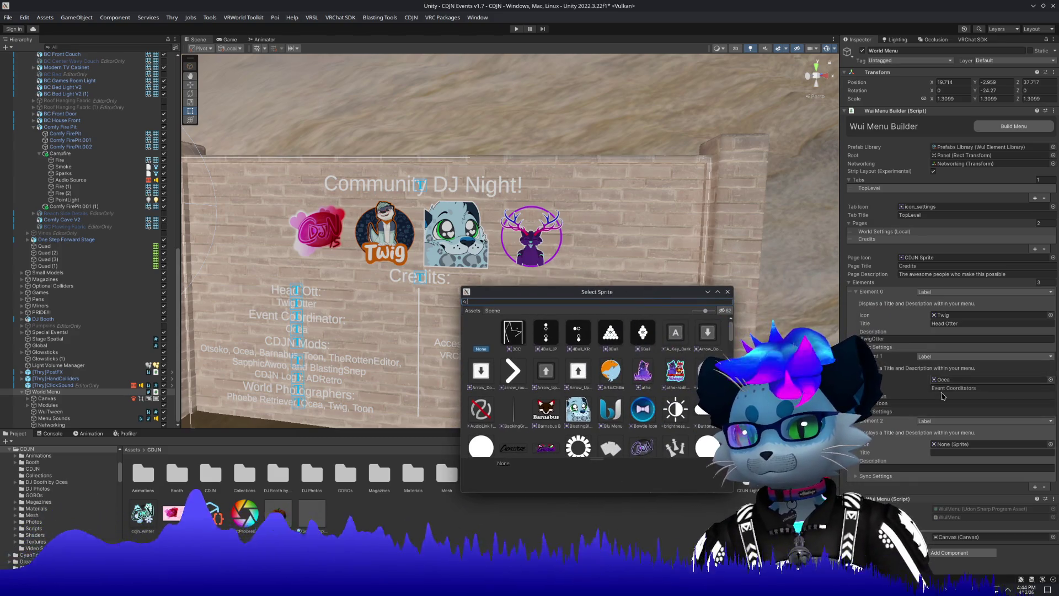
Add a new Credits element, drag it above Head Otter, make it a Label, and expand it.
{"action": "left_click", "coordinate": [1036, 488]}
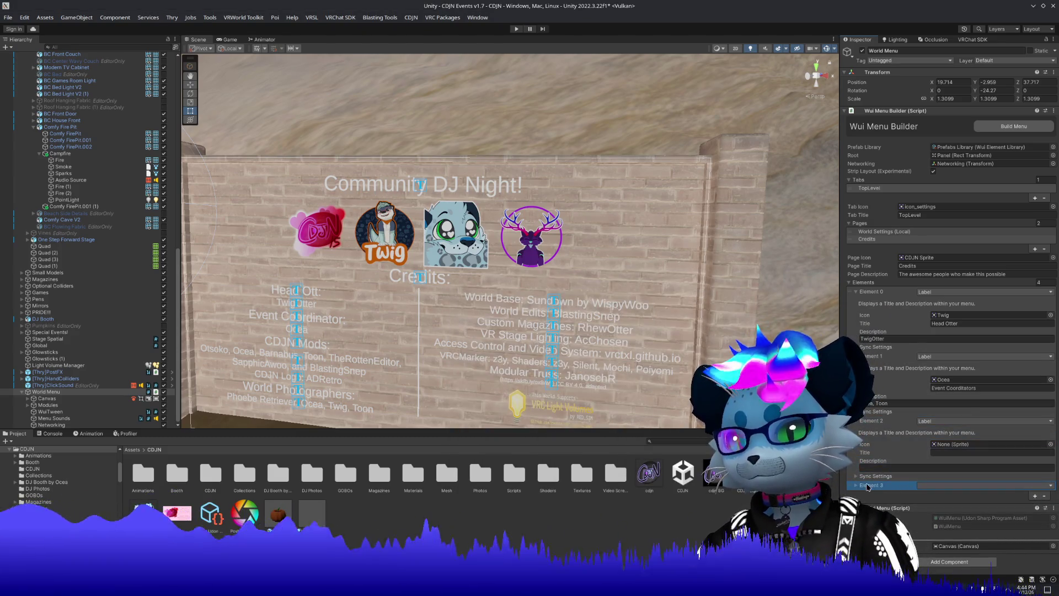
{"action": "left_click_drag", "start_coordinate": [861, 407], "coordinate": [861, 292]}
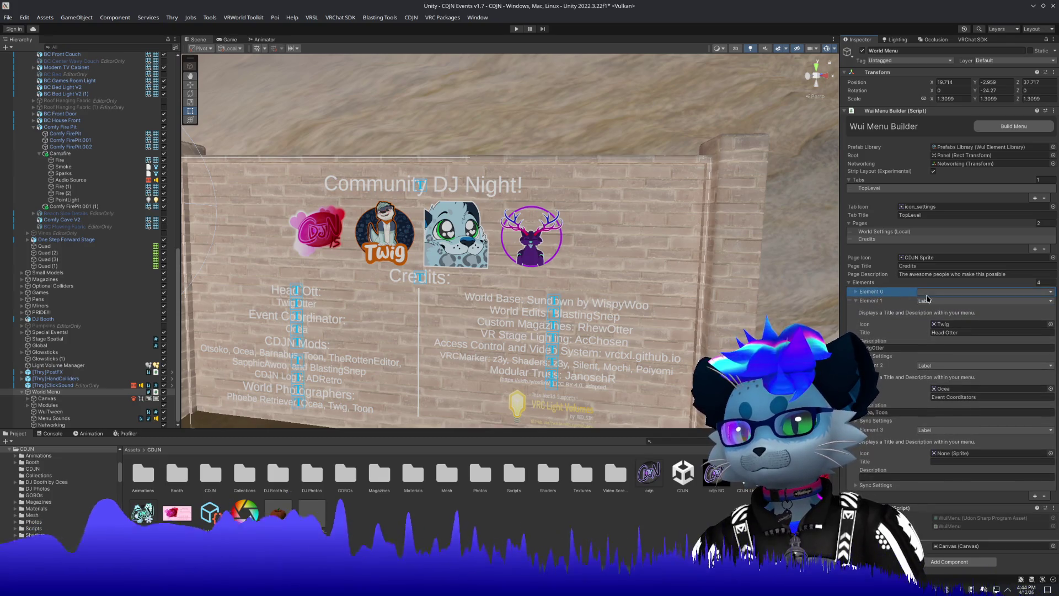
{"action": "left_click", "coordinate": [951, 291]}
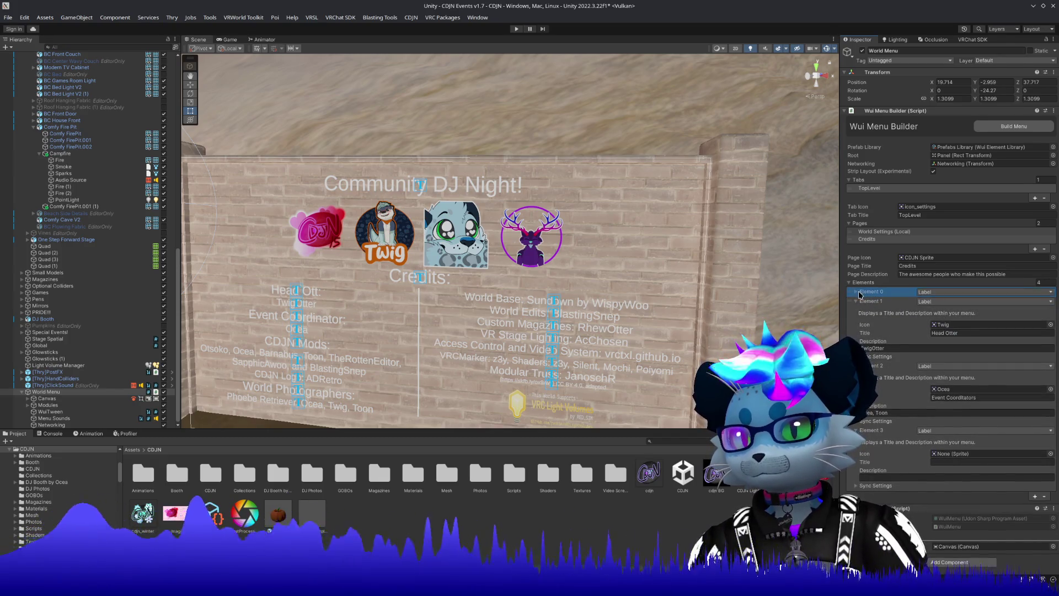
{"action": "left_click", "coordinate": [859, 293]}
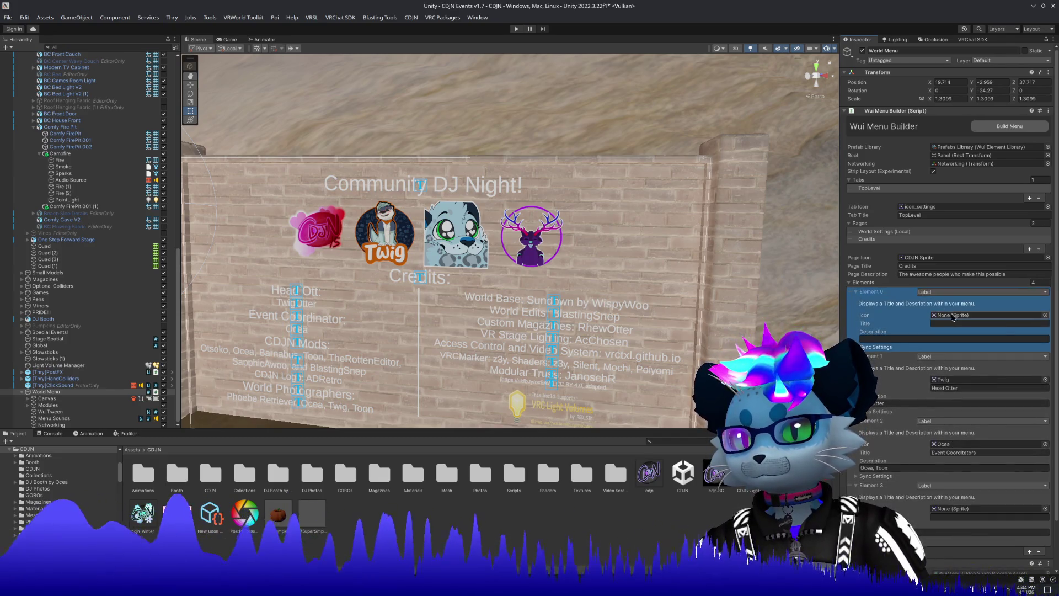
{"action": "left_click", "coordinate": [1043, 315]}
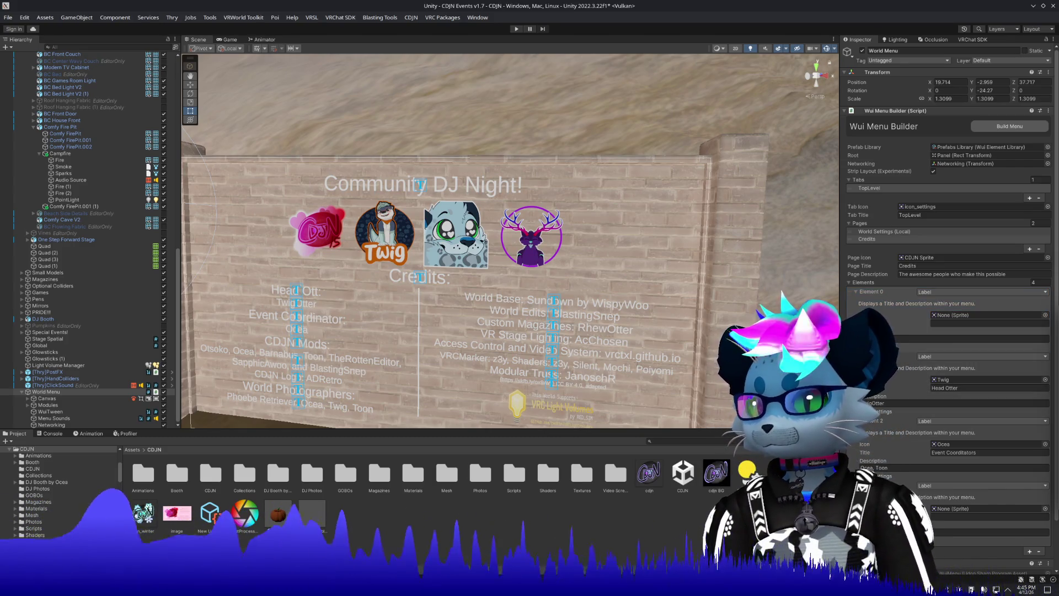
Title the top credit 'You!' with description 'The Community is core to Community DJ Night <3'.
{"action": "left_click", "coordinate": [973, 324]}
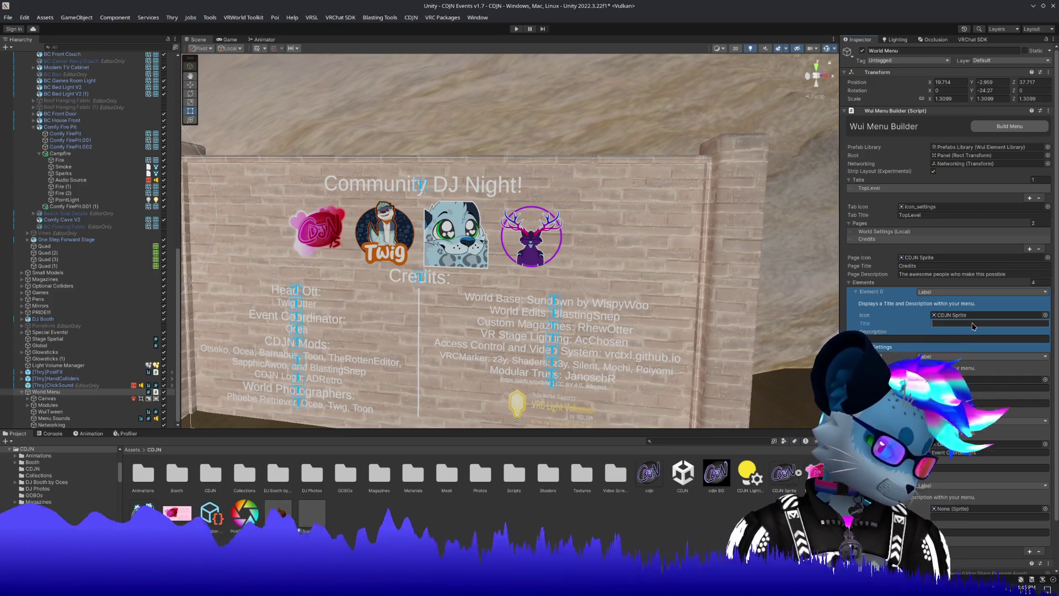
{"action": "type", "text": "You"}
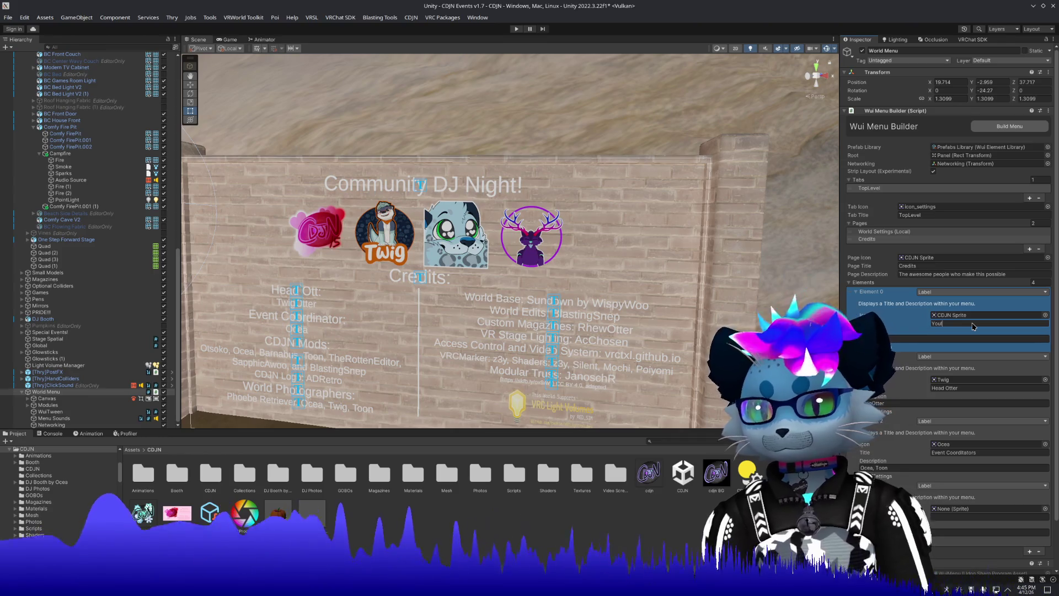
{"action": "key", "text": "Tab"}
{"action": "type", "text": "The CD"}
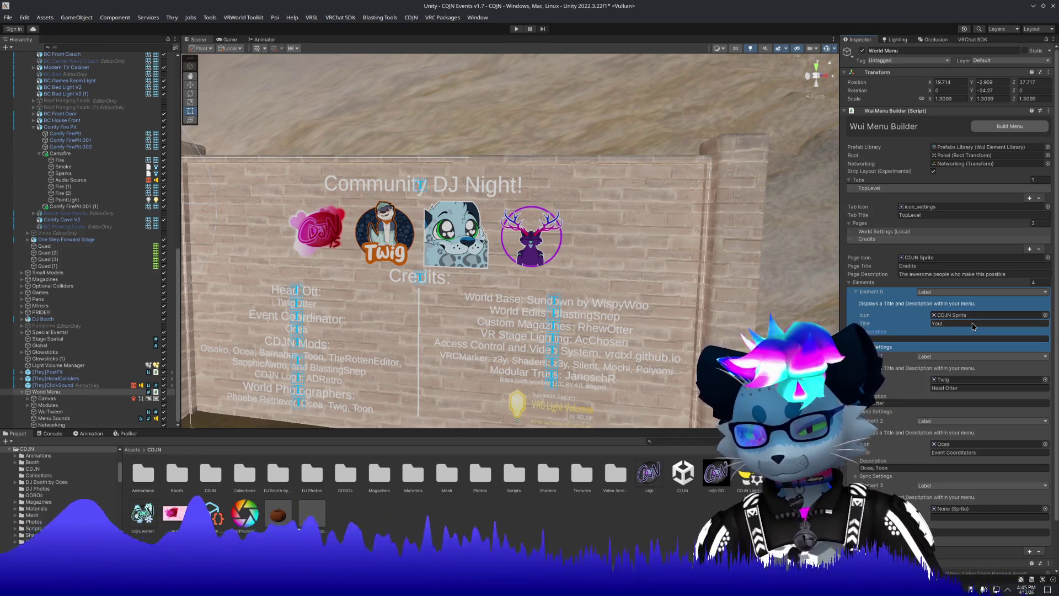
{"action": "type", "text": "JN com"}
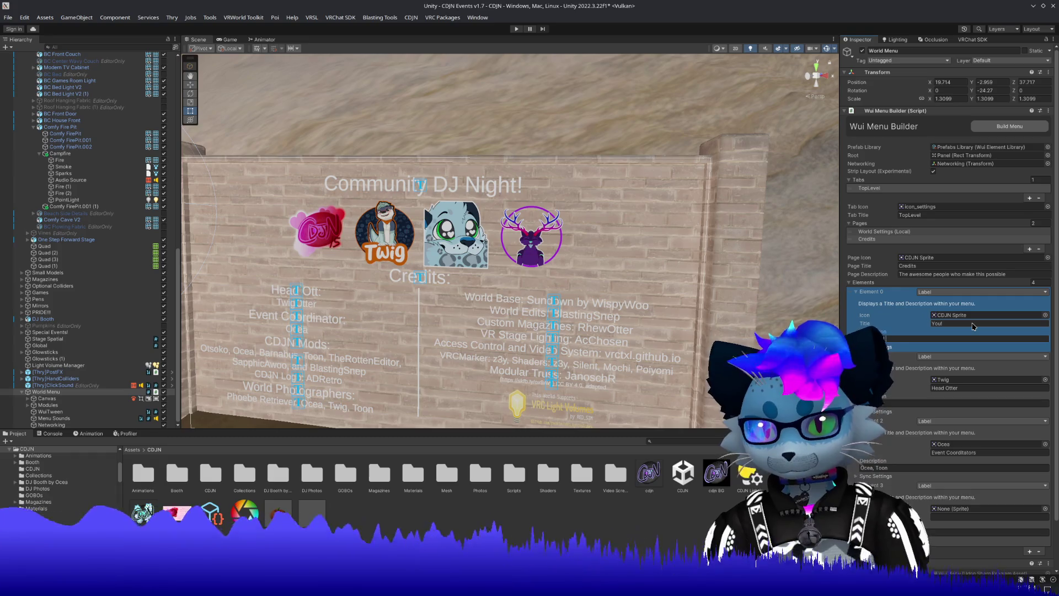
{"action": "key", "text": "BackSpace"}
{"action": "key", "text": "BackSpace"}
{"action": "key", "text": "BackSpace"}
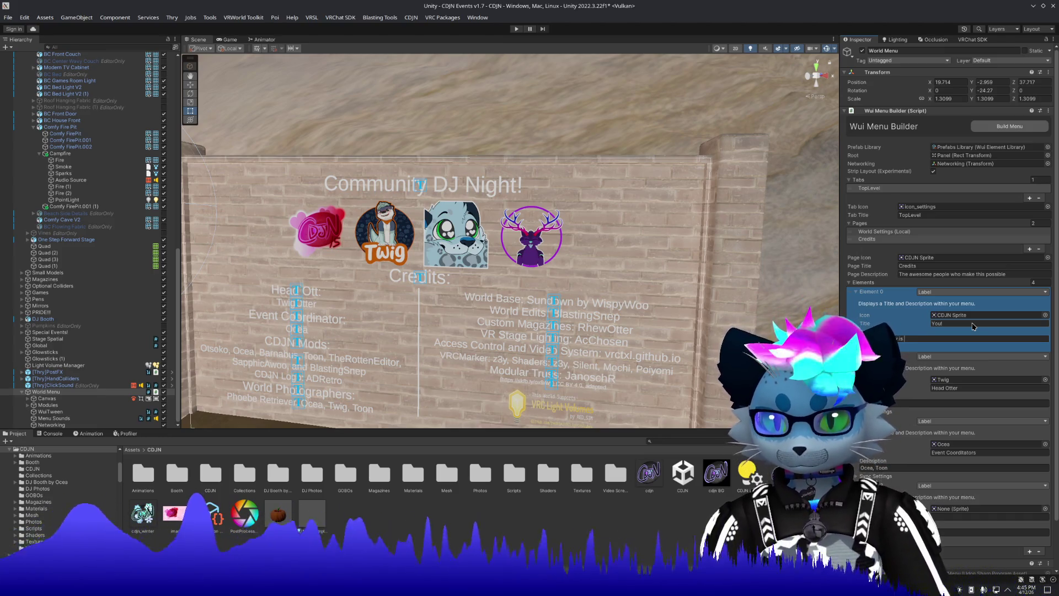
{"action": "type", "text": "to"}
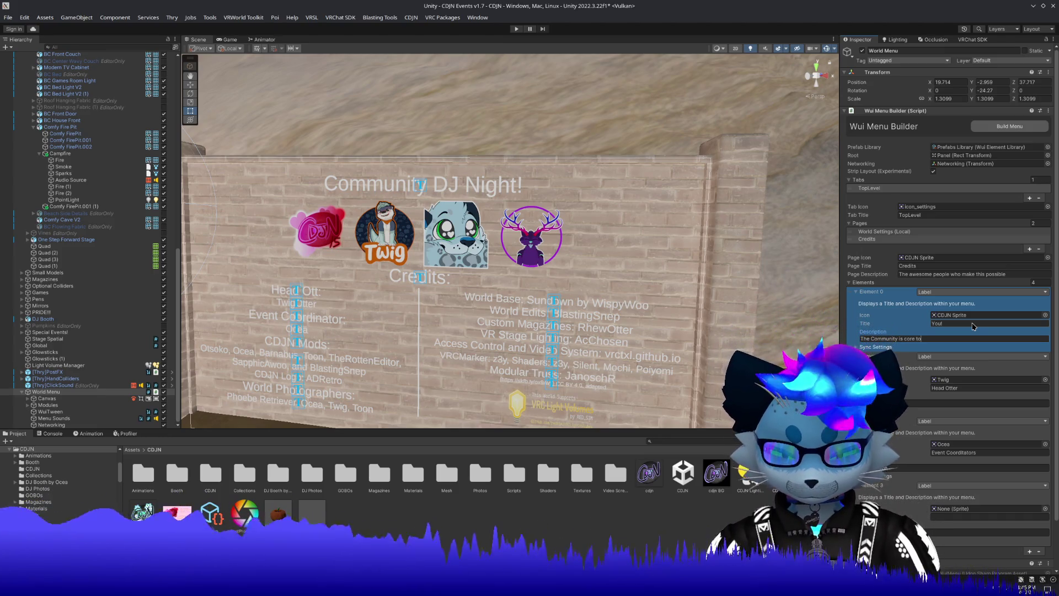
{"action": "type", "text": " Community"}
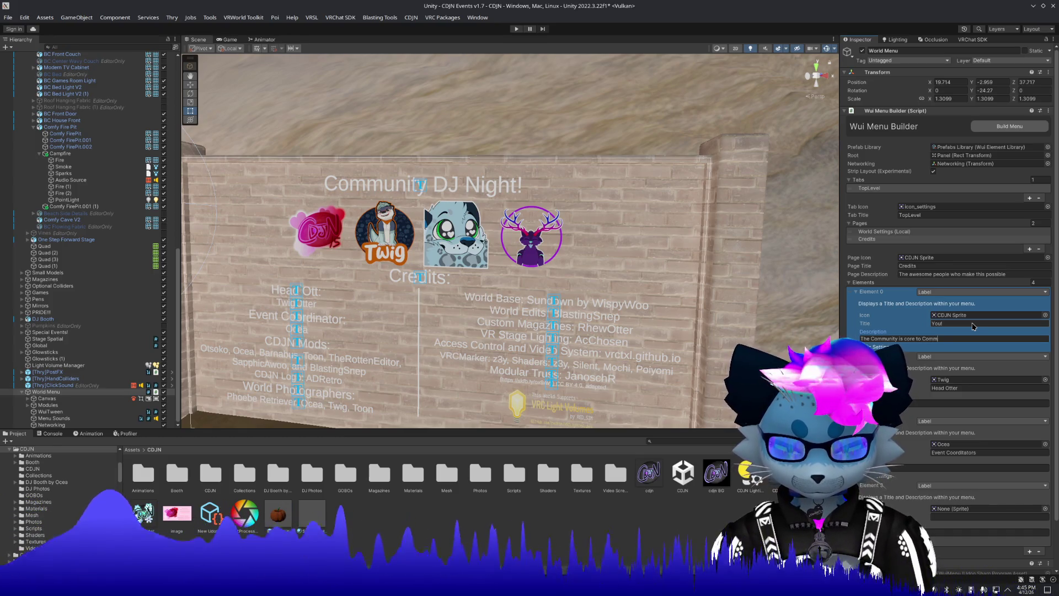
{"action": "type", "text": " DJ "}
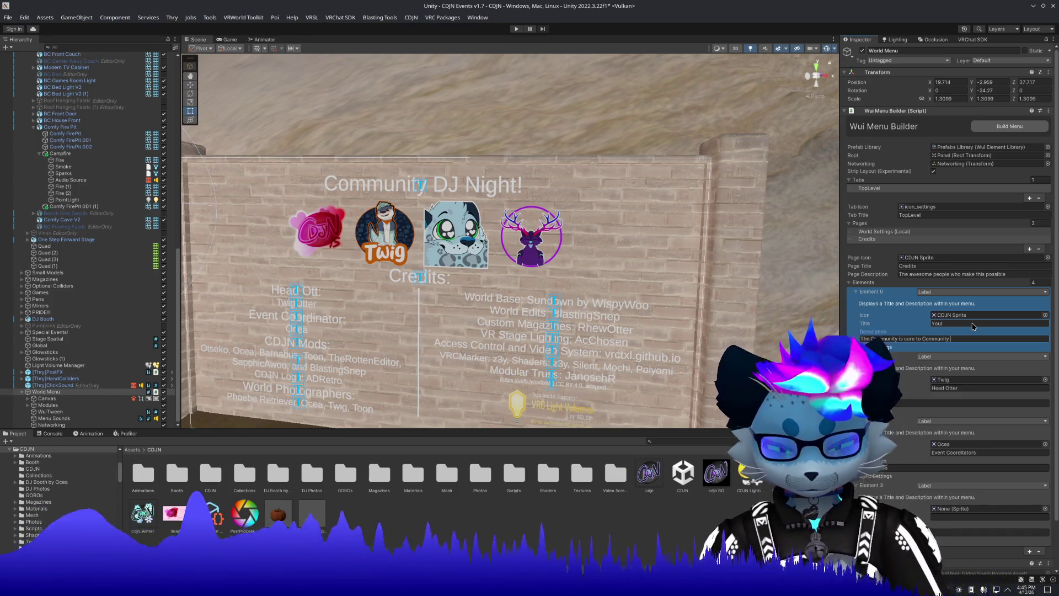
{"action": "type", "text": "Night"}
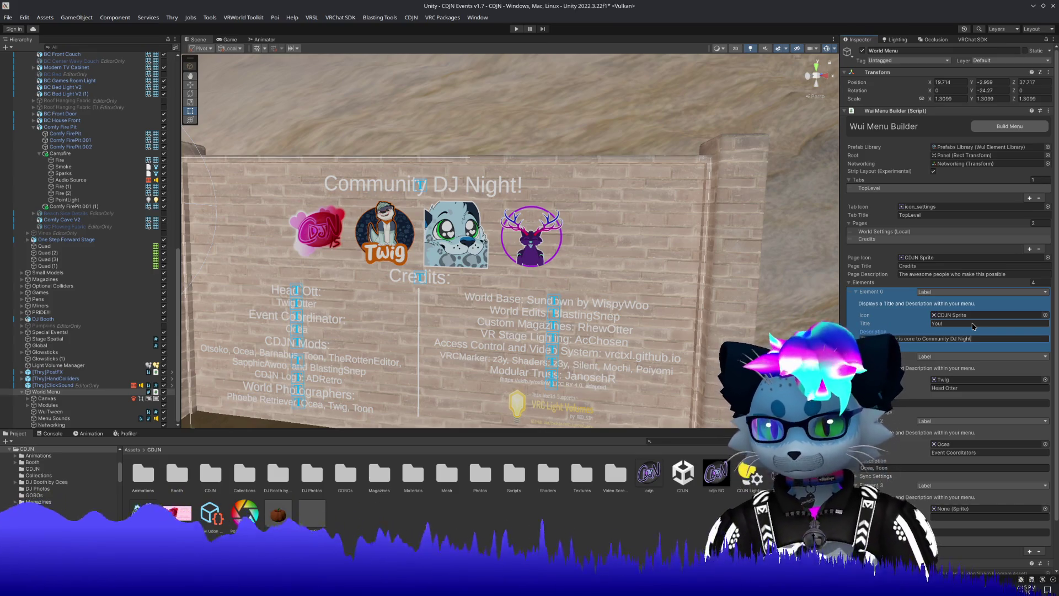
{"action": "type", "text": " <3"}
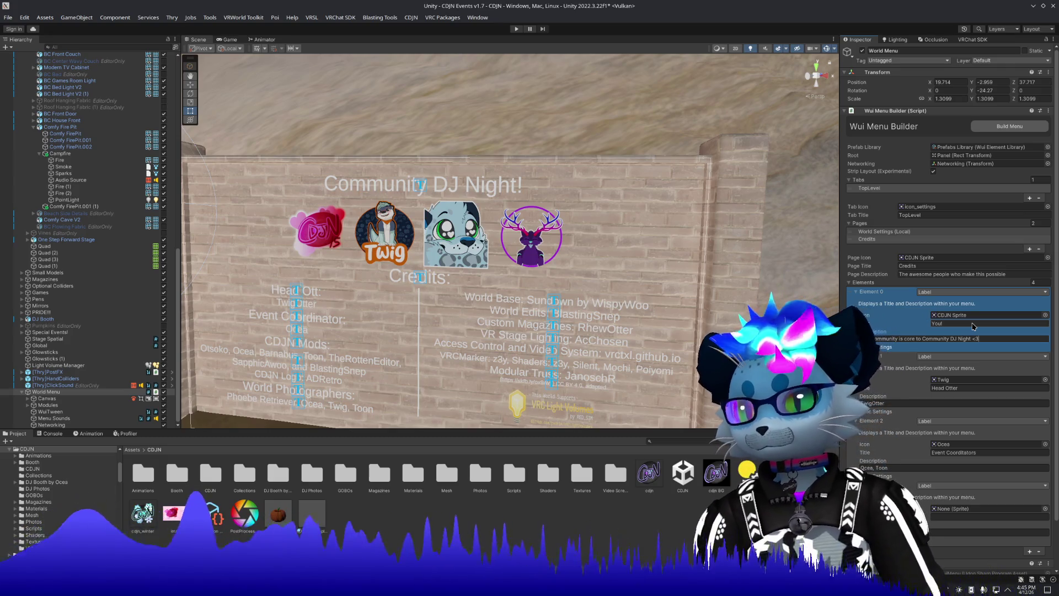
{"action": "left_click", "coordinate": [1010, 126]}
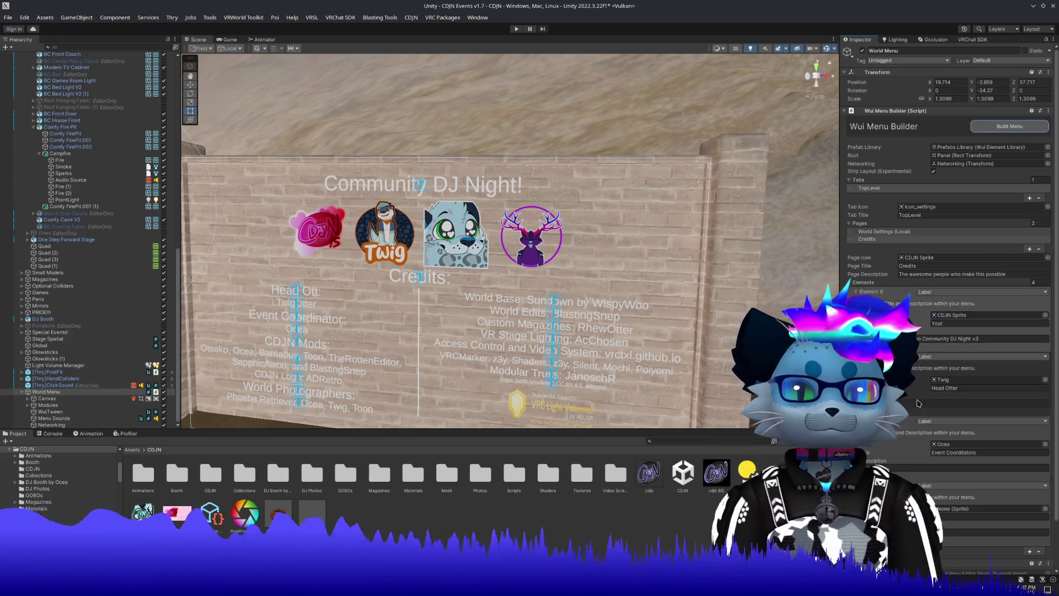
{"action": "scroll", "coordinate": [906, 379], "scroll_direction": "down", "scroll_amount": 2}
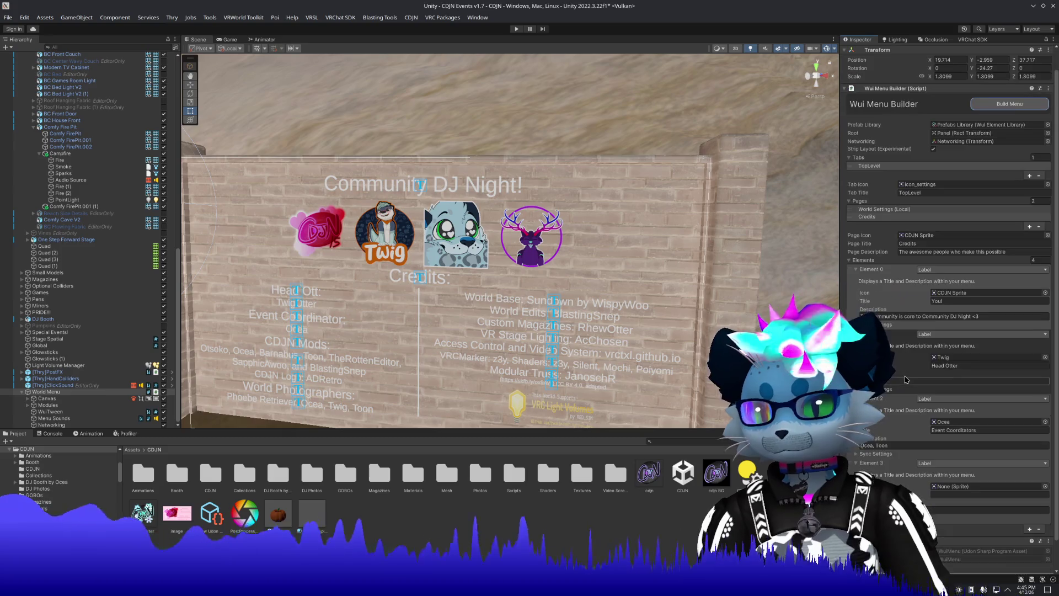
Set the Event Coordinators credit's icon to None and frame the credits board in the Scene view.
{"action": "left_click", "coordinate": [1045, 422]}
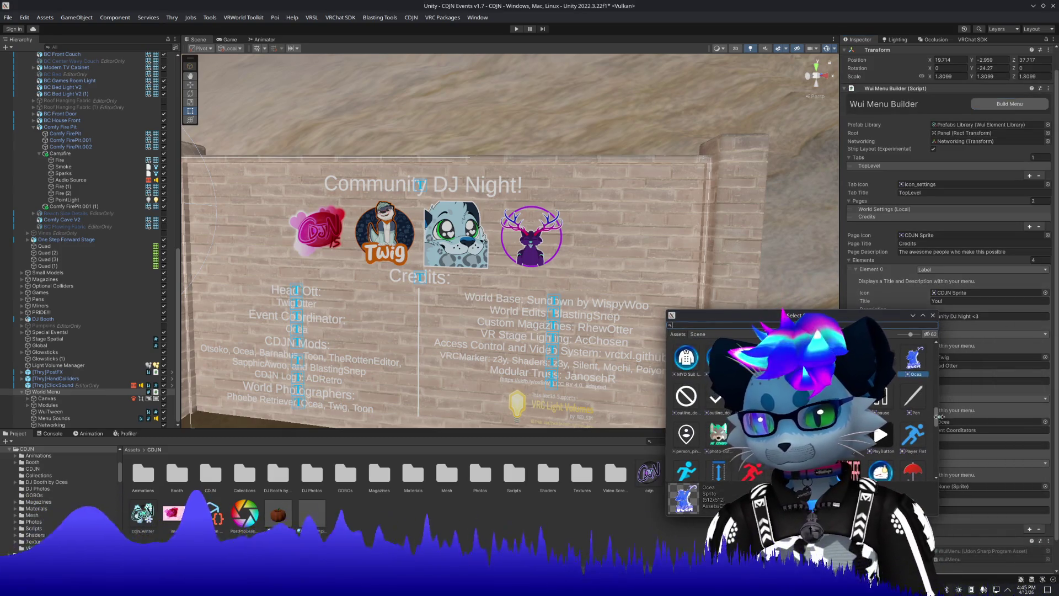
{"action": "double_click", "coordinate": [696, 362]}
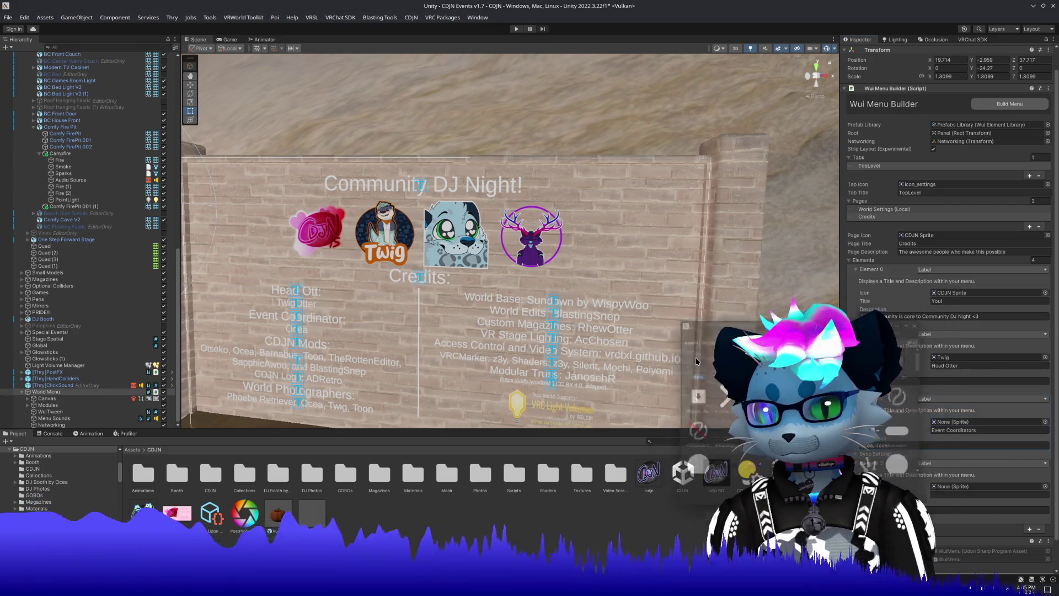
{"action": "key", "text": "f"}
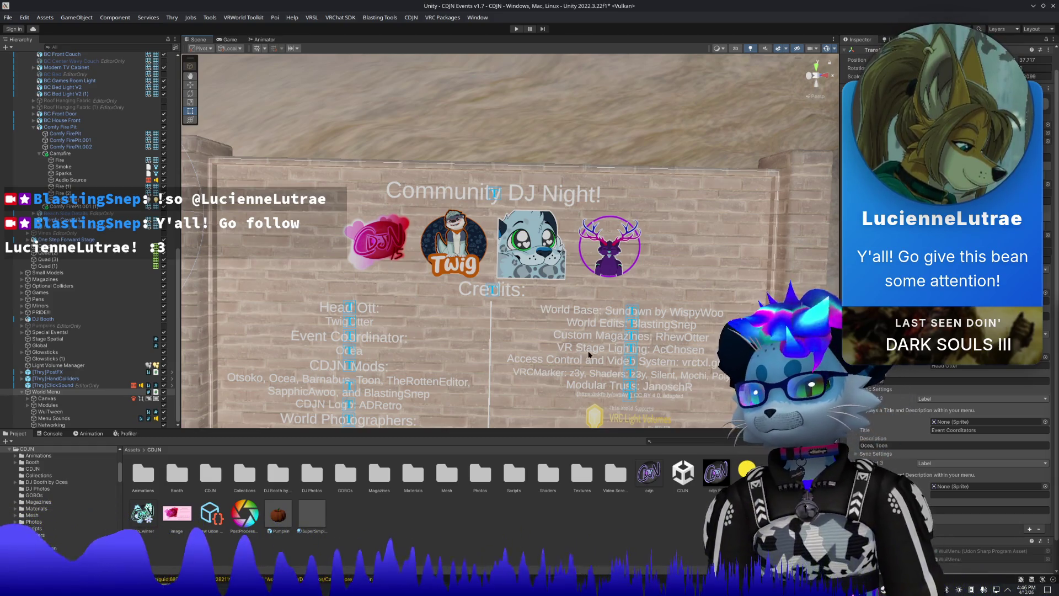
{"action": "mouse_move", "coordinate": [589, 355]}
{"action": "left_mouse_down"}
{"action": "mouse_move", "coordinate": [574, 311]}
{"action": "mouse_move", "coordinate": [565, 315]}
{"action": "mouse_move", "coordinate": [562, 268]}
{"action": "left_mouse_up"}
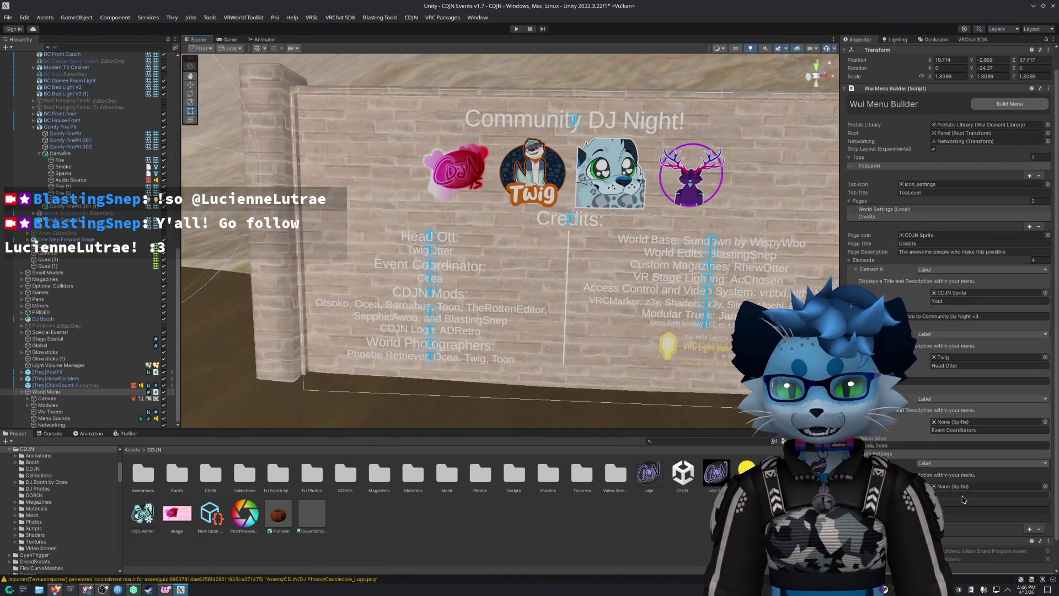
Give credits Element 3 the title 'Moderators' and move into its Description field.
{"action": "left_click", "coordinate": [963, 495]}
{"action": "type", "text": "Mo"}
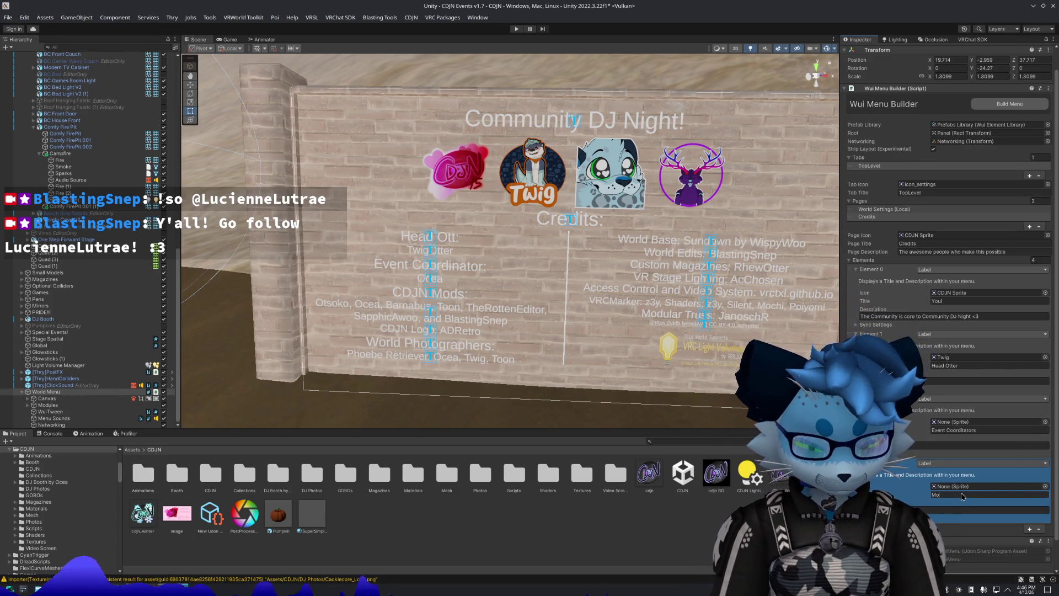
{"action": "type", "text": "derators"}
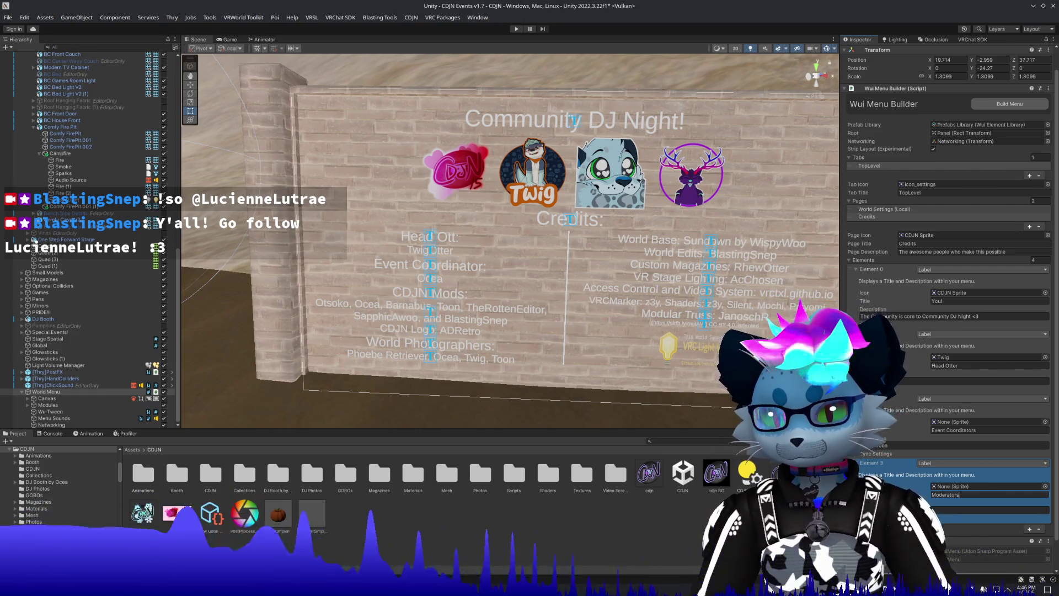
{"action": "scroll", "coordinate": [893, 484], "scroll_direction": "down", "scroll_amount": 2}
{"action": "left_click", "coordinate": [893, 480]}
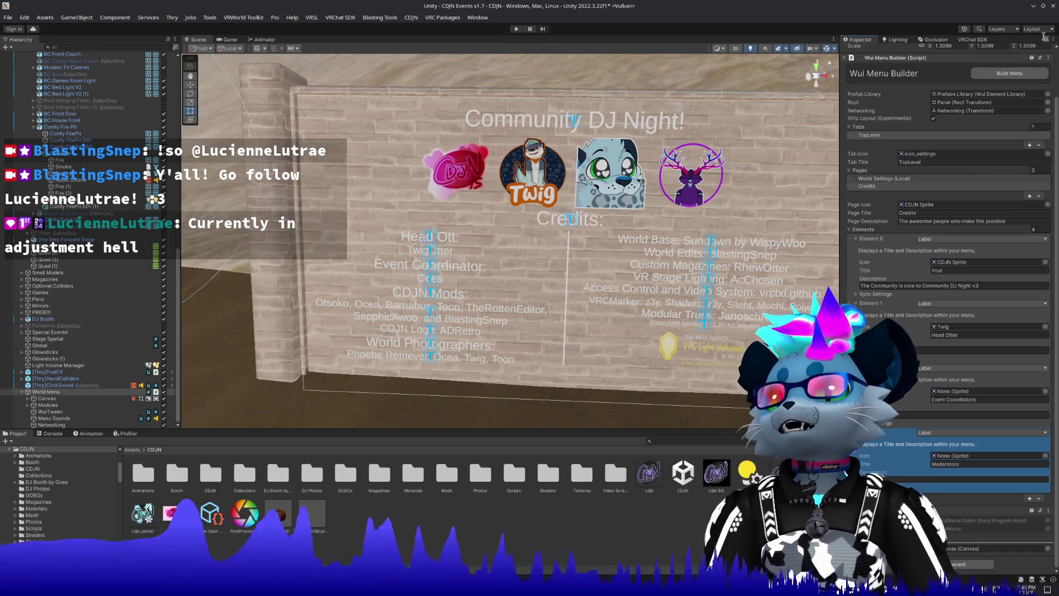
{"action": "left_click", "coordinate": [393, 328]}
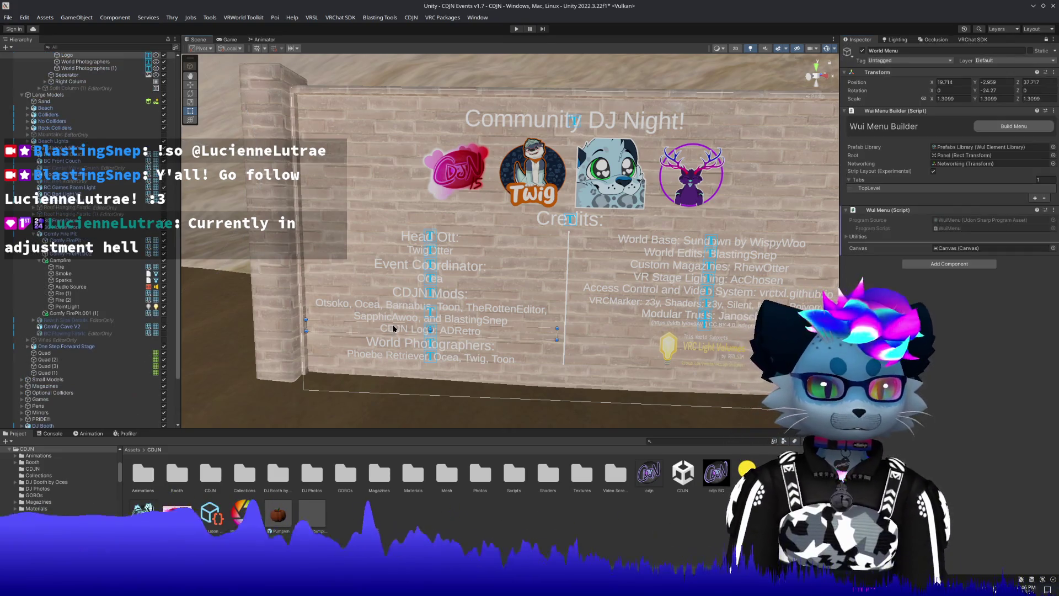
Select the CDJN Mods names text in the Scene and open its Properties window.
{"action": "left_click", "coordinate": [402, 315]}
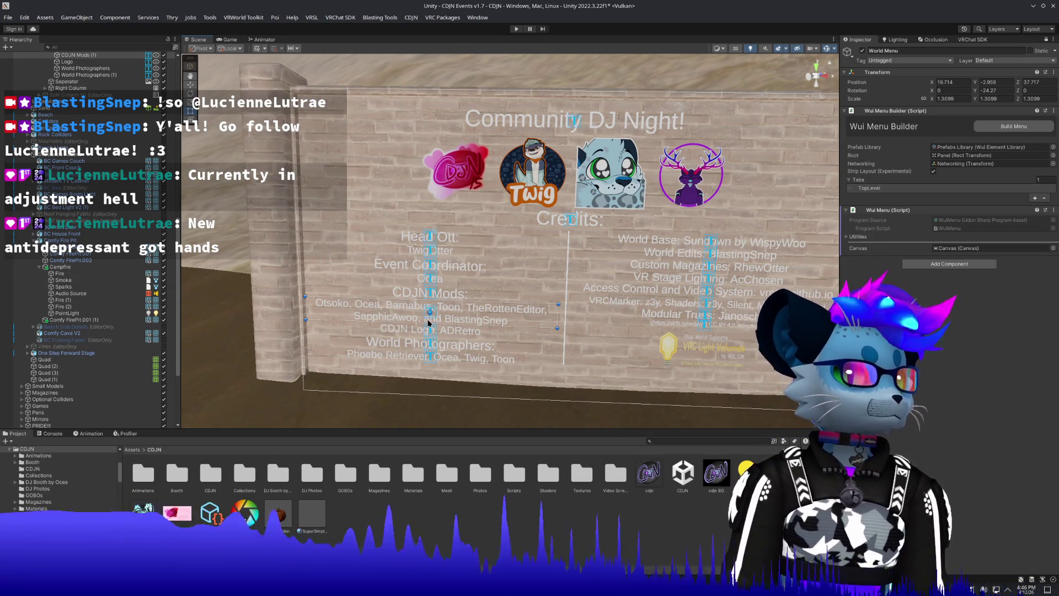
{"action": "scroll", "coordinate": [80, 111], "scroll_direction": "up", "scroll_amount": 3}
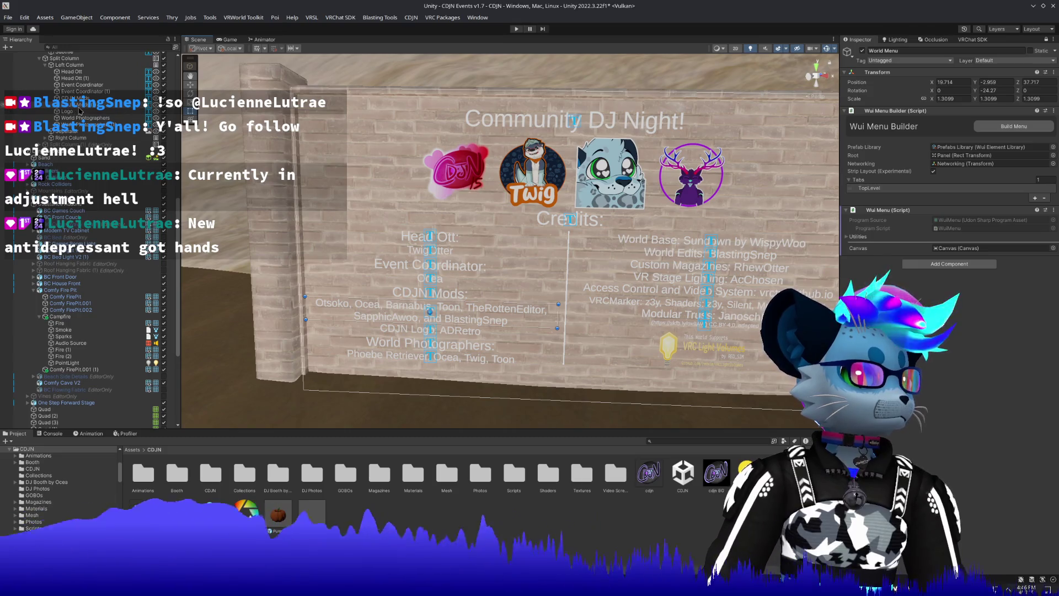
{"action": "right_click", "coordinate": [126, 253]}
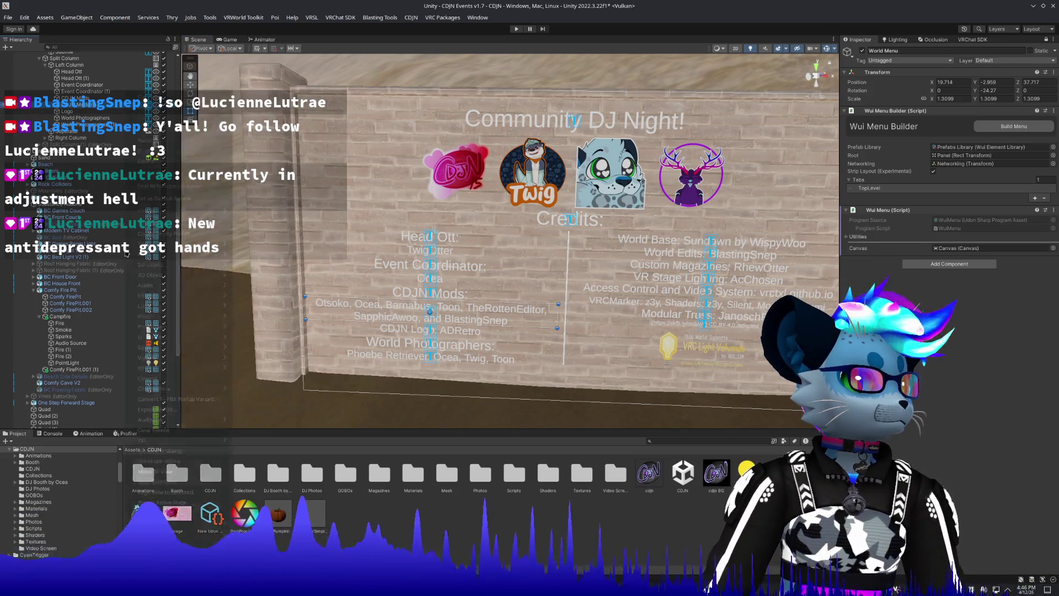
{"action": "left_click", "coordinate": [149, 223]}
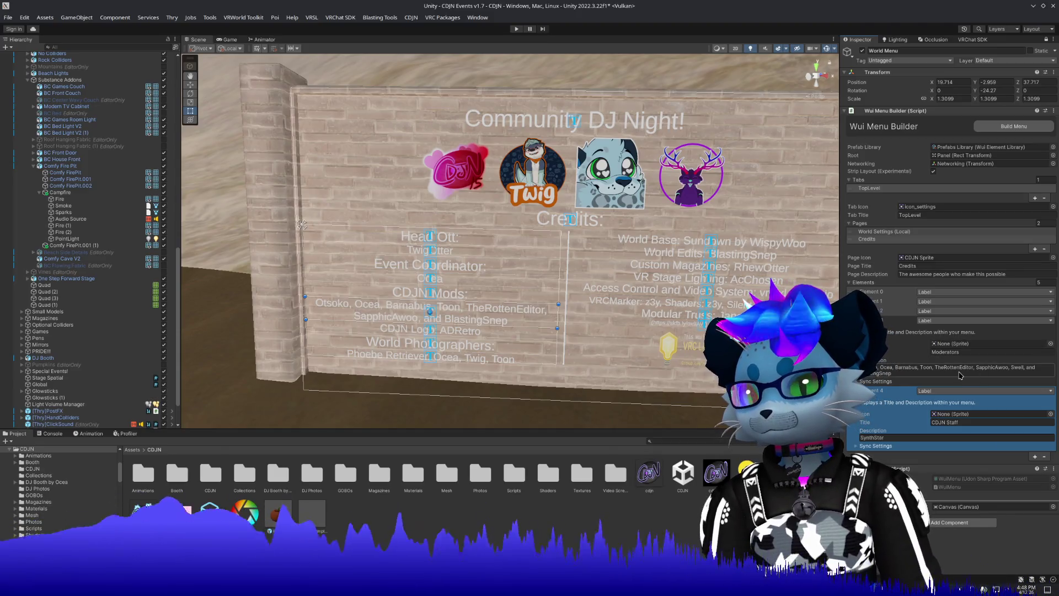
Add ADRetro to the CDJN Staff description, retitle Moderators as 'CDJN Moderators', and rebuild the menu.
{"action": "left_click", "coordinate": [904, 439]}
{"action": "type", "text": ", ADRetro"}
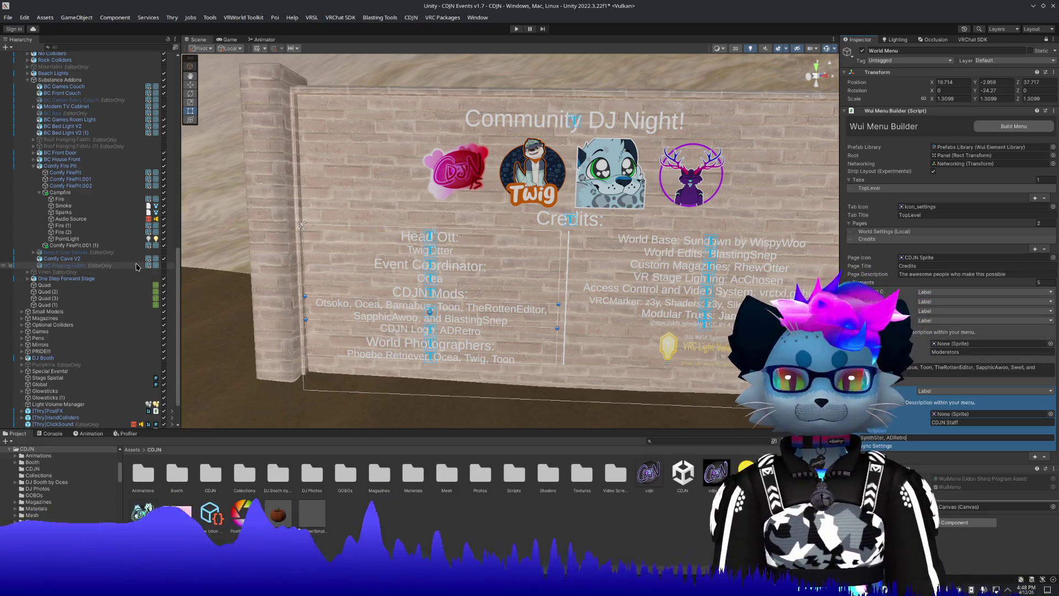
{"action": "left_click", "coordinate": [903, 392]}
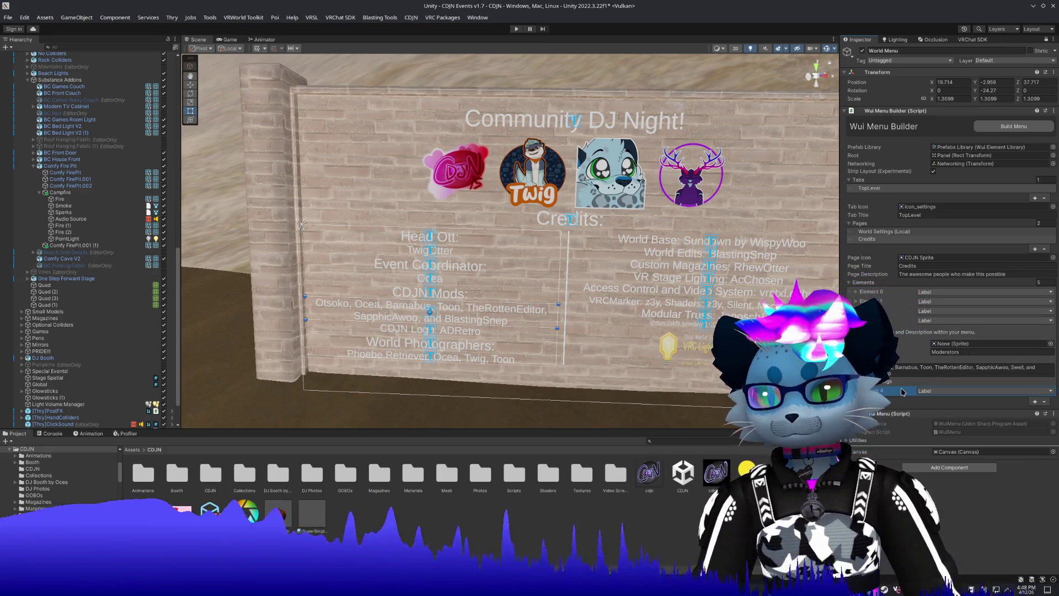
{"action": "left_click", "coordinate": [934, 353]}
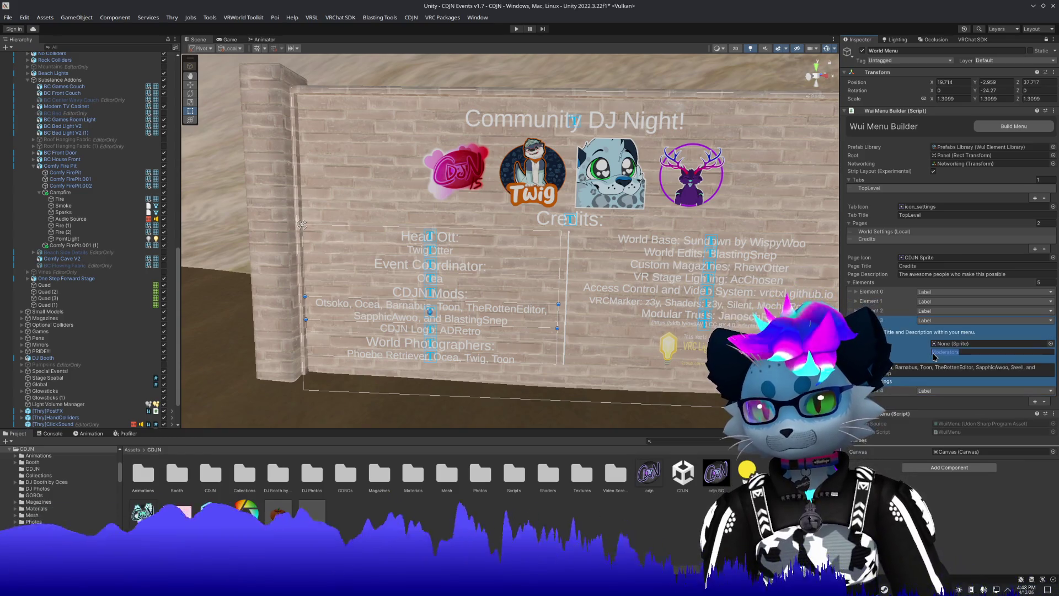
{"action": "left_click", "coordinate": [934, 356]}
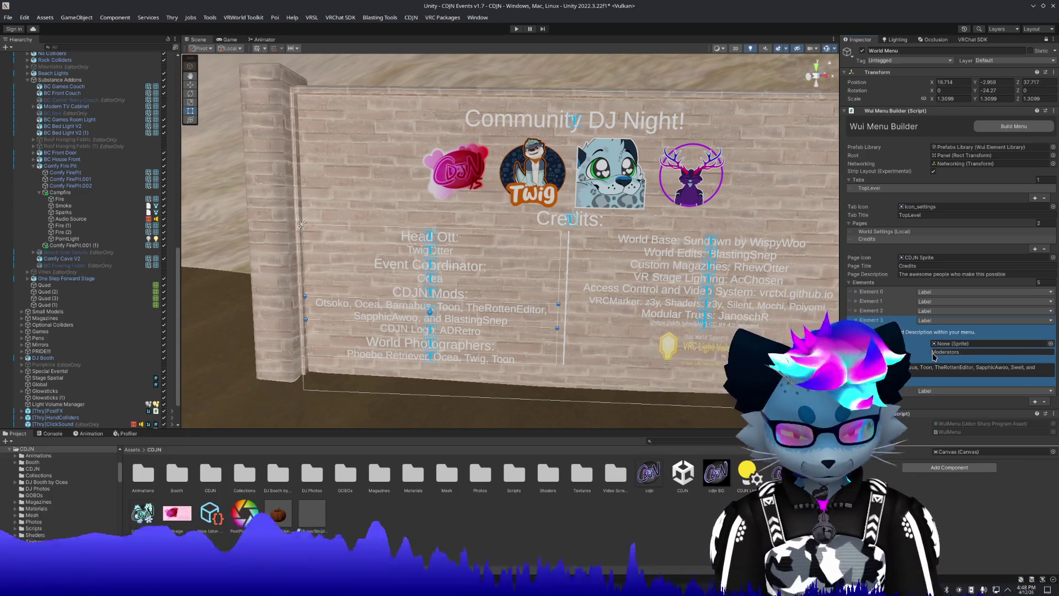
{"action": "type", "text": "CDJN"}
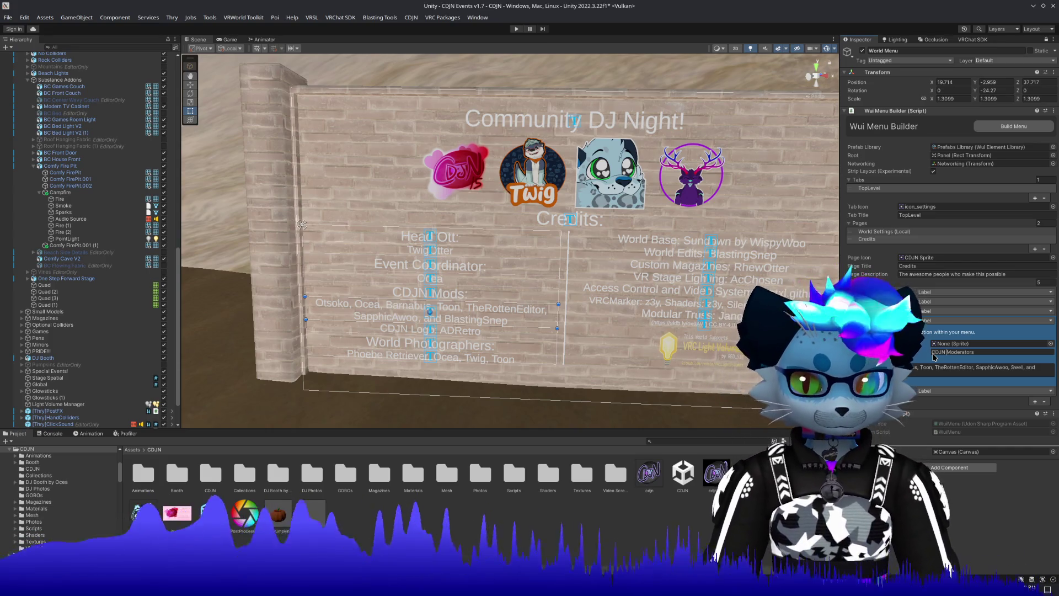
{"action": "left_click", "coordinate": [855, 320]}
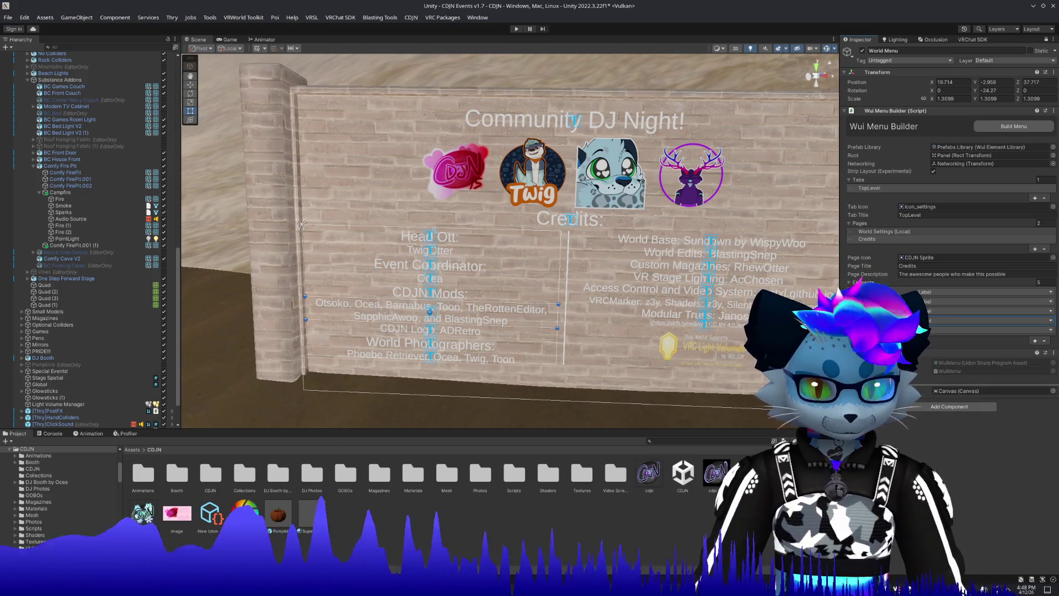
{"action": "left_click", "coordinate": [990, 126]}
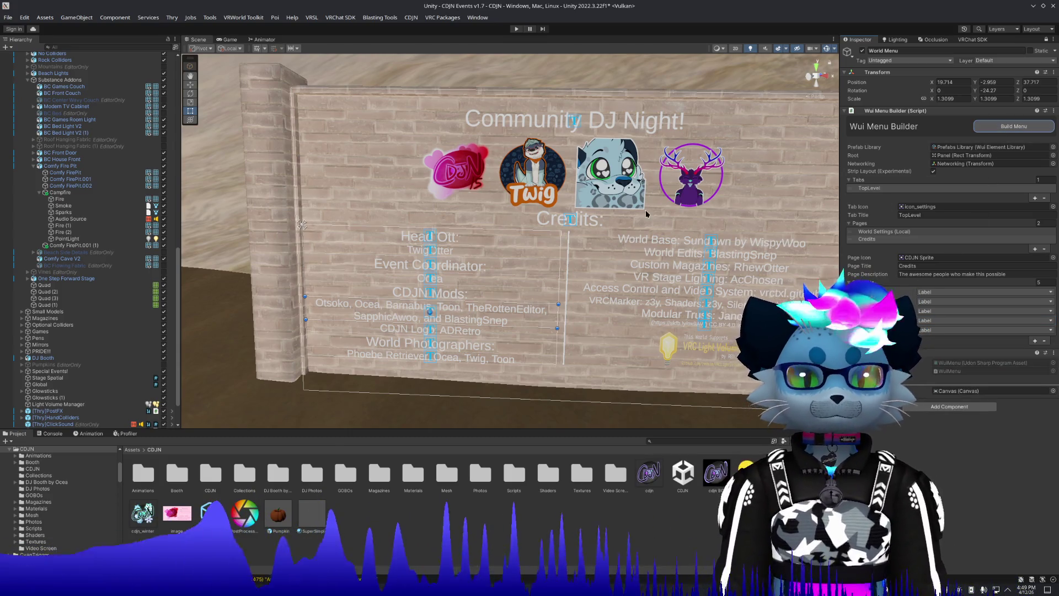
{"action": "key", "text": "w"}
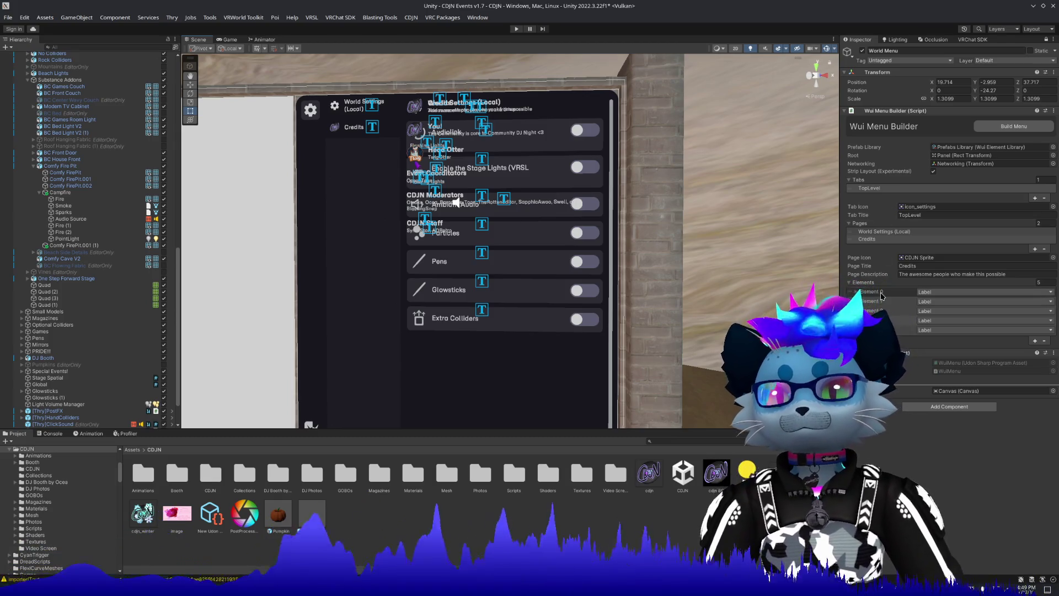
{"action": "left_click", "coordinate": [1007, 320]}
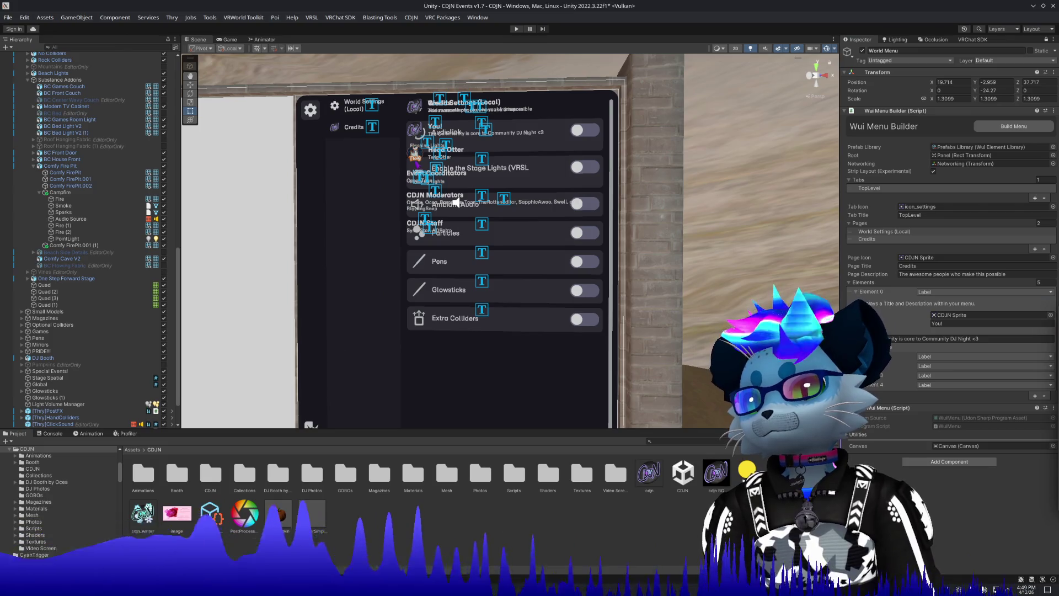
{"action": "mouse_move", "coordinate": [585, 341]}
{"action": "left_mouse_down"}
{"action": "mouse_move", "coordinate": [565, 306]}
{"action": "mouse_move", "coordinate": [684, 310]}
{"action": "left_mouse_up"}
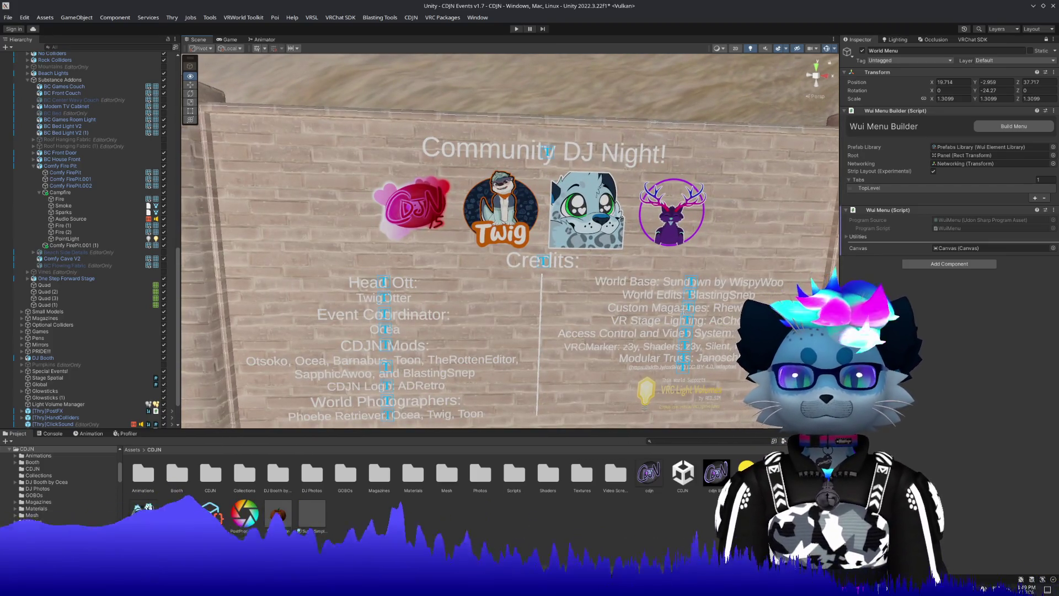
Frame the right-hand credits column nearly frontally and outline a 1046×582 screen snip of it.
{"action": "scroll", "coordinate": [685, 310], "scroll_direction": "down", "scroll_amount": 3}
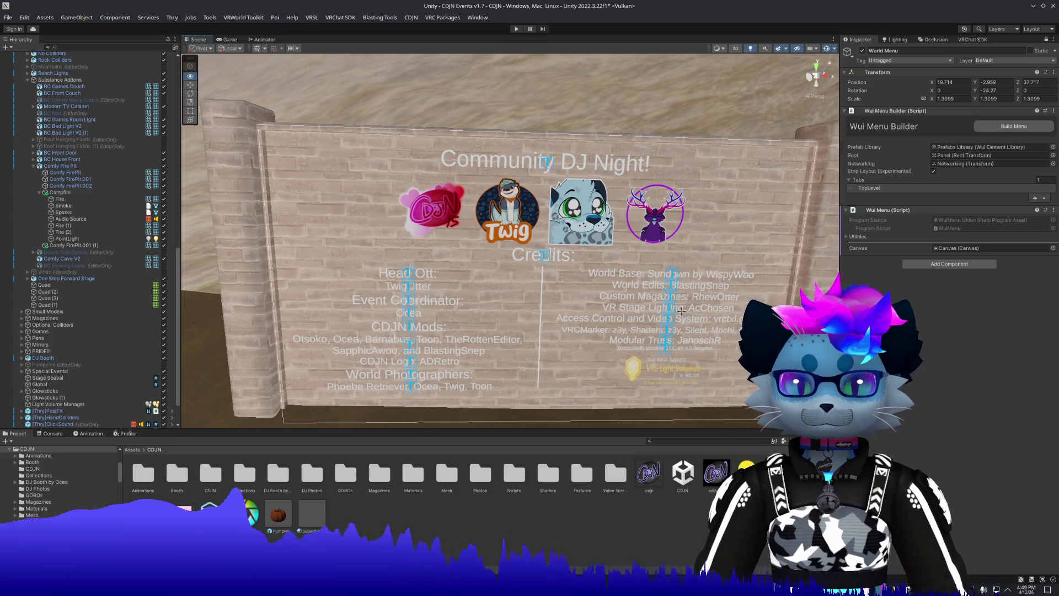
{"action": "left_click_drag", "start_coordinate": [683, 311], "coordinate": [681, 313]}
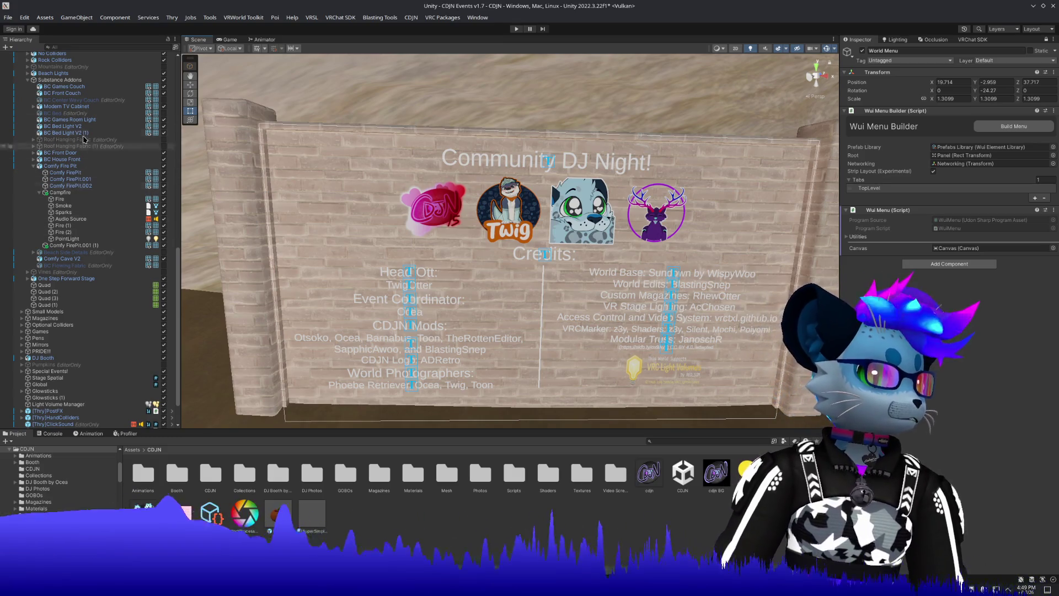
{"action": "left_click_drag", "start_coordinate": [436, 182], "coordinate": [455, 173]}
{"action": "scroll", "coordinate": [457, 174], "scroll_direction": "up", "scroll_amount": 3}
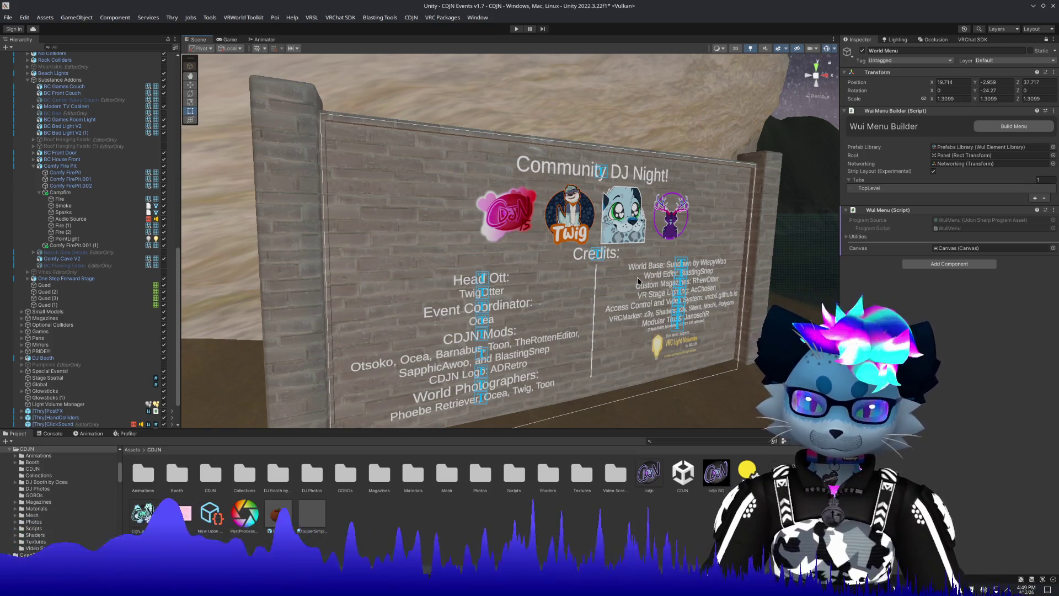
{"action": "scroll", "coordinate": [638, 282], "scroll_direction": "up", "scroll_amount": 10}
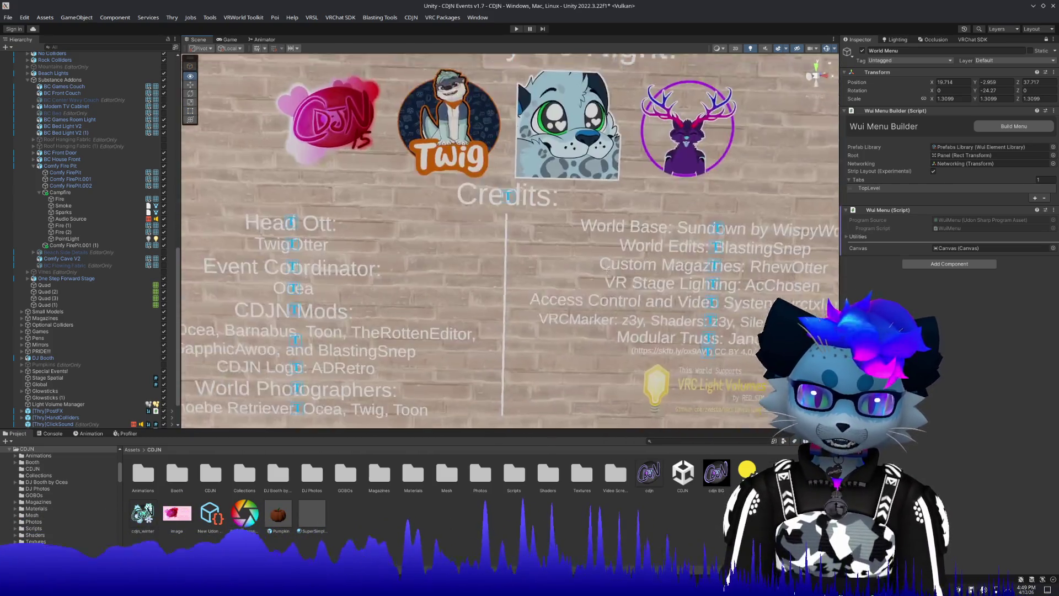
{"action": "key", "text": "Right"}
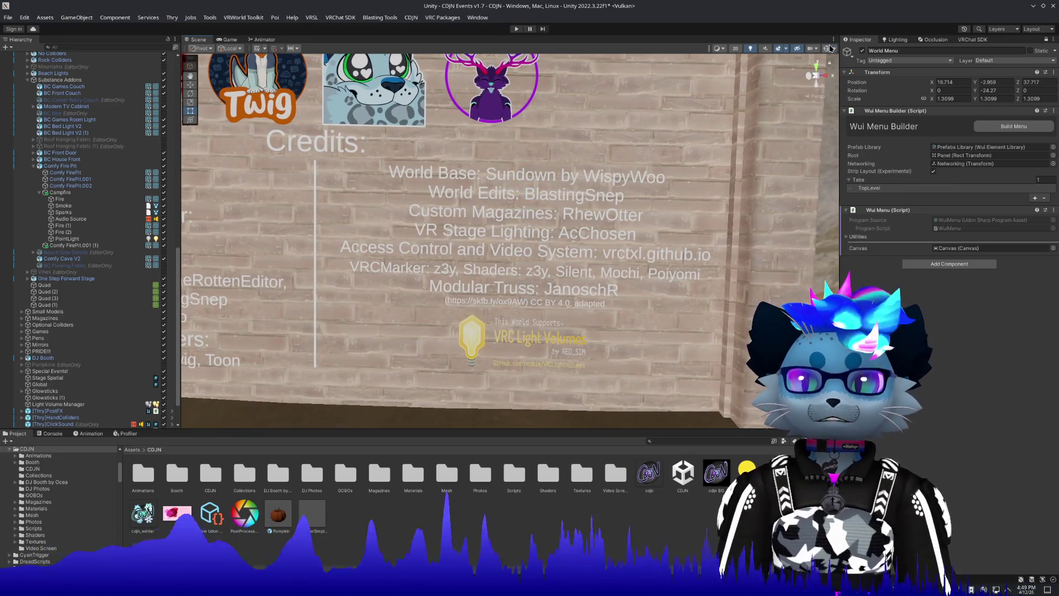
{"action": "key", "text": "super+shift+s"}
{"action": "left_click_drag", "start_coordinate": [308, 126], "coordinate": [742, 366]}
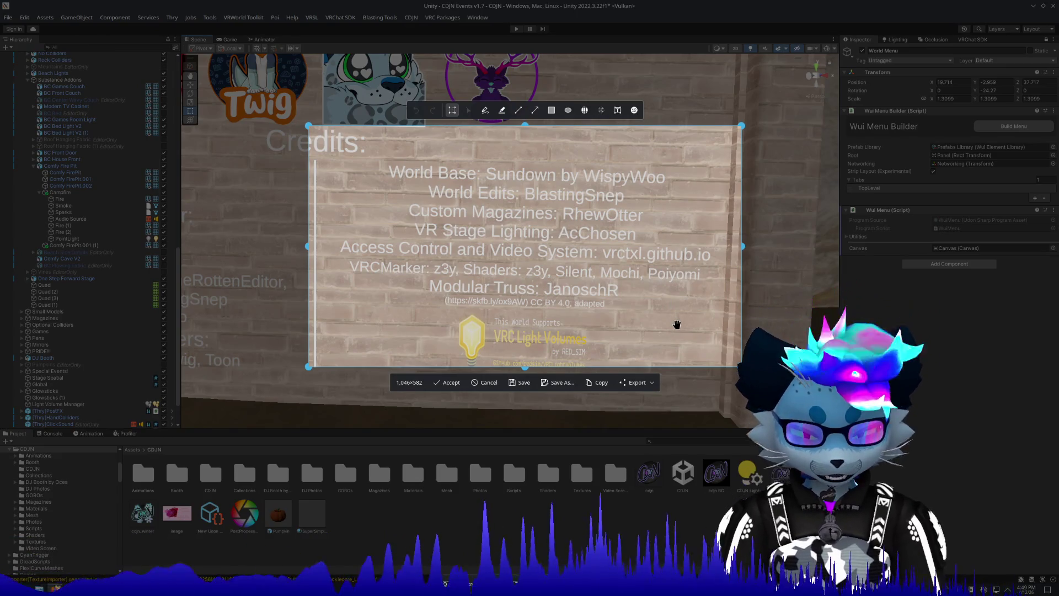
Accept the credits snip, fly back to the World Settings menu, and select World Menu.
{"action": "key", "text": "Return"}
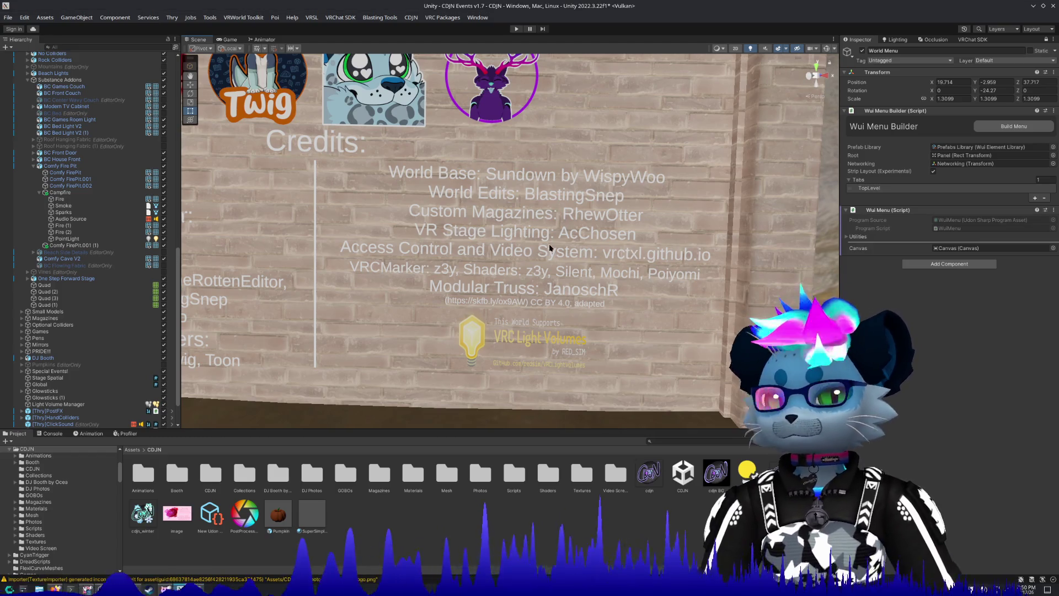
{"action": "left_click_drag", "start_coordinate": [667, 220], "coordinate": [661, 238]}
{"action": "scroll", "coordinate": [669, 220], "scroll_direction": "down", "scroll_amount": 1}
{"action": "scroll", "coordinate": [665, 229], "scroll_direction": "down", "scroll_amount": 1}
{"action": "scroll", "coordinate": [662, 237], "scroll_direction": "down", "scroll_amount": 1}
{"action": "scroll", "coordinate": [53, 383], "scroll_direction": "down", "scroll_amount": 2}
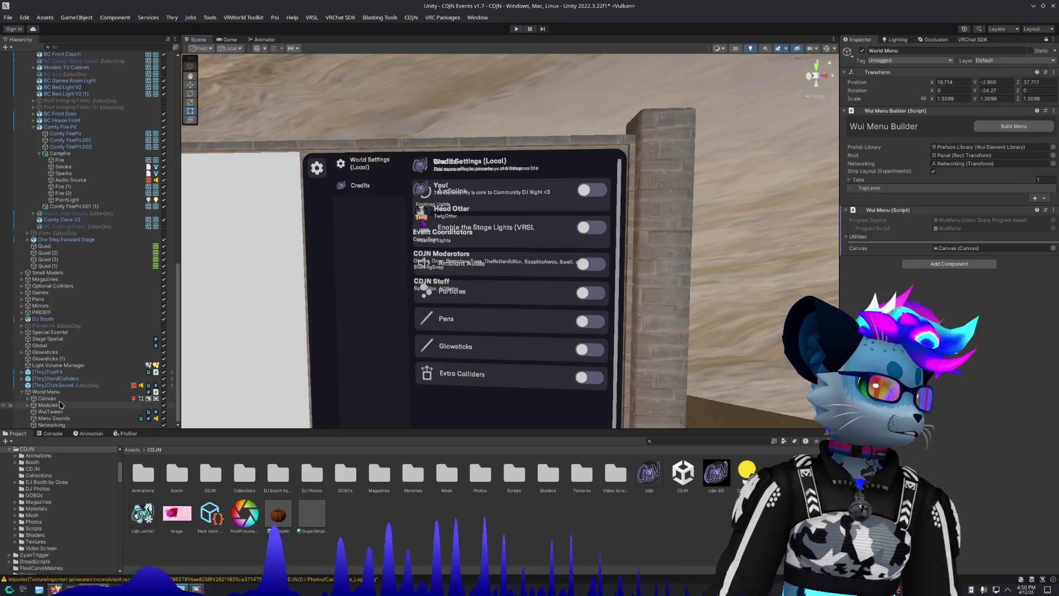
{"action": "left_click", "coordinate": [47, 392]}
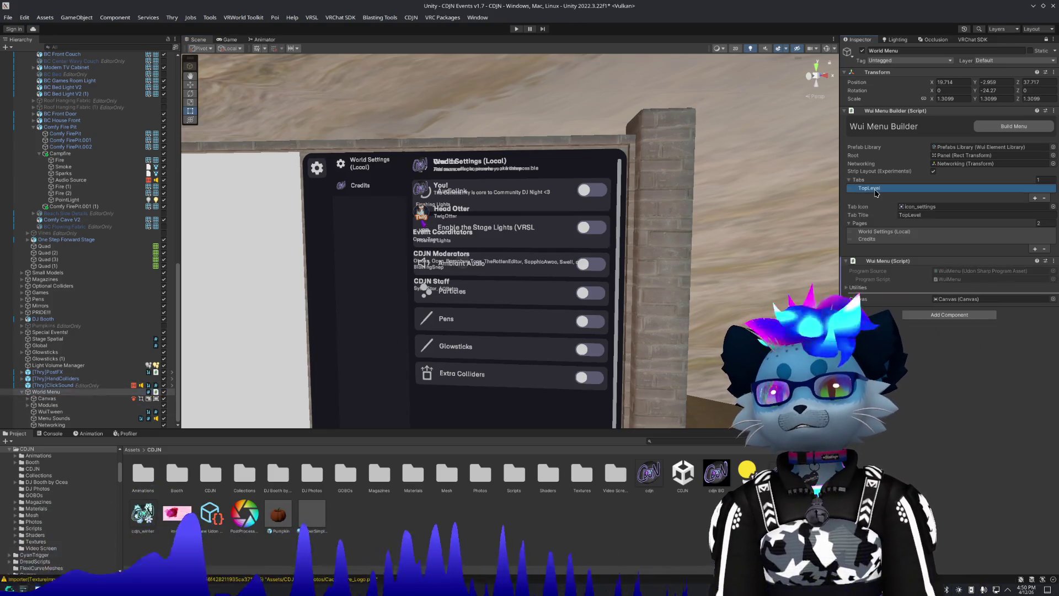
Open the Credits page's elements and add a new element of type Label.
{"action": "left_click", "coordinate": [875, 189]}
{"action": "left_click", "coordinate": [870, 240]}
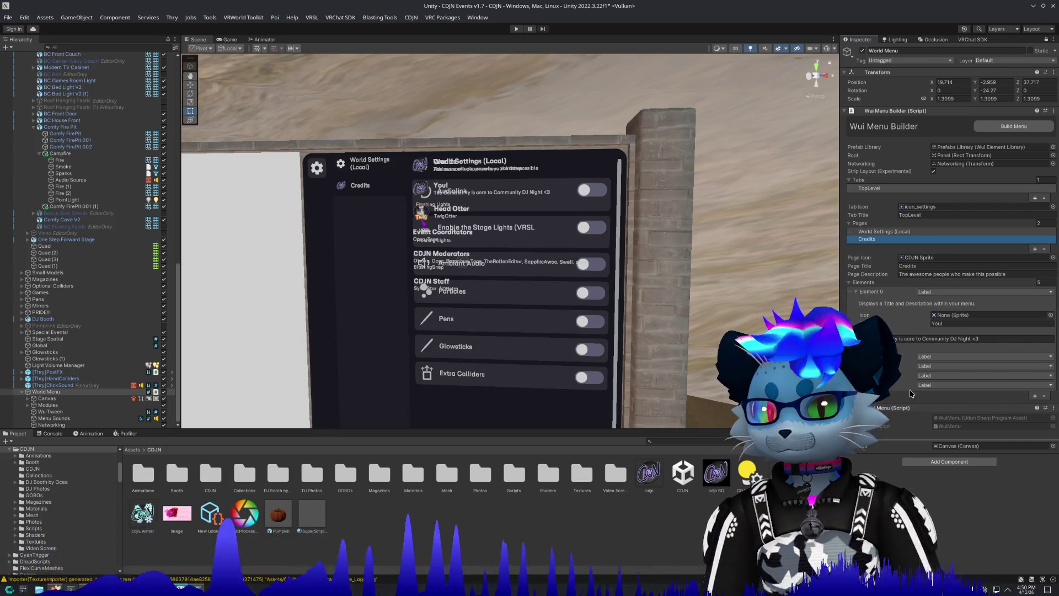
{"action": "left_click", "coordinate": [901, 386]}
{"action": "left_click", "coordinate": [901, 386]}
{"action": "left_click", "coordinate": [1035, 396]}
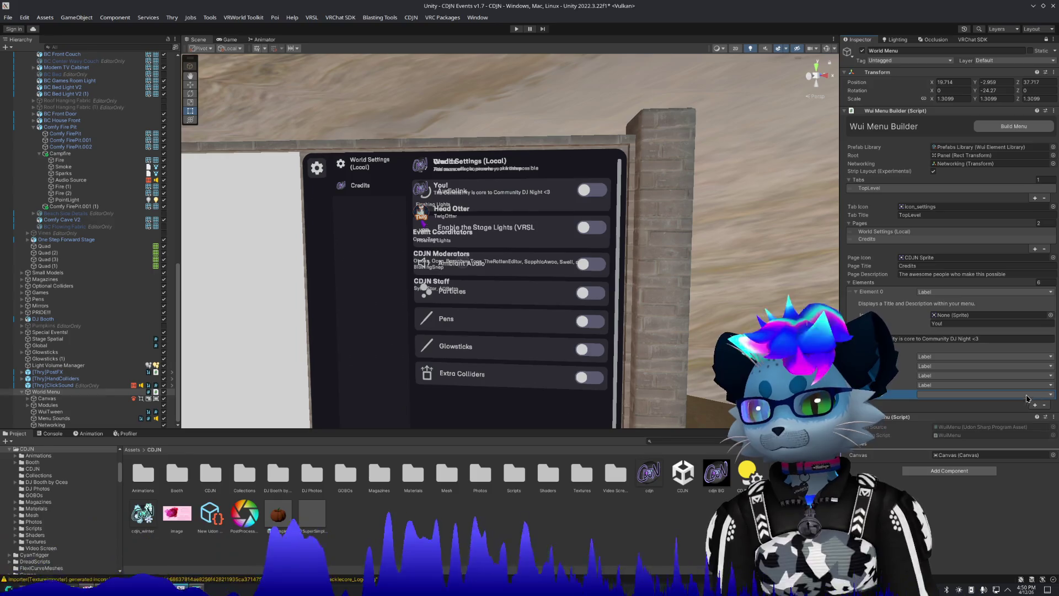
{"action": "left_click", "coordinate": [1010, 395]}
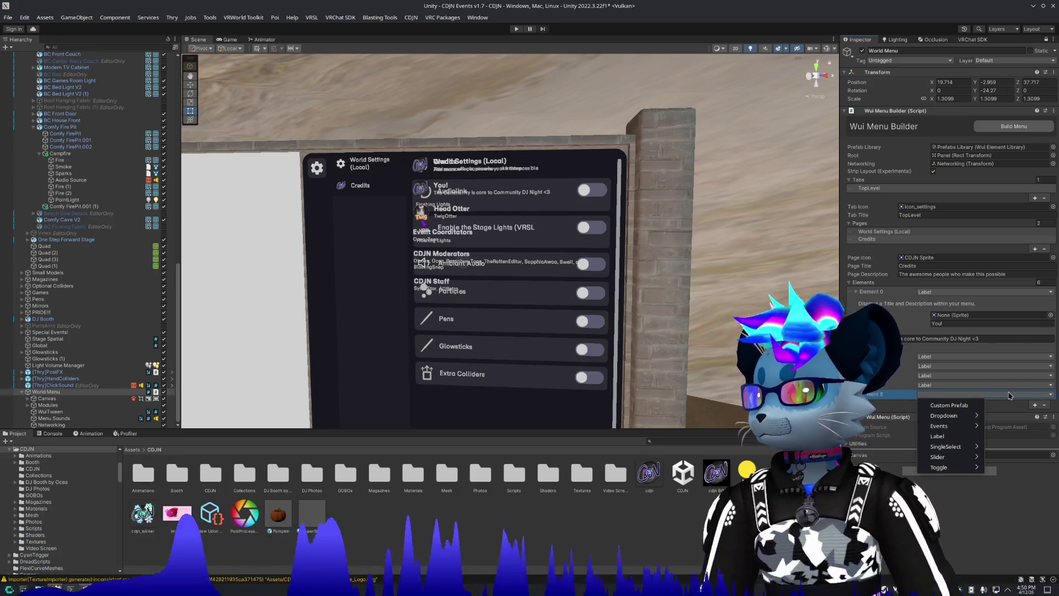
{"action": "left_click", "coordinate": [950, 437]}
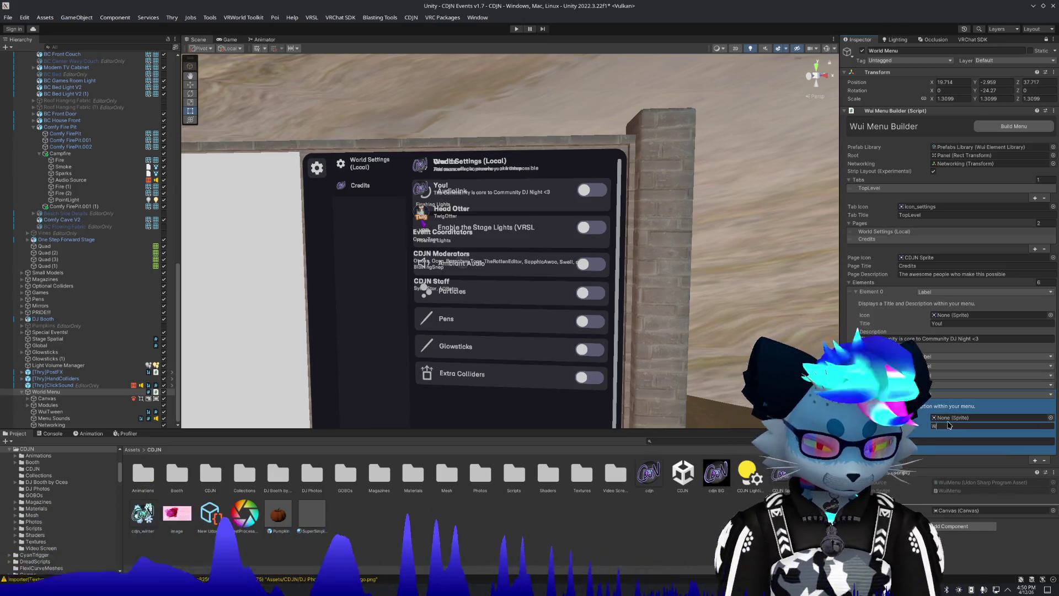
Title the new label 'World Edits', fill its description, and add another element.
{"action": "type", "text": "orld Ed"}
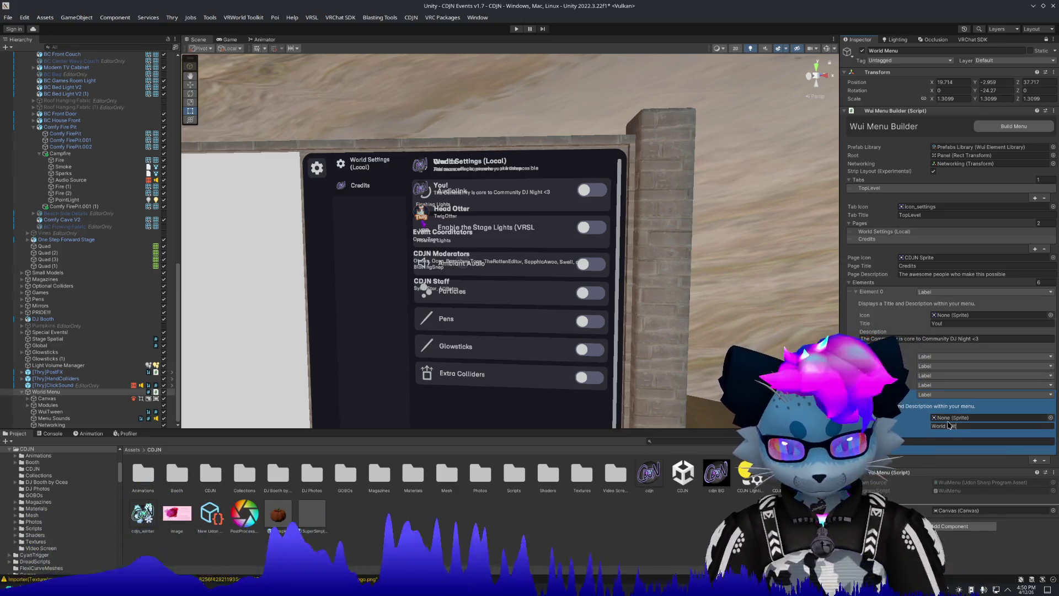
{"action": "left_click", "coordinate": [943, 442]}
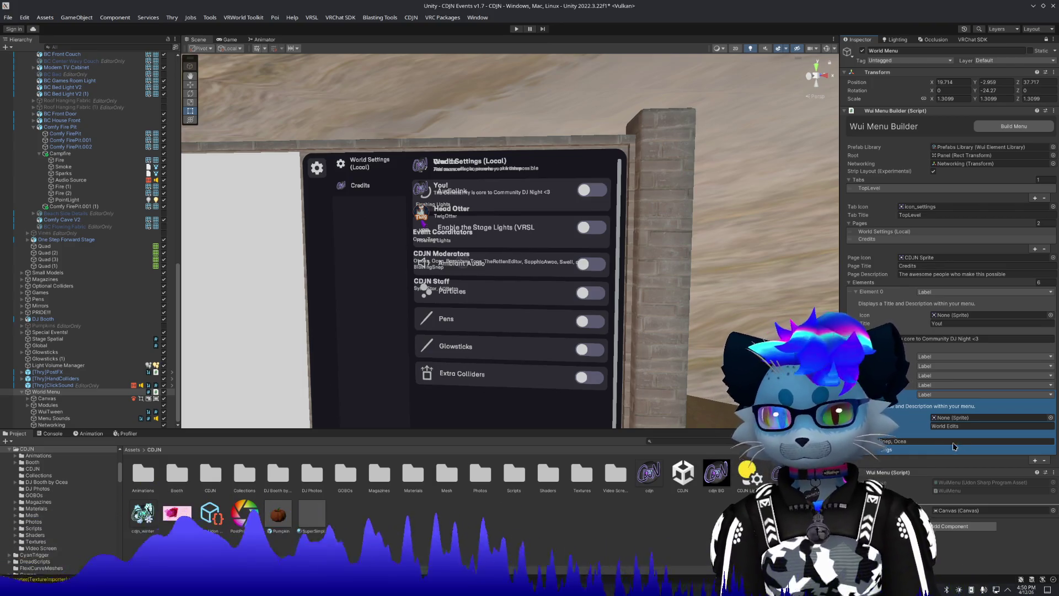
{"action": "left_click", "coordinate": [1035, 460]}
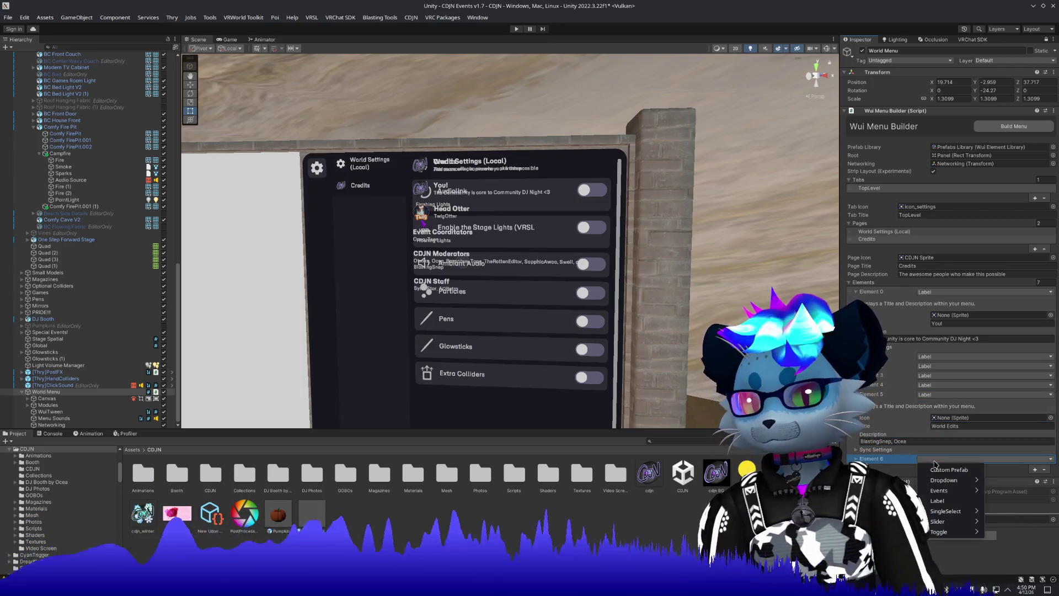
Title Element 6 'Stage Lighting' with its description, then add an eighth element.
{"action": "left_click", "coordinate": [887, 462]}
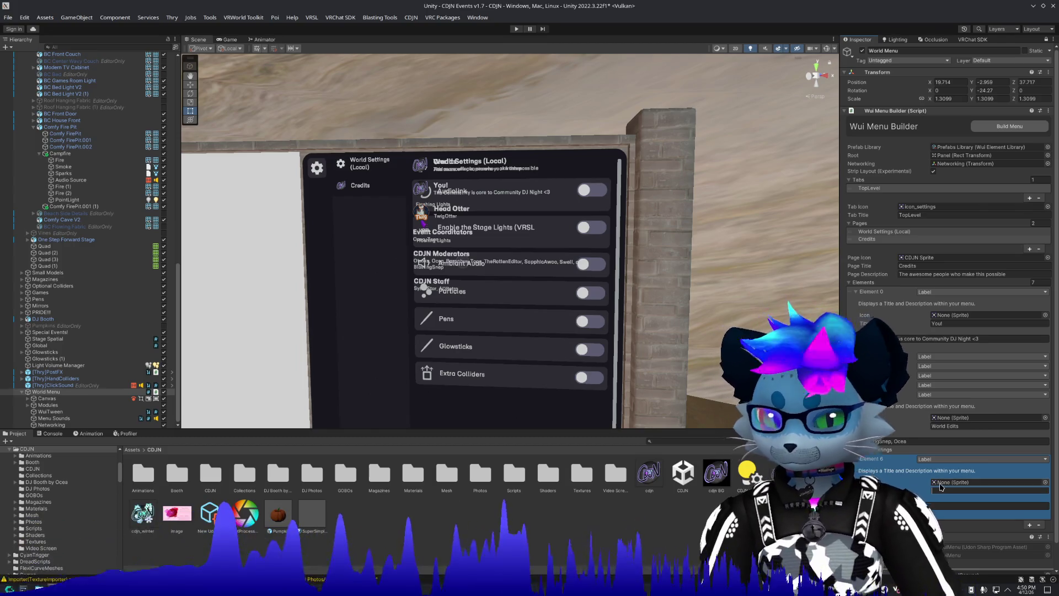
{"action": "type", "text": "Stage Li"}
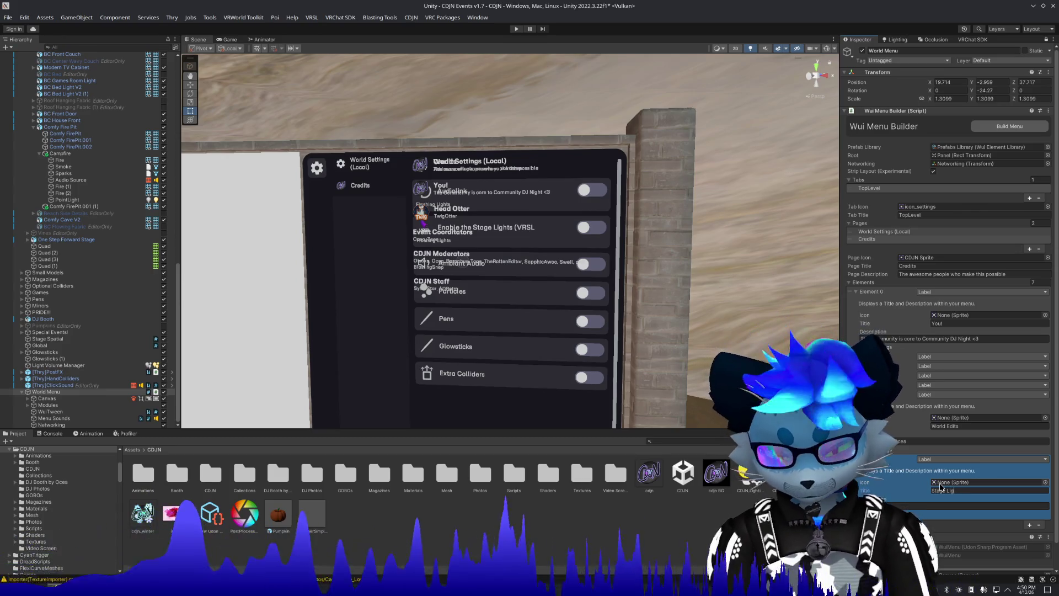
{"action": "type", "text": "g"}
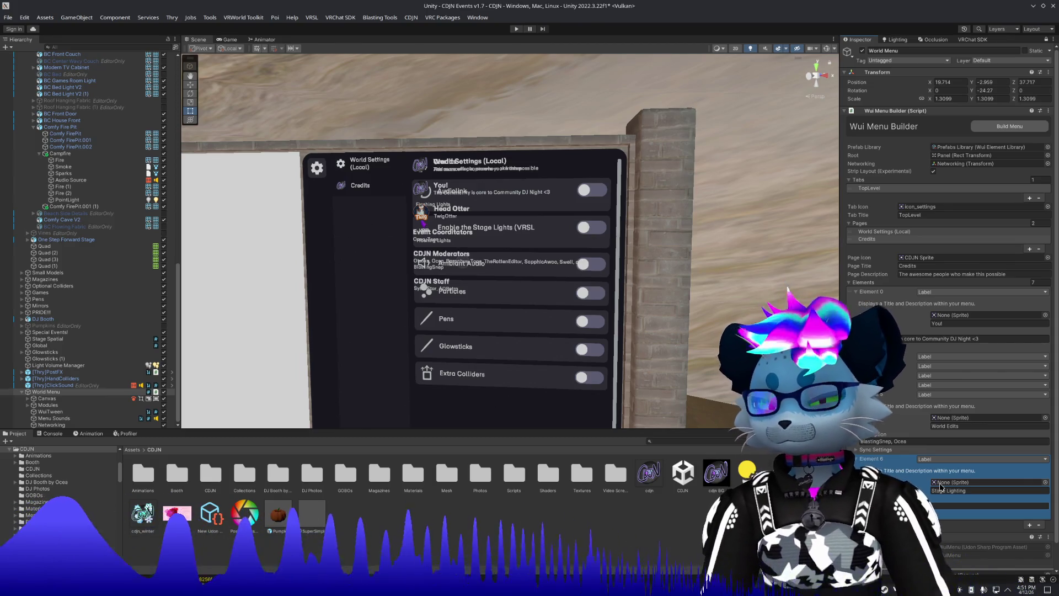
{"action": "left_click", "coordinate": [1029, 525]}
{"action": "scroll", "coordinate": [925, 505], "scroll_direction": "down", "scroll_amount": 1}
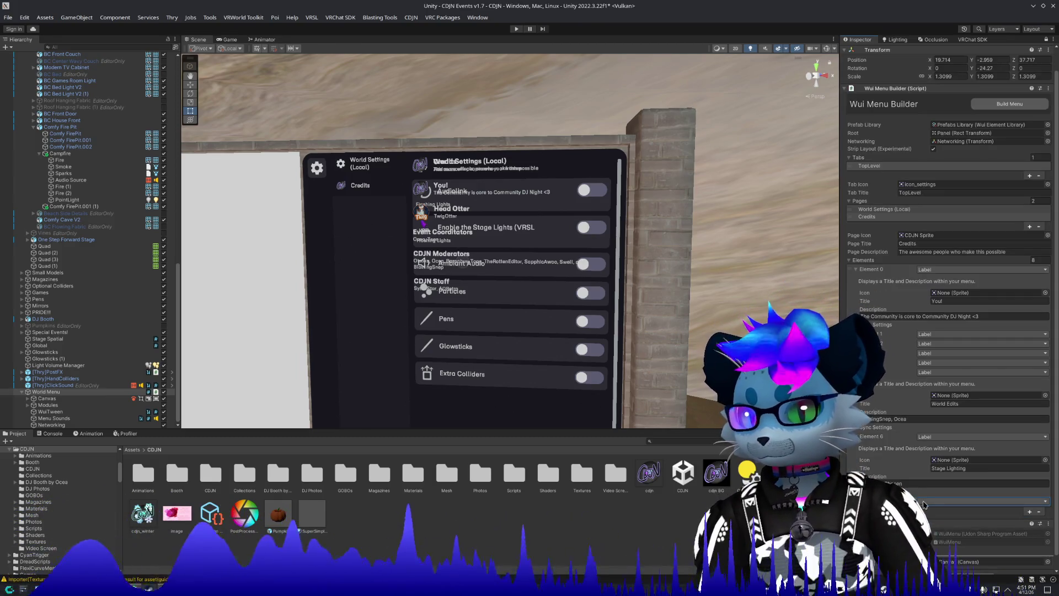
Fill Element 7 as a 'Video Player and Access Control' label, then add a ninth element.
{"action": "left_click", "coordinate": [923, 504]}
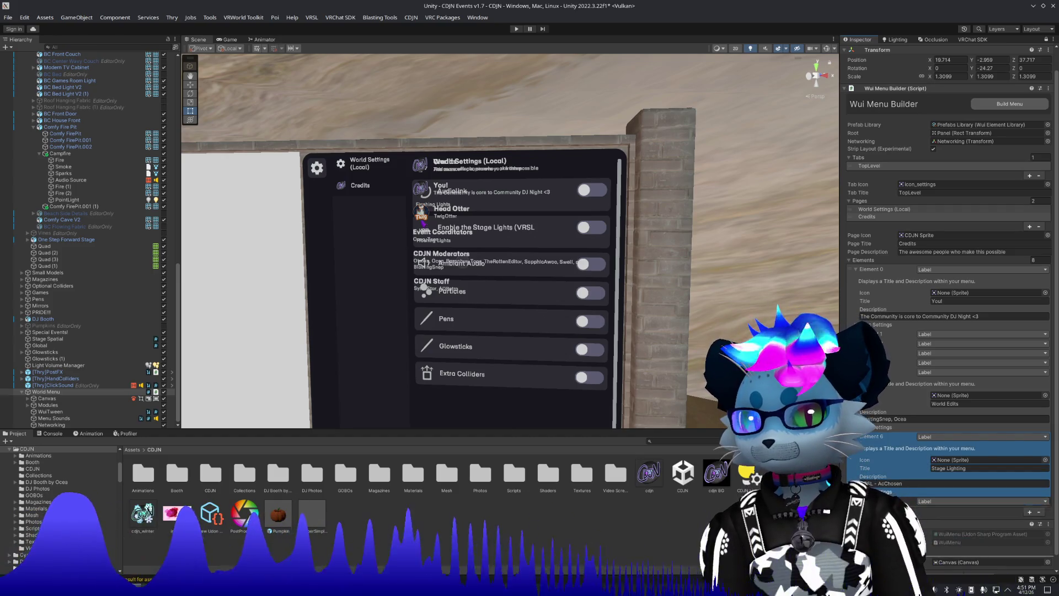
{"action": "left_click", "coordinate": [938, 503]}
{"action": "type", "text": "Video Player and Access Control"}
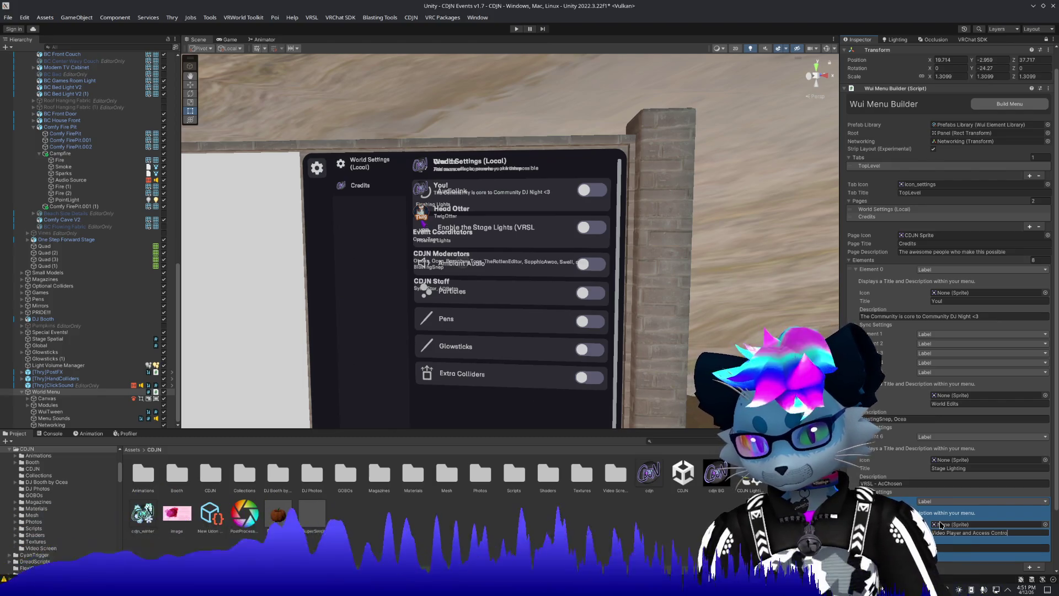
{"action": "key", "text": "Tab"}
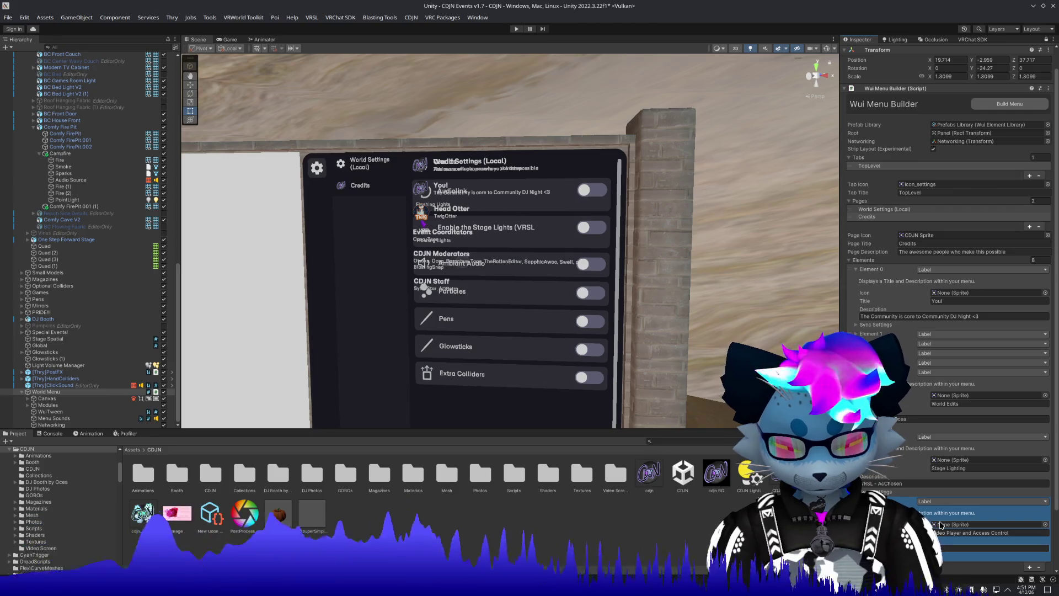
{"action": "scroll", "coordinate": [1030, 522], "scroll_direction": "down", "scroll_amount": 3}
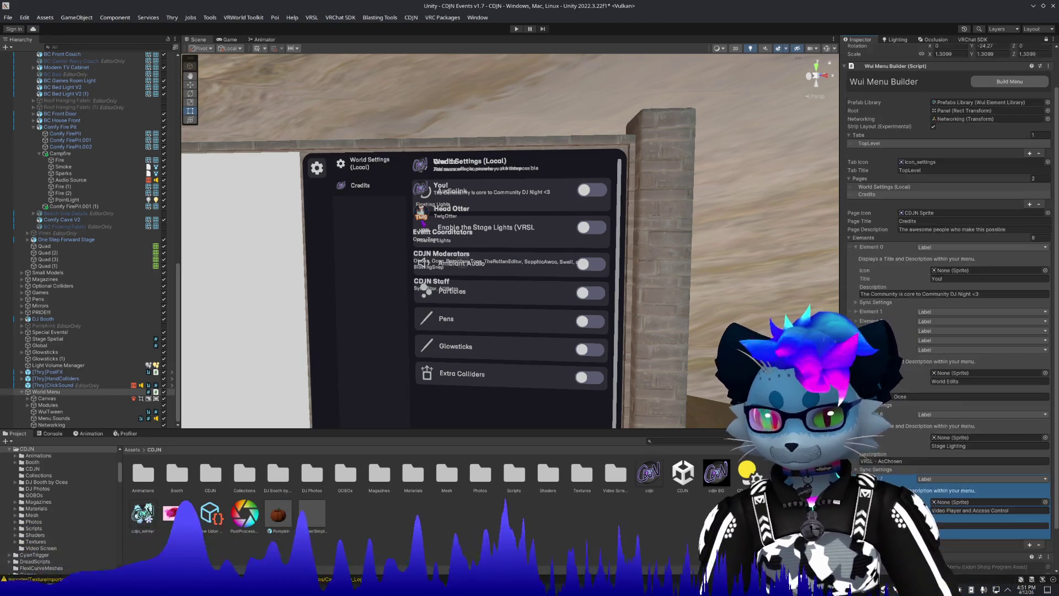
{"action": "left_click", "coordinate": [1029, 523]}
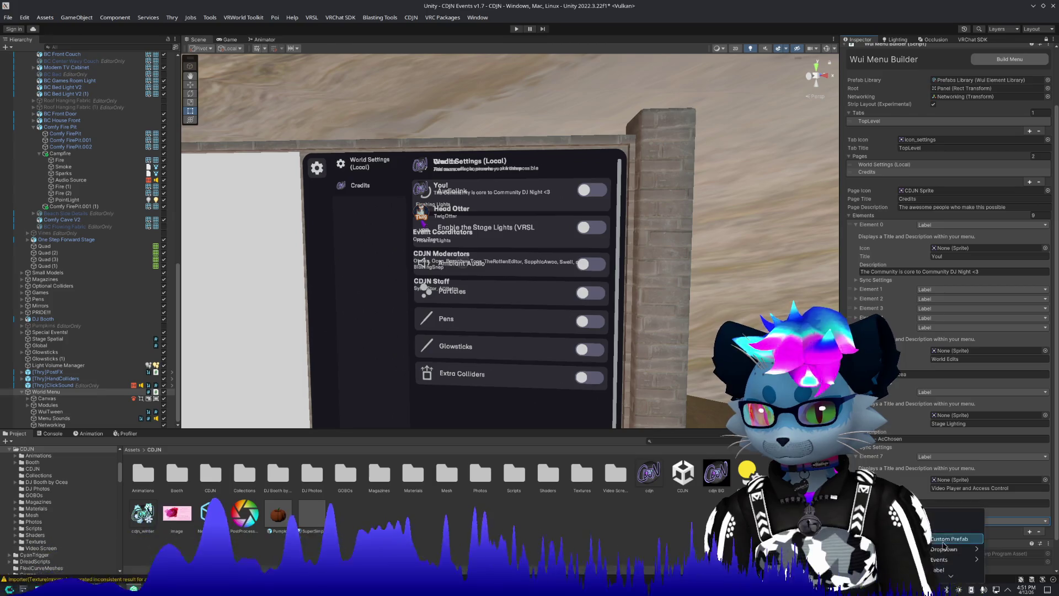
Title Element 8 'Light Volumes' with a description, then rebuild the world menu.
{"action": "scroll", "coordinate": [957, 468], "scroll_direction": "down", "scroll_amount": 4}
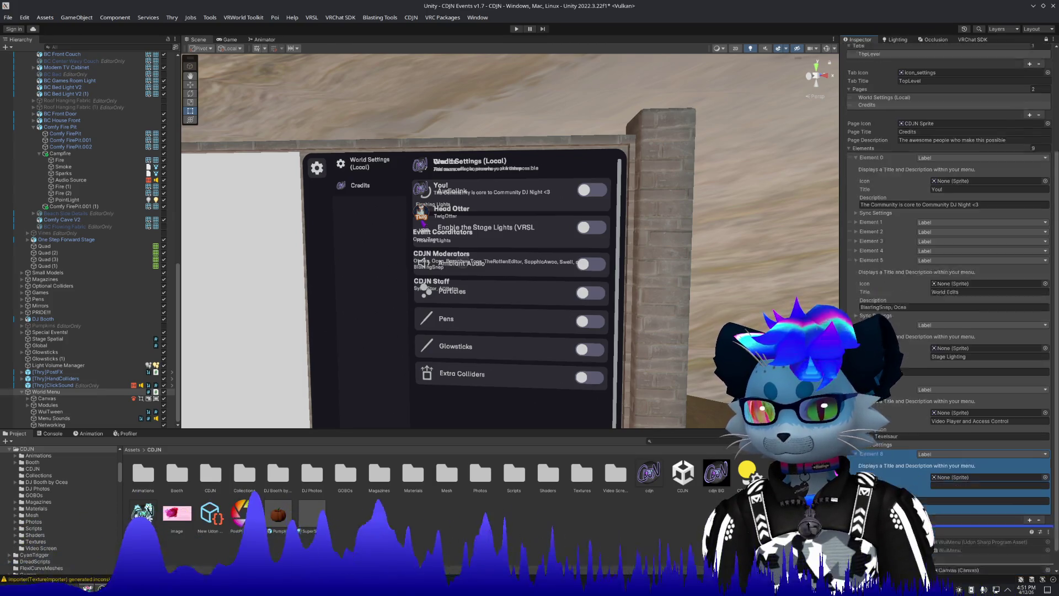
{"action": "left_click", "coordinate": [956, 465]}
{"action": "type", "text": "Light Vo"}
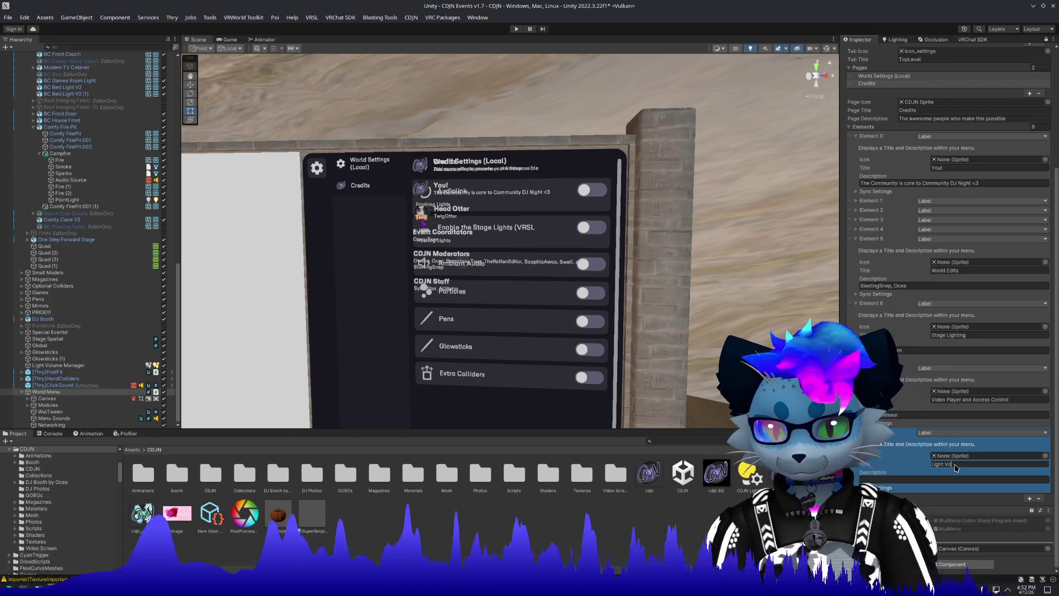
{"action": "type", "text": "lumes"}
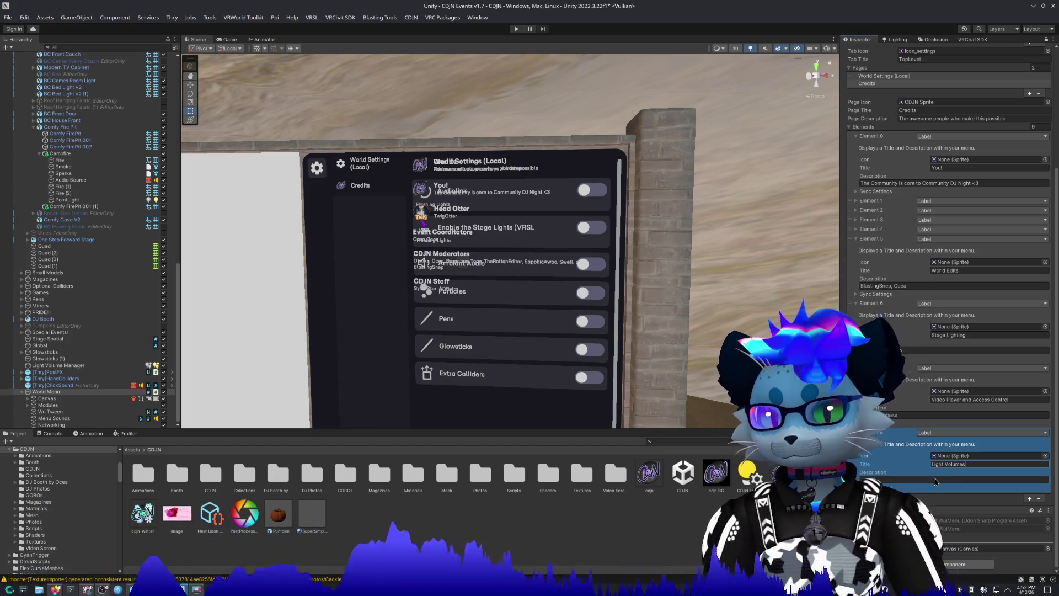
{"action": "left_click", "coordinate": [940, 481]}
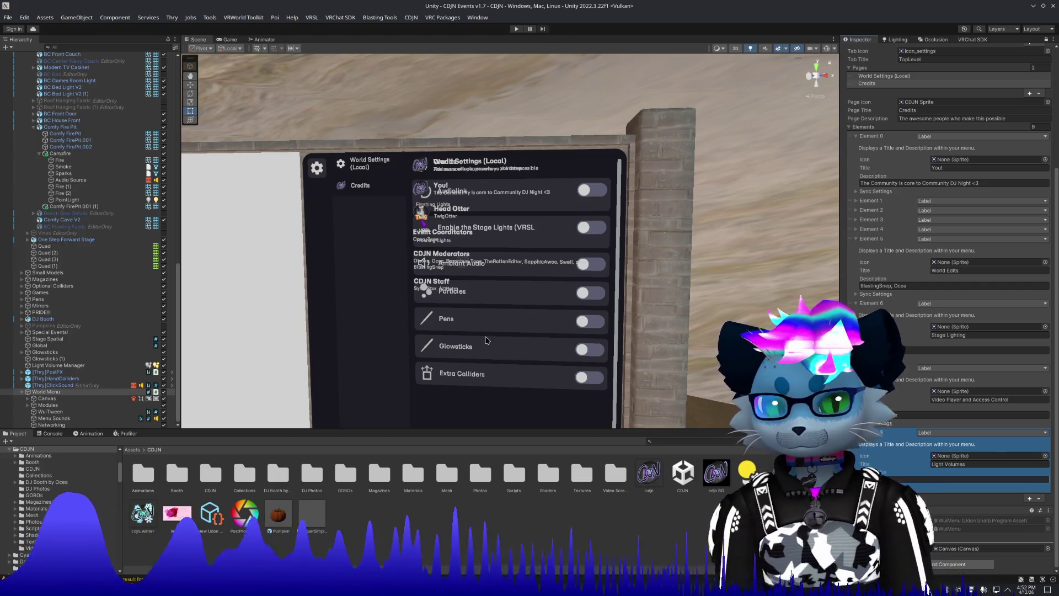
{"action": "scroll", "coordinate": [1023, 161], "scroll_direction": "up", "scroll_amount": 5}
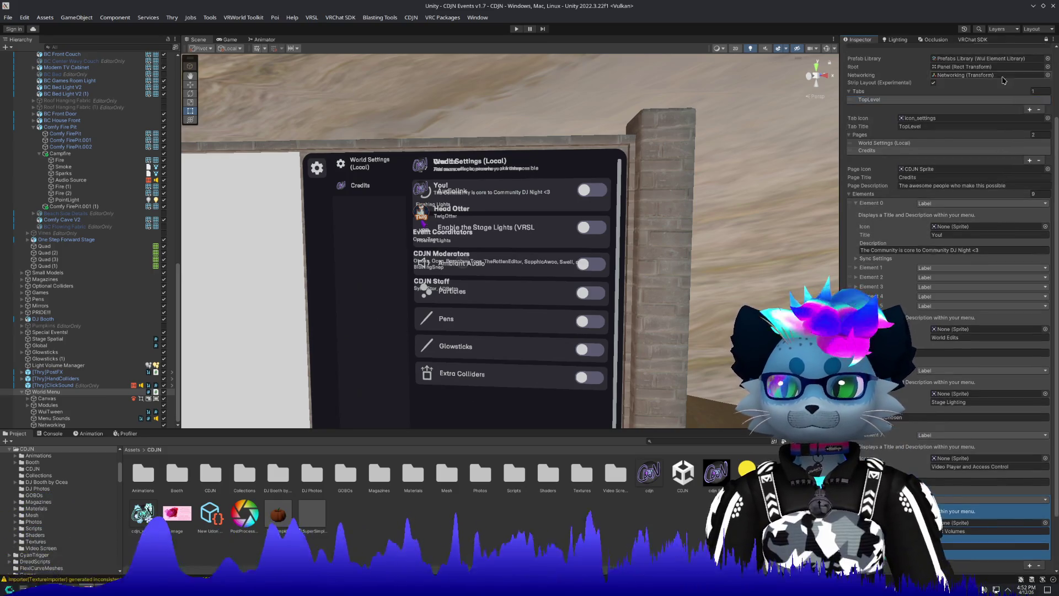
{"action": "left_click", "coordinate": [1003, 85]}
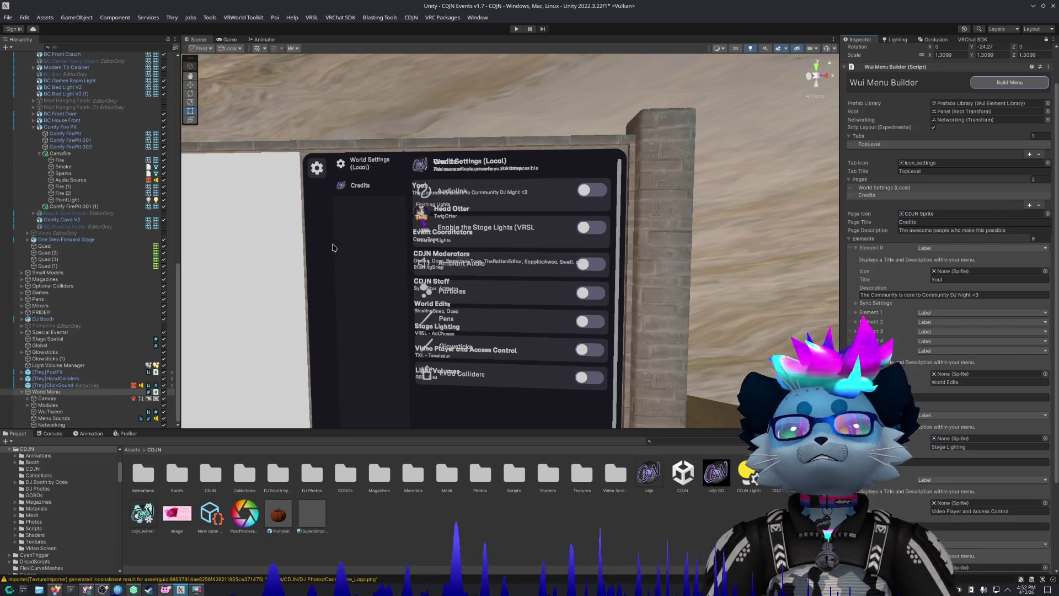
{"action": "key", "text": "s"}
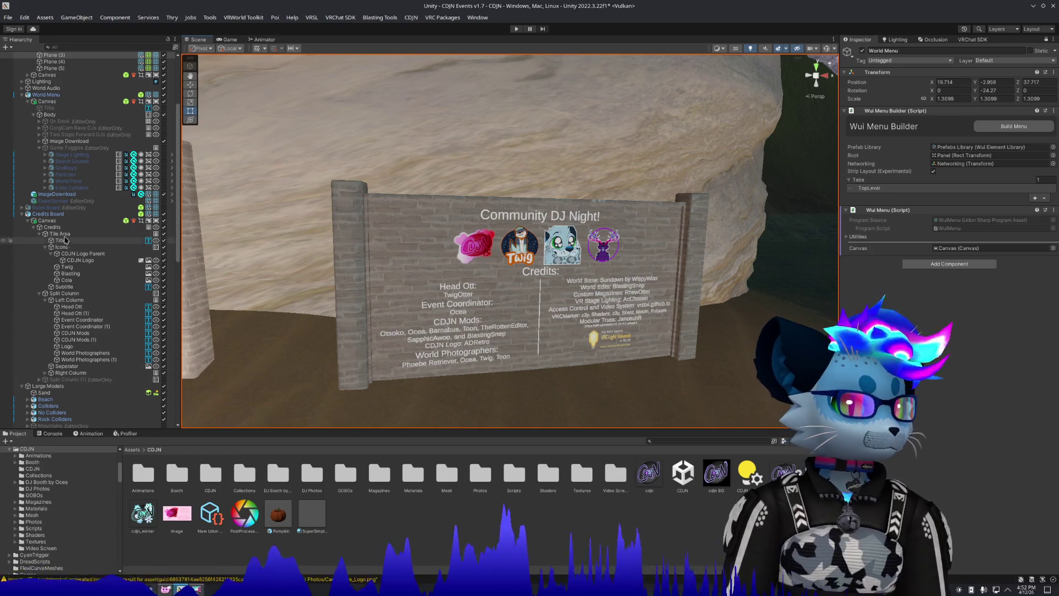
Hide the Credits Board, tag World Menu as EditorOnly, then face the menu board with the Rect tool.
{"action": "left_click_drag", "start_coordinate": [201, 170], "coordinate": [564, 196]}
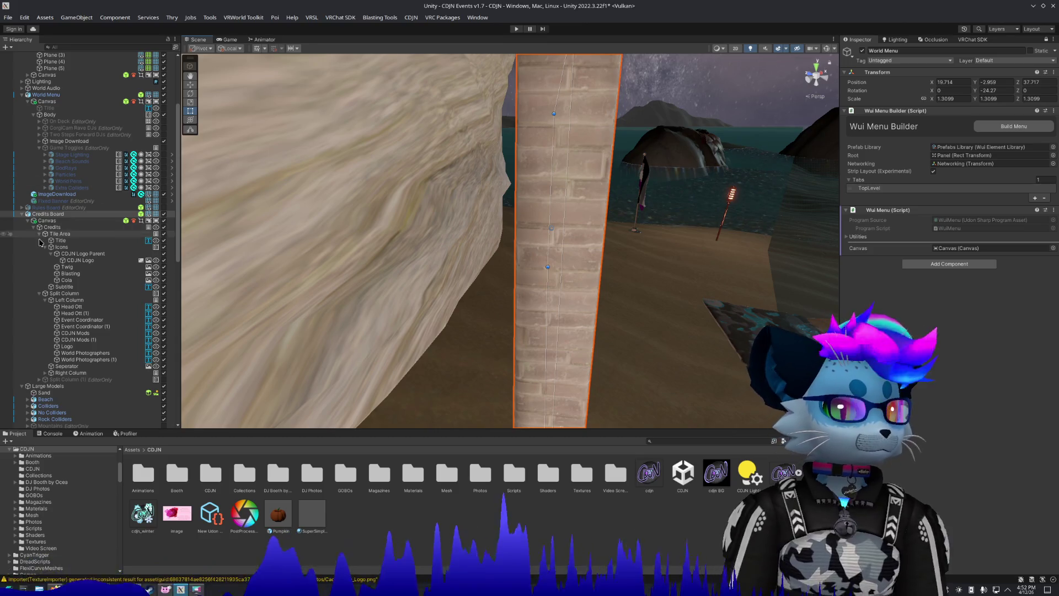
{"action": "left_click", "coordinate": [164, 215]}
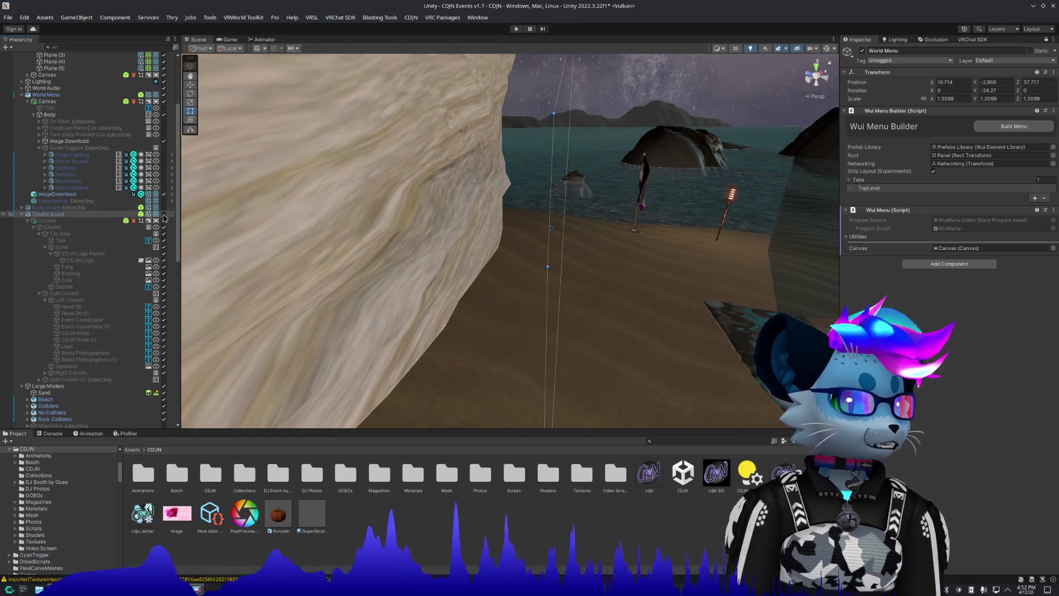
{"action": "left_click", "coordinate": [907, 60]}
{"action": "left_click", "coordinate": [883, 94]}
{"action": "mouse_move", "coordinate": [672, 252]}
{"action": "left_mouse_down"}
{"action": "mouse_move", "coordinate": [396, 230]}
{"action": "mouse_move", "coordinate": [431, 233]}
{"action": "mouse_move", "coordinate": [409, 237]}
{"action": "left_mouse_up"}
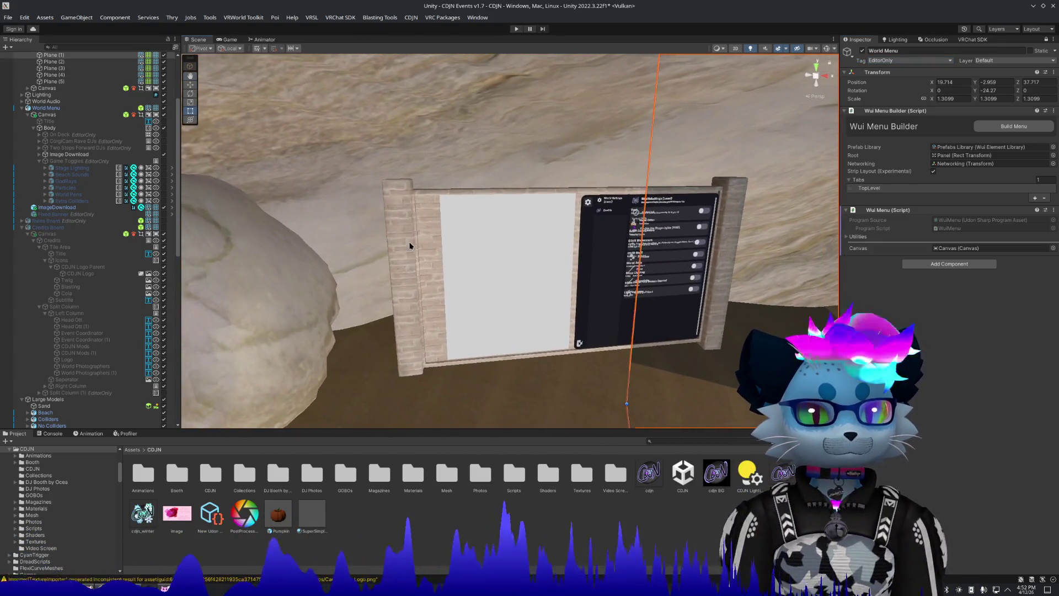
{"action": "key", "text": "t"}
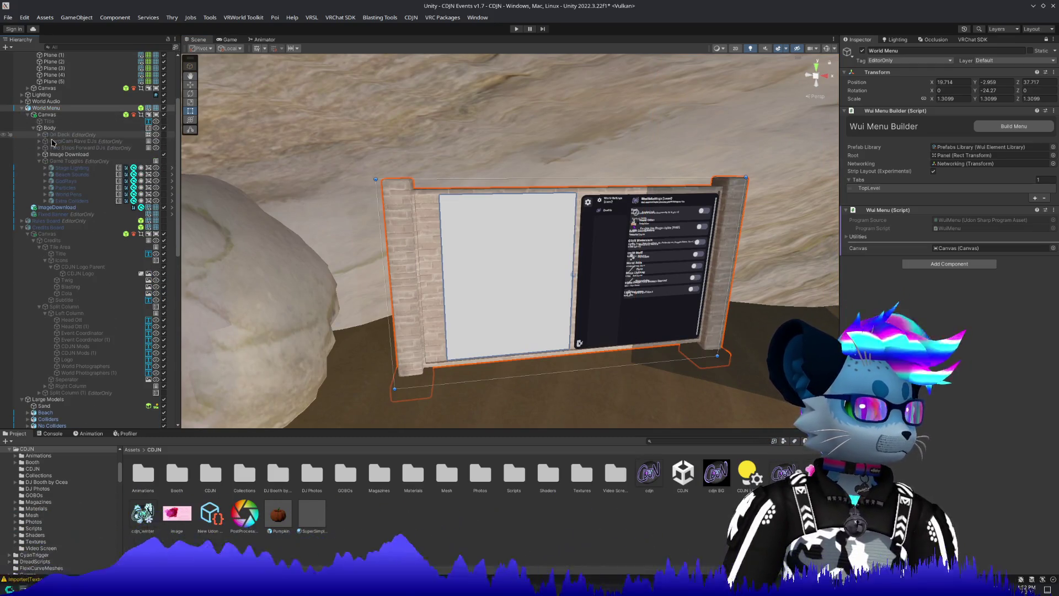
{"action": "left_click", "coordinate": [58, 155]}
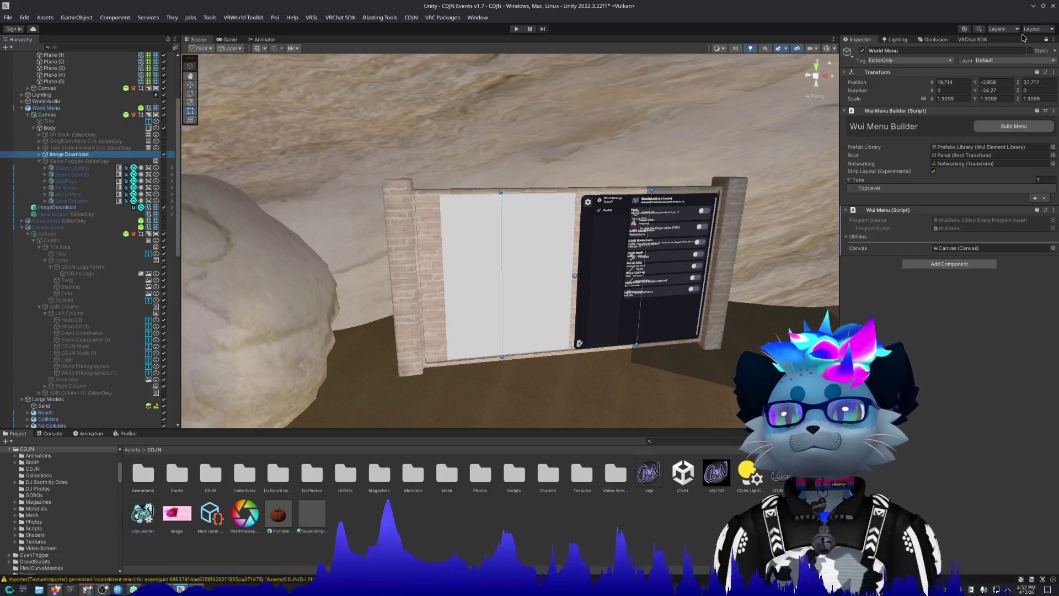
{"action": "left_click", "coordinate": [1045, 40]}
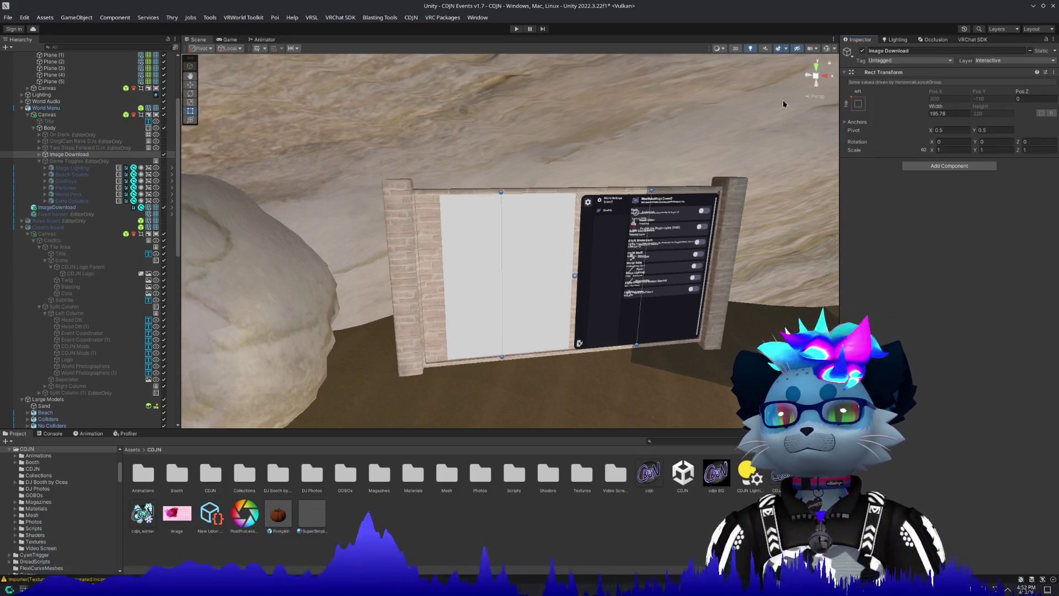
{"action": "left_click", "coordinate": [38, 155]}
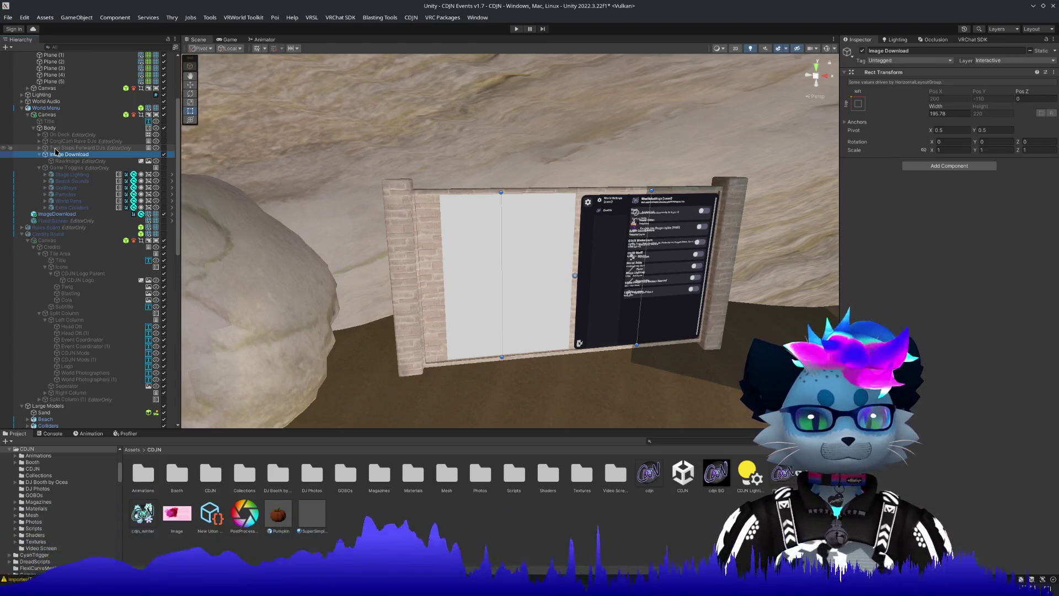
{"action": "scroll", "coordinate": [74, 328], "scroll_direction": "down", "scroll_amount": 10}
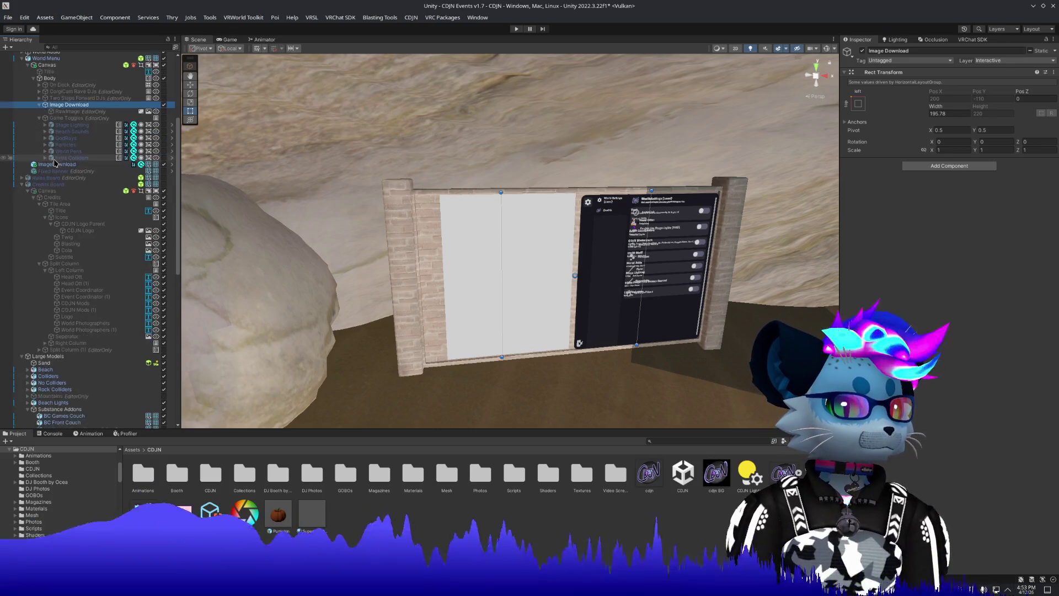
{"action": "scroll", "coordinate": [73, 328], "scroll_direction": "down", "scroll_amount": 2}
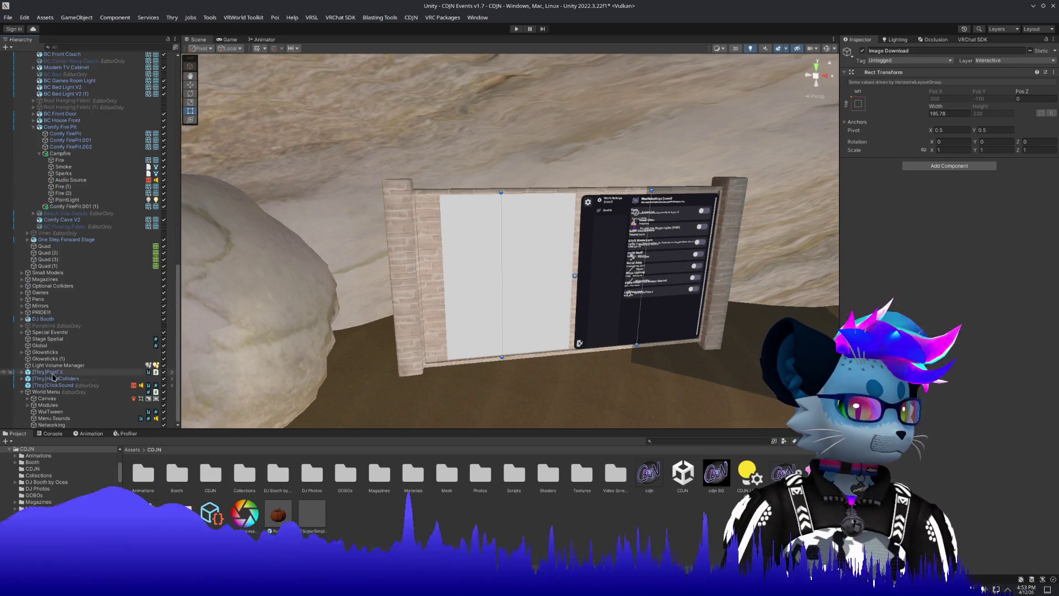
{"action": "mouse_move", "coordinate": [79, 304]}
{"action": "left_mouse_down"}
{"action": "mouse_move", "coordinate": [76, 34]}
{"action": "mouse_move", "coordinate": [65, 123]}
{"action": "left_mouse_up"}
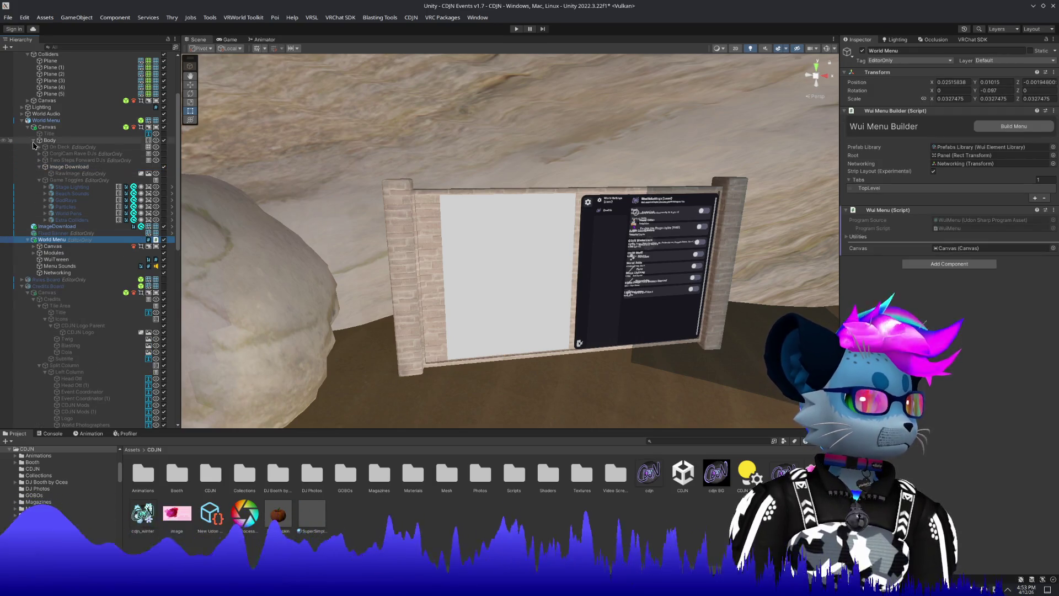
Set the Title text object's tag to EditorOnly.
{"action": "left_click", "coordinate": [33, 140]}
{"action": "left_click", "coordinate": [33, 140]}
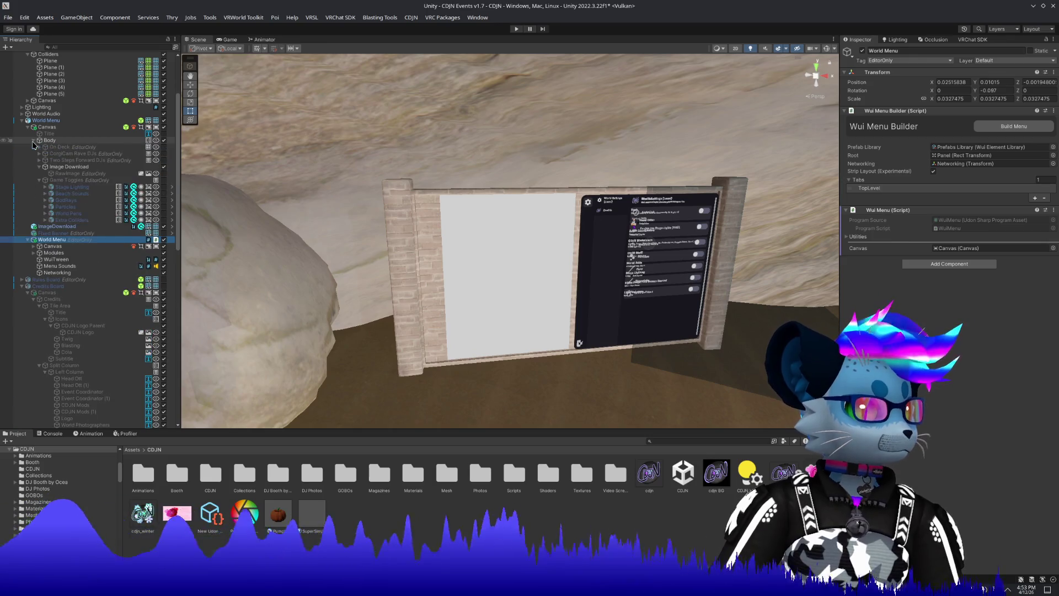
{"action": "left_click", "coordinate": [49, 133]}
{"action": "left_click", "coordinate": [886, 61]}
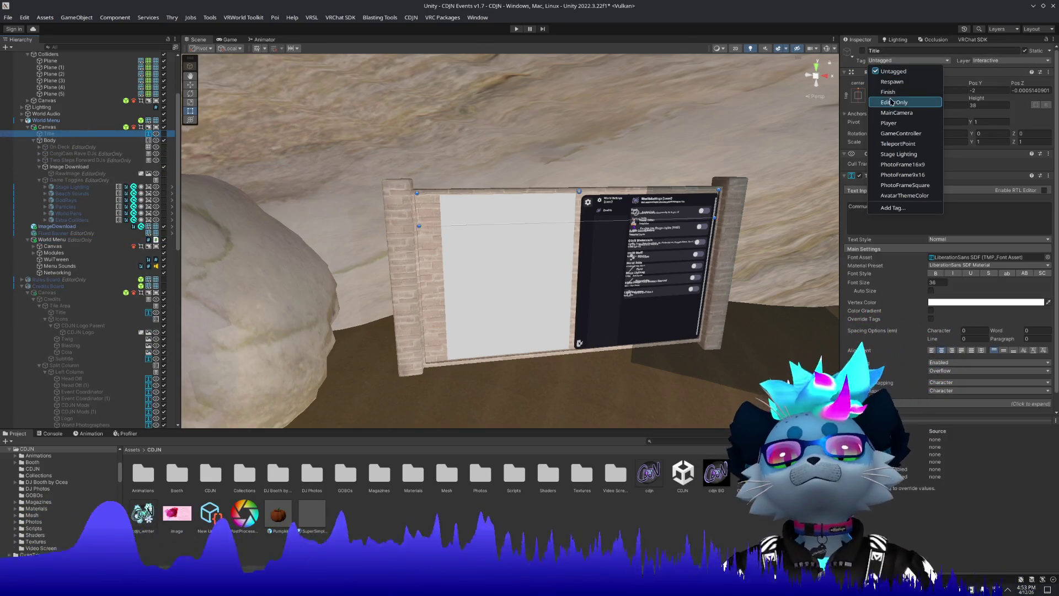
{"action": "left_click", "coordinate": [900, 101]}
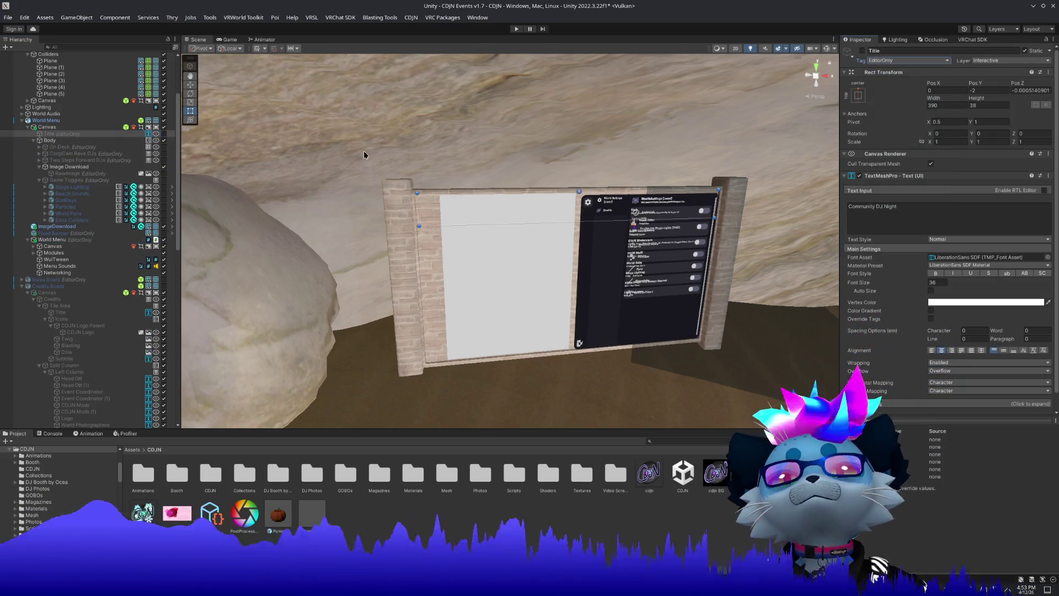
Deactivate the Body group, leaving its tag unchanged.
{"action": "left_click", "coordinate": [64, 142]}
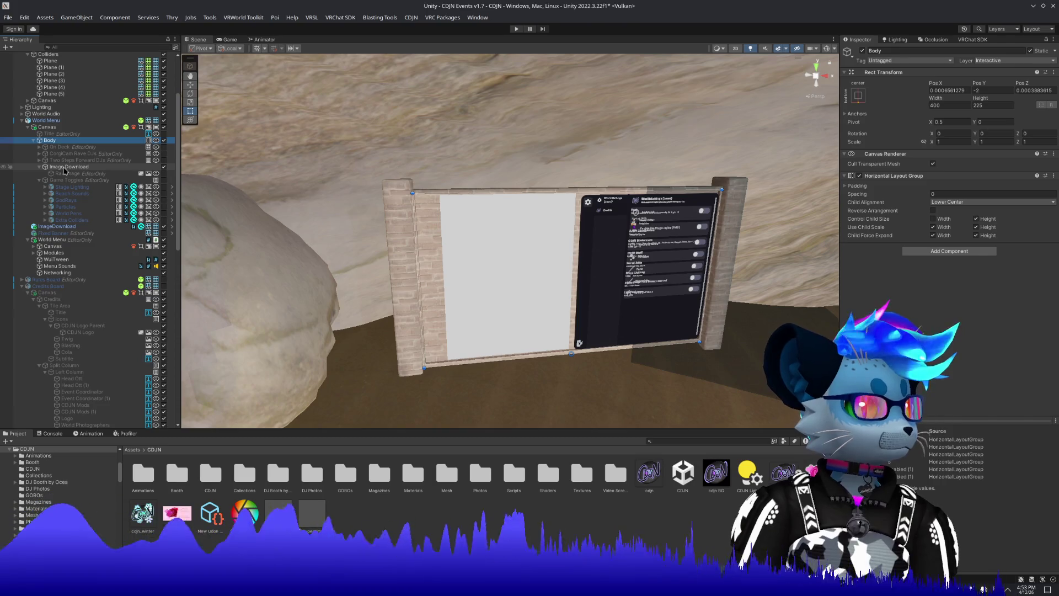
{"action": "left_click", "coordinate": [83, 166]}
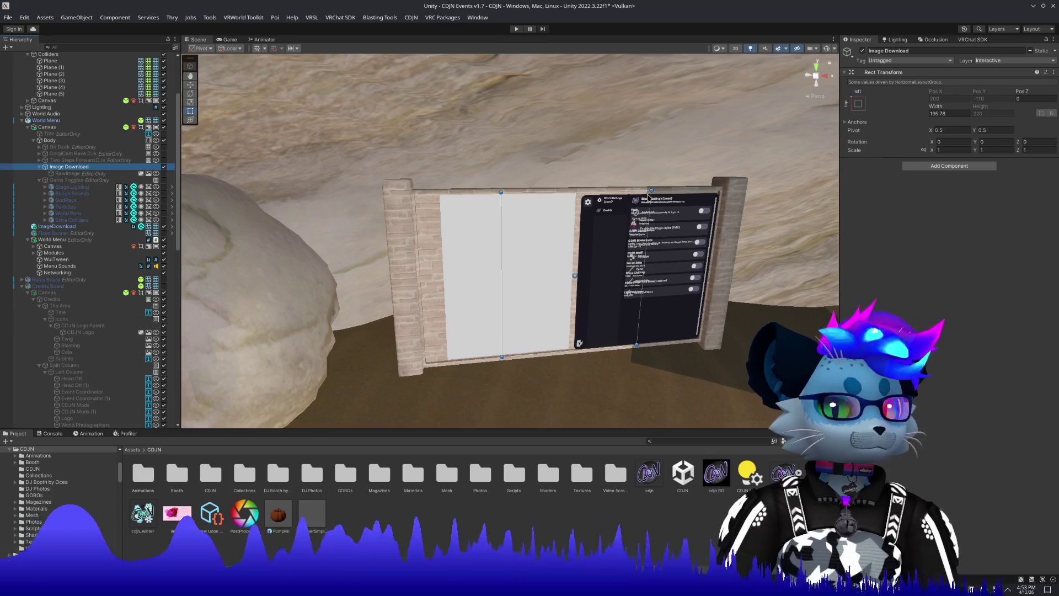
{"action": "scroll", "coordinate": [649, 197], "scroll_direction": "up", "scroll_amount": 3}
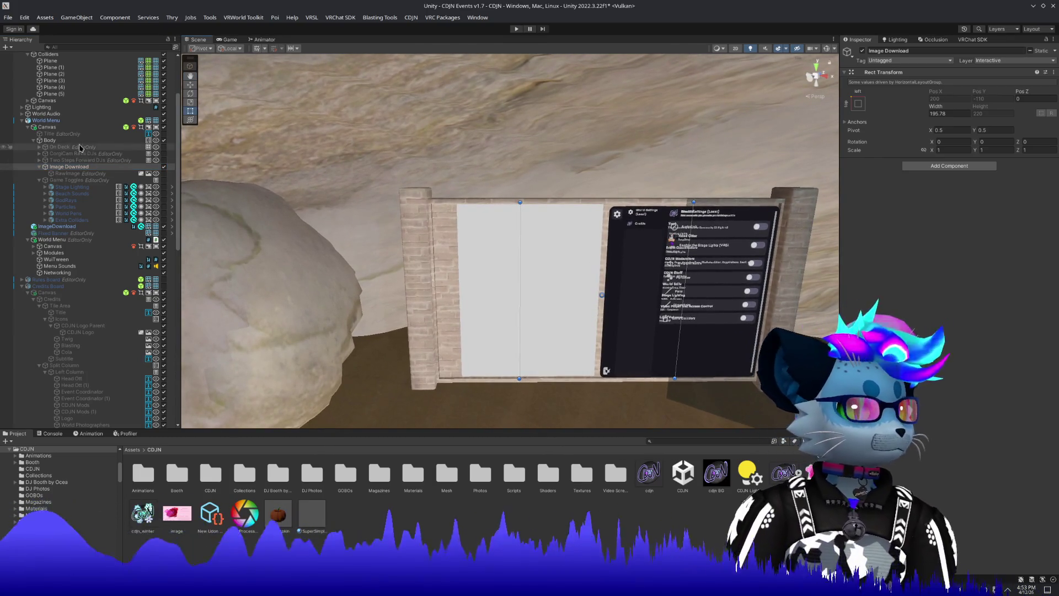
{"action": "left_click", "coordinate": [77, 141]}
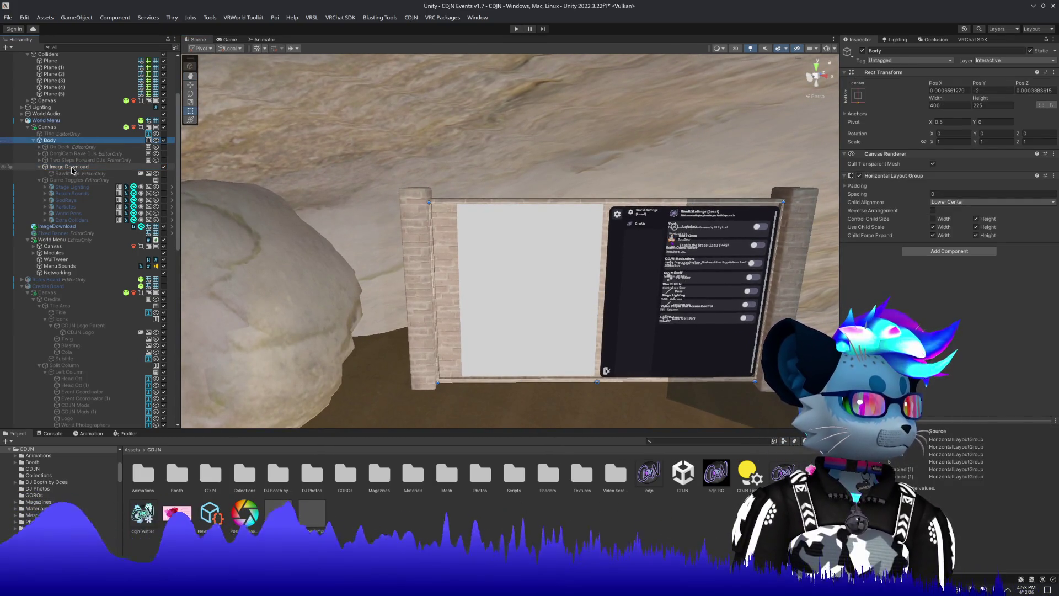
{"action": "left_click", "coordinate": [73, 167]}
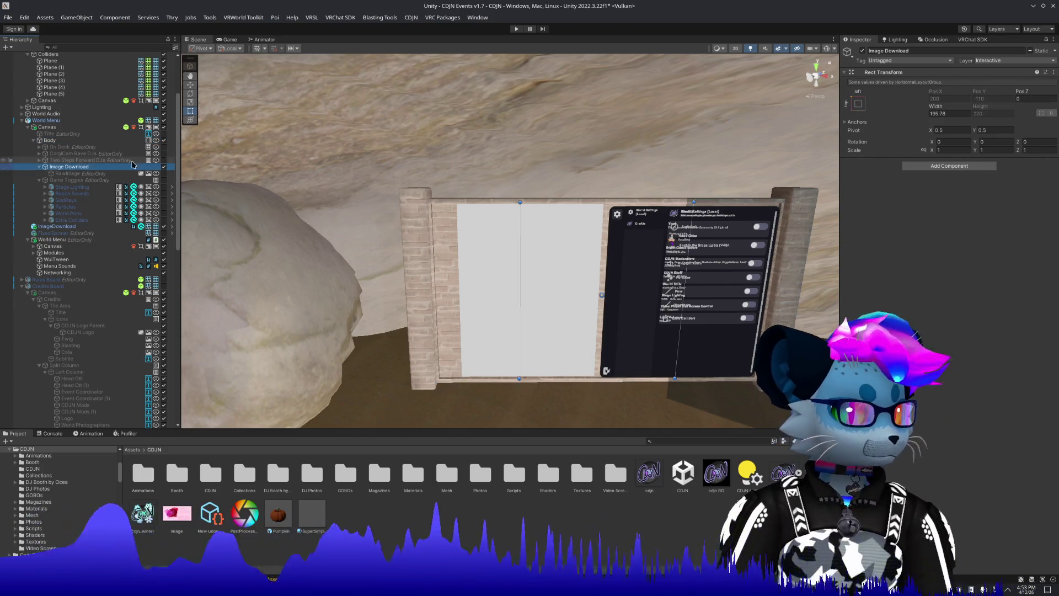
{"action": "left_click", "coordinate": [78, 141]}
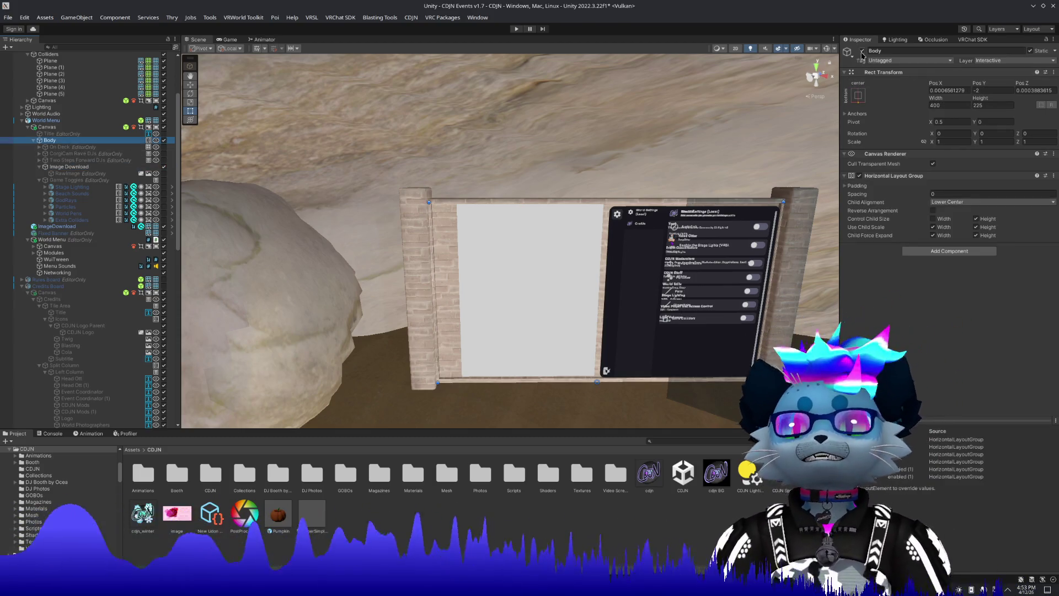
{"action": "left_click", "coordinate": [863, 51]}
{"action": "left_click", "coordinate": [883, 61]}
{"action": "left_click", "coordinate": [885, 104]}
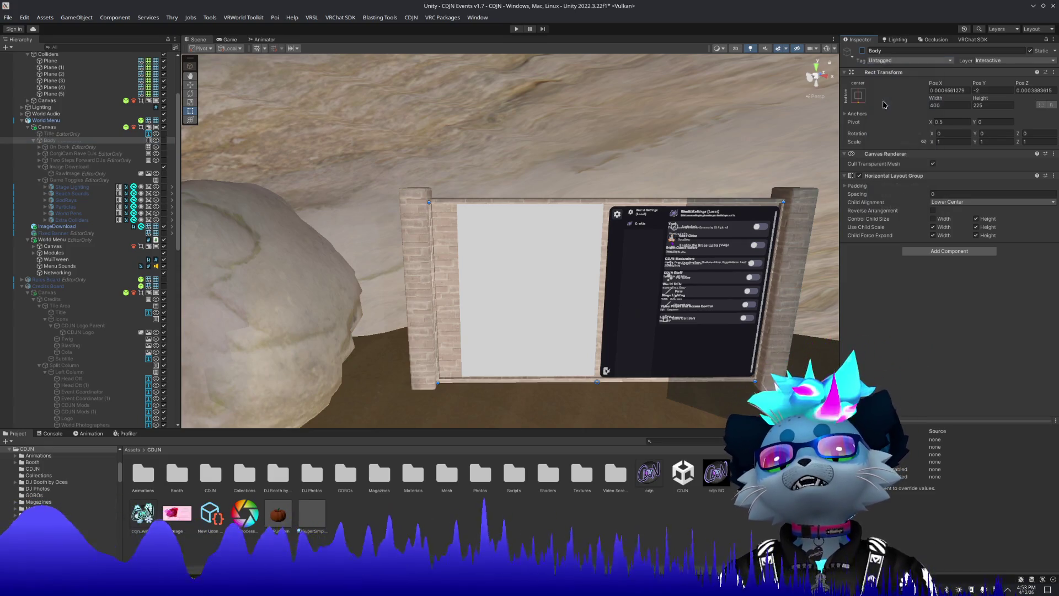
Paste the Image Download panel as a child of the World Menu canvas.
{"action": "right_click", "coordinate": [53, 127]}
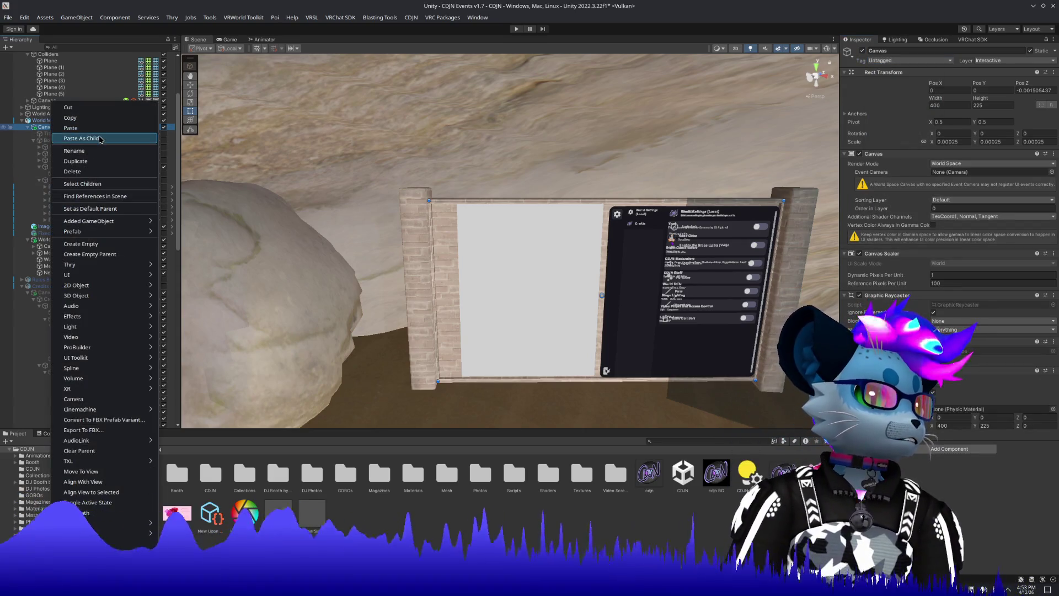
{"action": "left_click", "coordinate": [100, 138]}
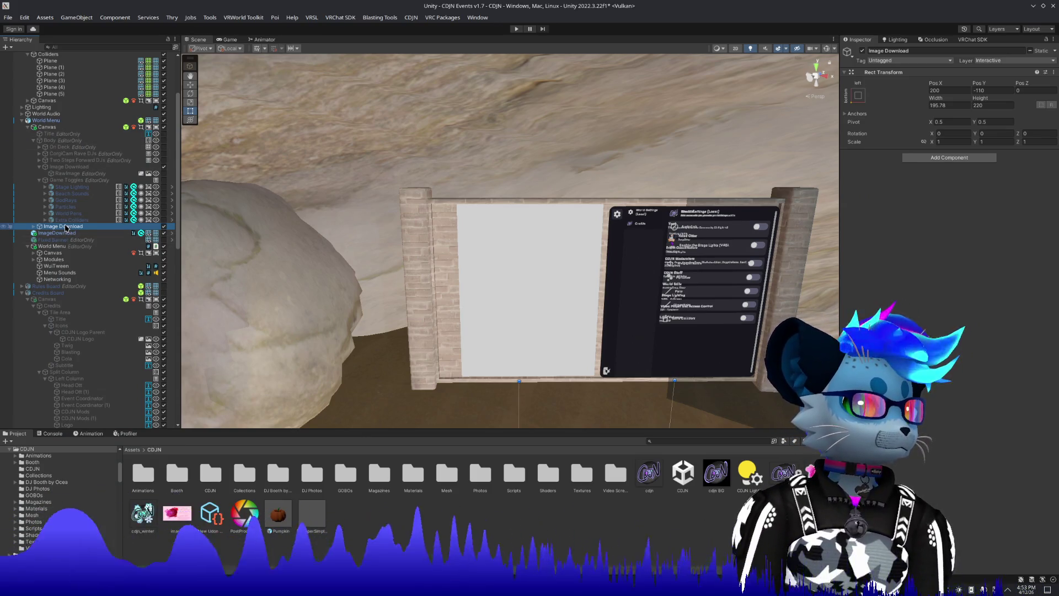
{"action": "left_click_drag", "start_coordinate": [284, 111], "coordinate": [543, 263]}
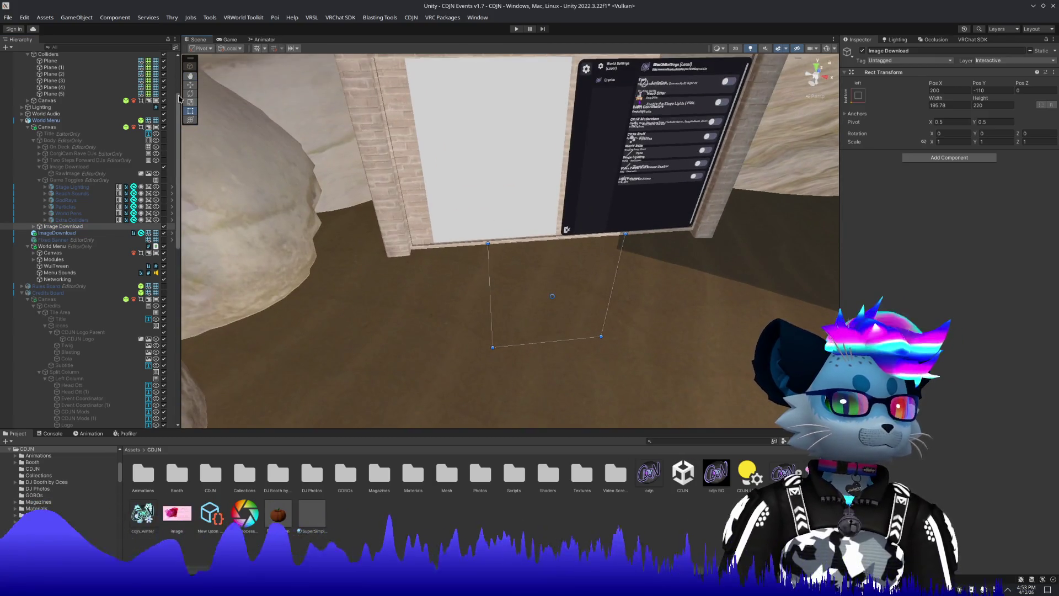
{"action": "left_click", "coordinate": [190, 86]}
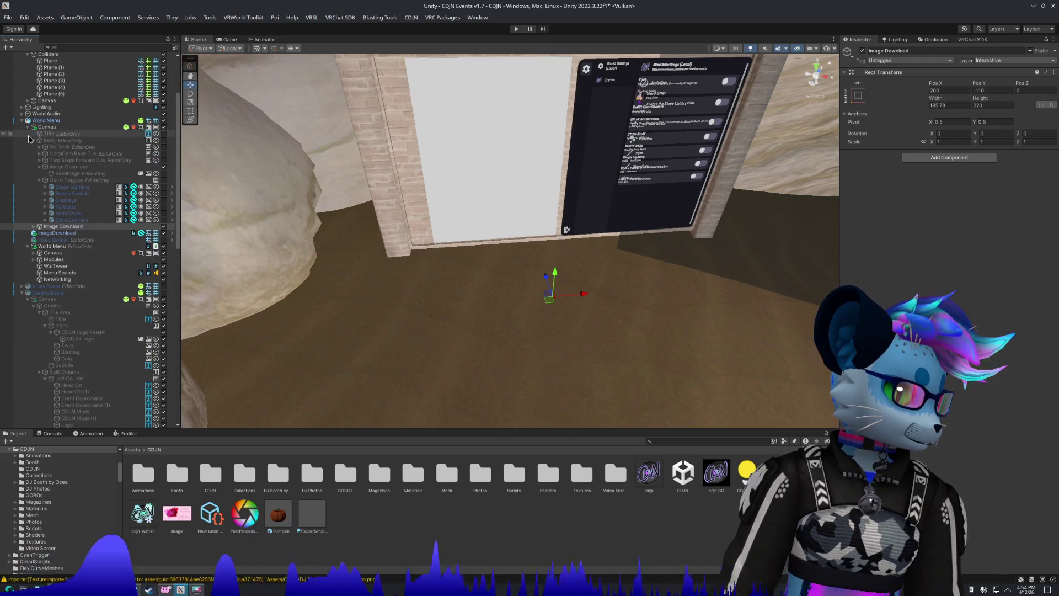
Collapse Body and move Image Download to the top of the canvas's children.
{"action": "left_click", "coordinate": [31, 134]}
{"action": "left_click", "coordinate": [60, 146]}
{"action": "left_click", "coordinate": [33, 140]}
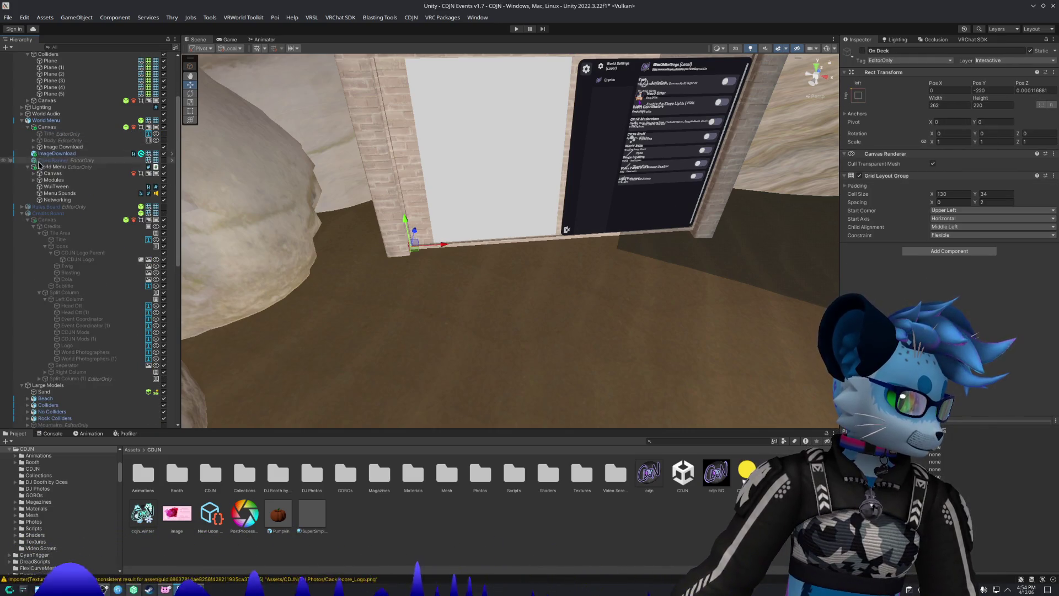
{"action": "left_click_drag", "start_coordinate": [55, 147], "coordinate": [59, 132]}
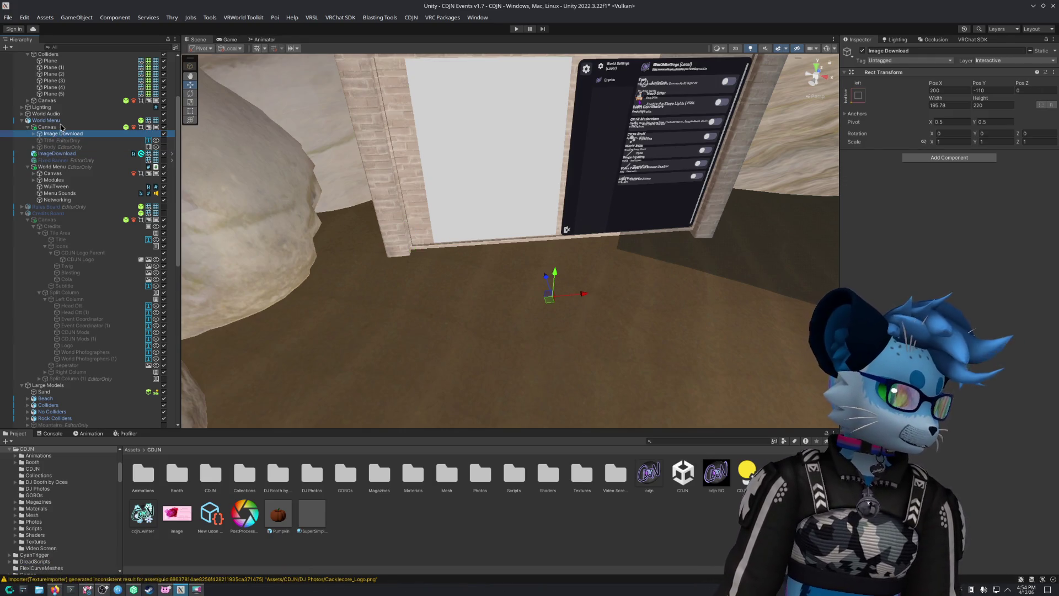
{"action": "left_click", "coordinate": [46, 120]}
Frame the whole board in view and select the ImageDownload quad.
{"action": "key", "text": "f"}
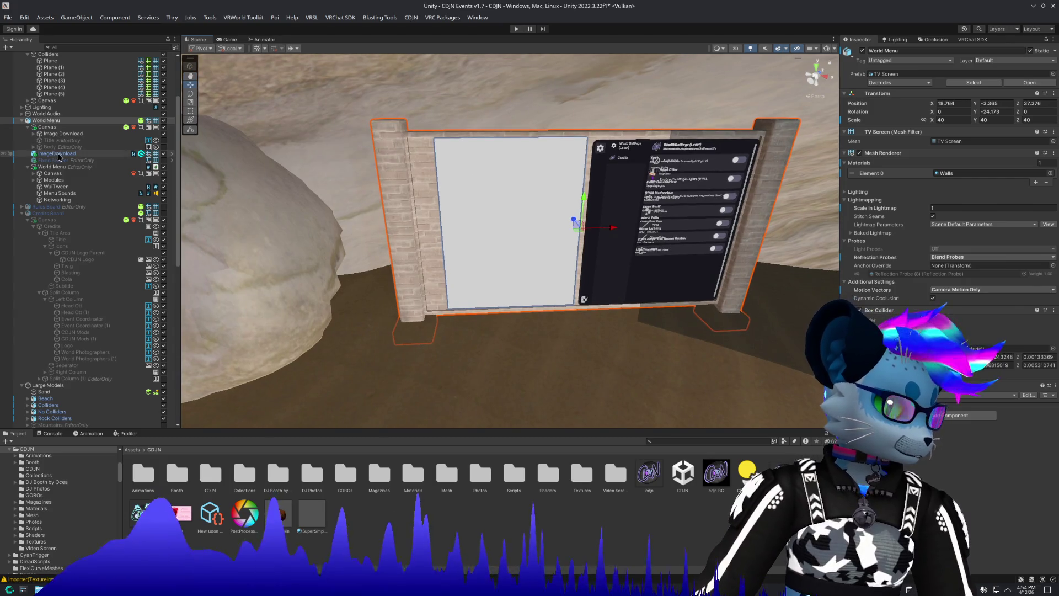
{"action": "left_click", "coordinate": [59, 154]}
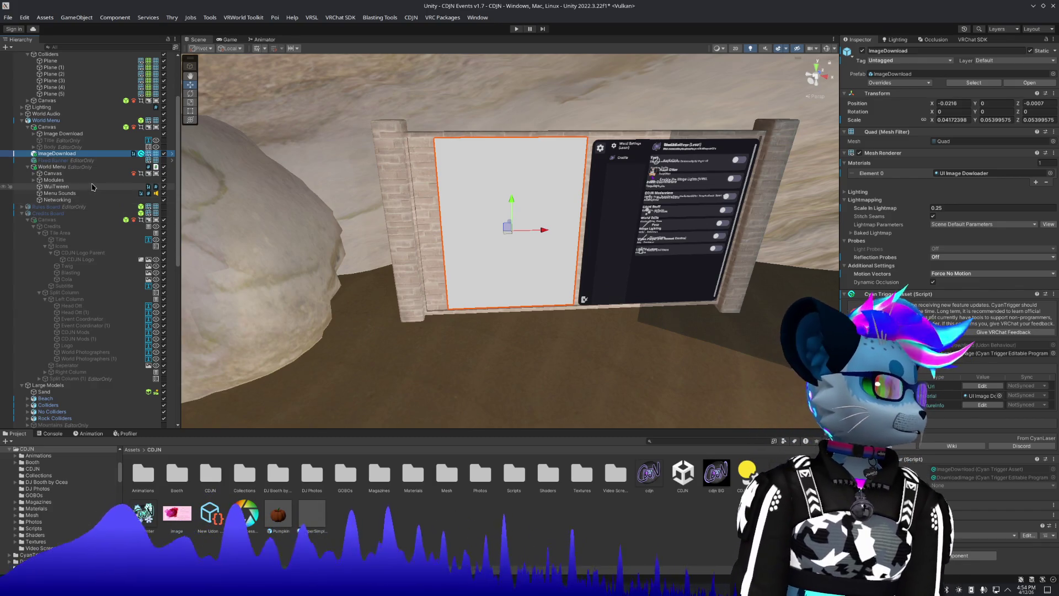
{"action": "scroll", "coordinate": [91, 185], "scroll_direction": "up", "scroll_amount": 5}
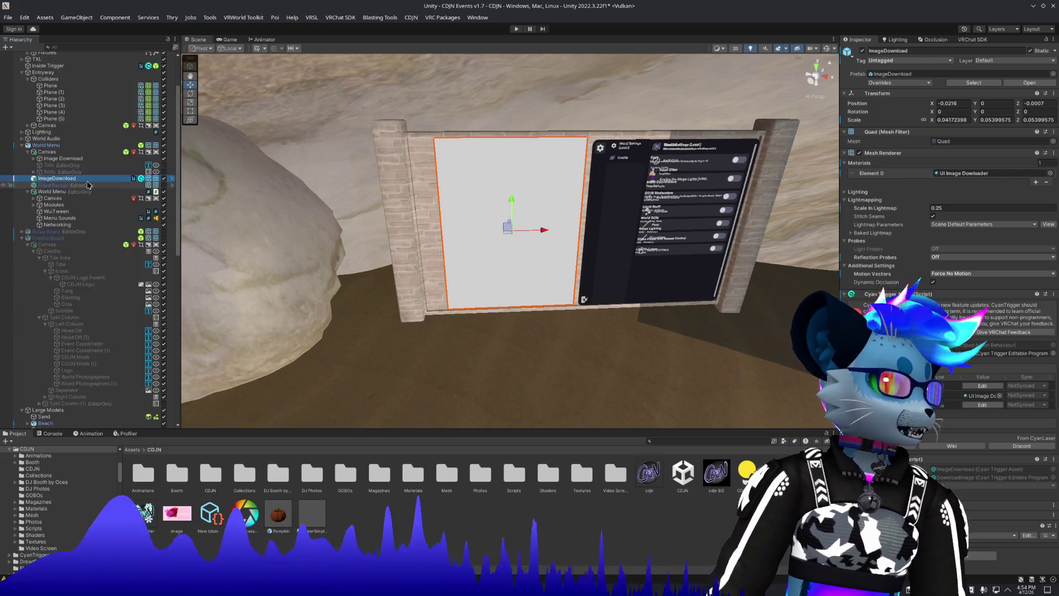
{"action": "scroll", "coordinate": [82, 187], "scroll_direction": "down", "scroll_amount": 2}
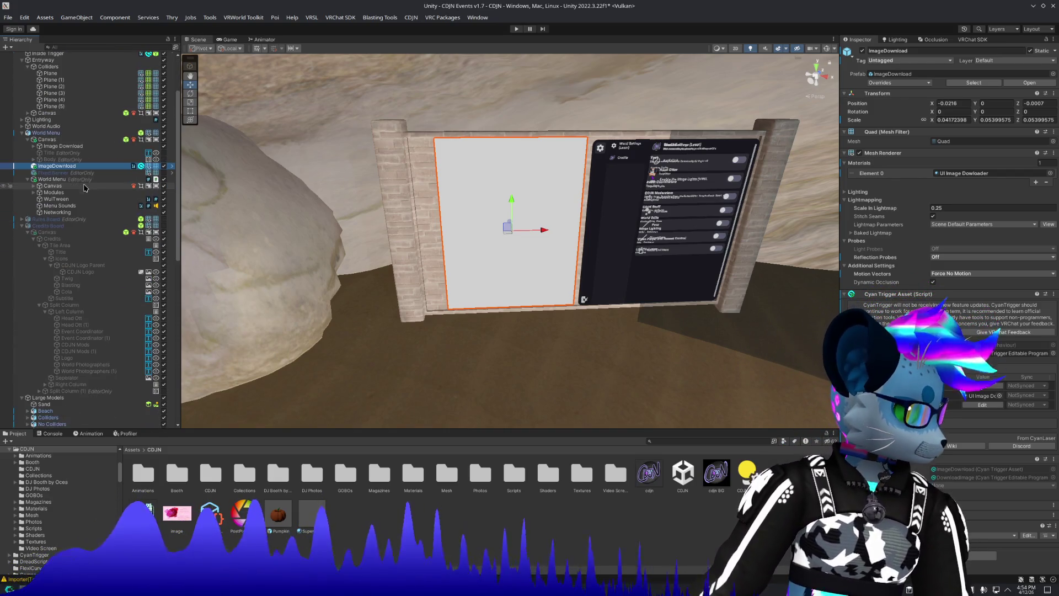
{"action": "scroll", "coordinate": [66, 221], "scroll_direction": "down", "scroll_amount": 2}
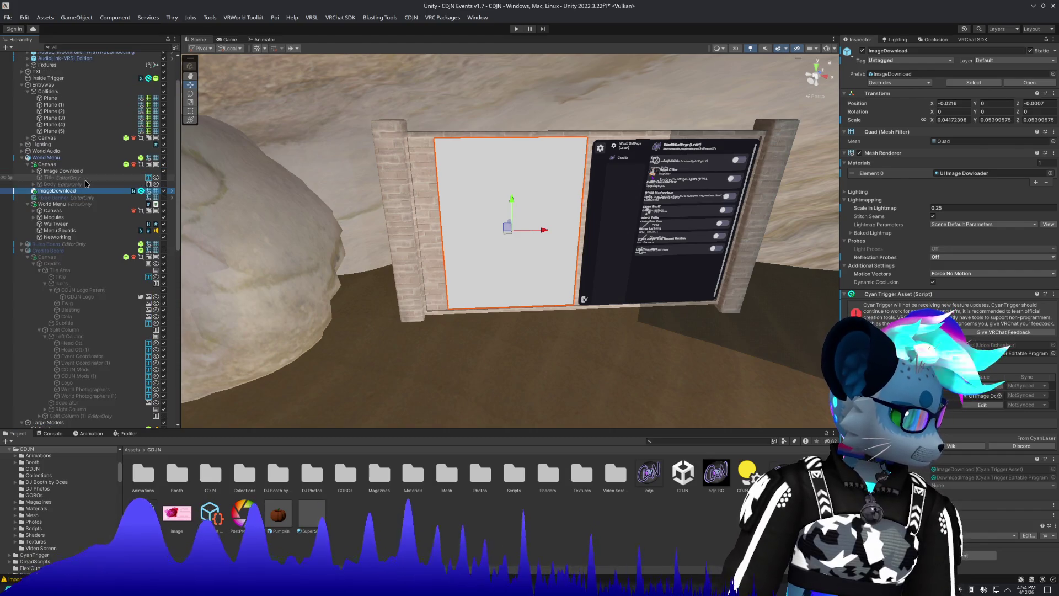
Collapse the Credits Board contents in the Hierarchy and select the Image Download panel.
{"action": "left_click", "coordinate": [22, 251]}
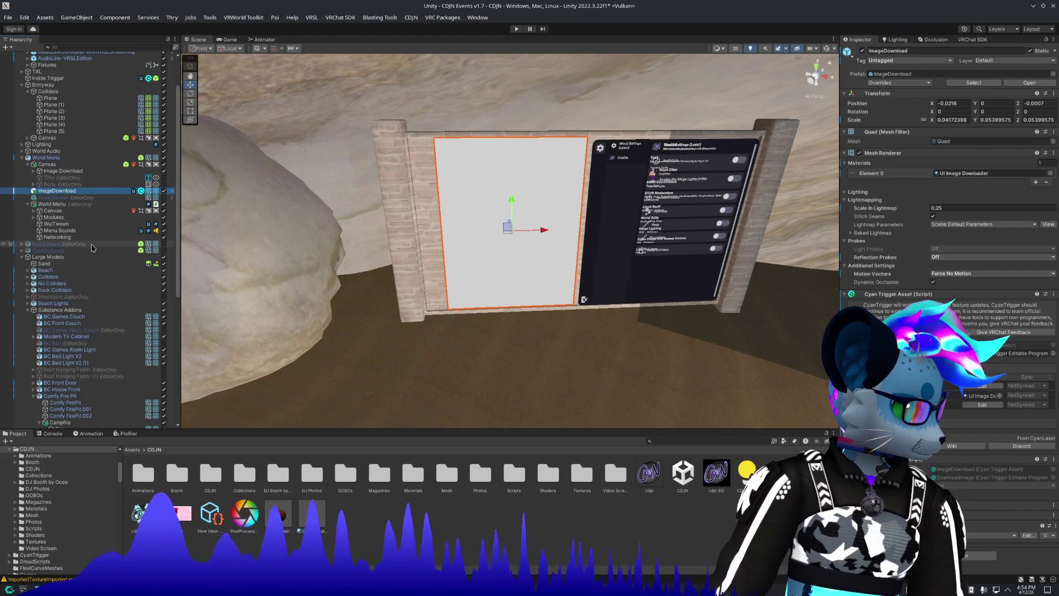
{"action": "scroll", "coordinate": [92, 249], "scroll_direction": "up", "scroll_amount": 4}
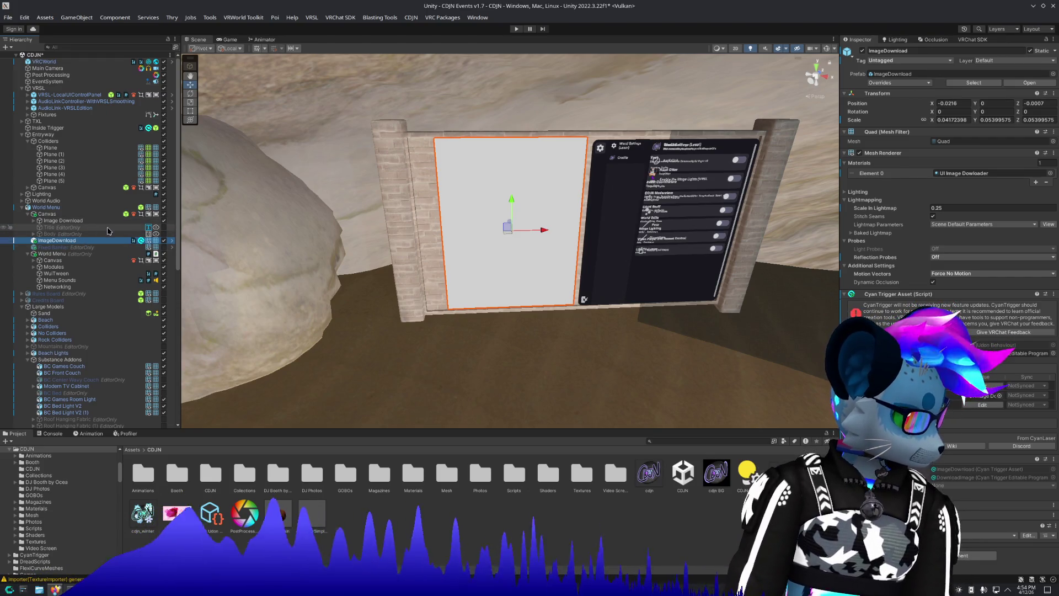
{"action": "left_click", "coordinate": [34, 221]}
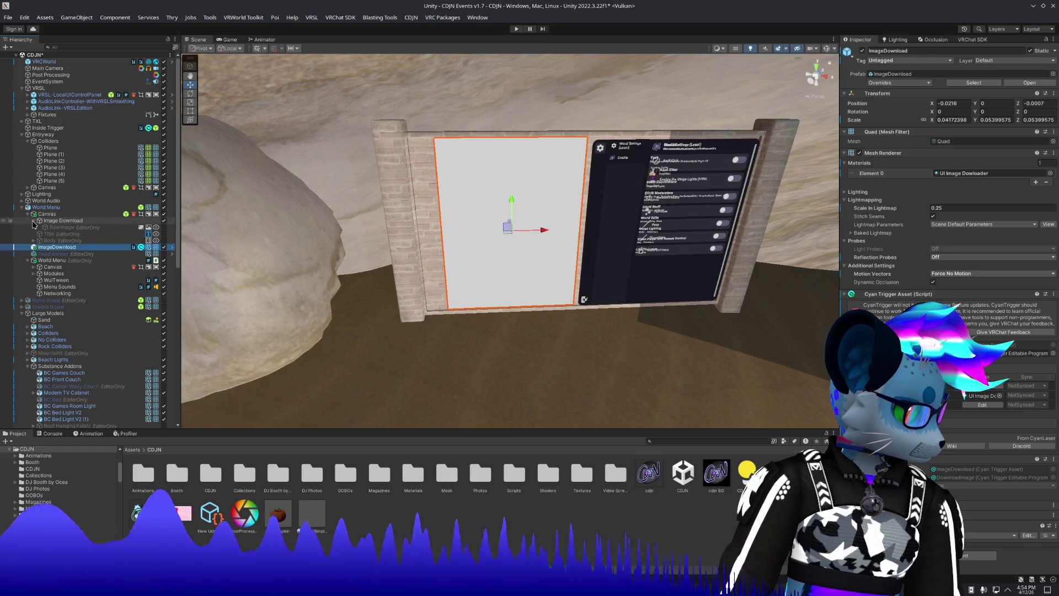
{"action": "left_click", "coordinate": [34, 221]}
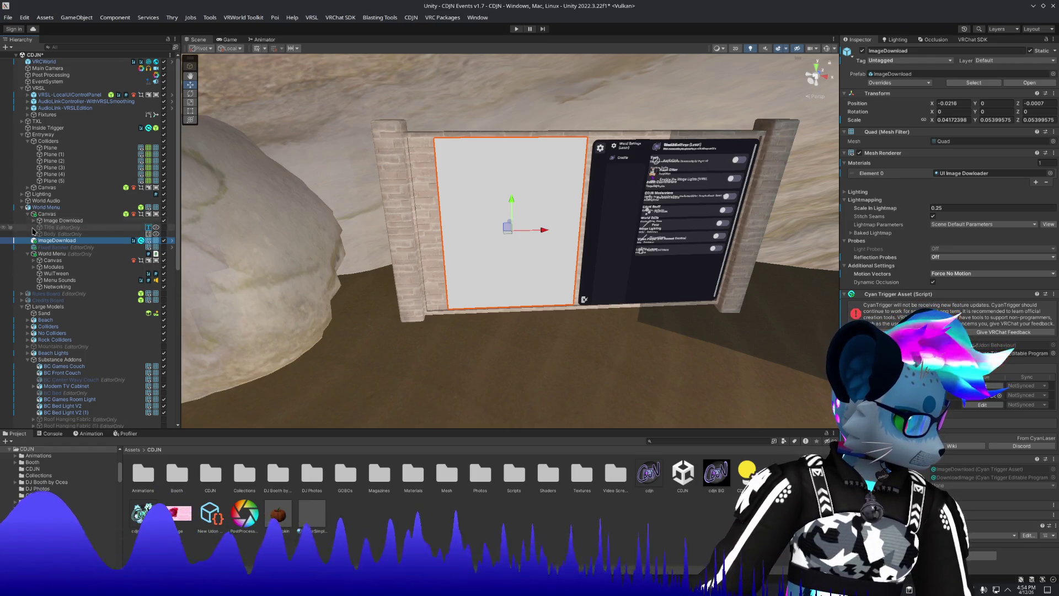
{"action": "left_click", "coordinate": [51, 242]}
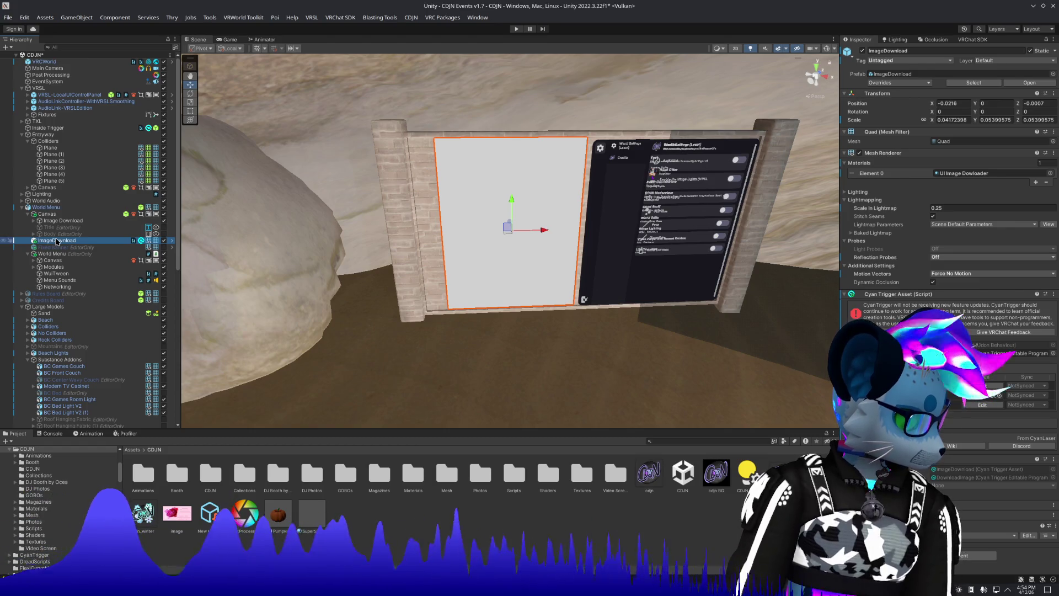
{"action": "left_click", "coordinate": [55, 221]}
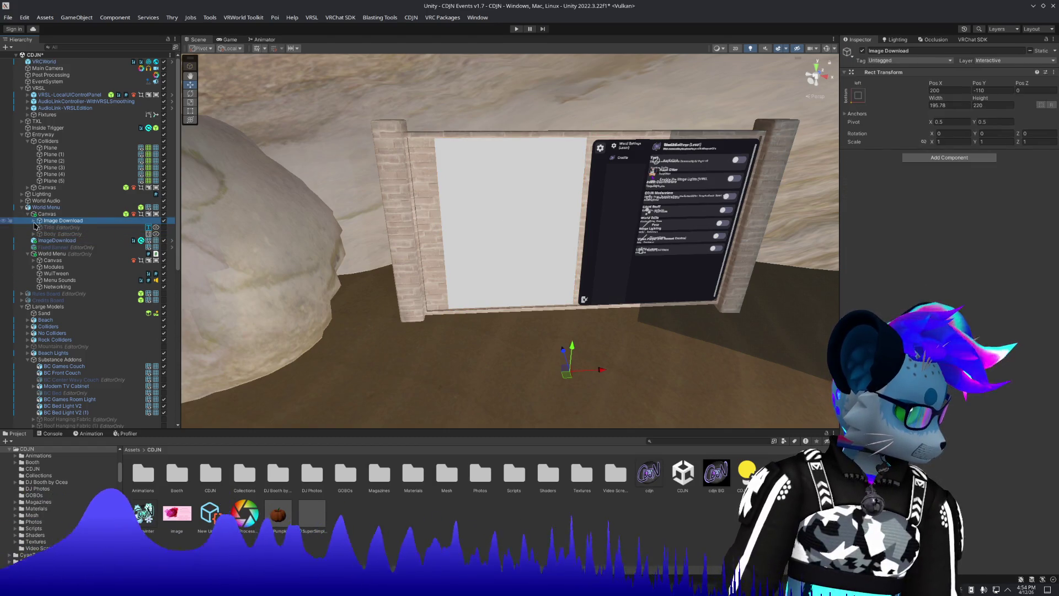
{"action": "left_click", "coordinate": [47, 241]}
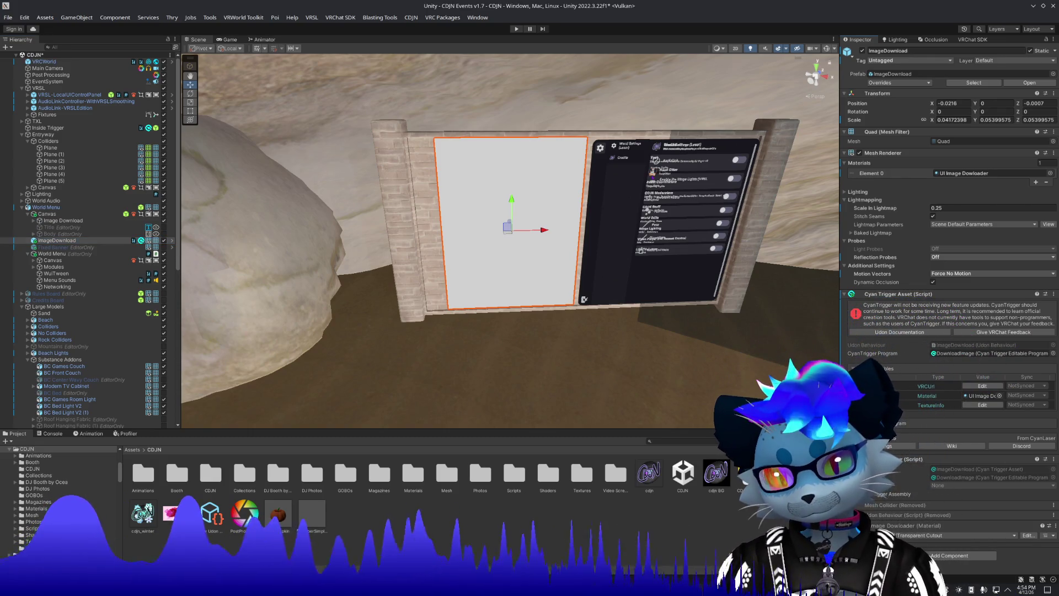
{"action": "scroll", "coordinate": [949, 248], "scroll_direction": "down", "scroll_amount": 5}
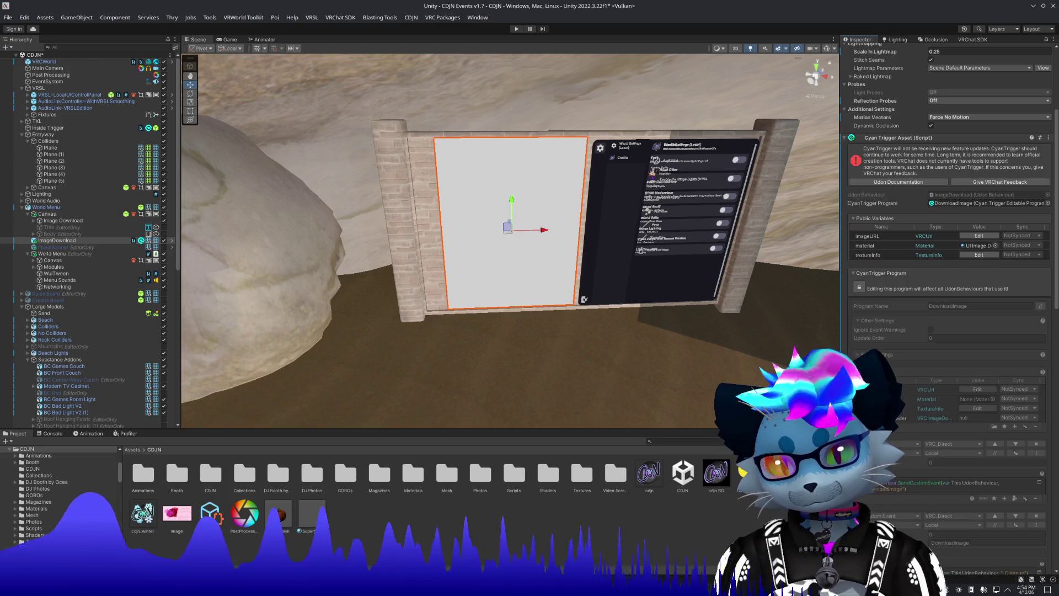
{"action": "scroll", "coordinate": [949, 309], "scroll_direction": "down", "scroll_amount": 12}
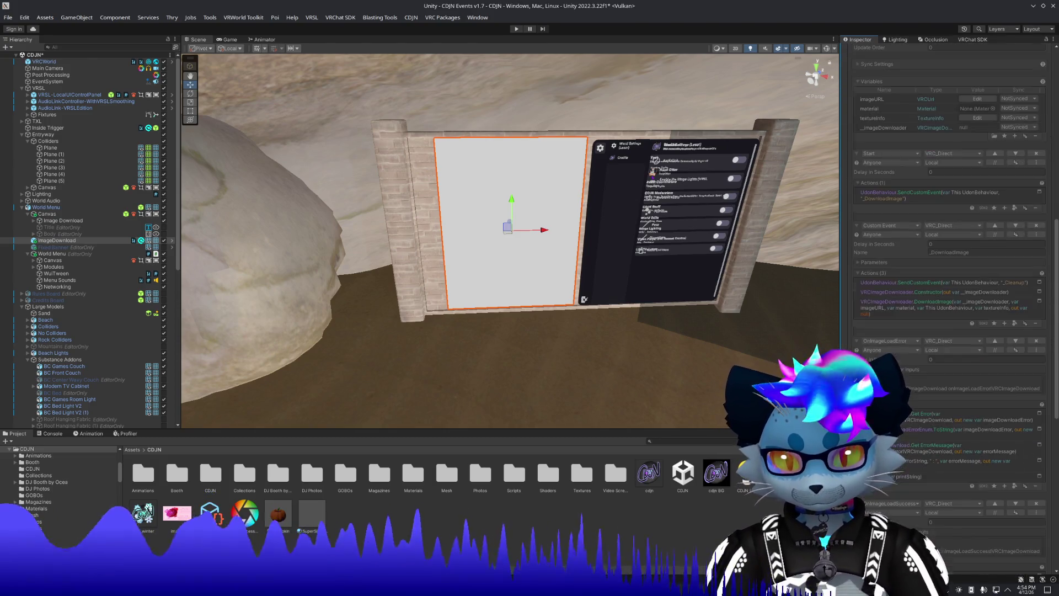
{"action": "scroll", "coordinate": [949, 331], "scroll_direction": "down", "scroll_amount": 2}
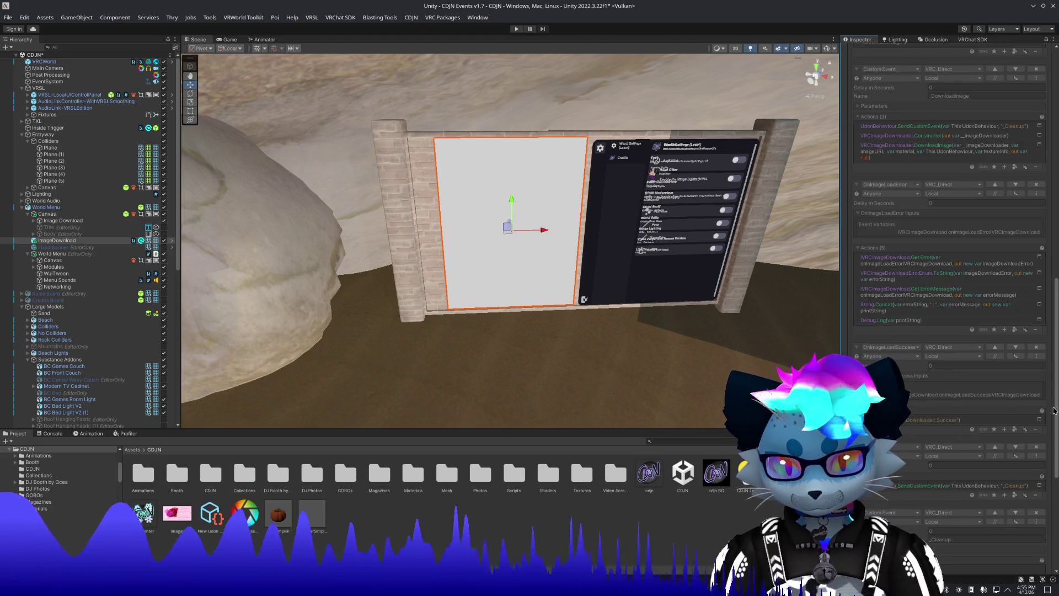
{"action": "left_click_drag", "start_coordinate": [1056, 411], "coordinate": [1047, 506]}
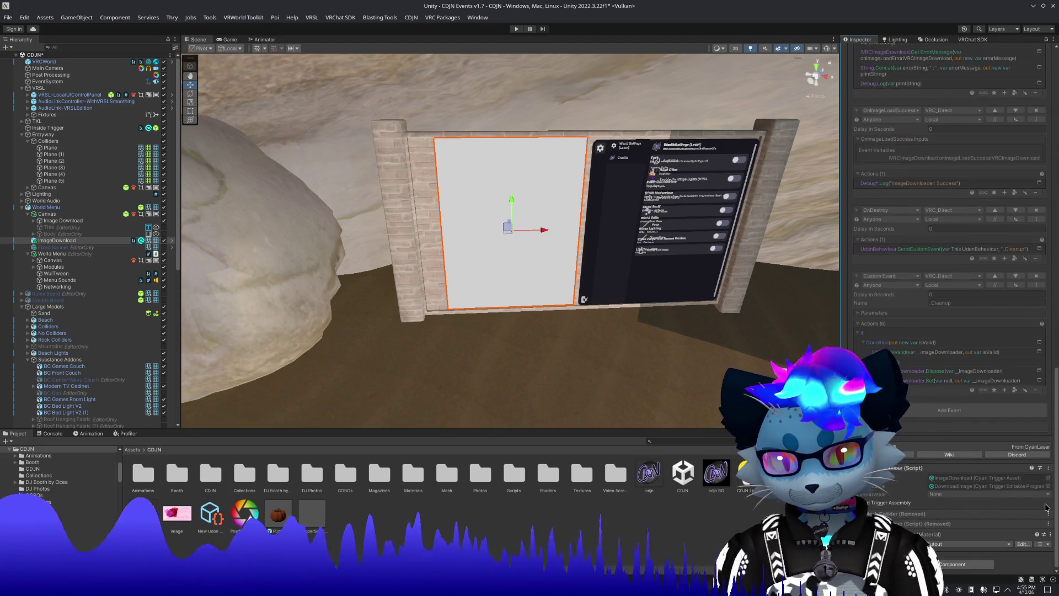
{"action": "scroll", "coordinate": [1015, 193], "scroll_direction": "up", "scroll_amount": 20}
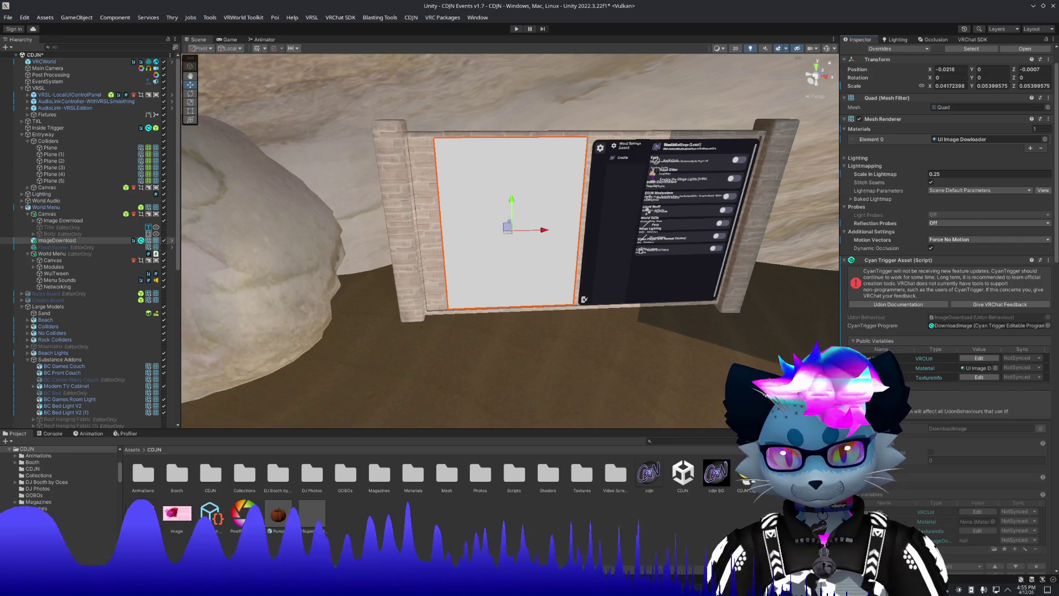
{"action": "scroll", "coordinate": [949, 221], "scroll_direction": "up", "scroll_amount": 1}
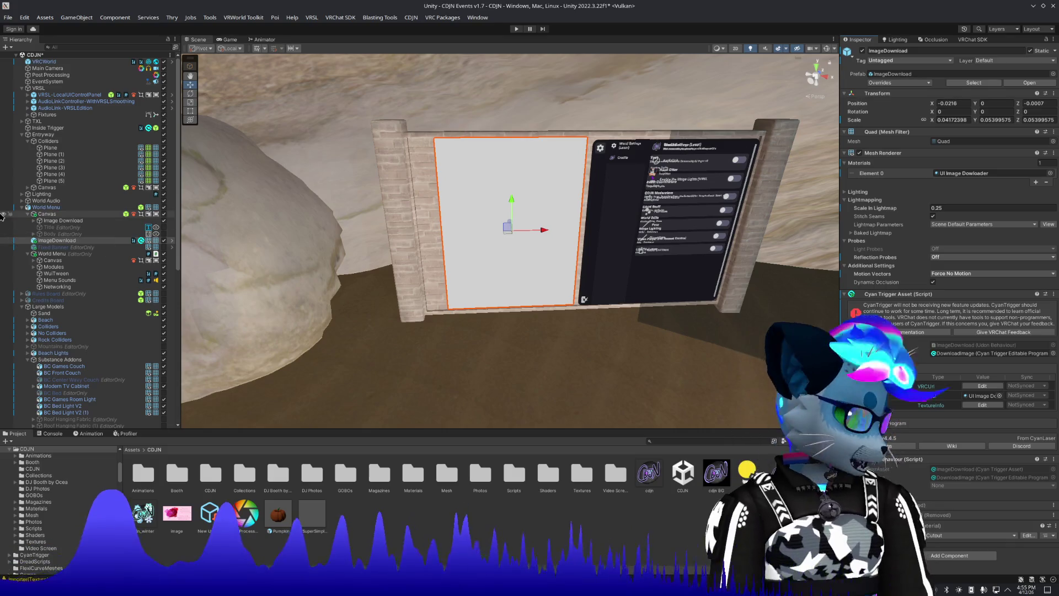
{"action": "left_click", "coordinate": [76, 221]}
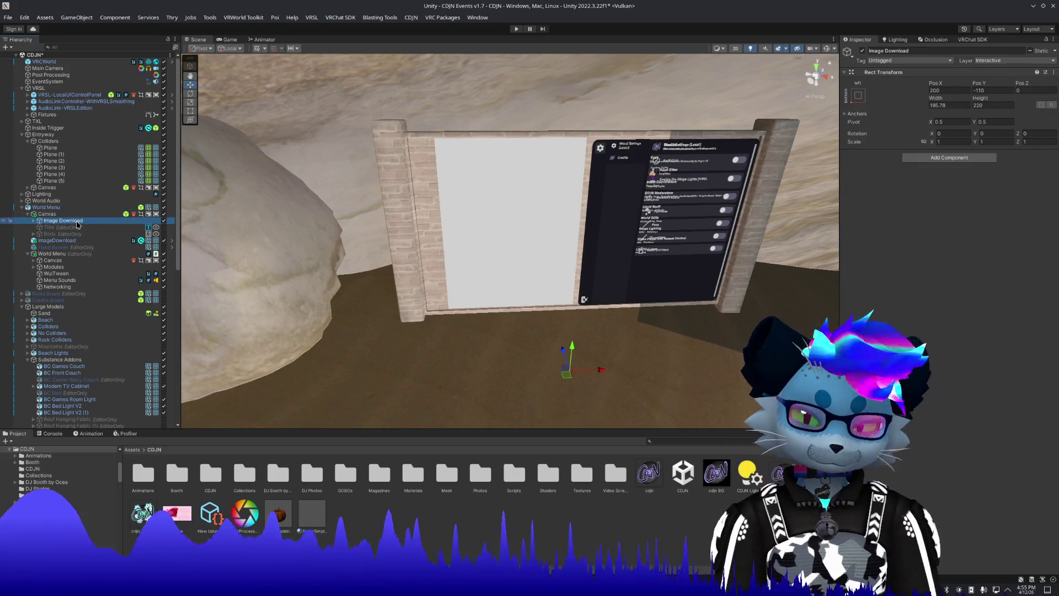
Change the Image Download panel's Pos X from 200 to 0.
{"action": "right_click", "coordinate": [934, 93]}
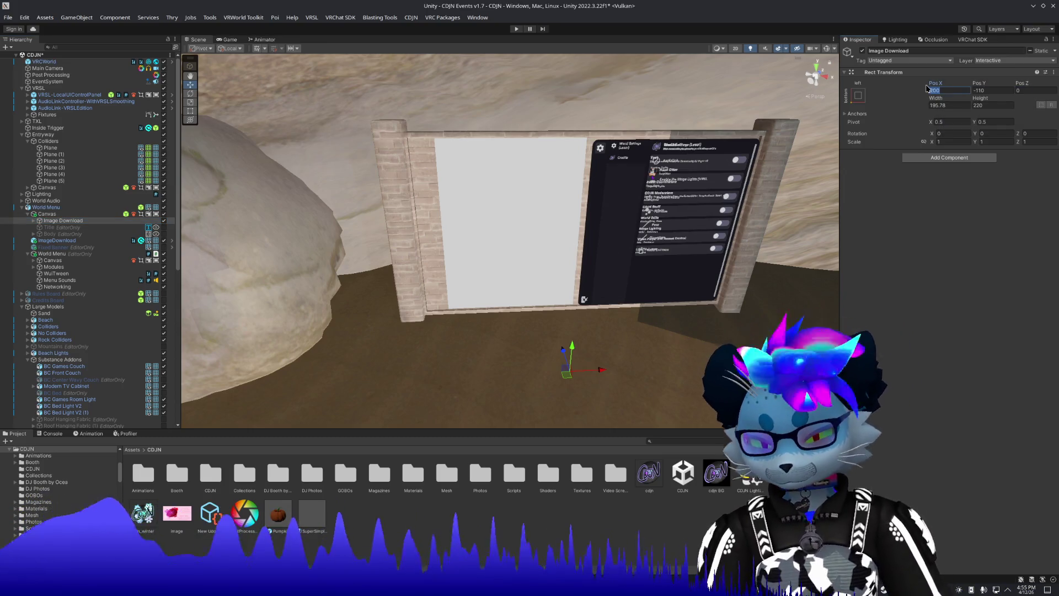
{"action": "key", "text": "BackSpace"}
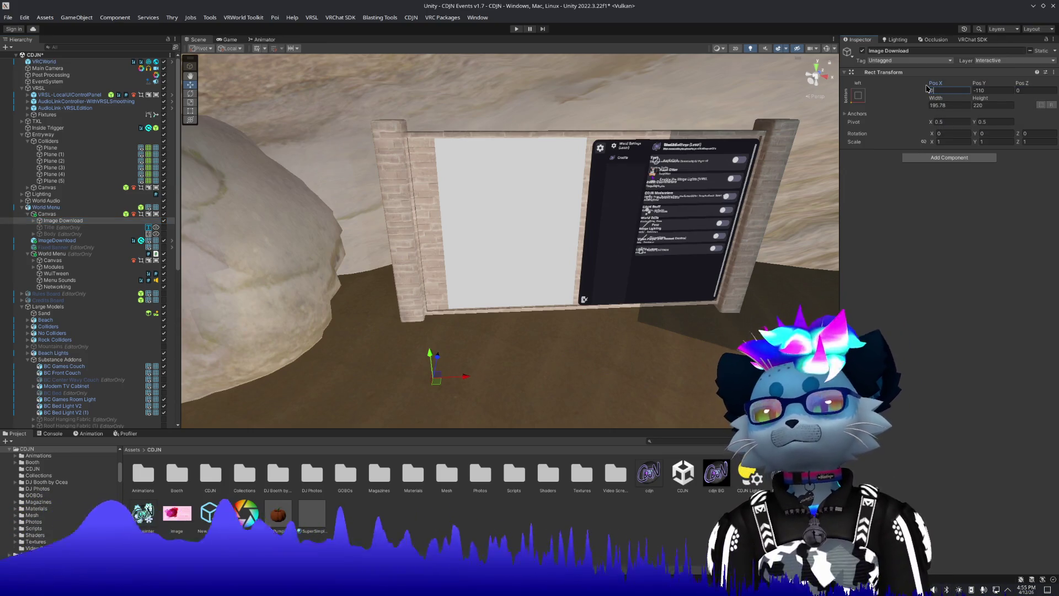
{"action": "type", "text": "0"}
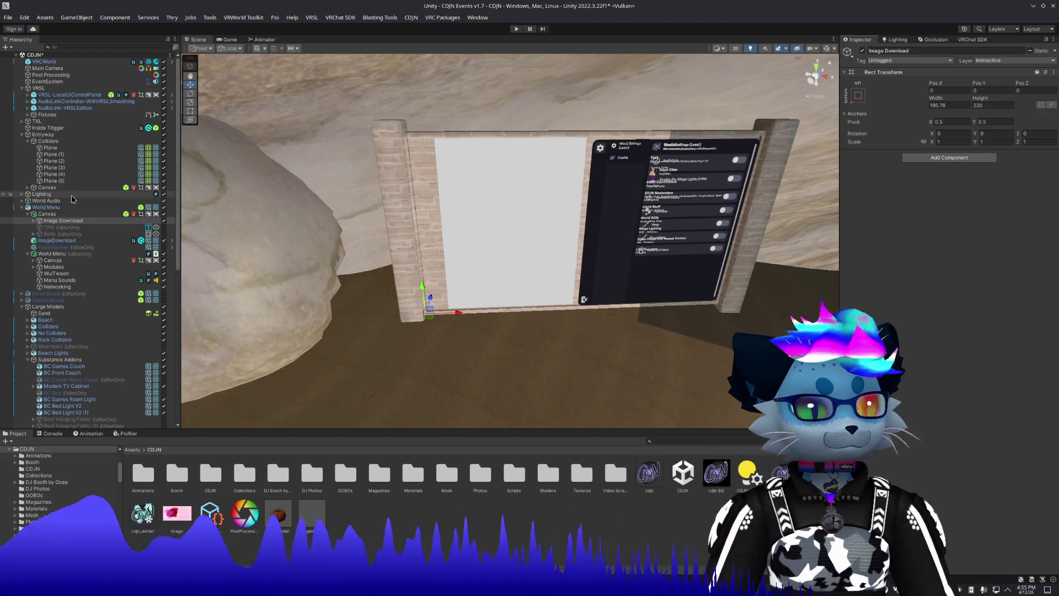
Delete the Image Download UI object, keeping the ImageDownload quad selected.
{"action": "left_click", "coordinate": [75, 241]}
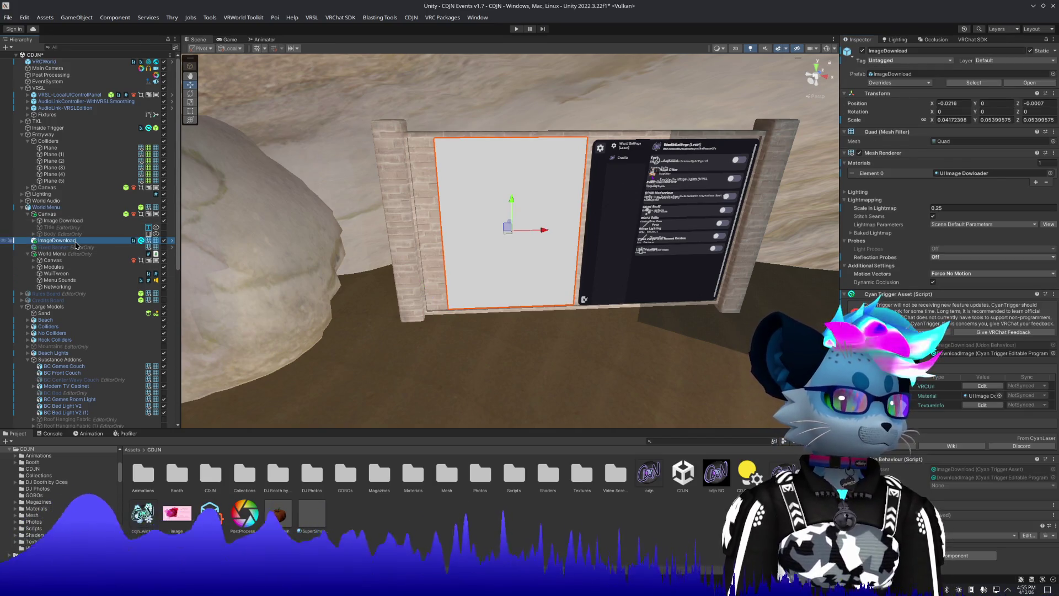
{"action": "left_click", "coordinate": [89, 221]}
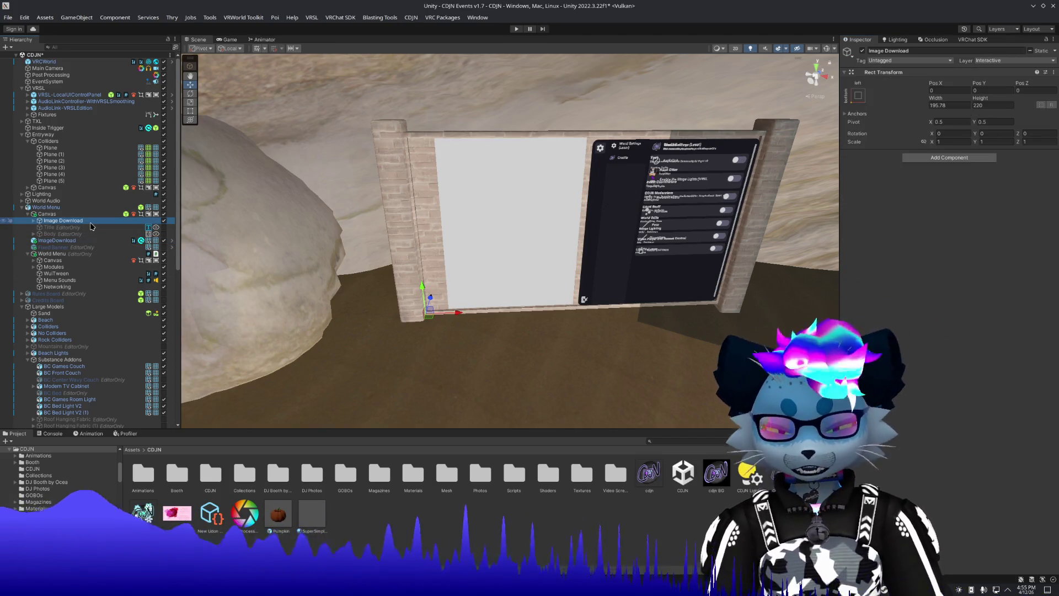
{"action": "key", "text": "Delete"}
{"action": "left_click", "coordinate": [83, 234]}
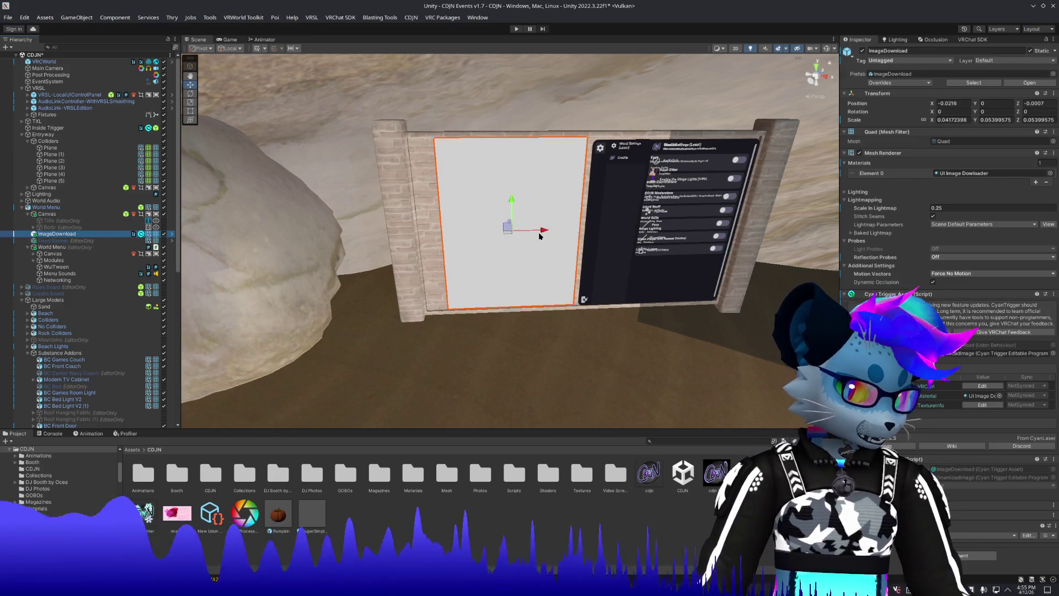
Slide the ImageDownload quad right and move the World Menu to the board's left side.
{"action": "left_click_drag", "start_coordinate": [540, 235], "coordinate": [700, 233]}
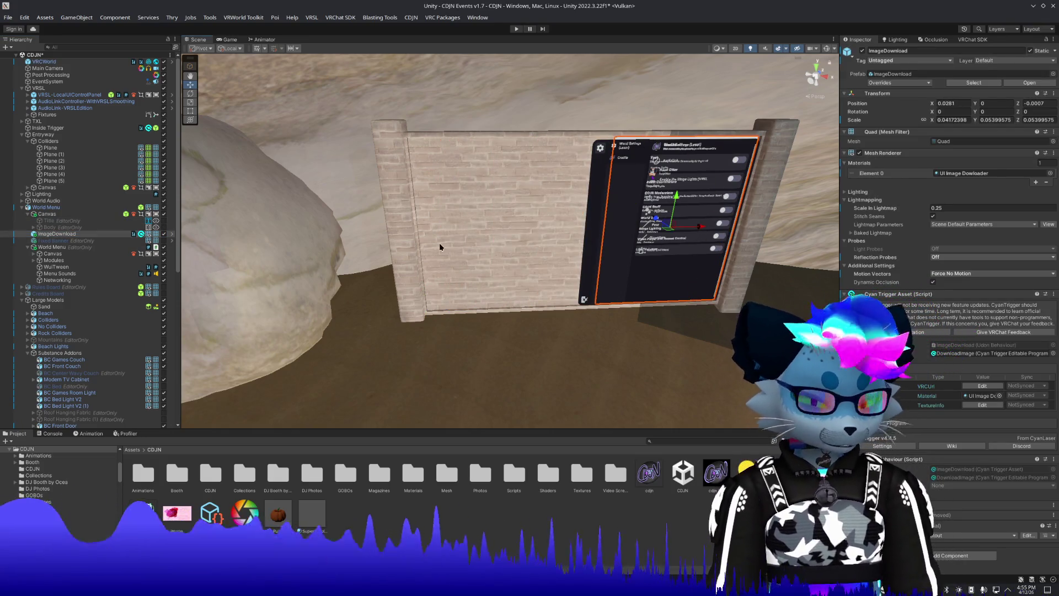
{"action": "left_click", "coordinate": [55, 248]}
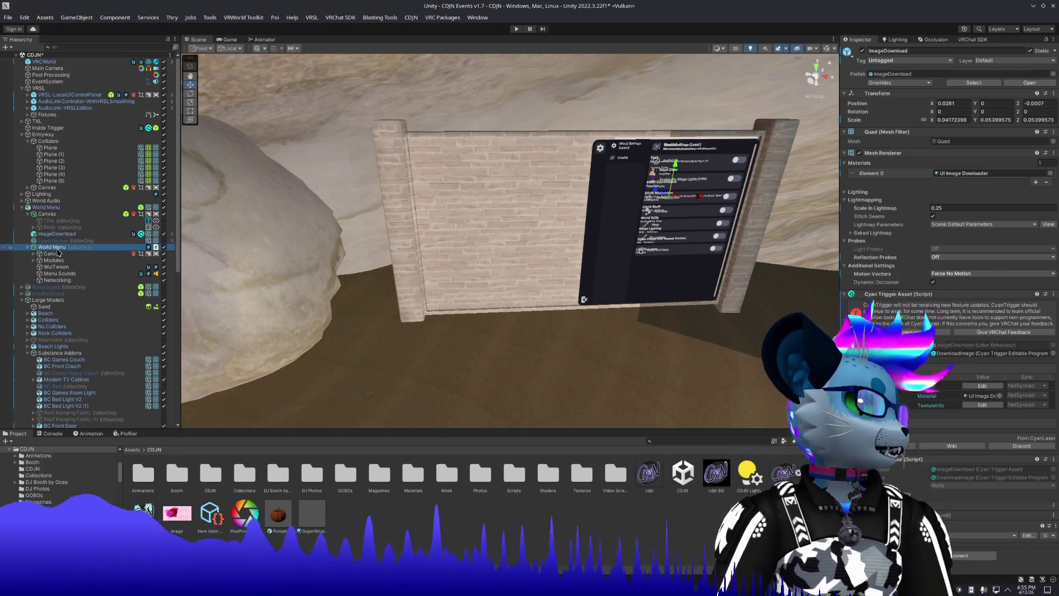
{"action": "left_click_drag", "start_coordinate": [701, 200], "coordinate": [536, 203]}
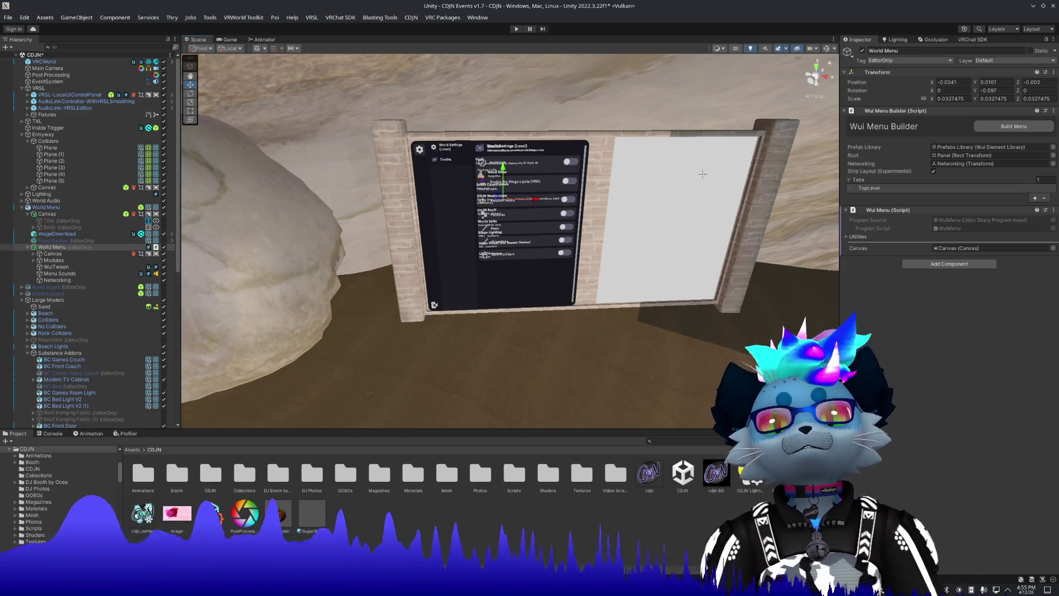
{"action": "left_click_drag", "start_coordinate": [703, 174], "coordinate": [694, 124]}
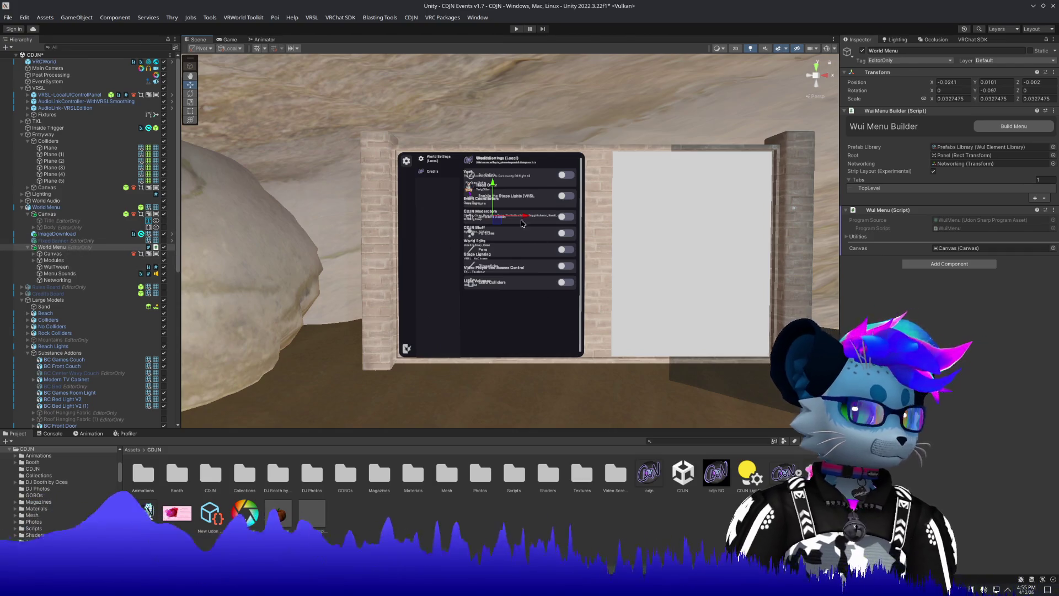
{"action": "mouse_move", "coordinate": [526, 218]}
{"action": "left_mouse_down"}
{"action": "mouse_move", "coordinate": [381, 322]}
{"action": "mouse_move", "coordinate": [310, 323]}
{"action": "mouse_move", "coordinate": [366, 331]}
{"action": "left_mouse_up"}
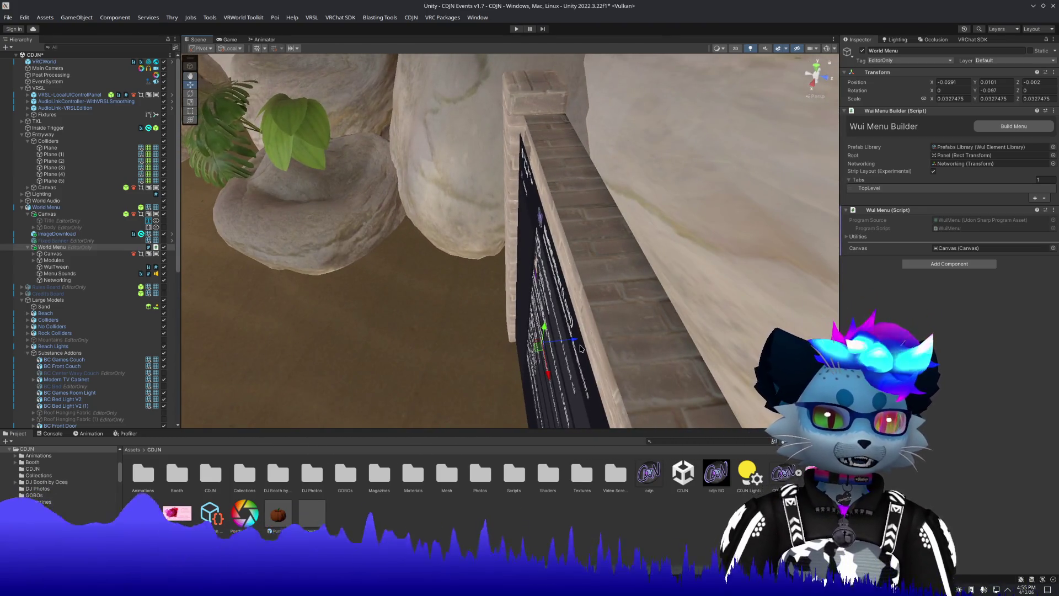
Push the World Menu against the wall, widen its Canvas to 1750.895 by 1627.88, and save.
{"action": "mouse_move", "coordinate": [577, 343]}
{"action": "left_mouse_down"}
{"action": "mouse_move", "coordinate": [758, 248]}
{"action": "mouse_move", "coordinate": [725, 258]}
{"action": "left_mouse_up"}
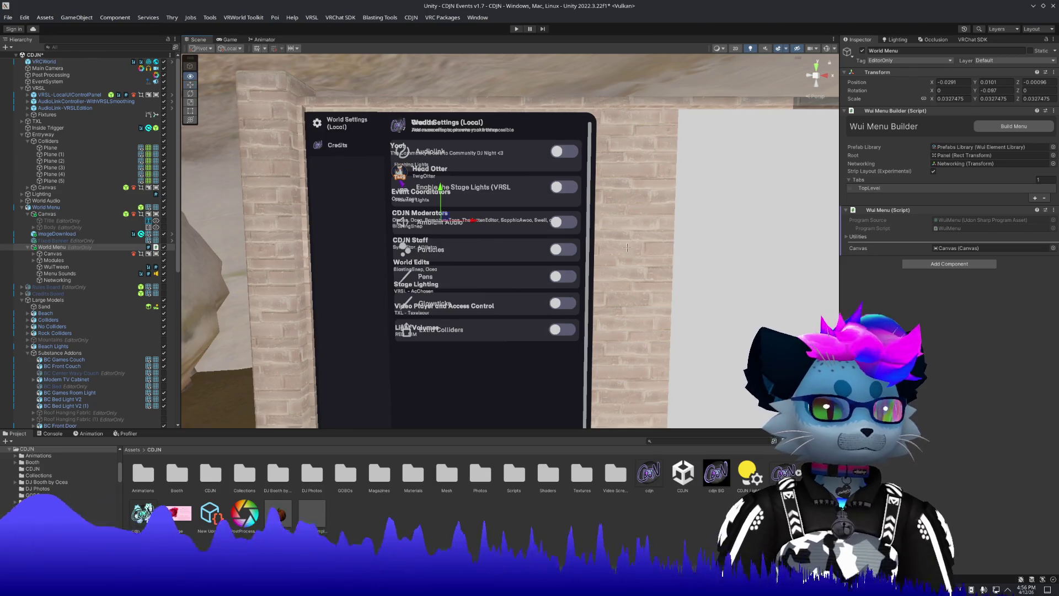
{"action": "scroll", "coordinate": [627, 248], "scroll_direction": "down", "scroll_amount": 2}
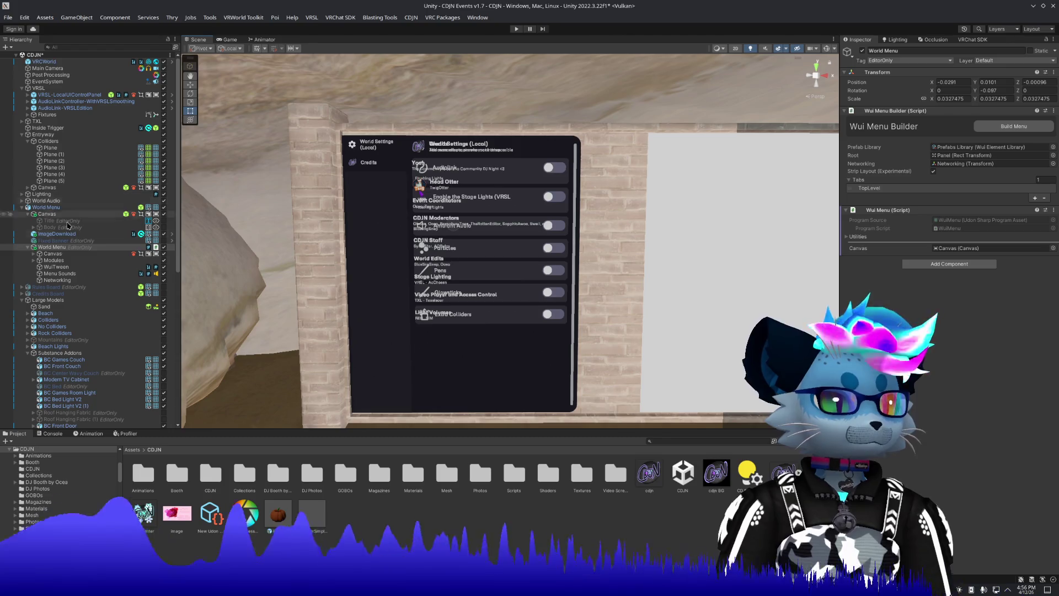
{"action": "left_click", "coordinate": [52, 254]}
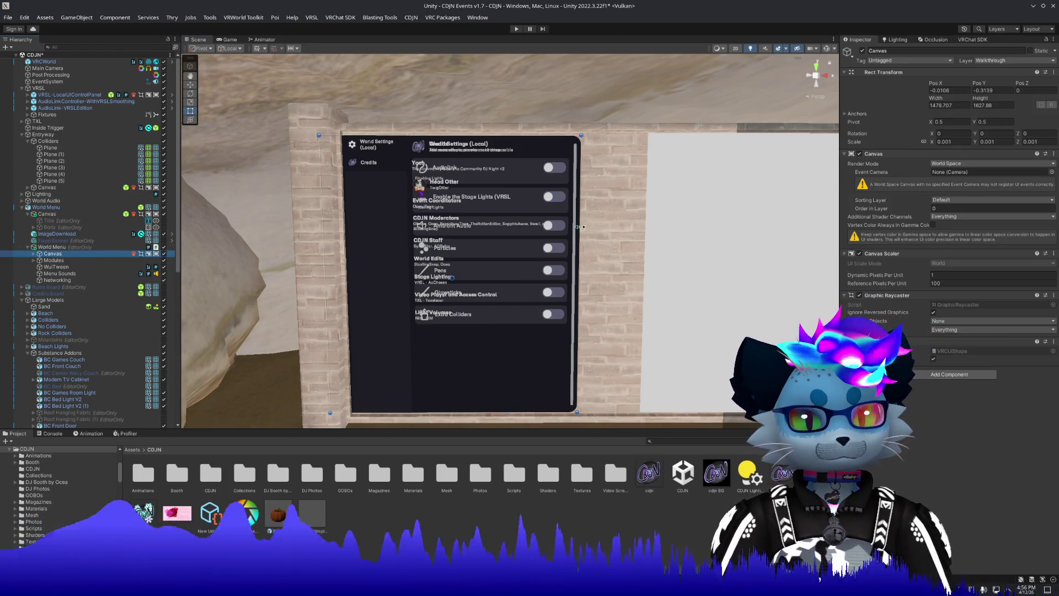
{"action": "mouse_move", "coordinate": [580, 226]}
{"action": "left_mouse_down"}
{"action": "mouse_move", "coordinate": [642, 242]}
{"action": "mouse_move", "coordinate": [627, 243]}
{"action": "left_mouse_up"}
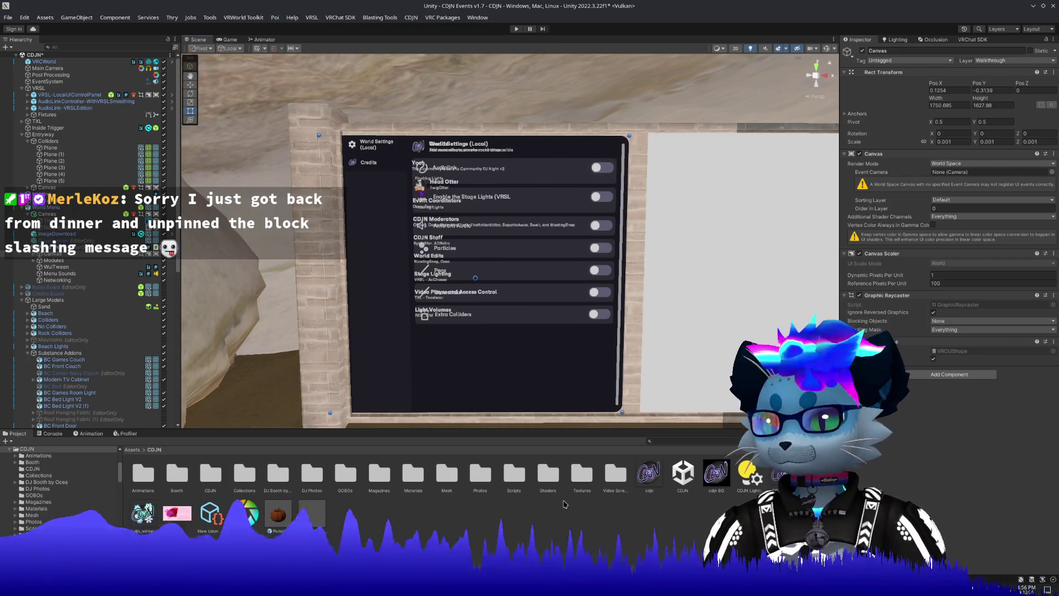
{"action": "key", "text": "ctrl+s"}
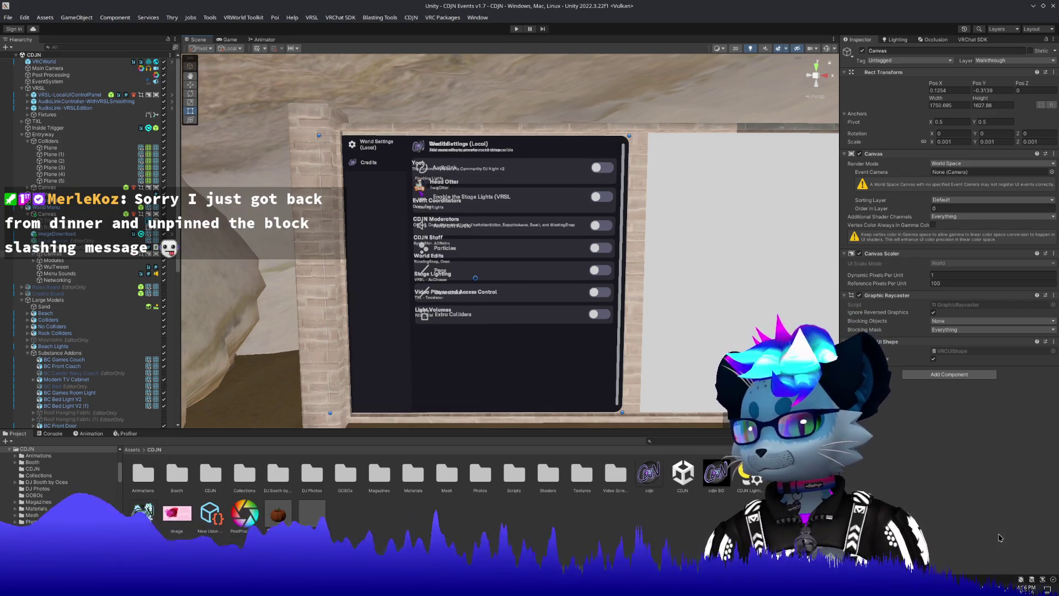
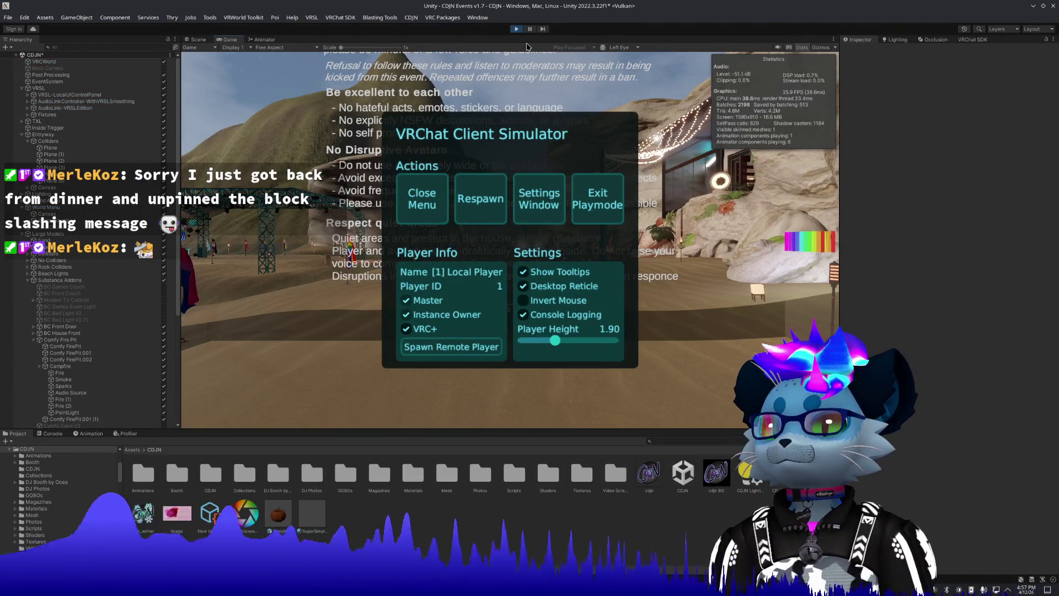
Walk the test player up to the CDJN poster wall and back, then glance at it in the Scene view.
{"action": "left_click", "coordinate": [422, 198]}
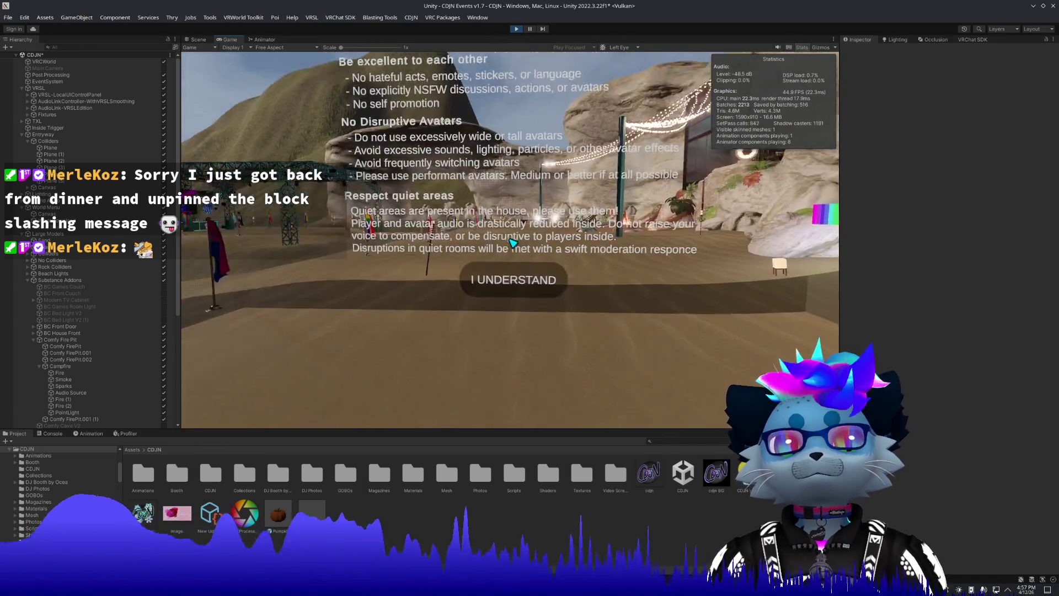
{"action": "key", "text": "w"}
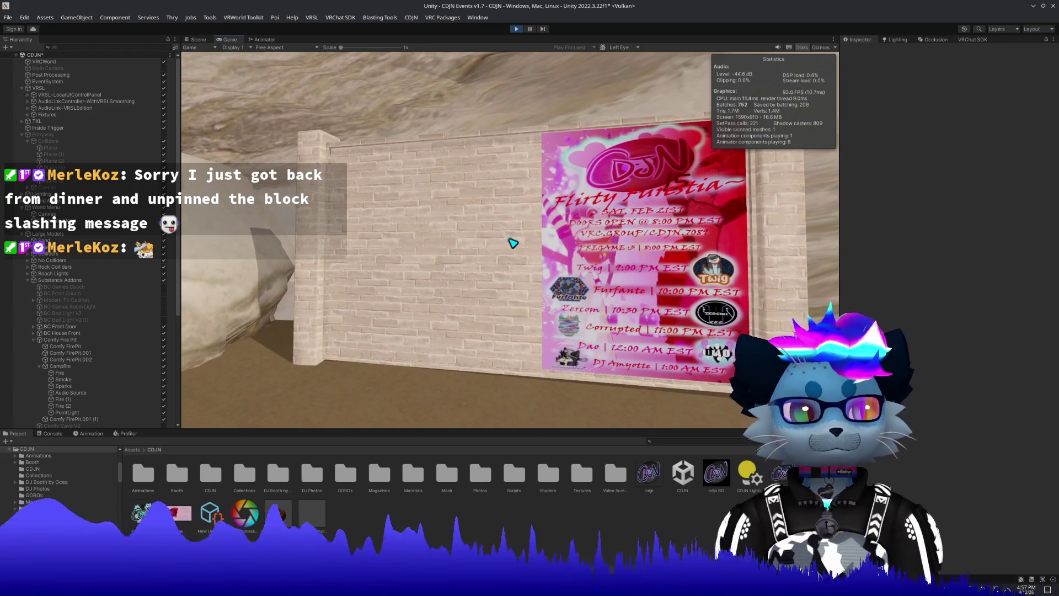
{"action": "key", "text": "s"}
{"action": "key", "text": "a"}
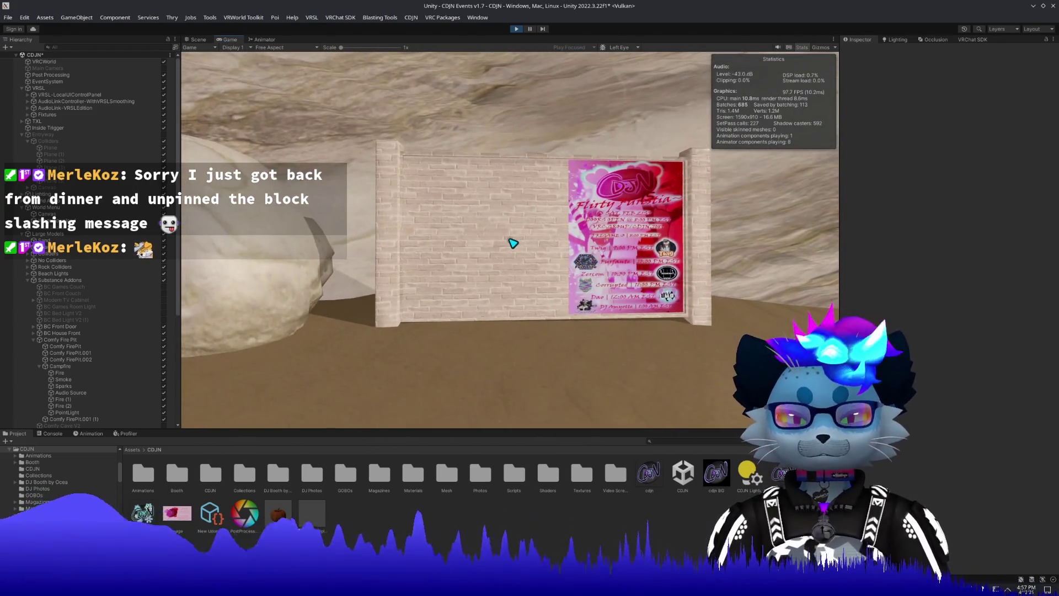
{"action": "key", "text": "Escape"}
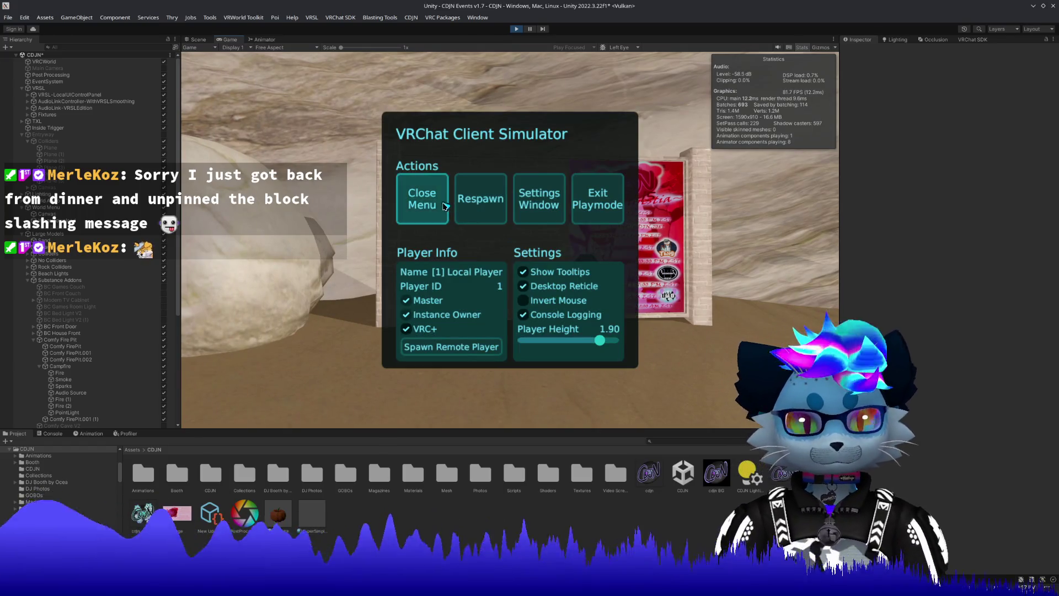
{"action": "left_click", "coordinate": [443, 206]}
{"action": "key", "text": "Escape"}
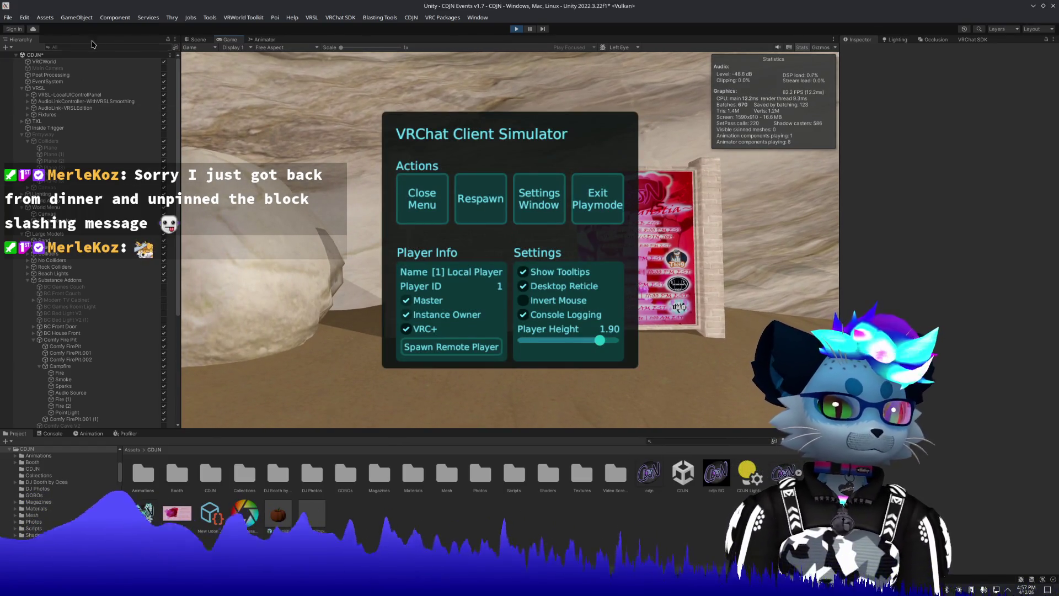
{"action": "left_click", "coordinate": [199, 41]}
{"action": "scroll", "coordinate": [607, 197], "scroll_direction": "down", "scroll_amount": 5}
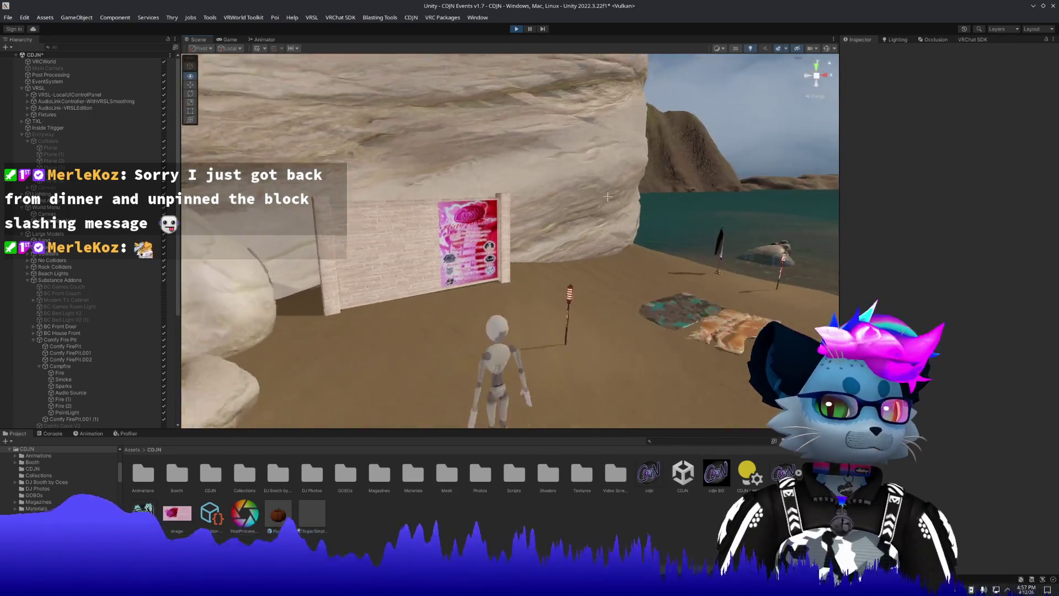
{"action": "scroll", "coordinate": [607, 196], "scroll_direction": "up", "scroll_amount": 5}
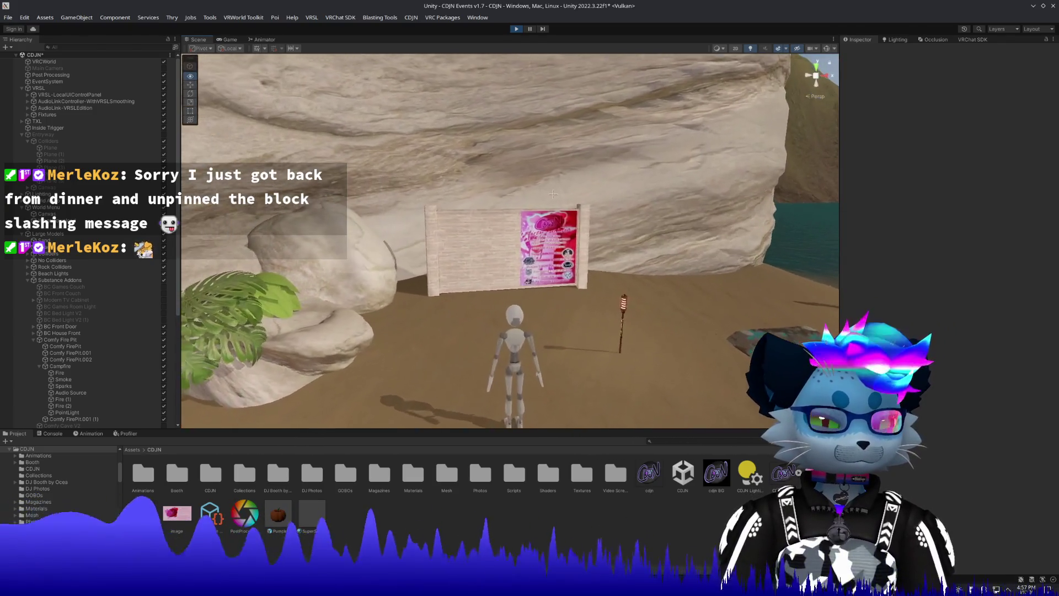
Back in the Game view, approach the poster from several angles, then exit play mode.
{"action": "left_click", "coordinate": [227, 39]}
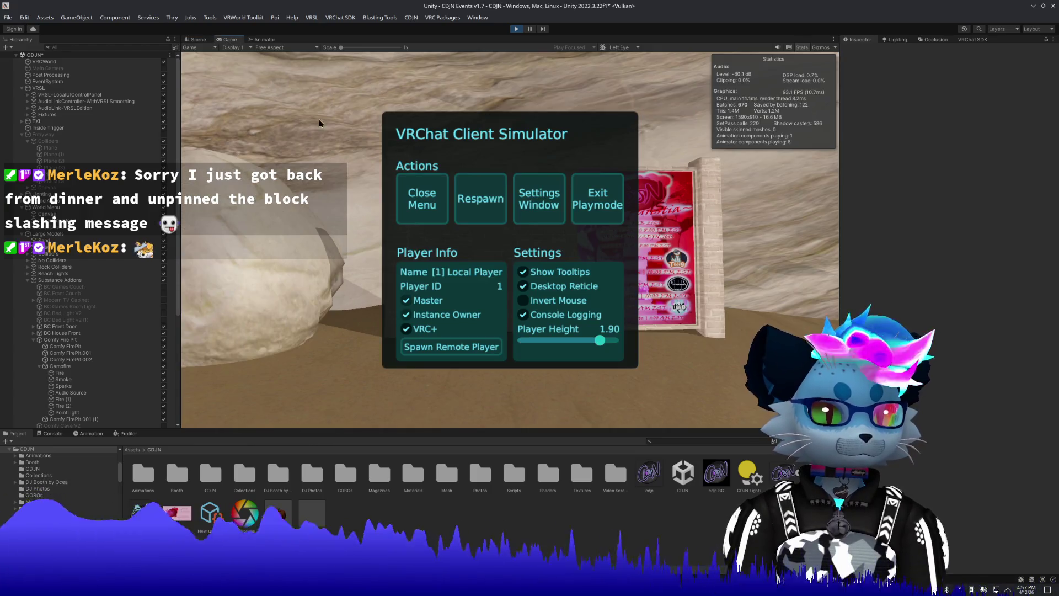
{"action": "left_click", "coordinate": [422, 202]}
{"action": "key", "text": "w"}
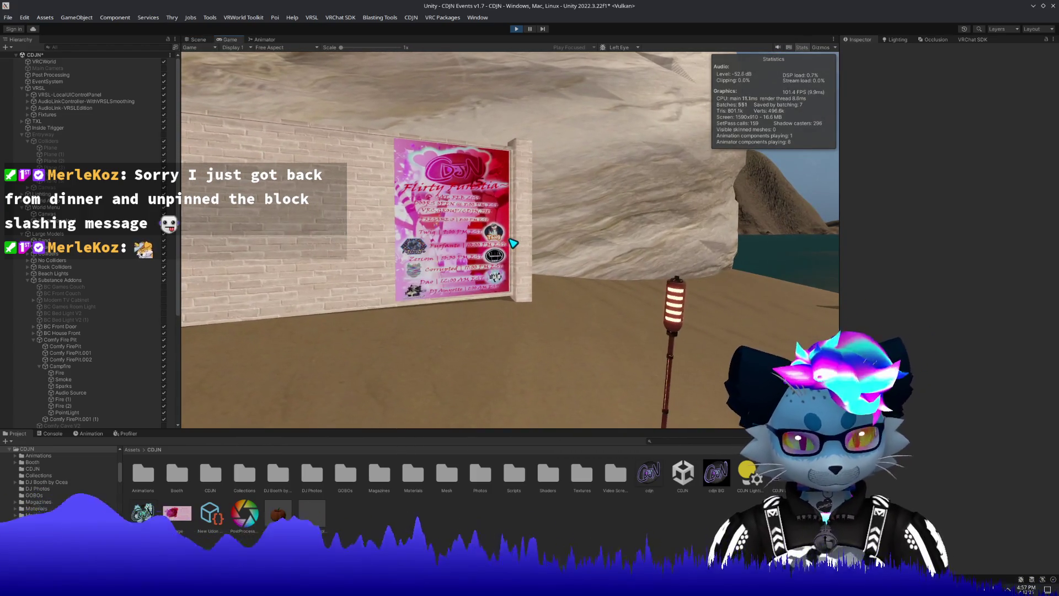
{"action": "key", "text": "w"}
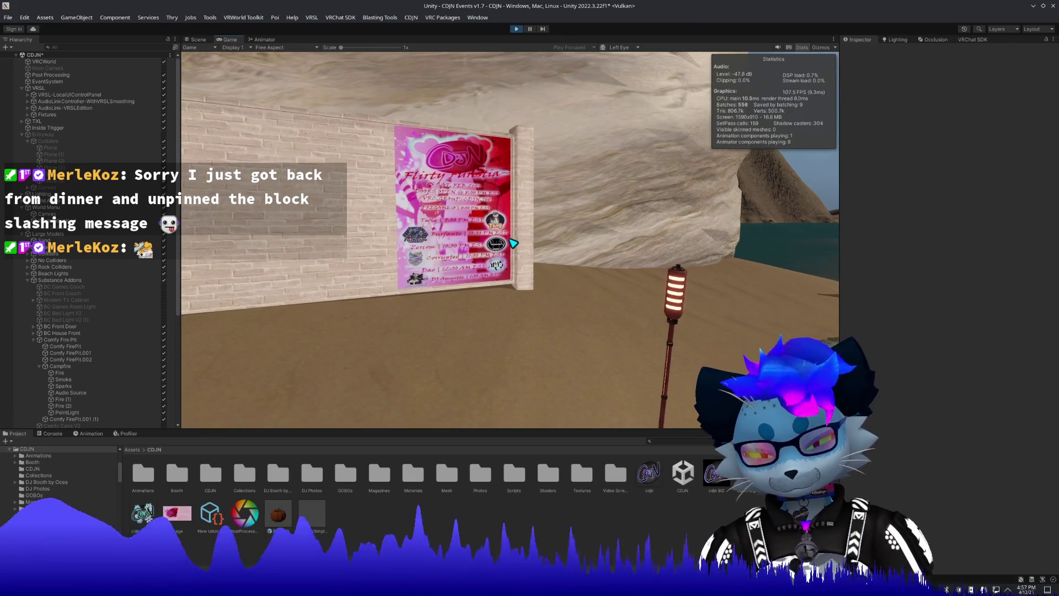
{"action": "key", "text": "s"}
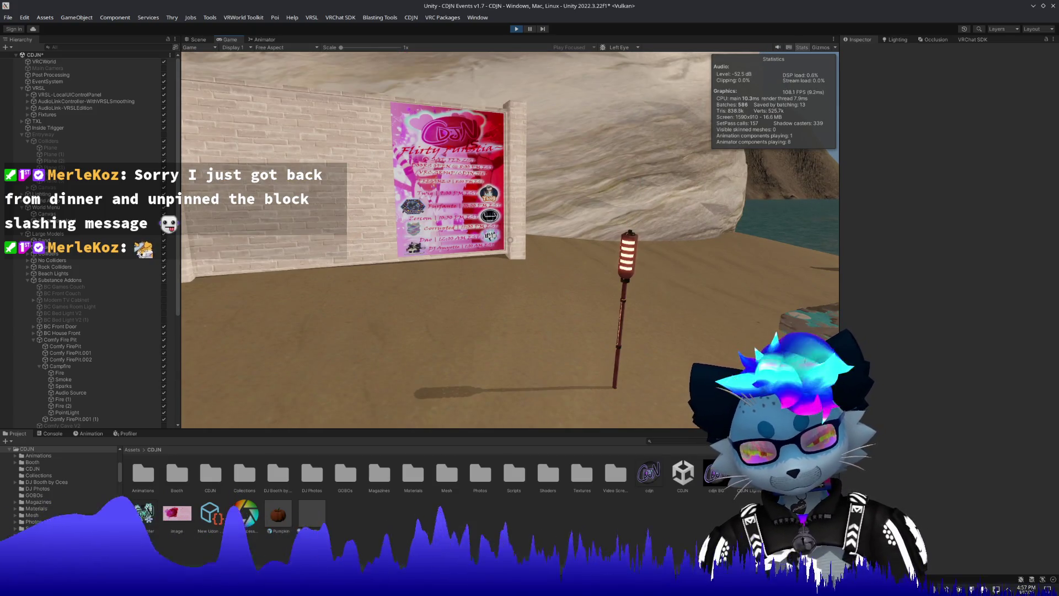
{"action": "key", "text": "w"}
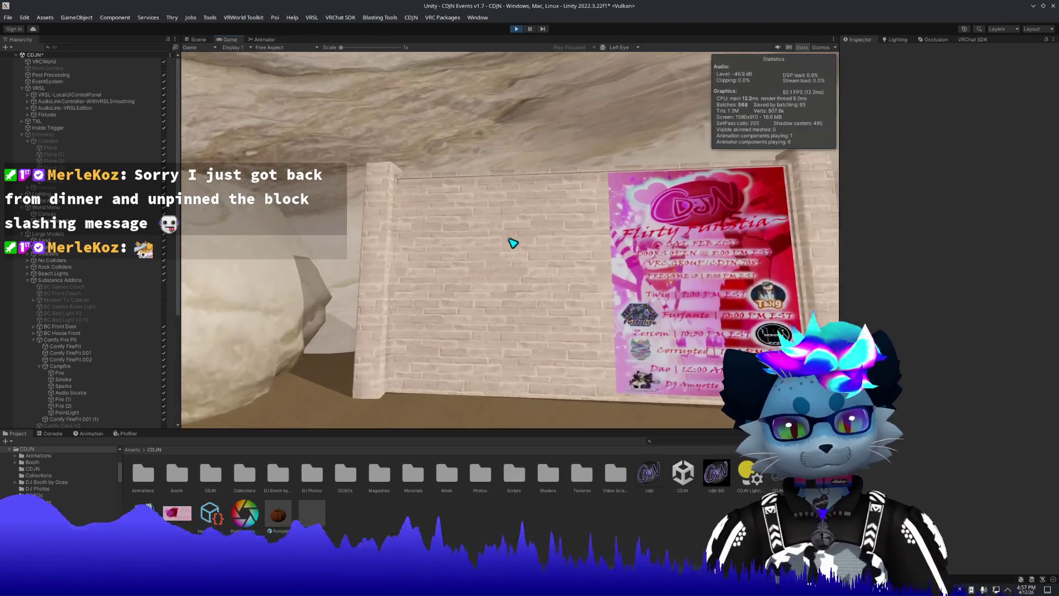
{"action": "key", "text": "d"}
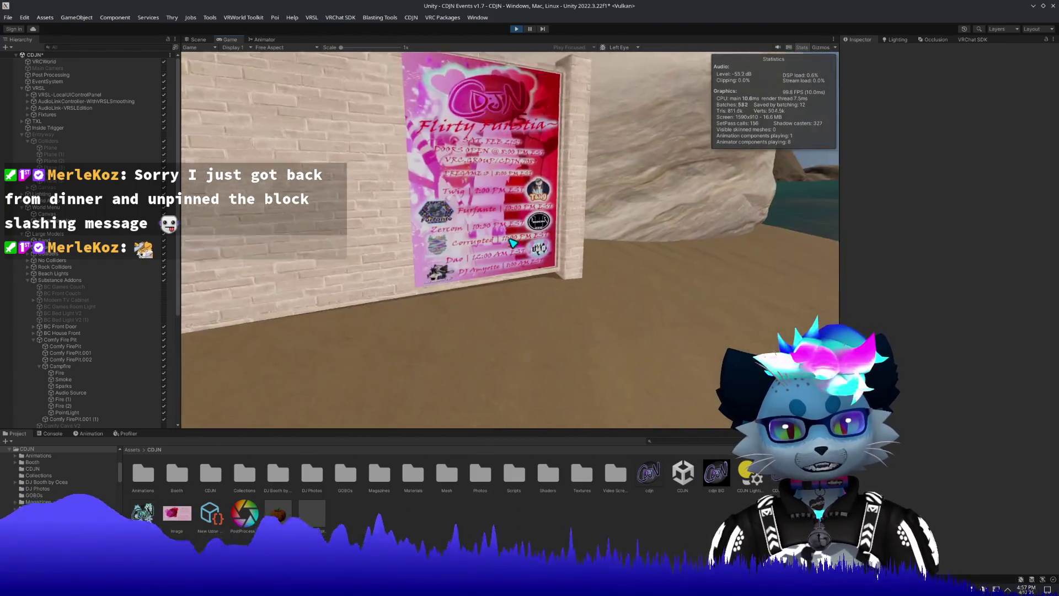
{"action": "key", "text": "a"}
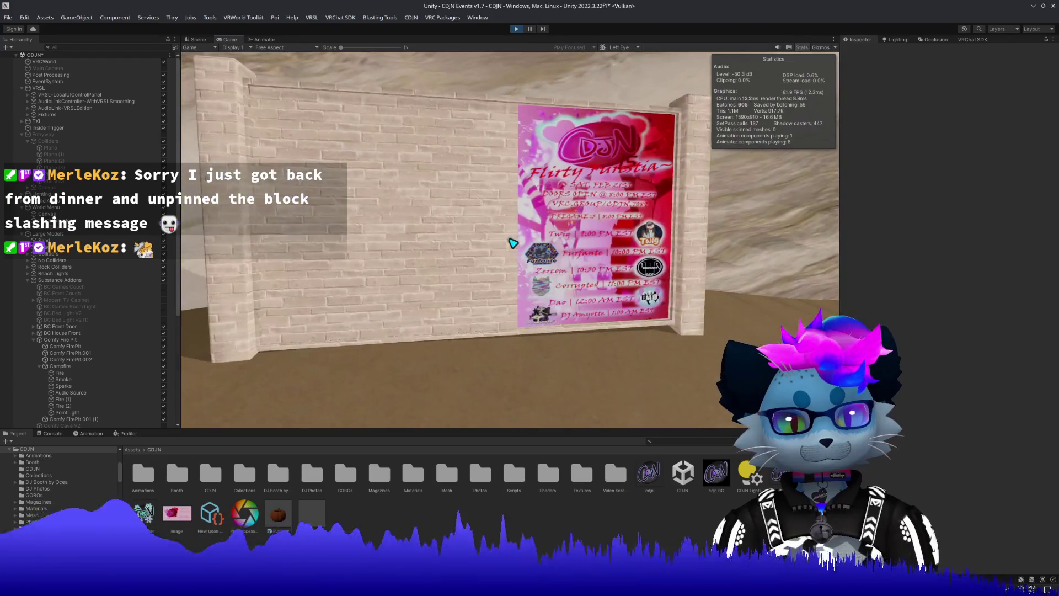
{"action": "key", "text": "Escape"}
{"action": "key", "text": "Escape"}
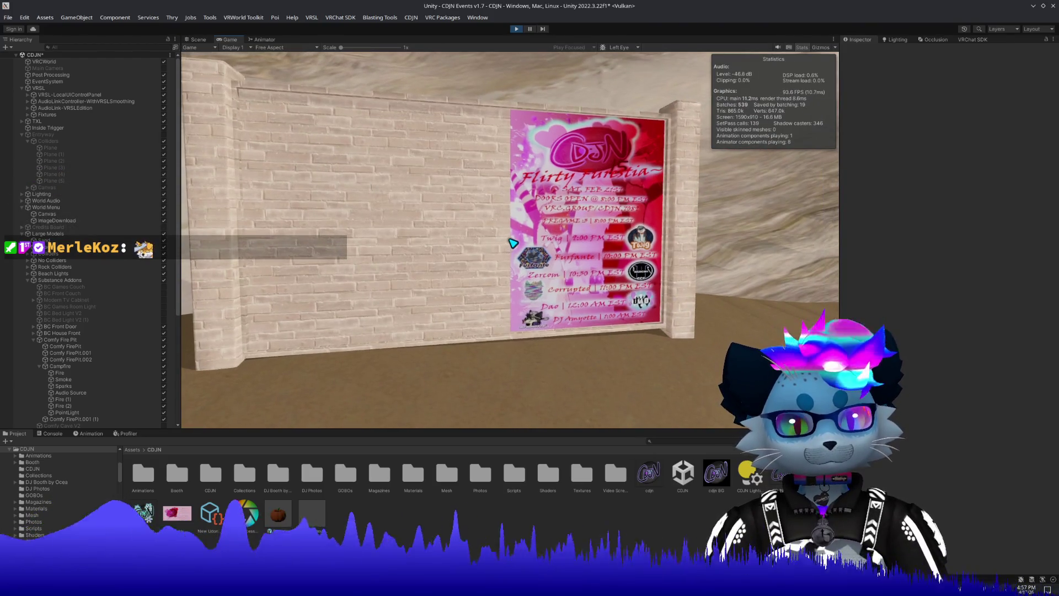
{"action": "key", "text": "Escape"}
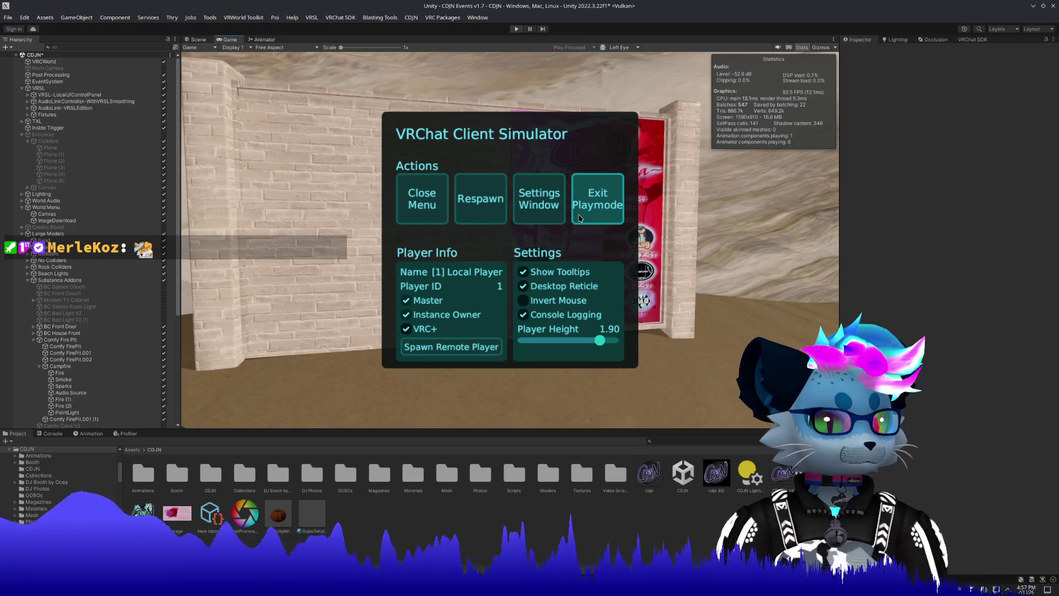
{"action": "left_click", "coordinate": [579, 217]}
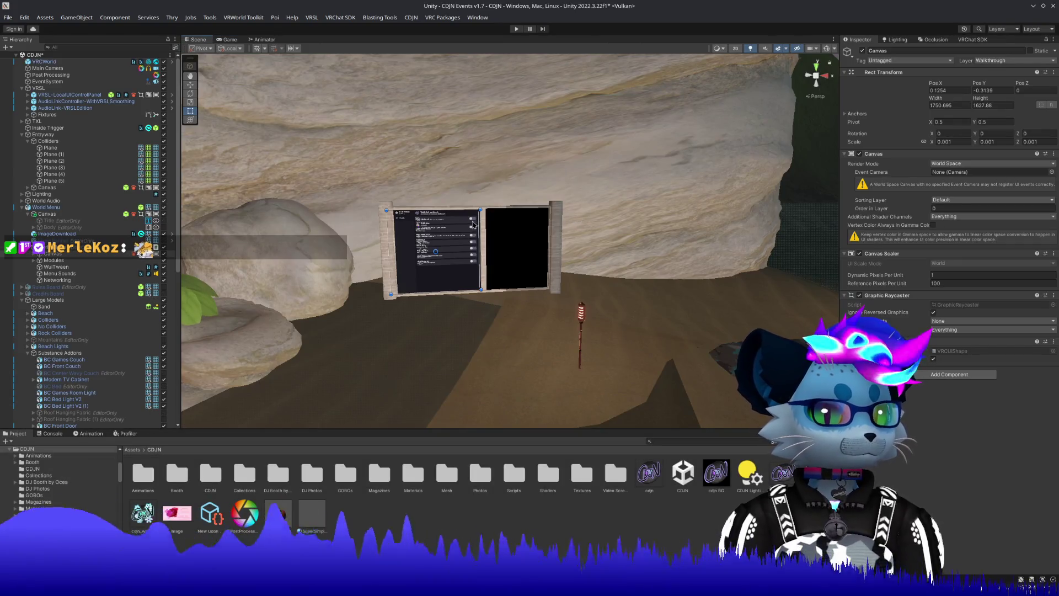
Set the World Menu's tag to Untagged and save the scene.
{"action": "left_click", "coordinate": [420, 232]}
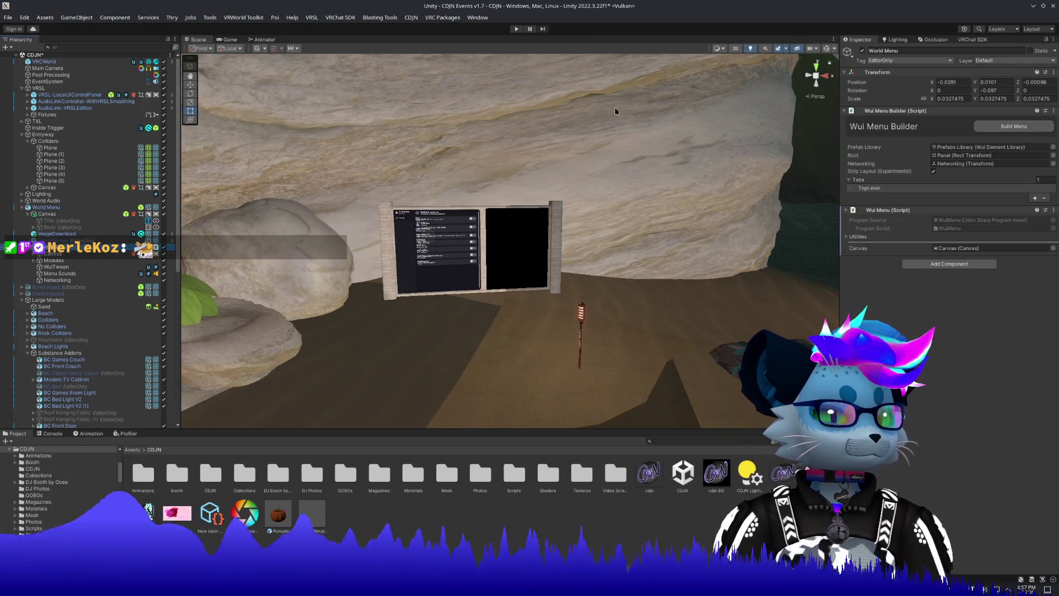
{"action": "left_click", "coordinate": [878, 60]}
{"action": "left_click", "coordinate": [882, 68]}
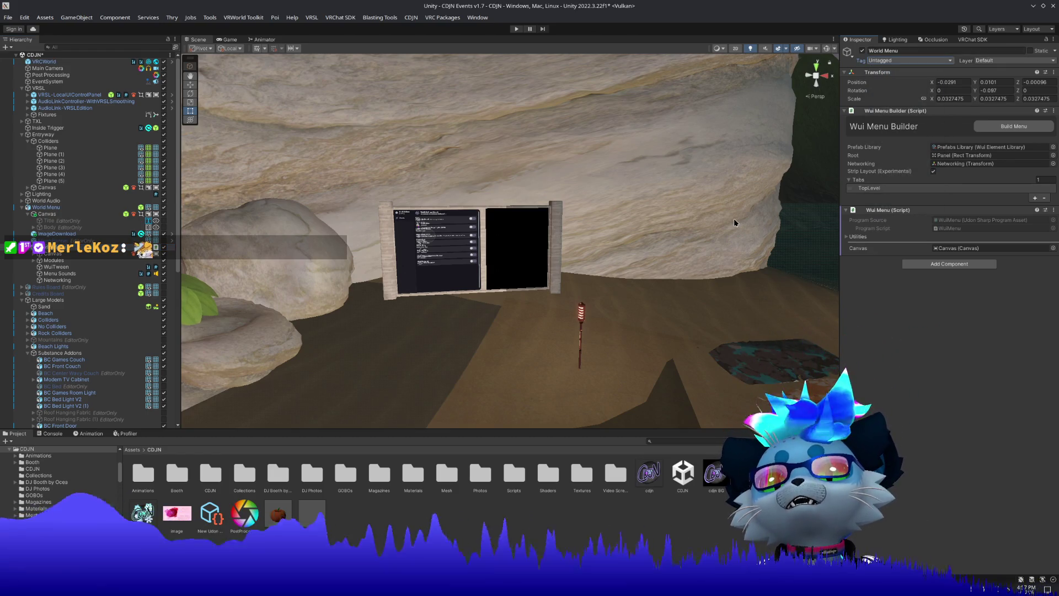
{"action": "key", "text": "ctrl+s"}
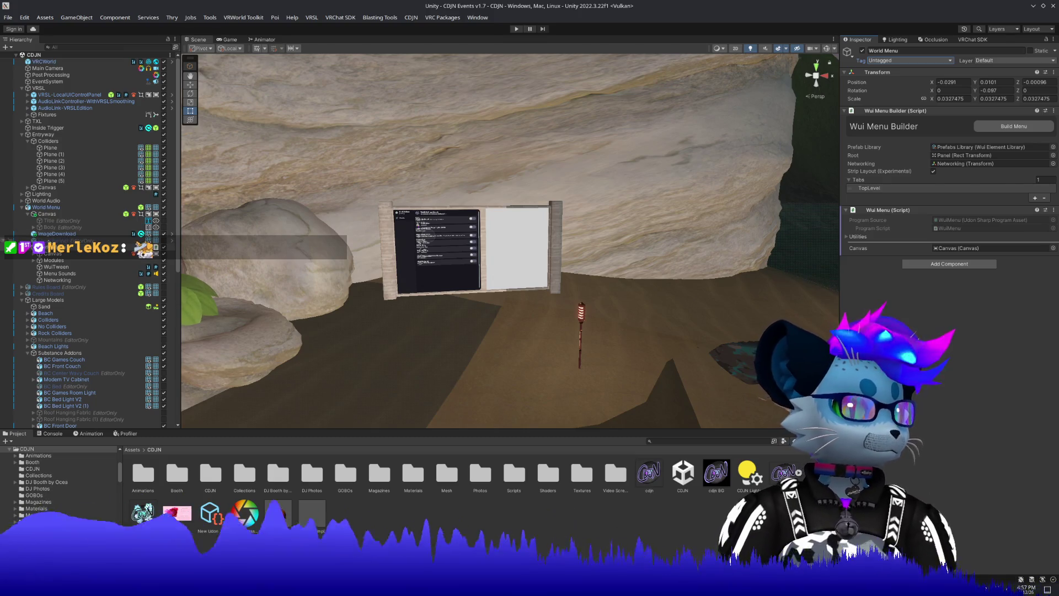
Tag the old Canvas as EditorOnly and disable it.
{"action": "left_click", "coordinate": [47, 214]}
{"action": "left_click", "coordinate": [883, 60]}
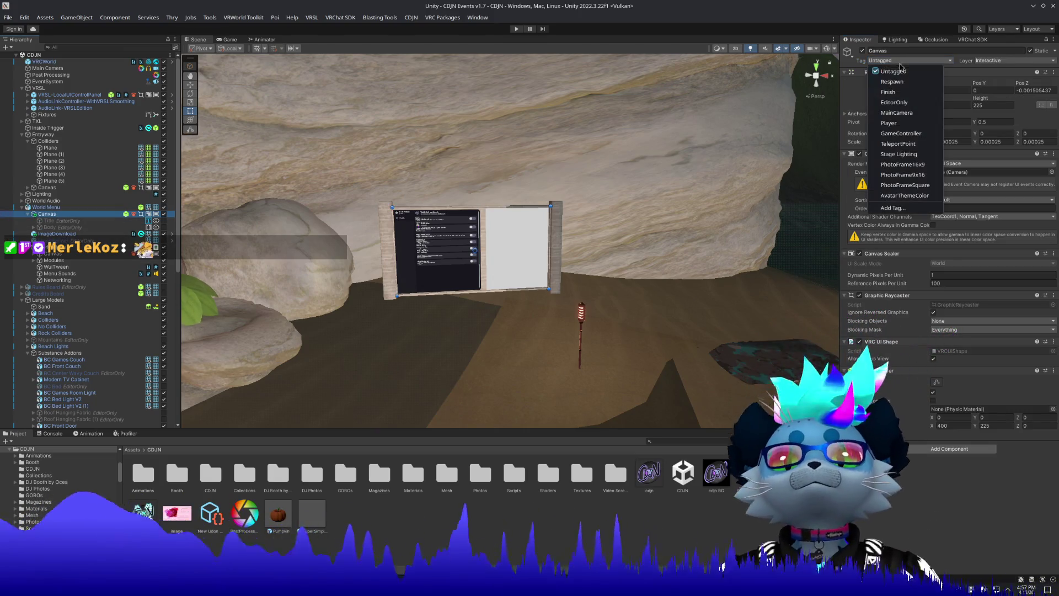
{"action": "left_click", "coordinate": [883, 99]}
{"action": "left_click", "coordinate": [863, 50]}
Set the Title and Body objects' tags to Untagged.
{"action": "left_click", "coordinate": [50, 220]}
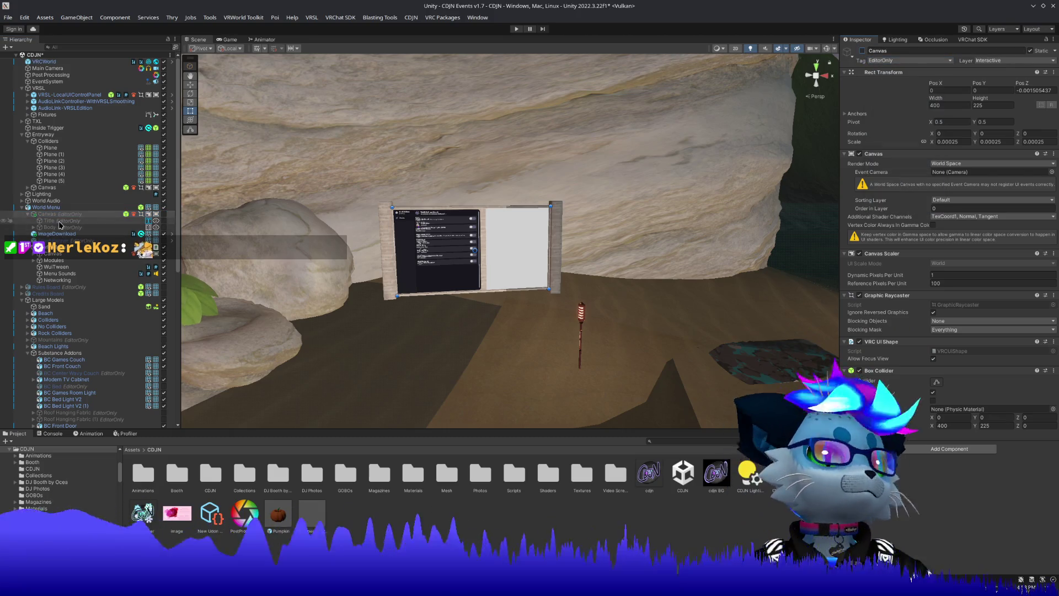
{"action": "left_click", "coordinate": [65, 227], "text": "shift"}
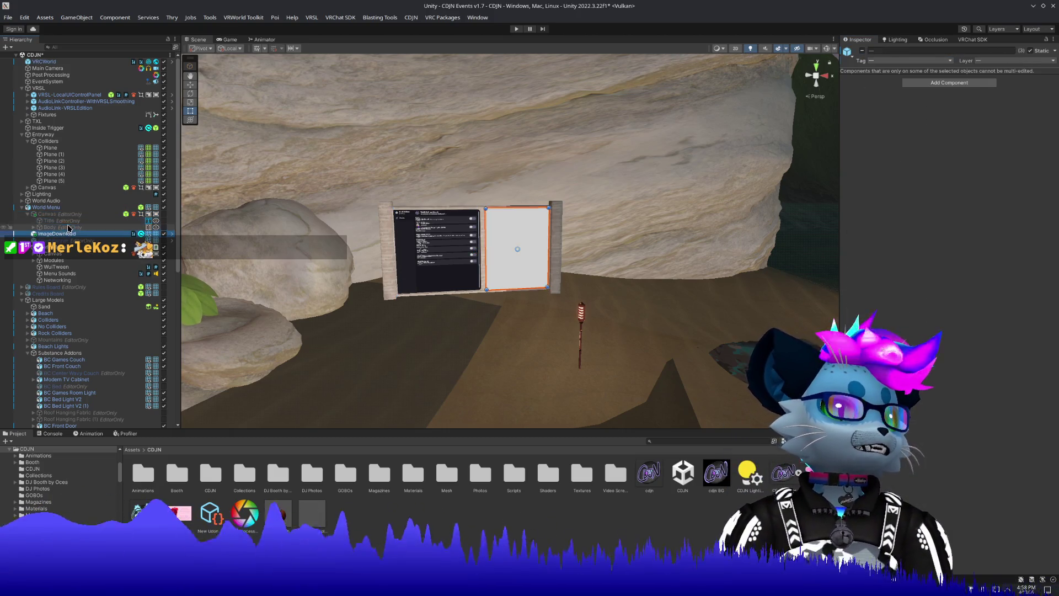
{"action": "left_click", "coordinate": [895, 61]}
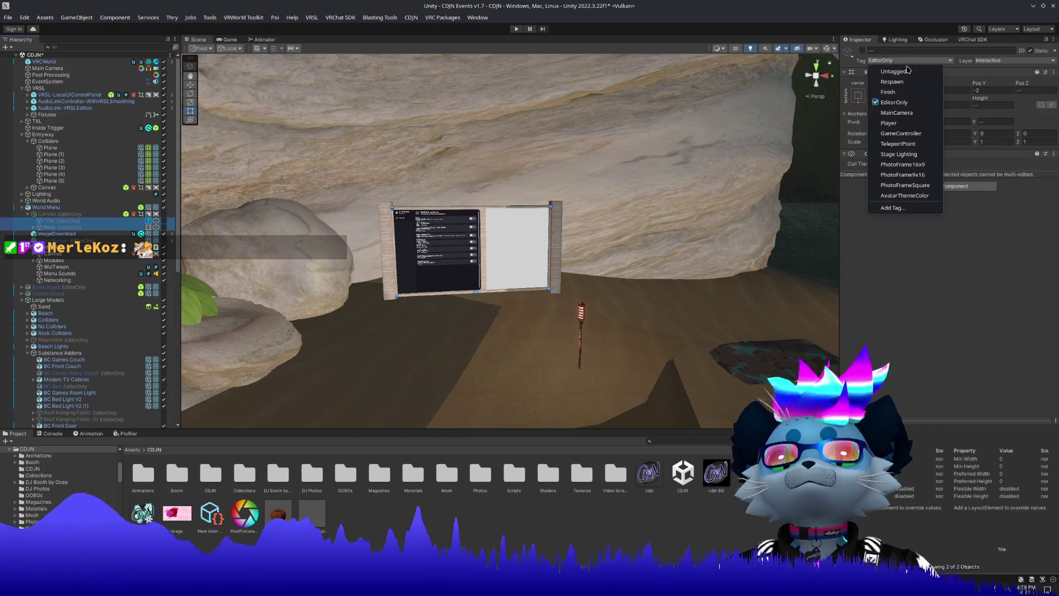
{"action": "left_click", "coordinate": [883, 69]}
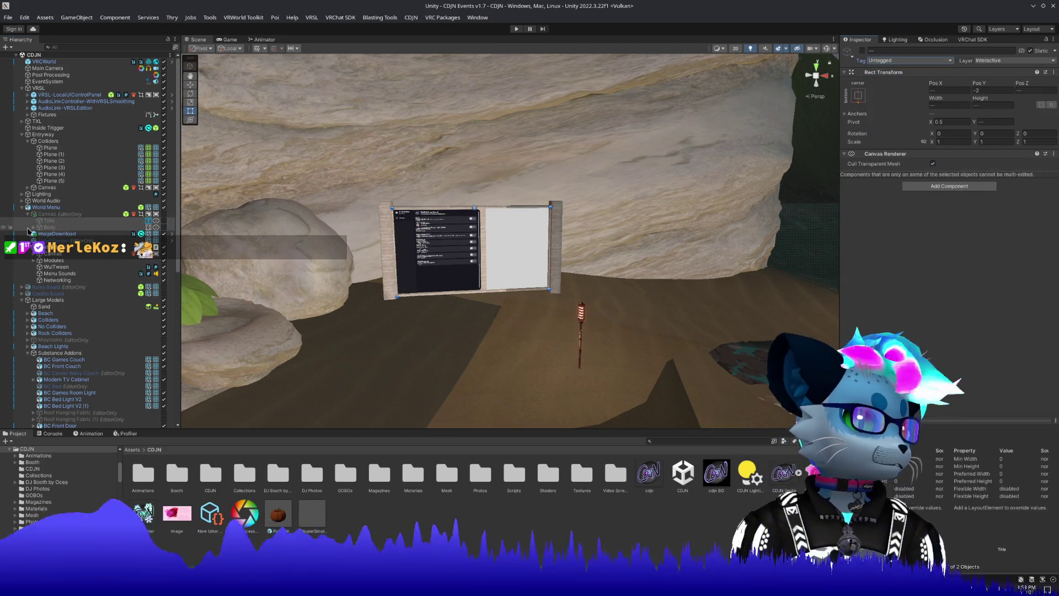
Move ImageDownload directly under World Menu and start play mode.
{"action": "left_click", "coordinate": [55, 234]}
{"action": "left_click_drag", "start_coordinate": [54, 234], "coordinate": [55, 221]}
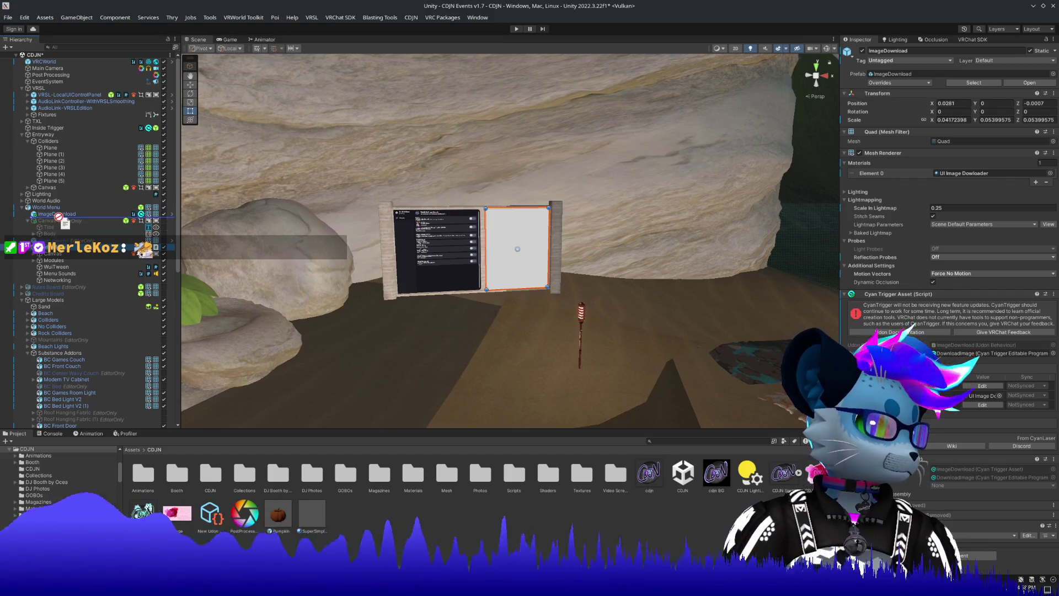
{"action": "left_click", "coordinate": [52, 220]}
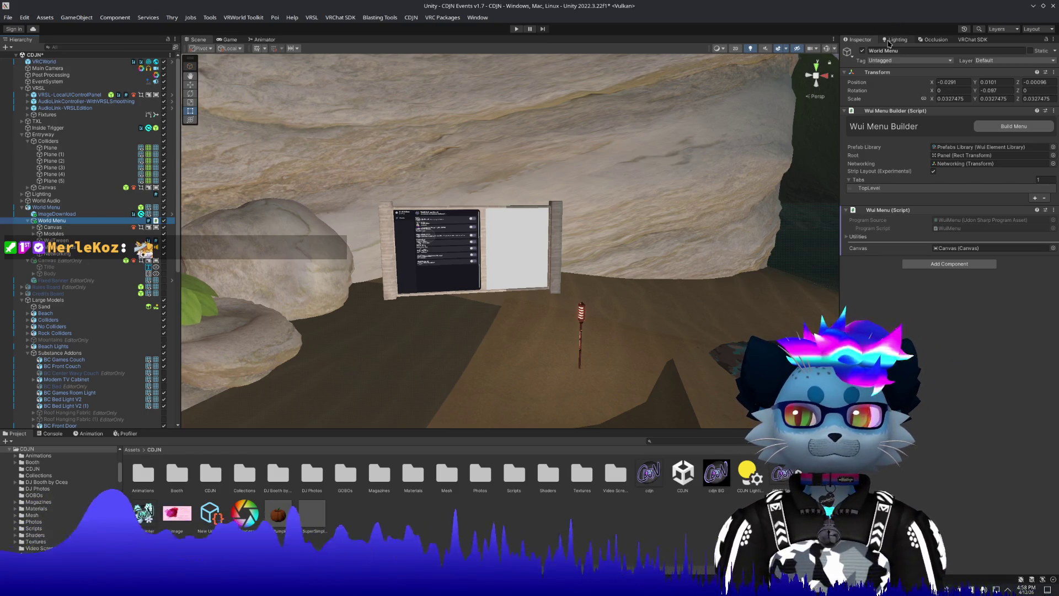
{"action": "left_click", "coordinate": [517, 31]}
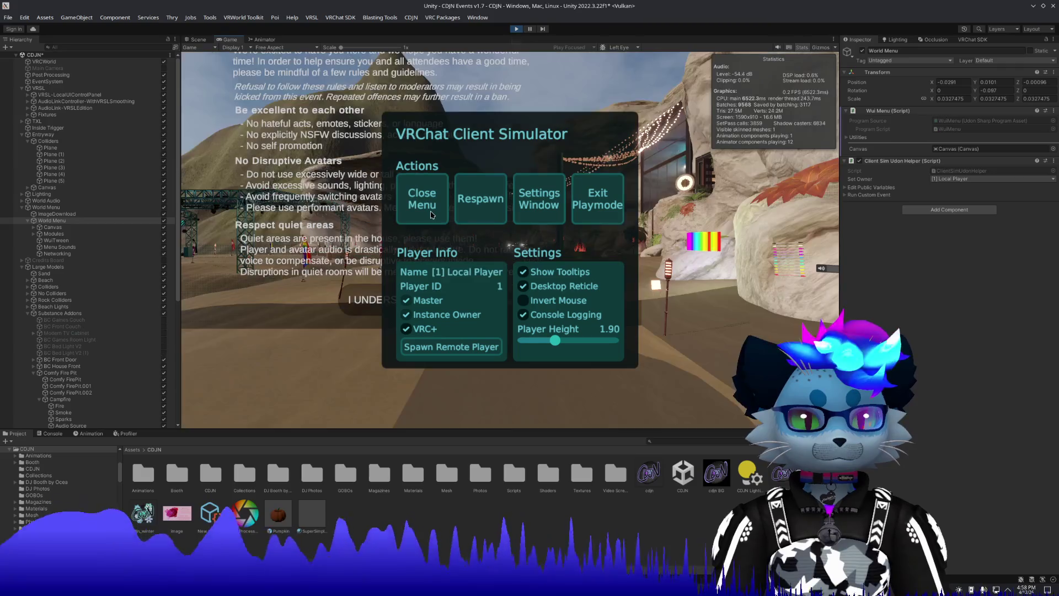
Walk up to the World Settings menu, press its Credits button, and stop play mode.
{"action": "left_click", "coordinate": [430, 216]}
{"action": "key", "text": "w"}
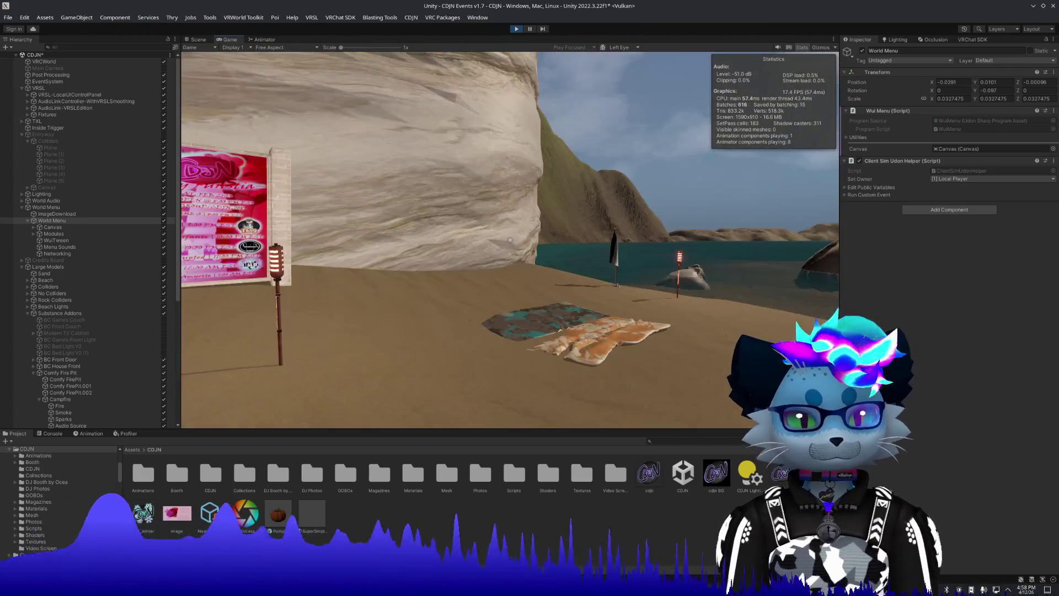
{"action": "key", "text": "w"}
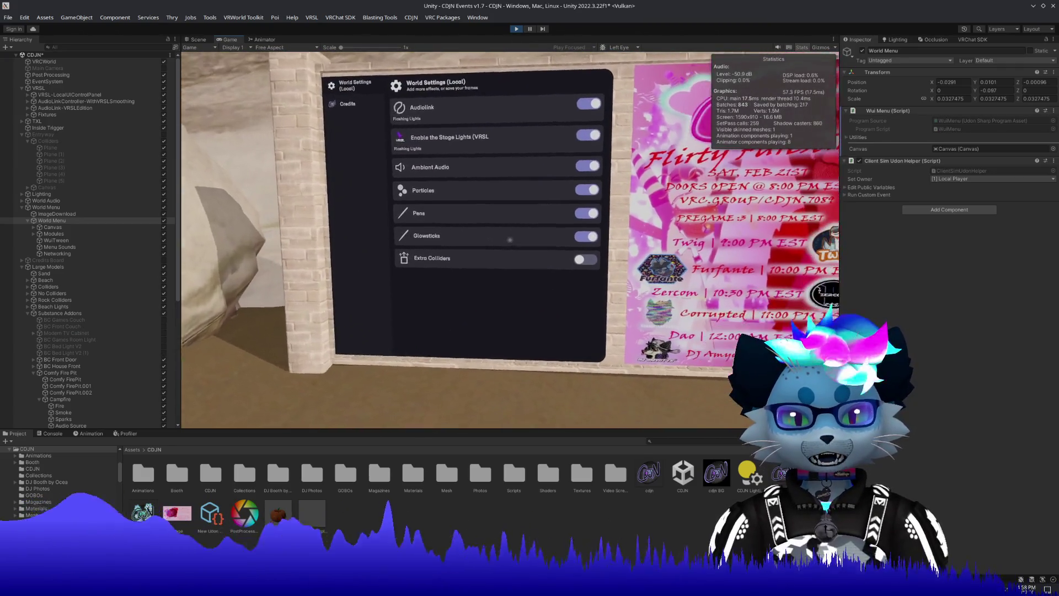
{"action": "key", "text": "w"}
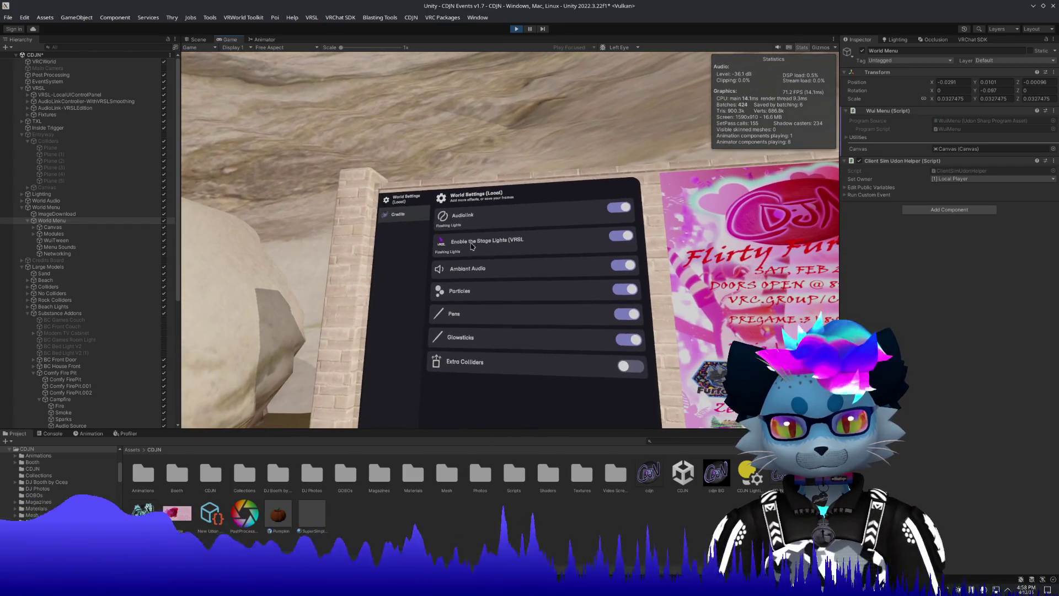
{"action": "left_click", "coordinate": [410, 219]}
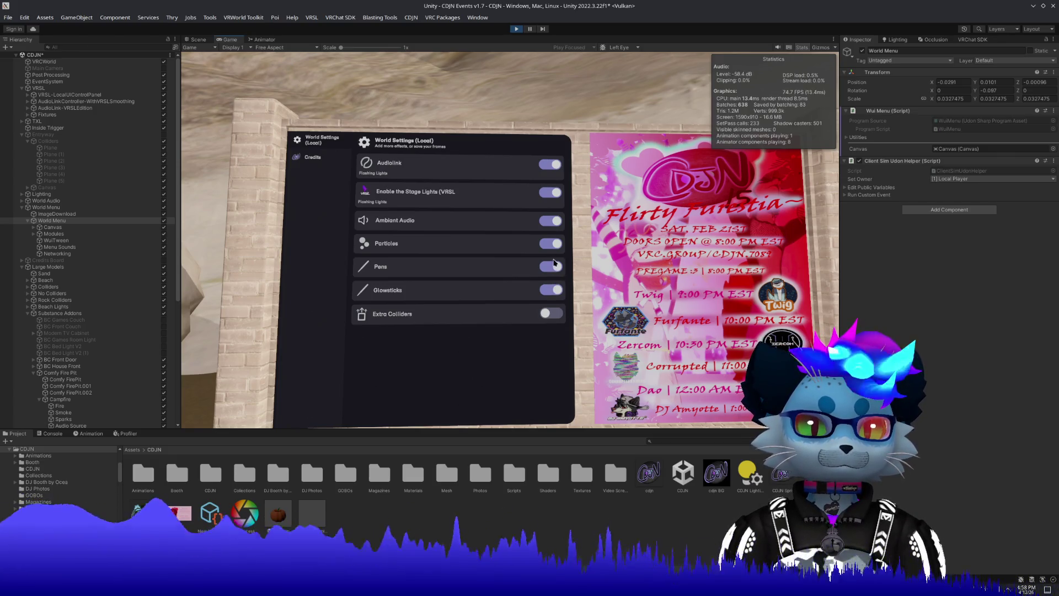
{"action": "left_click", "coordinate": [516, 29]}
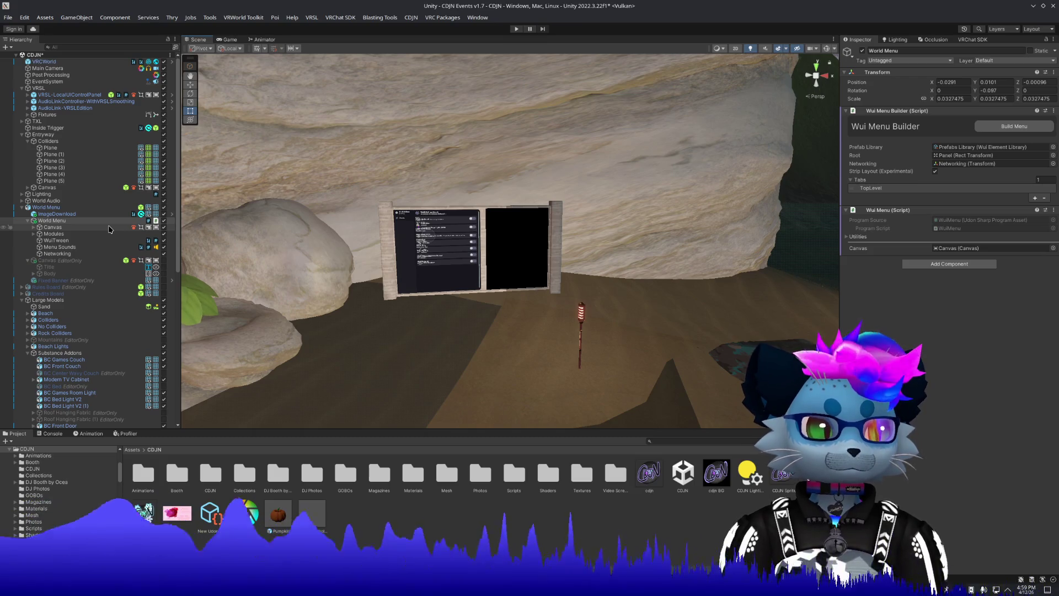
Rebuild the World Menu and select its Canvas in the Hierarchy.
{"action": "left_click", "coordinate": [1003, 125]}
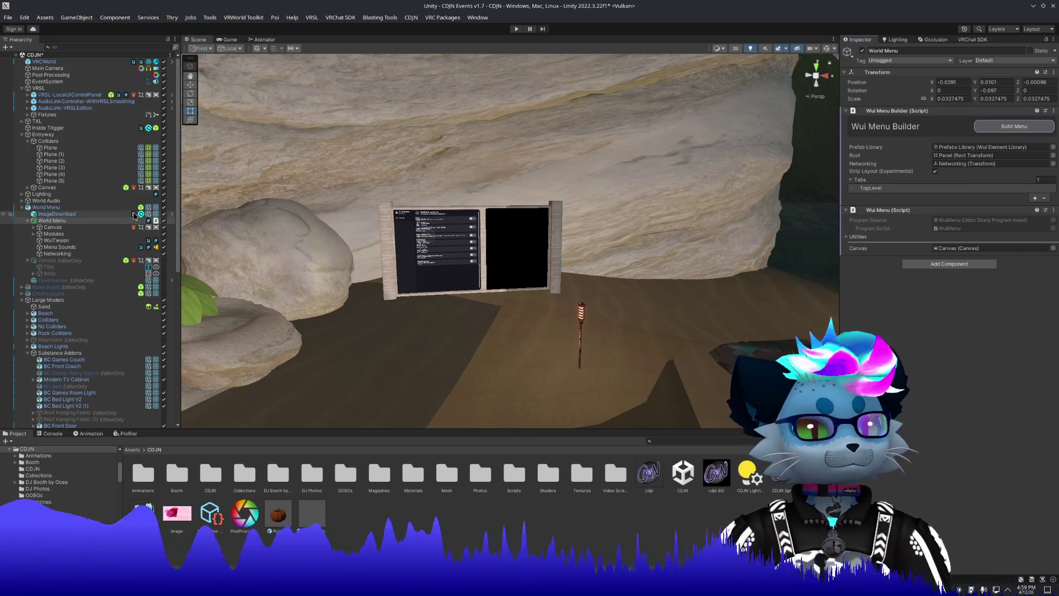
{"action": "left_click", "coordinate": [34, 228]}
{"action": "left_click", "coordinate": [34, 227]}
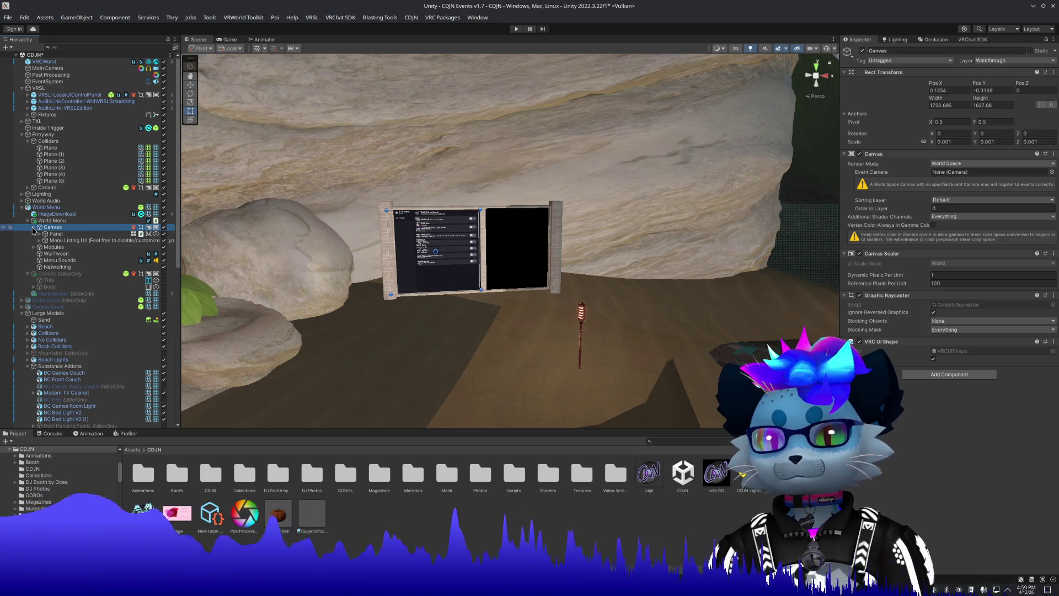
Nudge the menu canvas off the wall to Pos Z -0.006 and frame it in view.
{"action": "mouse_move", "coordinate": [497, 248]}
{"action": "left_mouse_down"}
{"action": "mouse_move", "coordinate": [598, 268]}
{"action": "mouse_move", "coordinate": [388, 226]}
{"action": "left_mouse_up"}
{"action": "left_click_drag", "start_coordinate": [313, 166], "coordinate": [648, 284]}
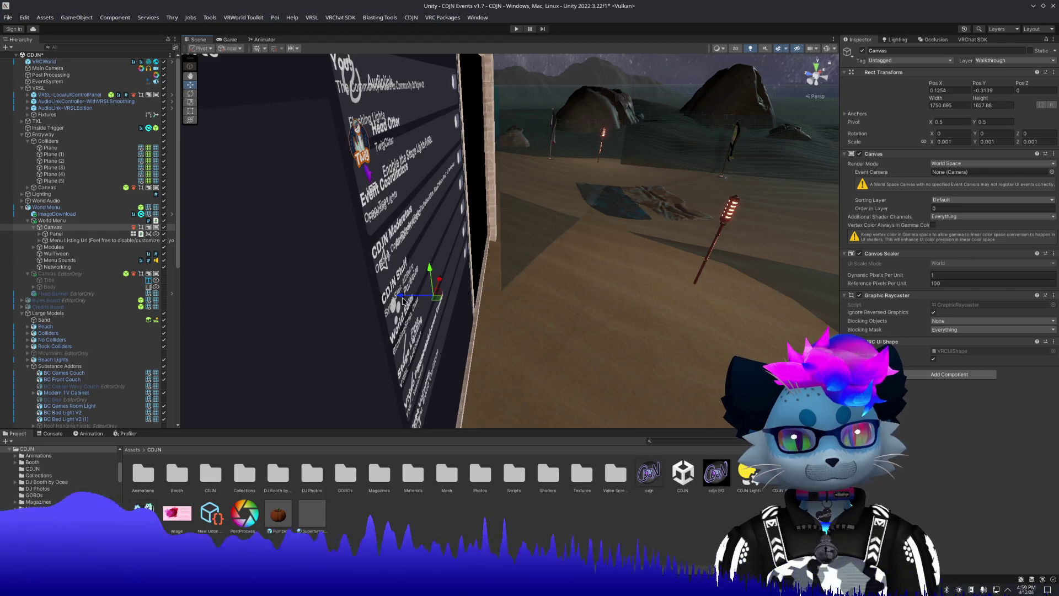
{"action": "left_click_drag", "start_coordinate": [405, 298], "coordinate": [406, 300]}
{"action": "key", "text": "f"}
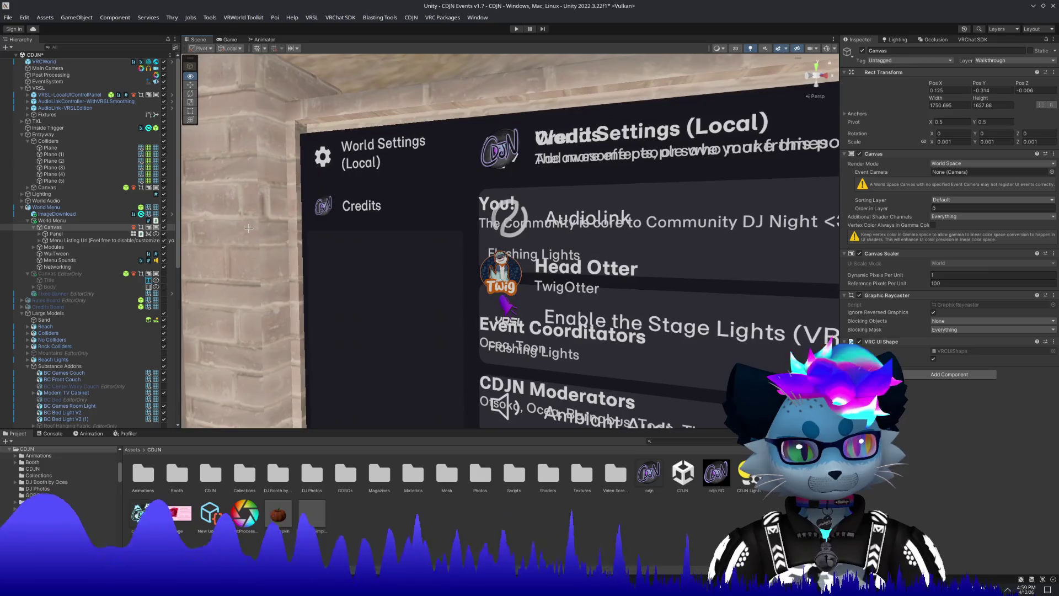
{"action": "scroll", "coordinate": [248, 228], "scroll_direction": "down", "scroll_amount": 6}
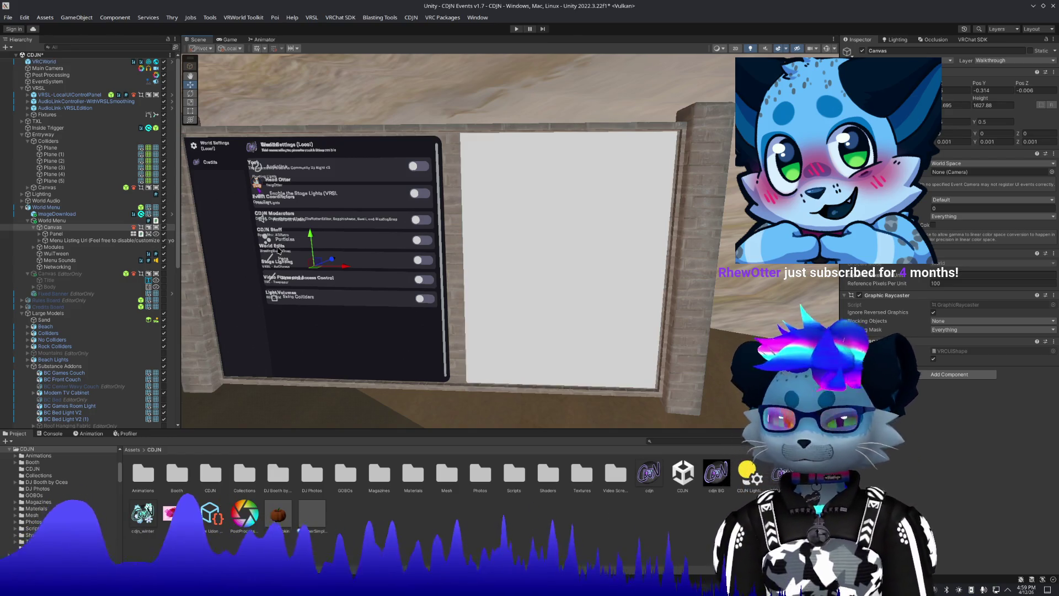
{"action": "left_click_drag", "start_coordinate": [392, 186], "coordinate": [386, 175]}
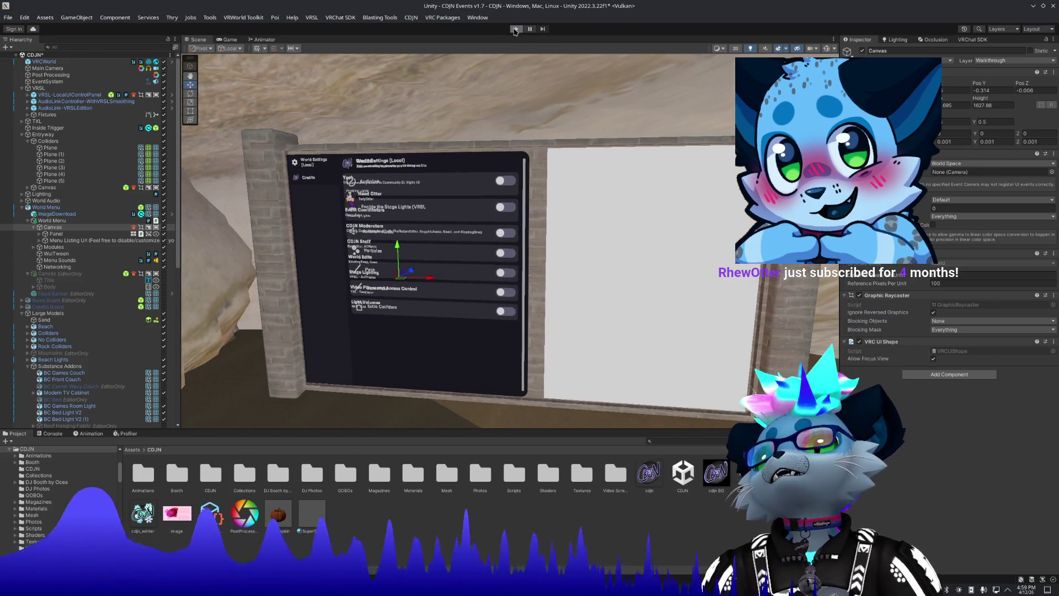
Start play mode, accept the rules board, and walk toward the World Settings menu.
{"action": "left_click", "coordinate": [515, 30]}
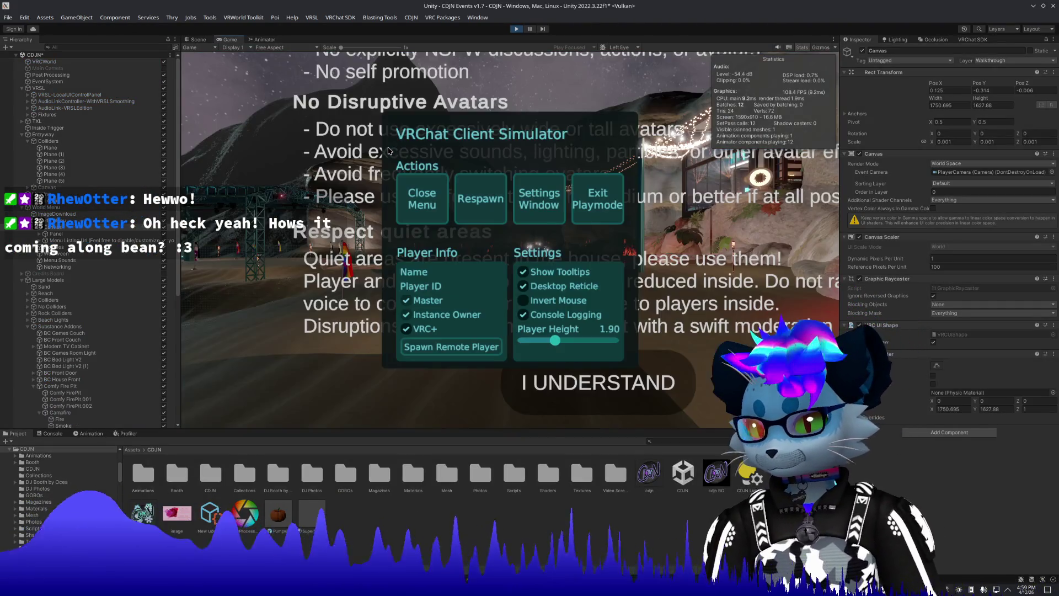
{"action": "left_click", "coordinate": [409, 204]}
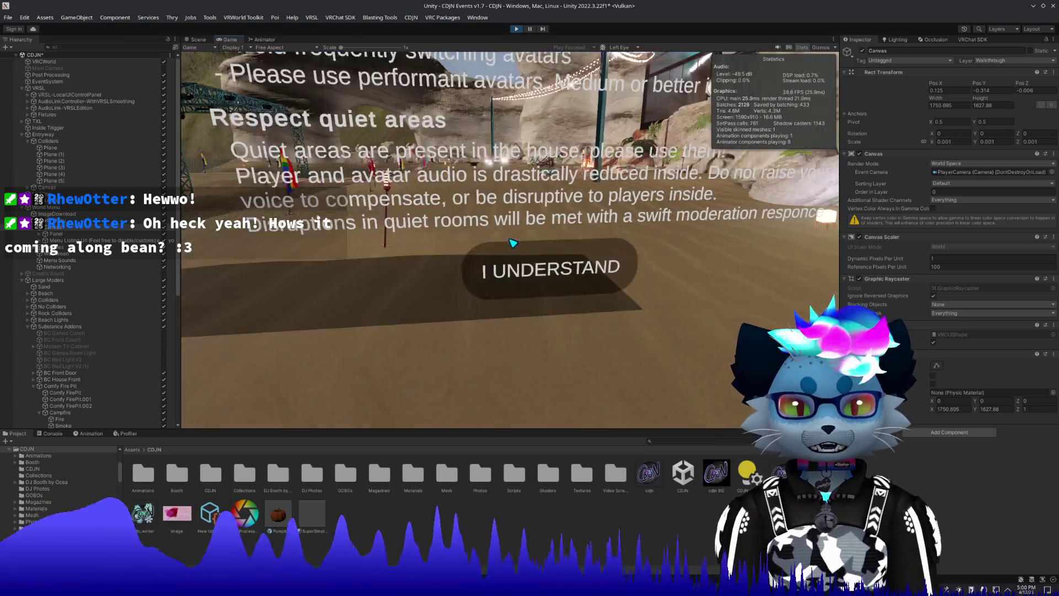
{"action": "left_click", "coordinate": [513, 243]}
{"action": "key", "text": "w"}
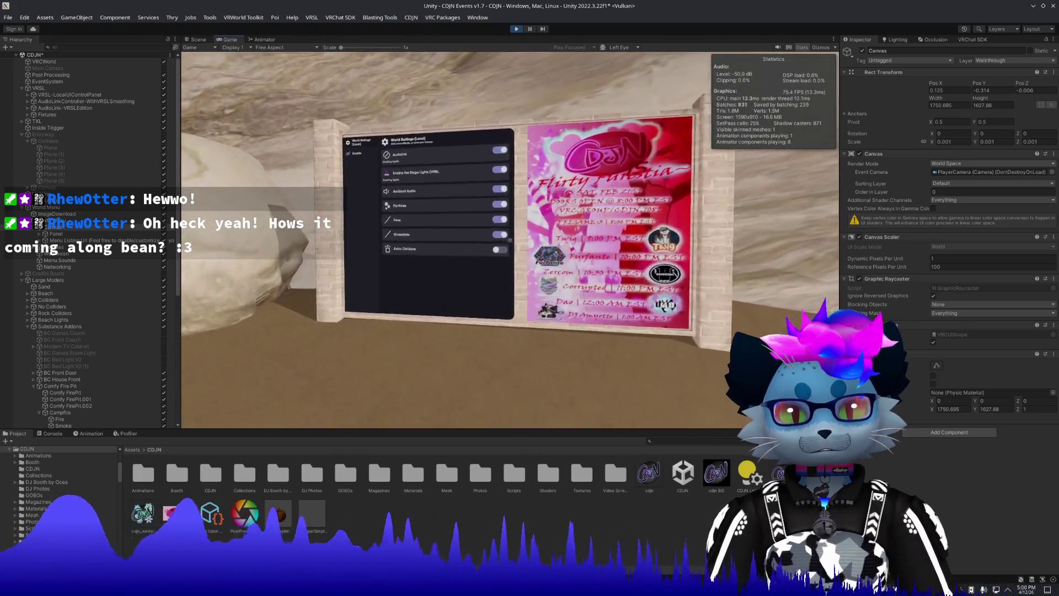
{"action": "key", "text": "w"}
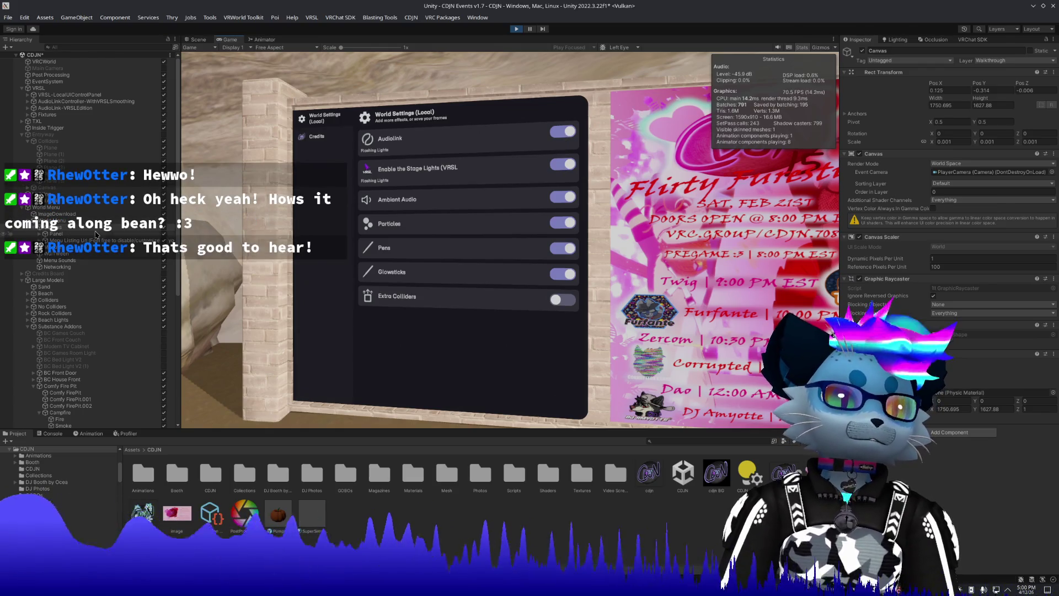
Deactivate the Menu Listing Url object and exit play mode.
{"action": "key", "text": "Escape"}
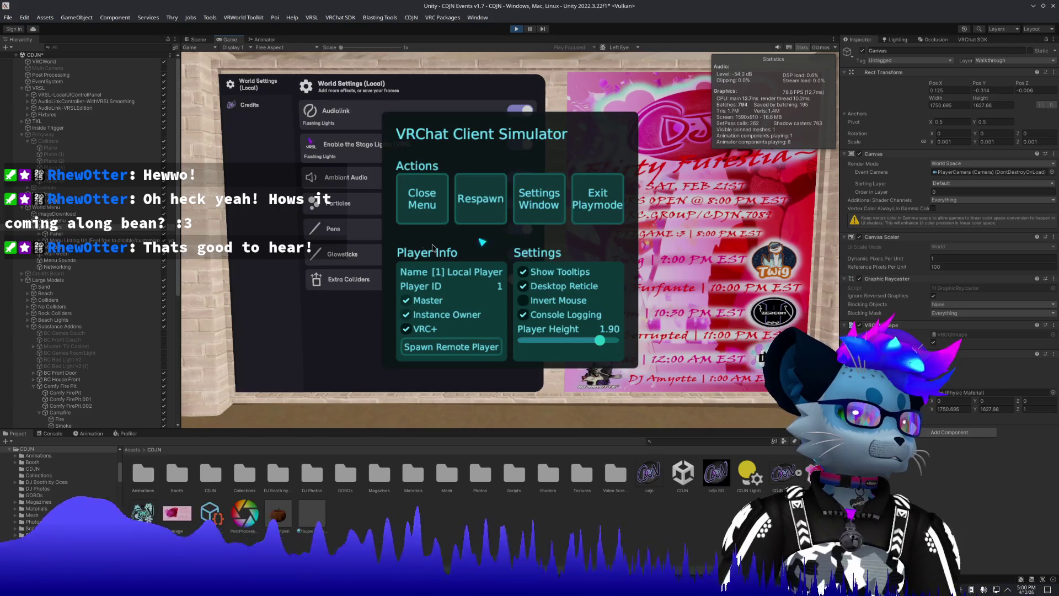
{"action": "left_click", "coordinate": [95, 241]}
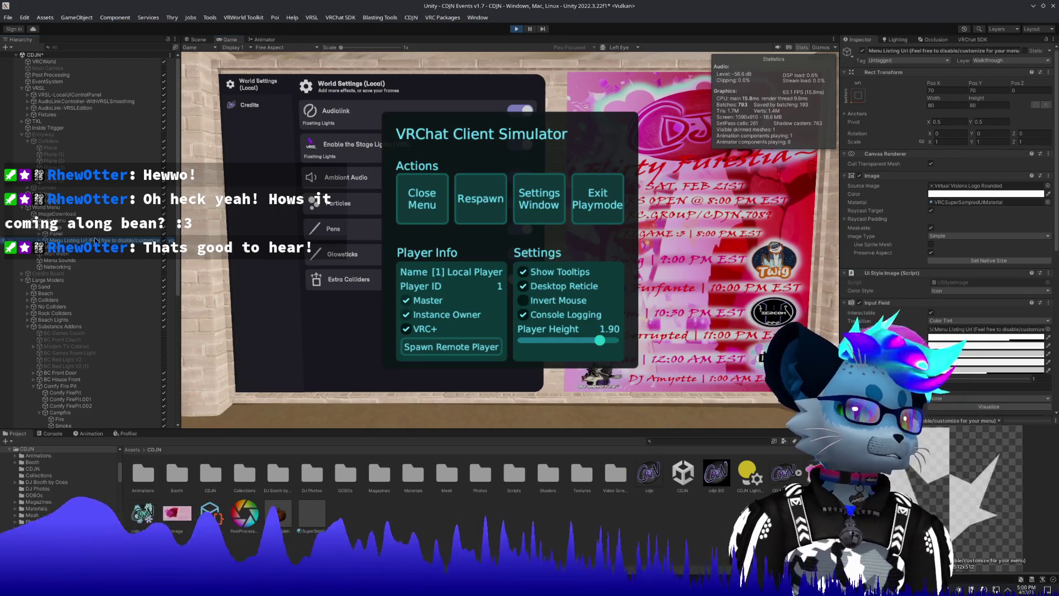
{"action": "left_click", "coordinate": [863, 51]}
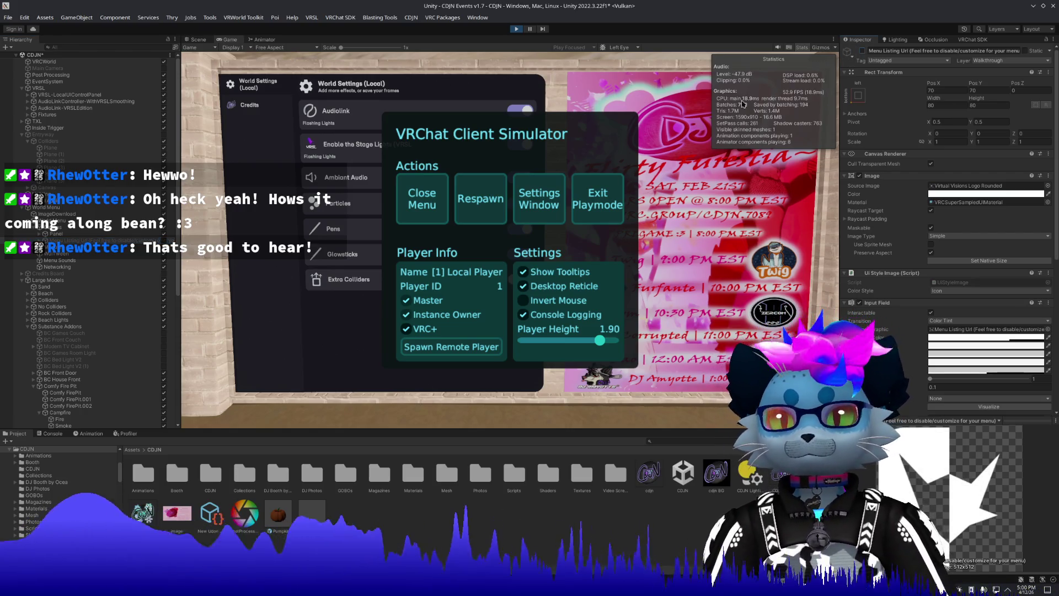
{"action": "left_click", "coordinate": [603, 205]}
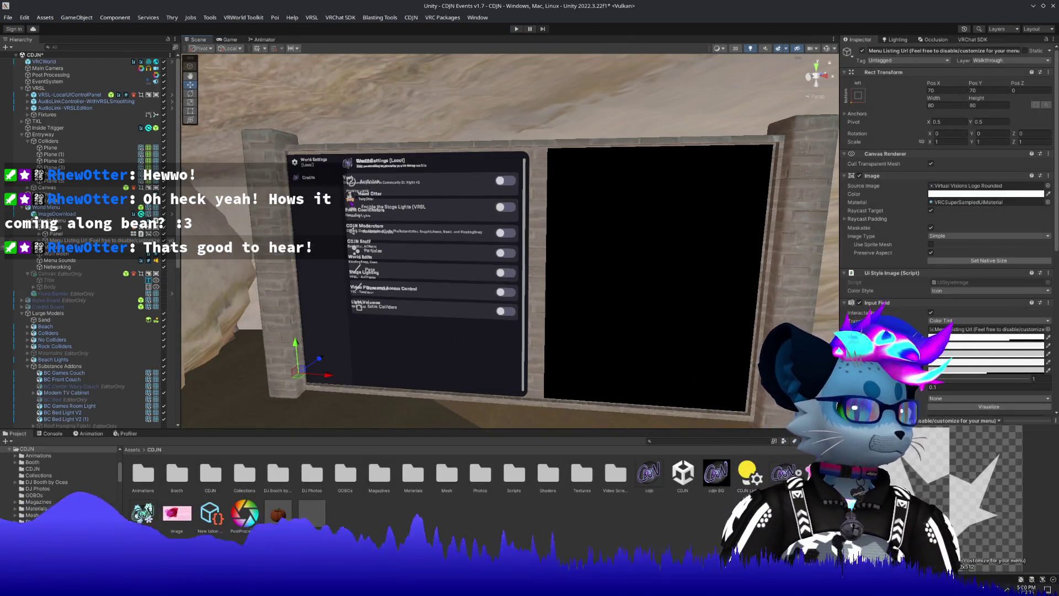
Tag Menu Listing Url as EditorOnly, then look over the Panel and Canvas above it.
{"action": "left_click", "coordinate": [899, 60]}
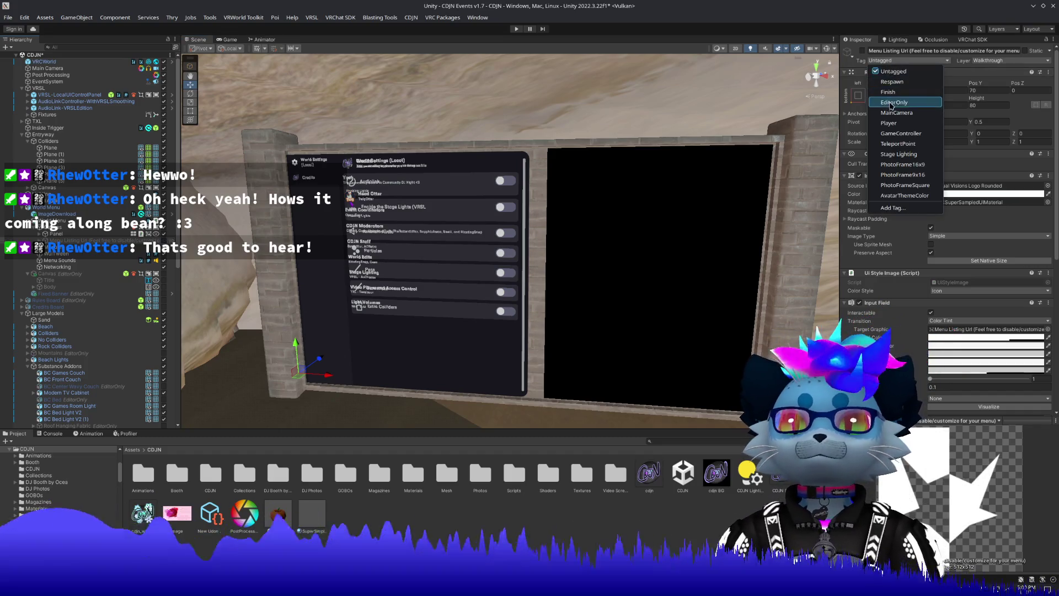
{"action": "left_click", "coordinate": [892, 102]}
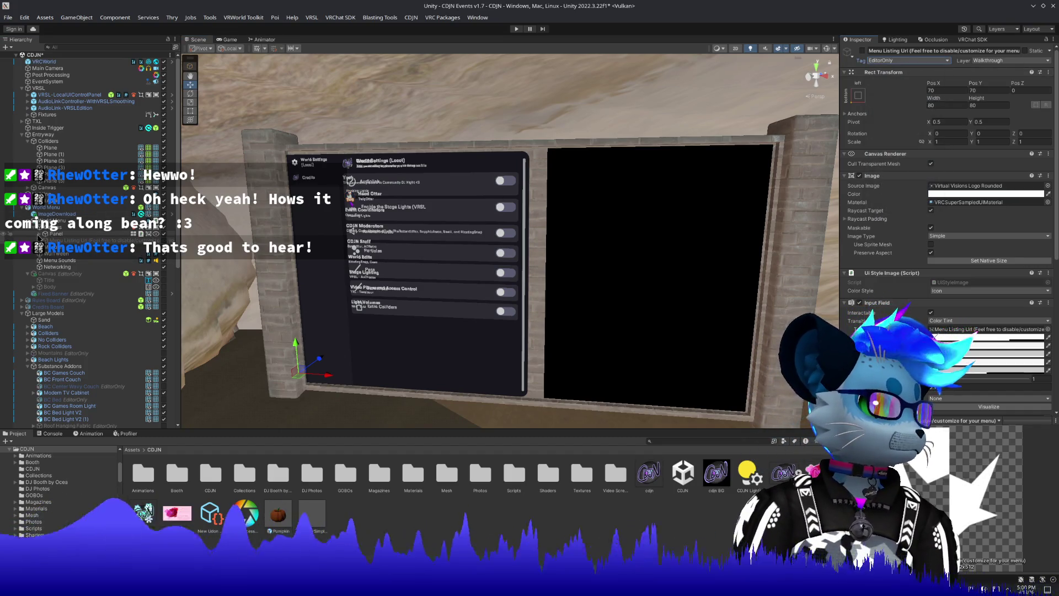
{"action": "left_click", "coordinate": [58, 235]}
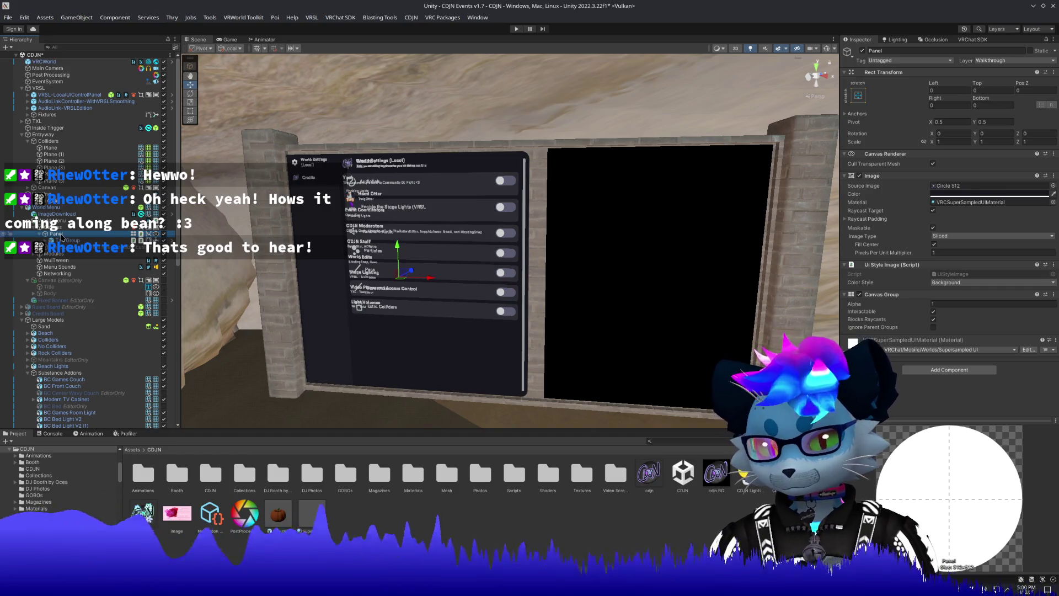
{"action": "left_click", "coordinate": [62, 238]}
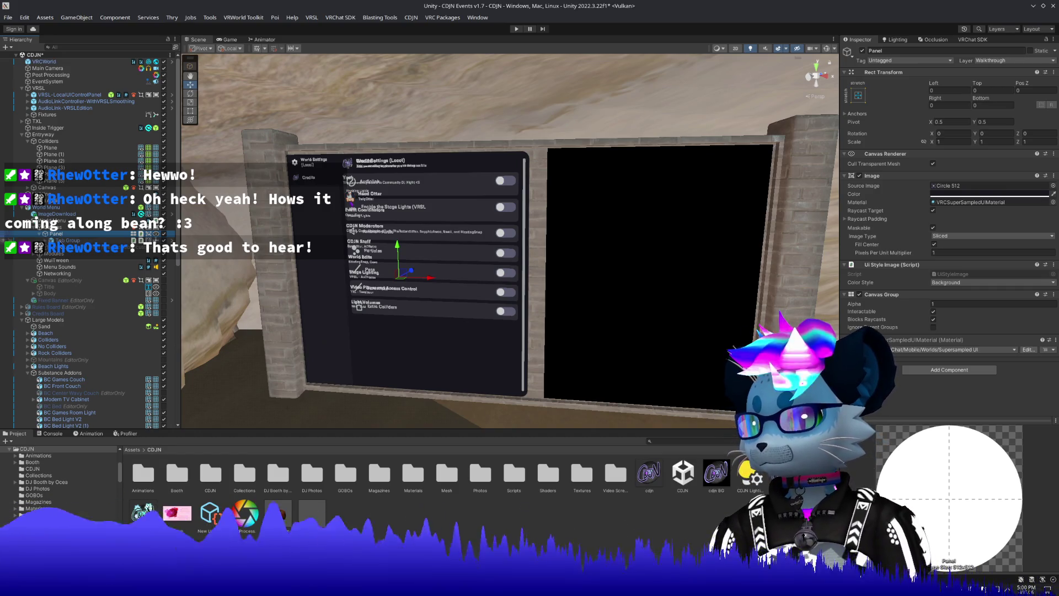
{"action": "left_click", "coordinate": [68, 228]}
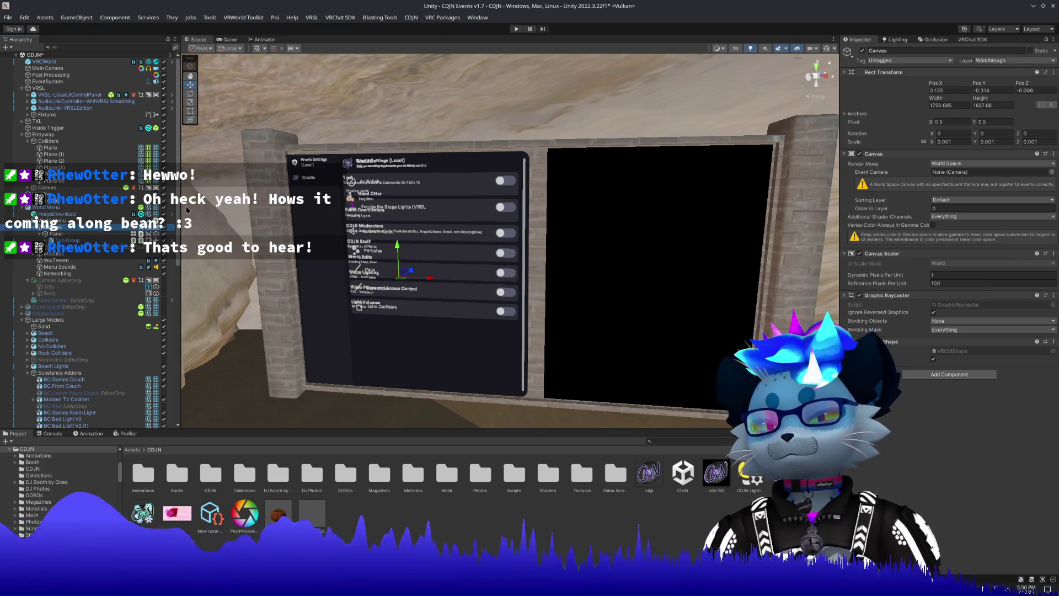
Compare the Canvas EditorOnly object with the World Menu's Canvas, ending on the Canvas.
{"action": "left_click", "coordinate": [71, 282]}
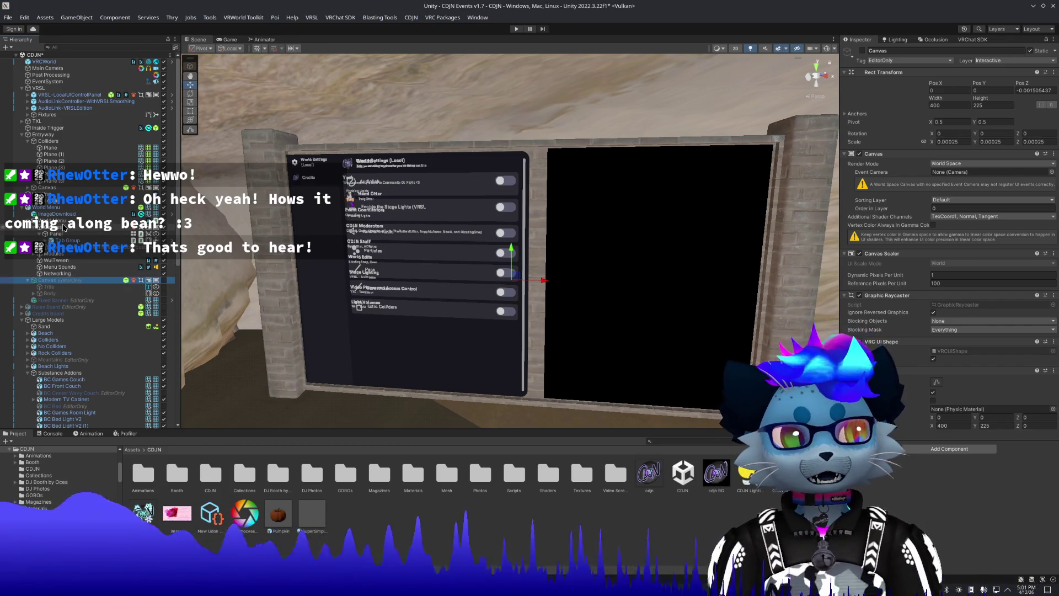
{"action": "left_click", "coordinate": [64, 227]}
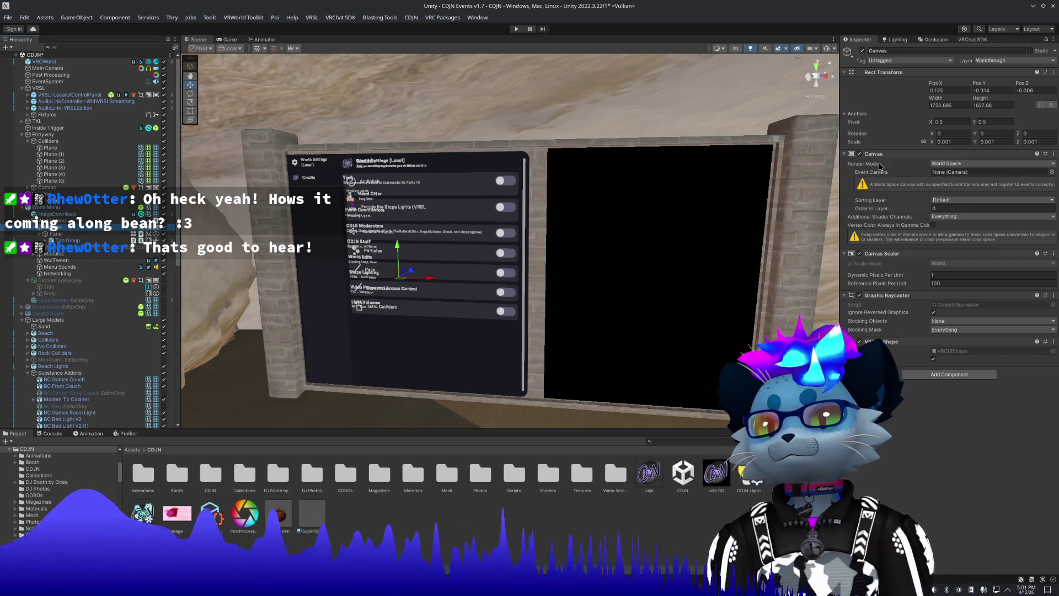
{"action": "left_click", "coordinate": [76, 280]}
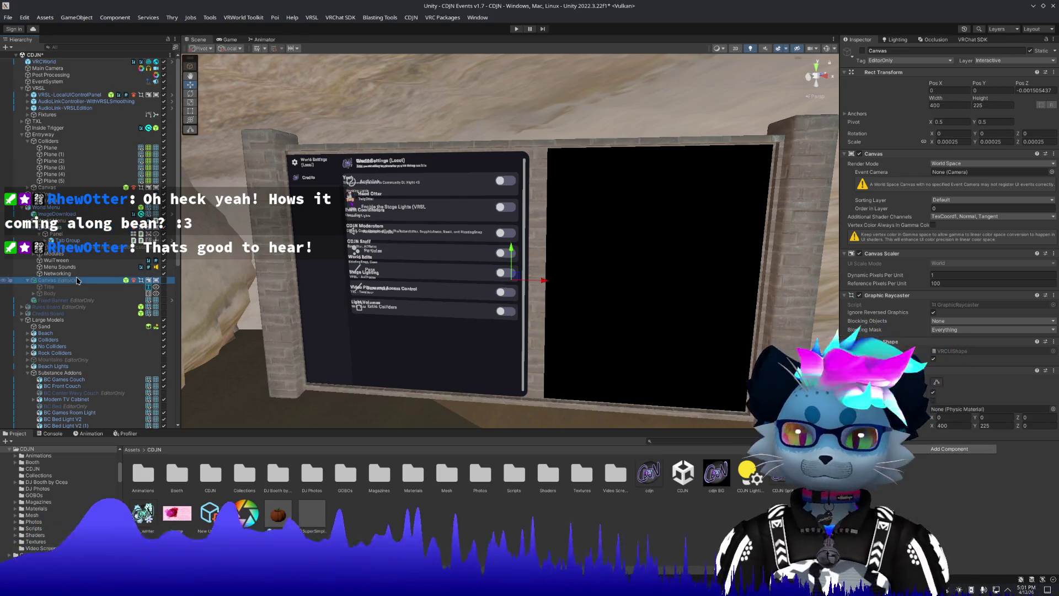
{"action": "left_click", "coordinate": [57, 220]}
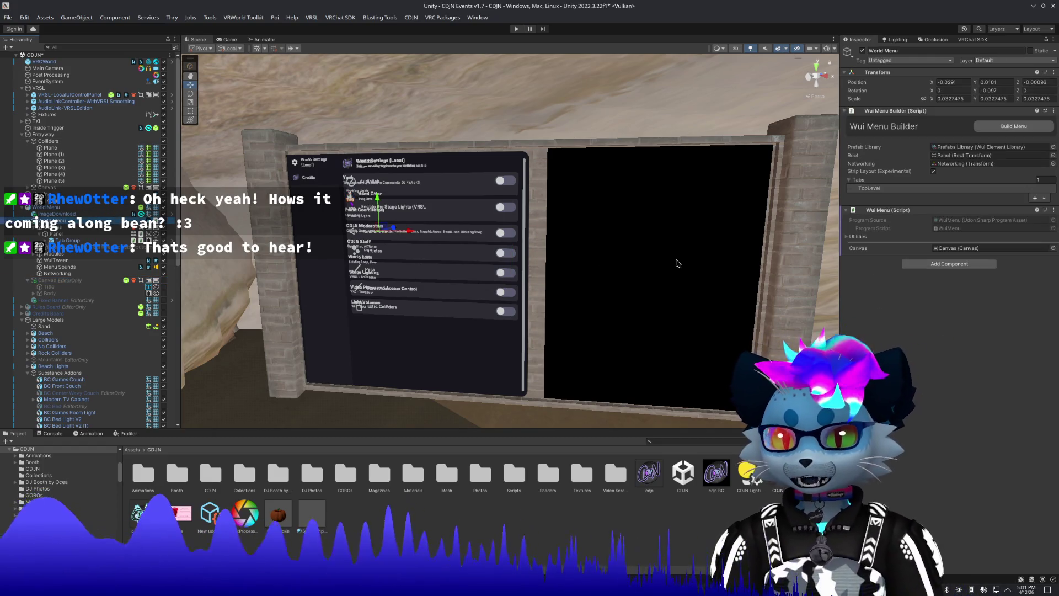
{"action": "key", "text": "Down"}
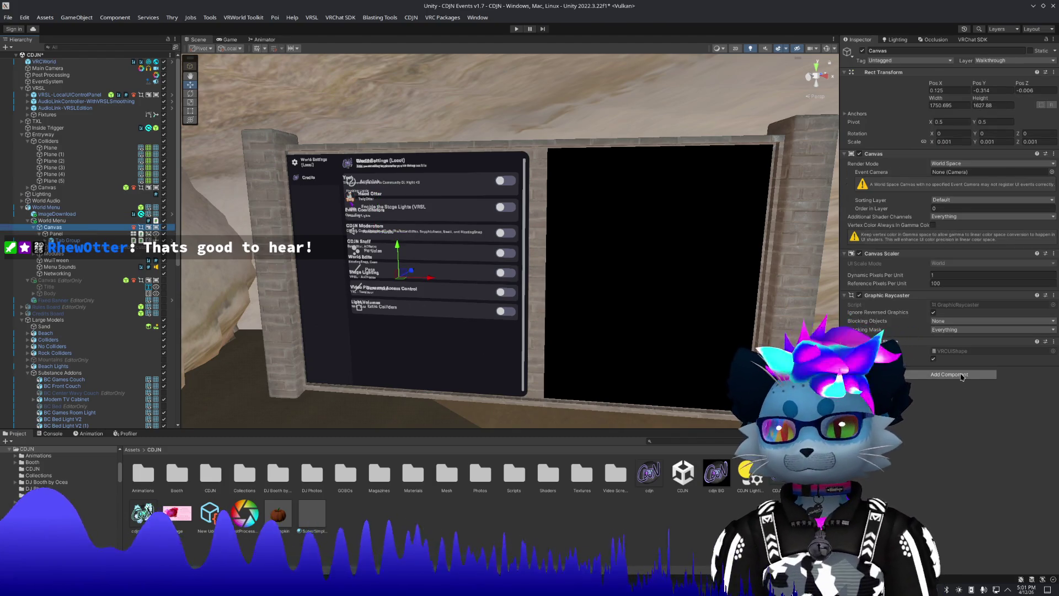
Add a Box Collider component to the World Menu's Canvas.
{"action": "left_click", "coordinate": [950, 374]}
{"action": "type", "text": "box"}
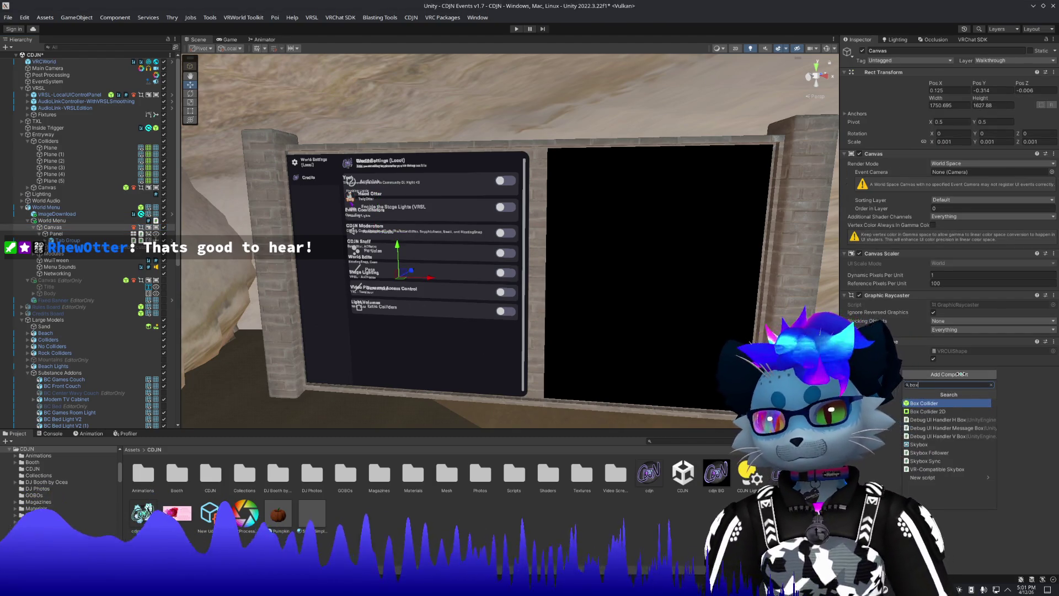
{"action": "key", "text": "Return"}
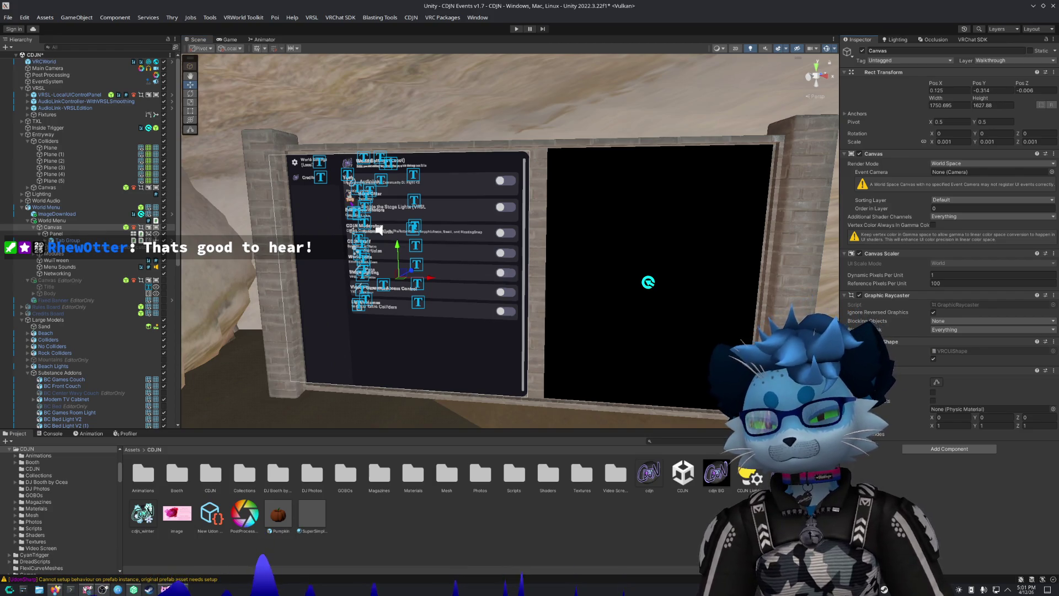
{"action": "left_click", "coordinate": [66, 281]}
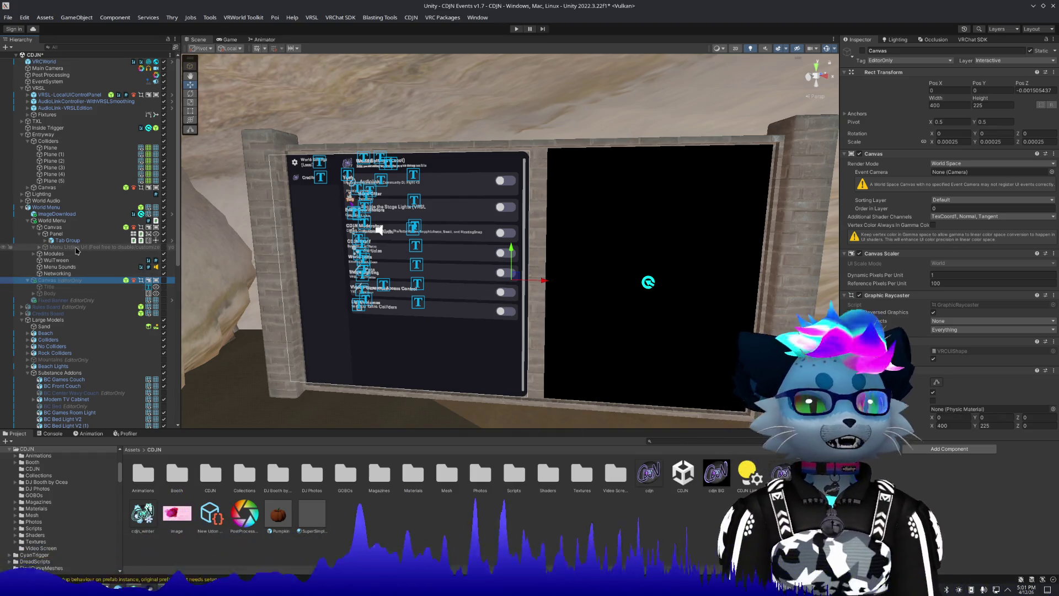
{"action": "left_click", "coordinate": [62, 228]}
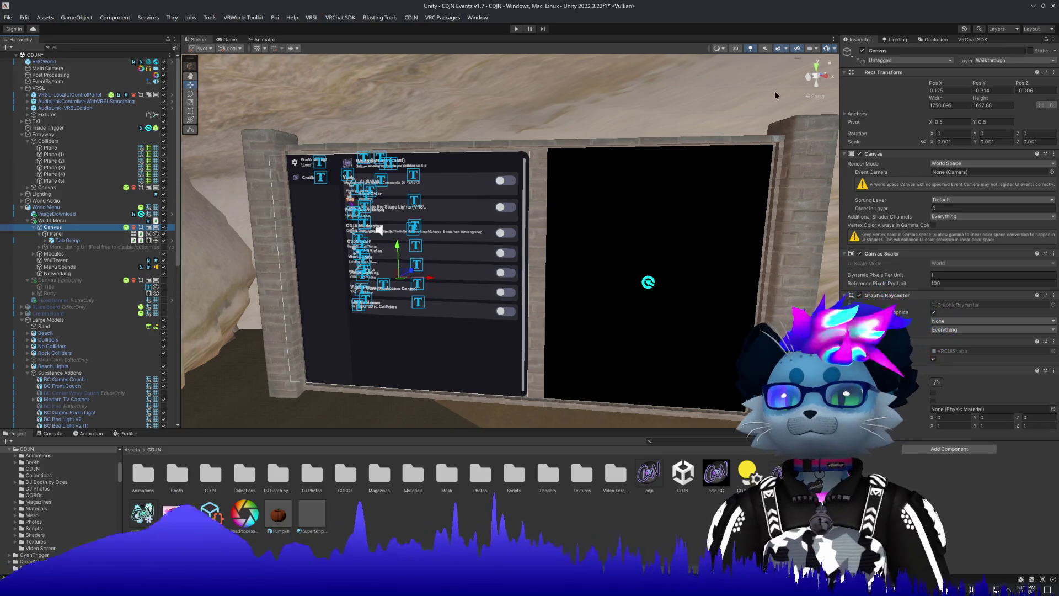
Set the collider size to the canvas width 1750.695 and height 1627.88, then enter play mode.
{"action": "left_click", "coordinate": [956, 104]}
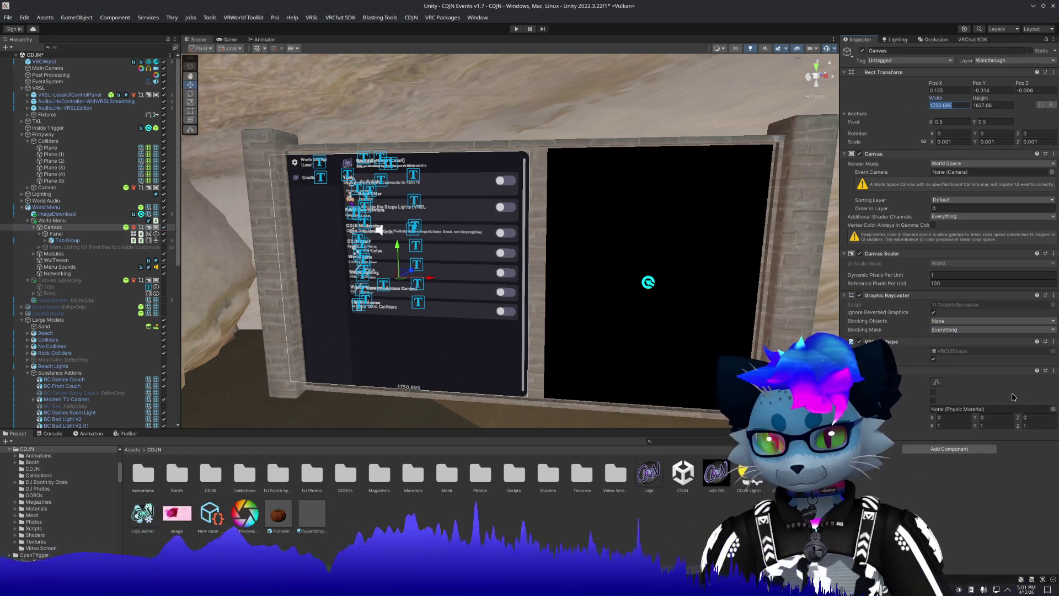
{"action": "left_click", "coordinate": [958, 424]}
{"action": "type", "text": "1750.695"}
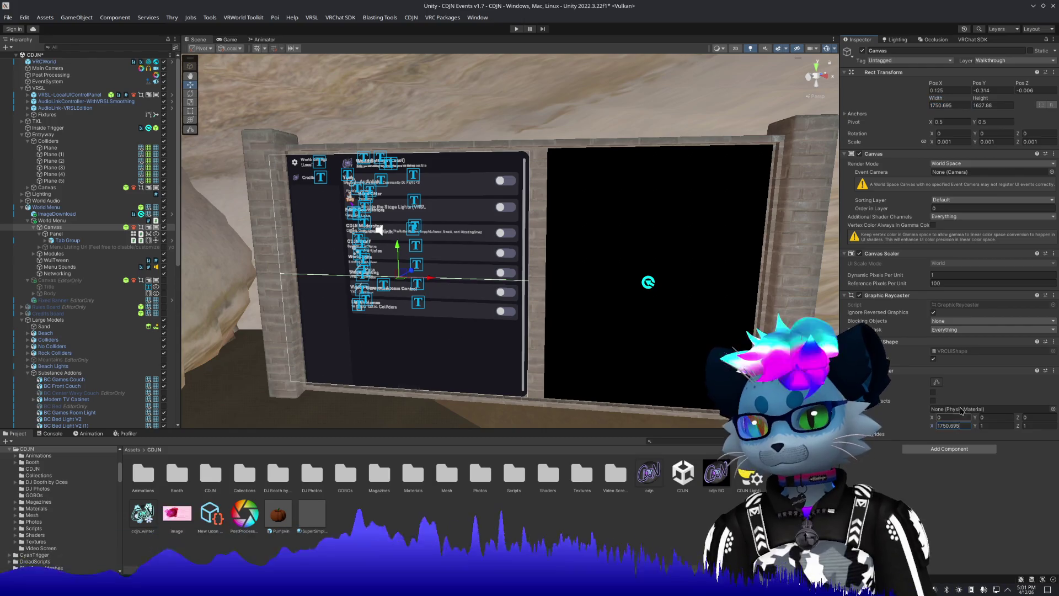
{"action": "left_click", "coordinate": [995, 105]}
{"action": "key", "text": "ctrl+c"}
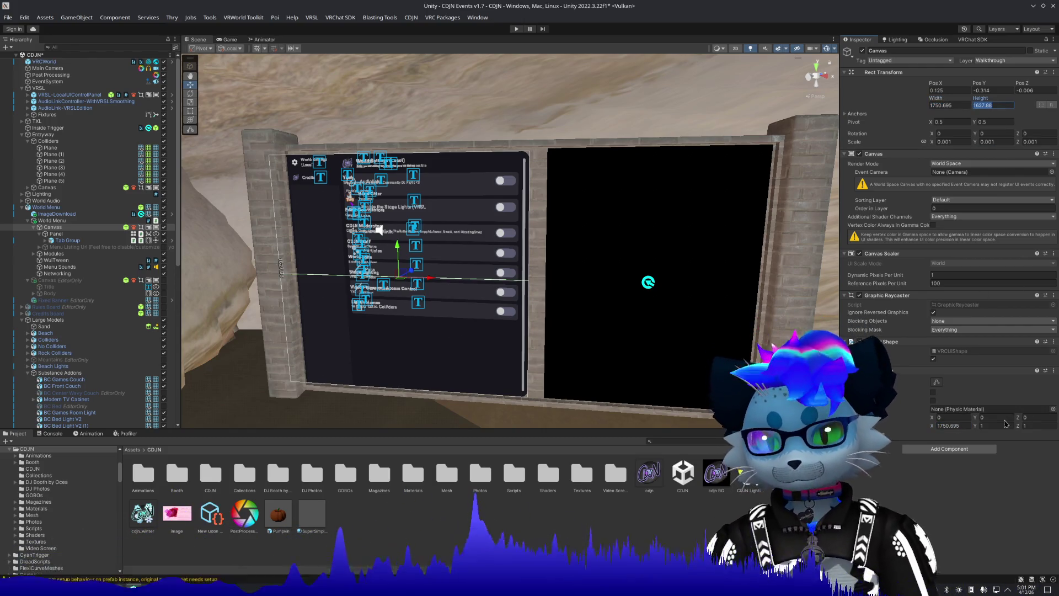
{"action": "left_click", "coordinate": [1004, 425]}
{"action": "key", "text": "ctrl+v"}
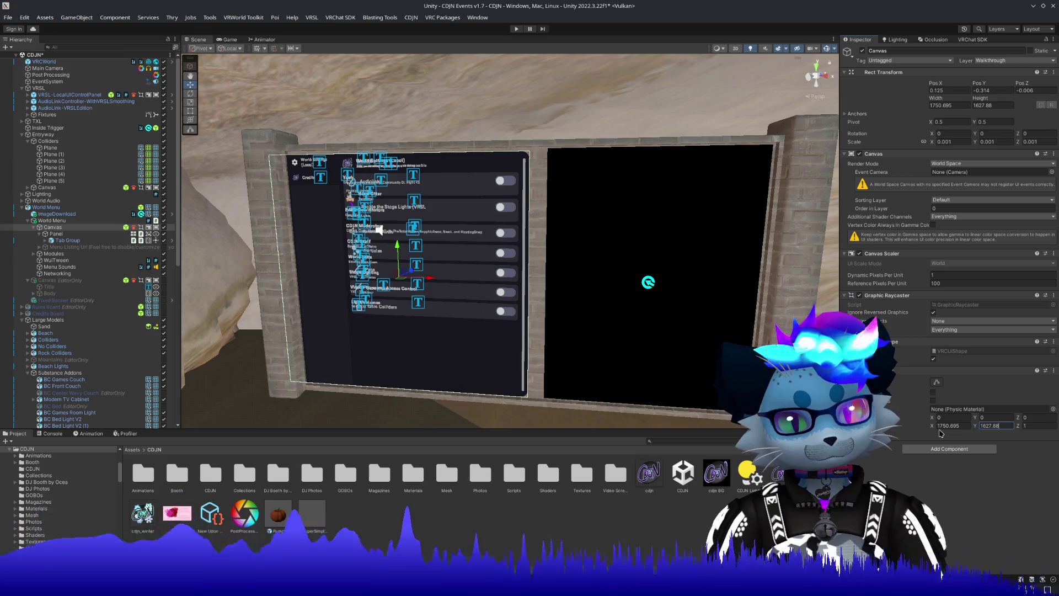
{"action": "left_click", "coordinate": [516, 28]}
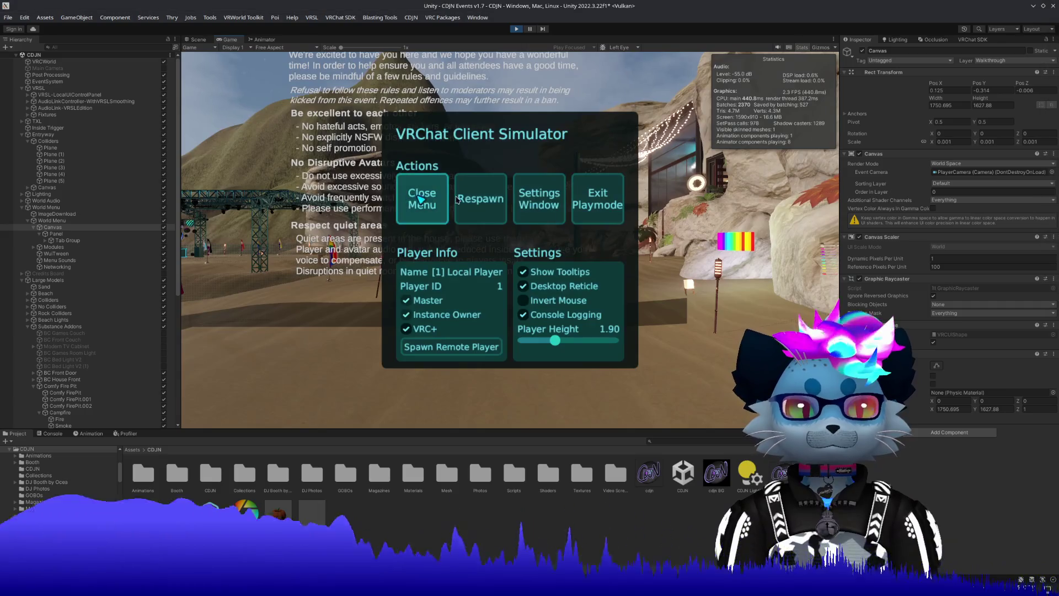
Walk the player back and forth in front of the World Settings menu, then switch to the Scene view.
{"action": "left_click", "coordinate": [422, 199]}
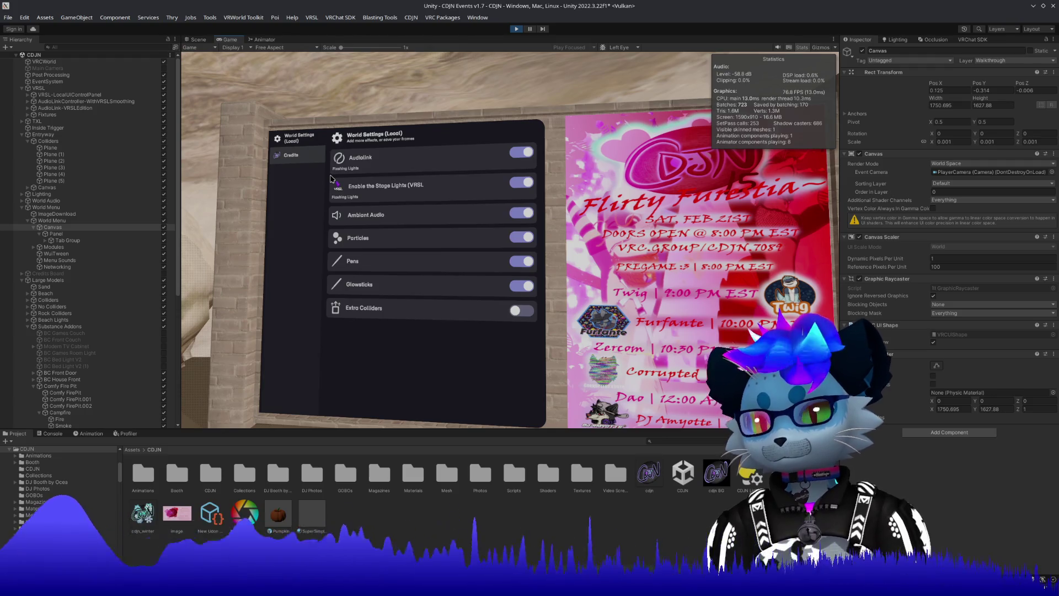
{"action": "key", "text": "w"}
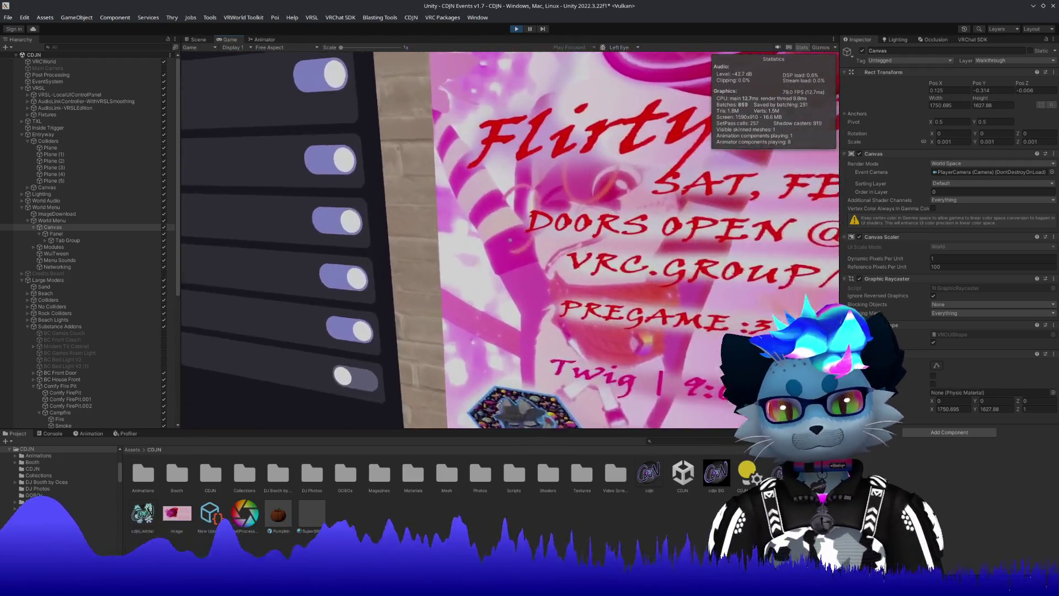
{"action": "key", "text": "s"}
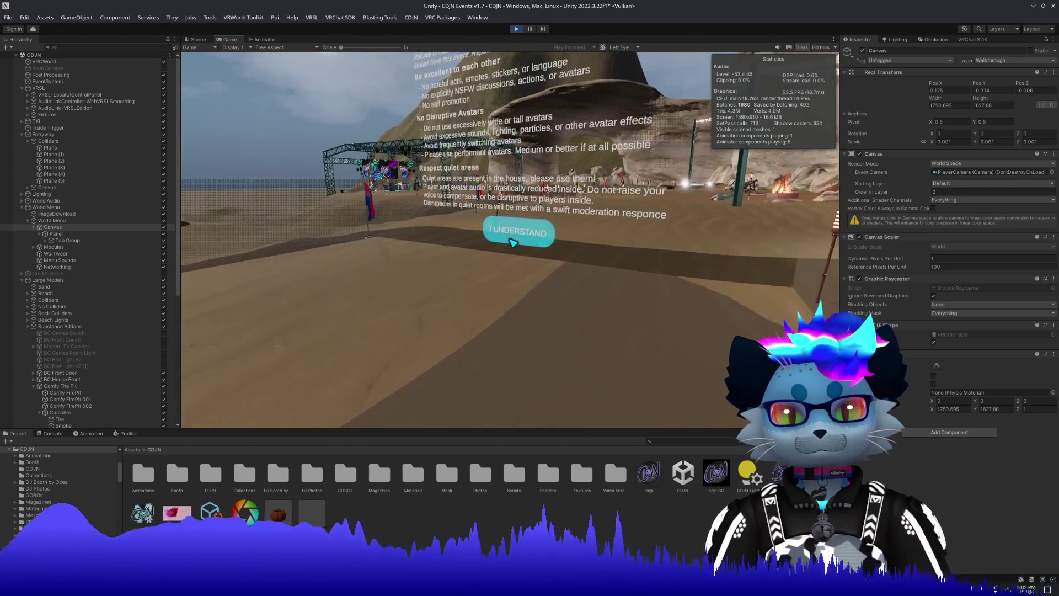
{"action": "key", "text": "w"}
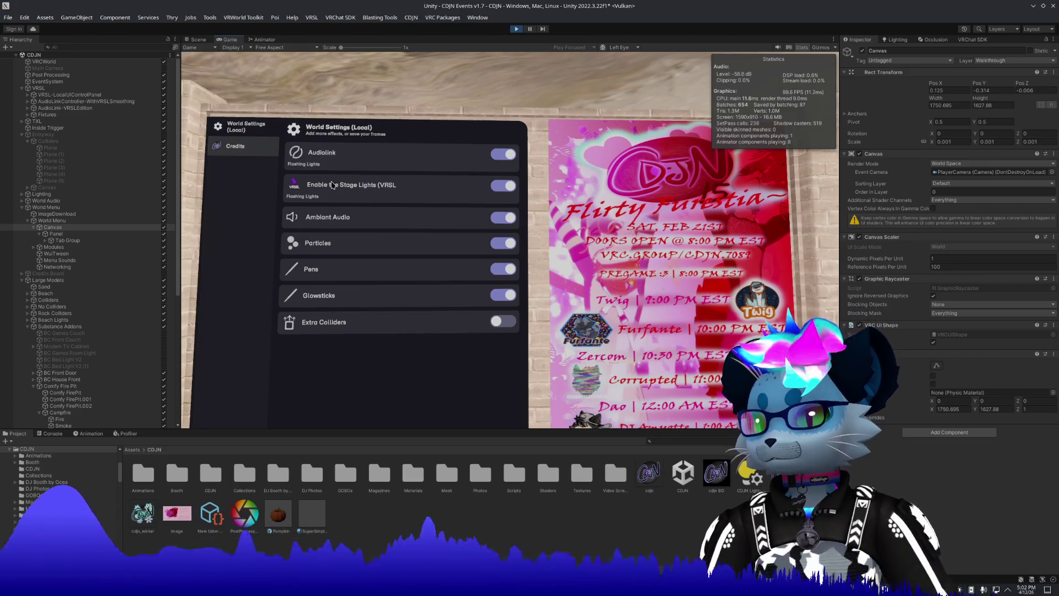
{"action": "key", "text": "w"}
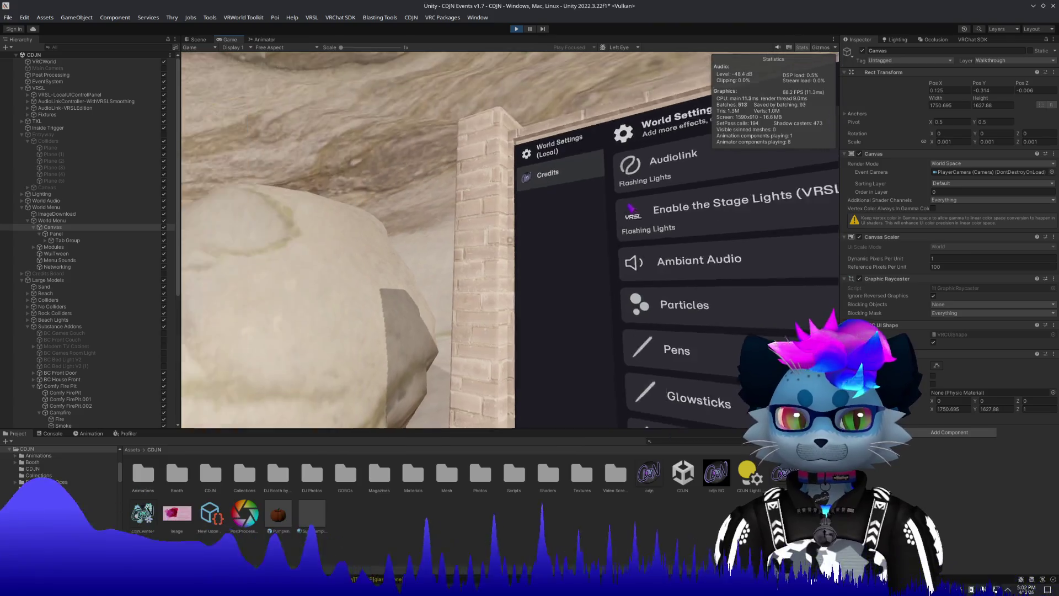
{"action": "key", "text": "s"}
{"action": "key", "text": "Escape"}
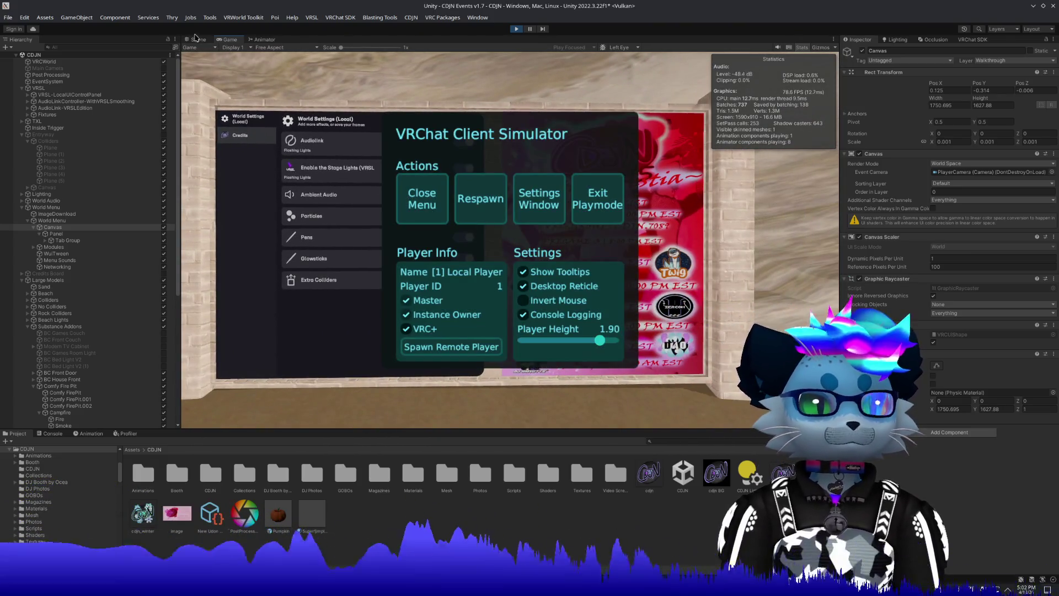
{"action": "left_click", "coordinate": [197, 40]}
{"action": "scroll", "coordinate": [461, 204], "scroll_direction": "up", "scroll_amount": 3}
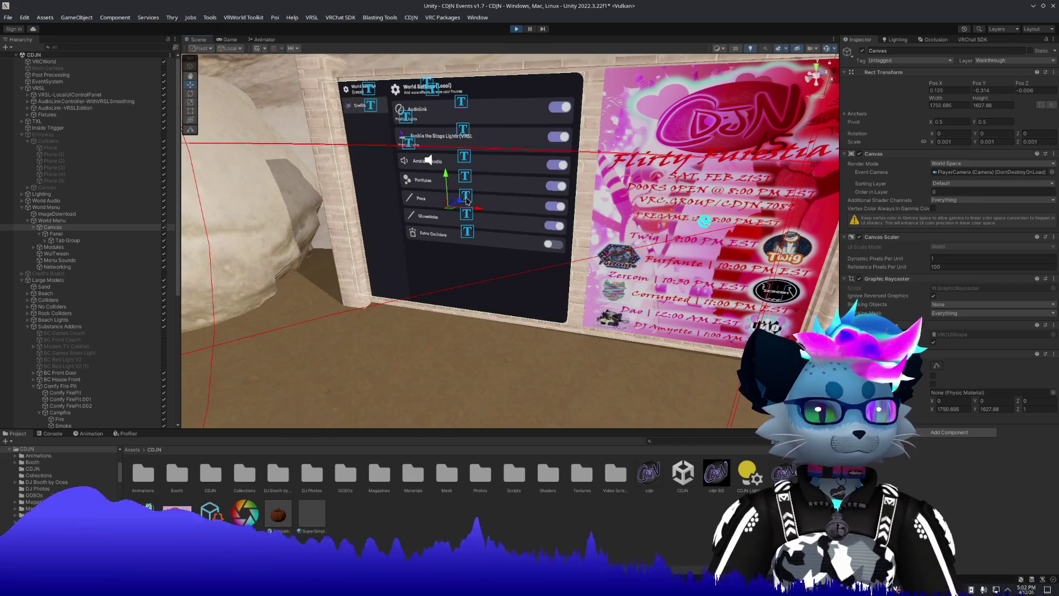
Undo the canvas drag and nudge the child World Menu panel forward to Pos Z -0.0101.
{"action": "left_click_drag", "start_coordinate": [461, 204], "coordinate": [484, 81]}
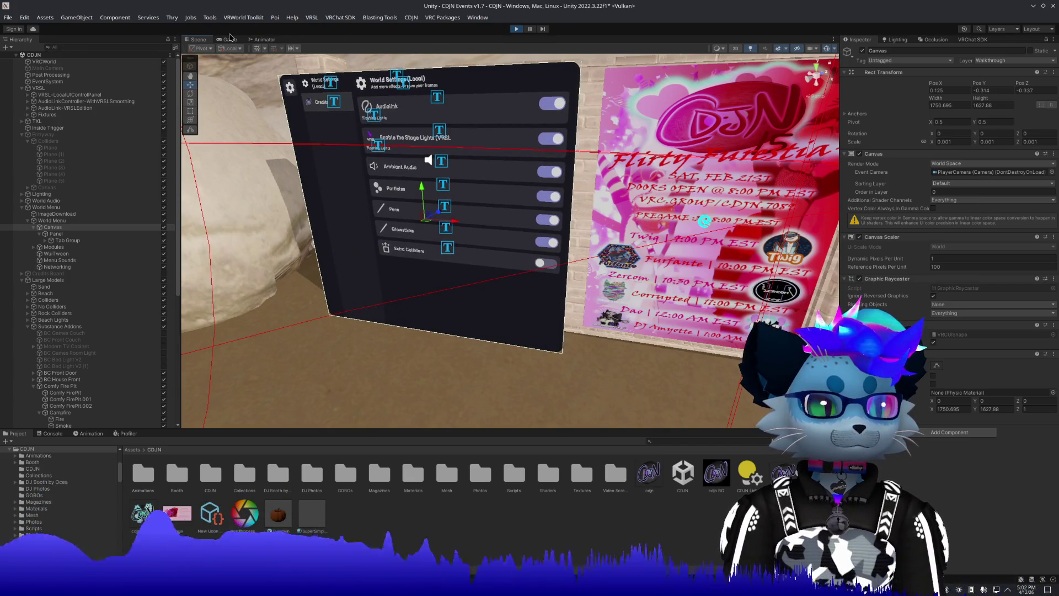
{"action": "key", "text": "ctrl+z"}
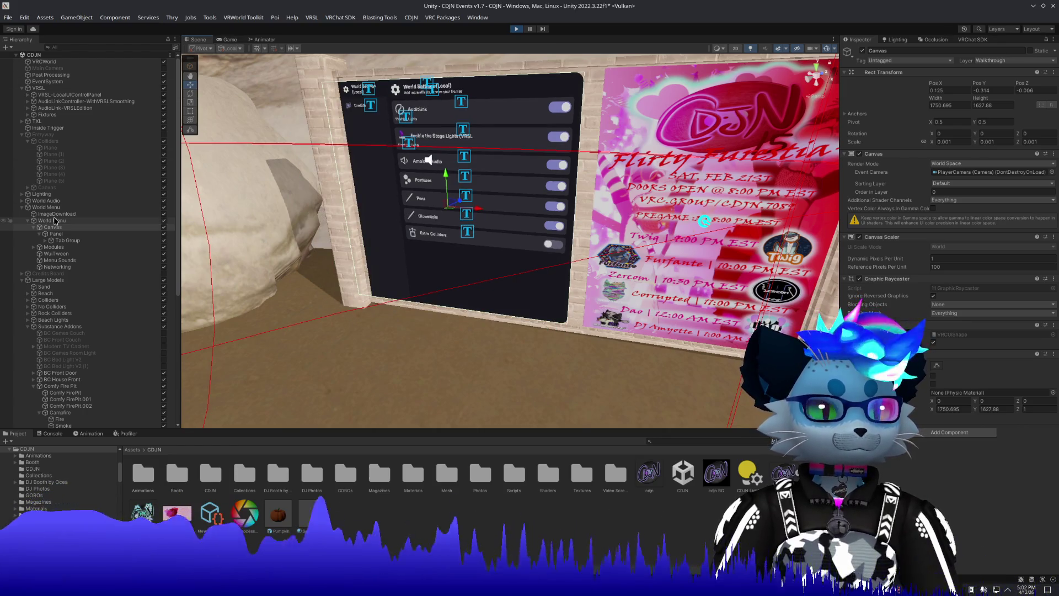
{"action": "left_click", "coordinate": [46, 207]}
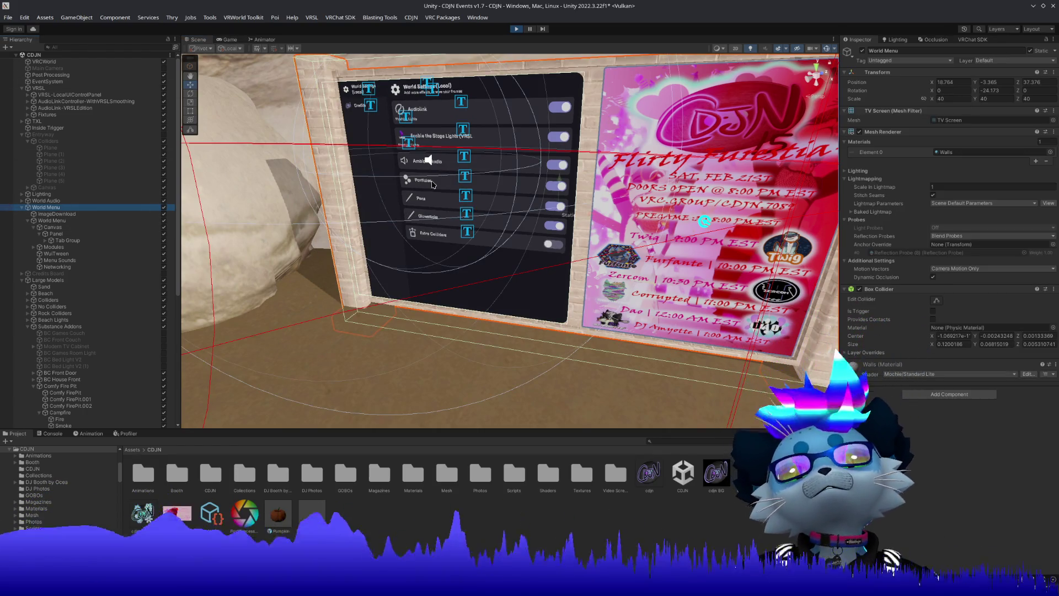
{"action": "scroll", "coordinate": [433, 185], "scroll_direction": "down", "scroll_amount": 10}
{"action": "left_click_drag", "start_coordinate": [433, 185], "coordinate": [505, 135]}
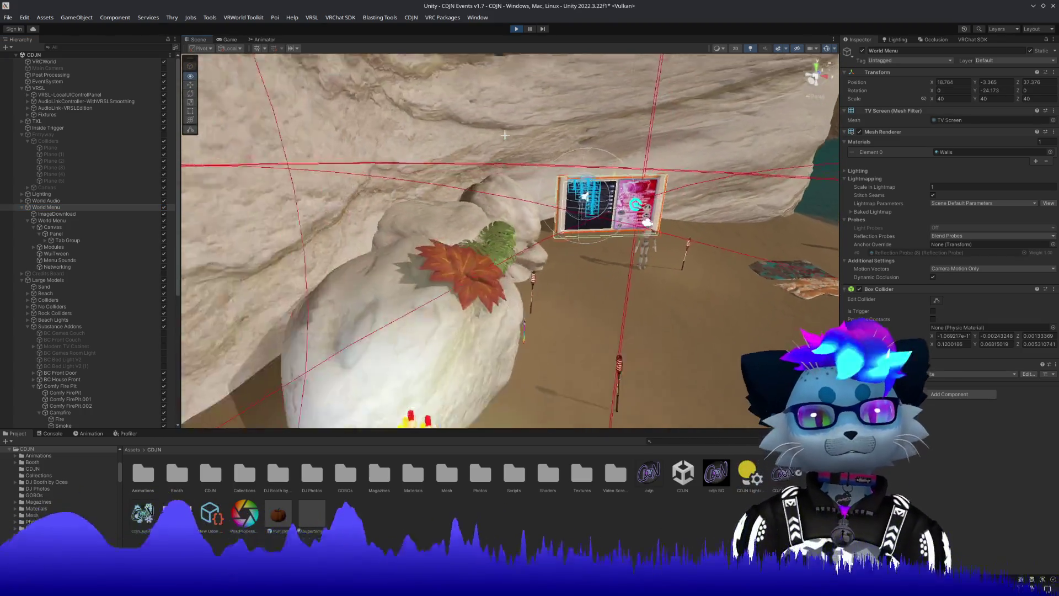
{"action": "key", "text": "f"}
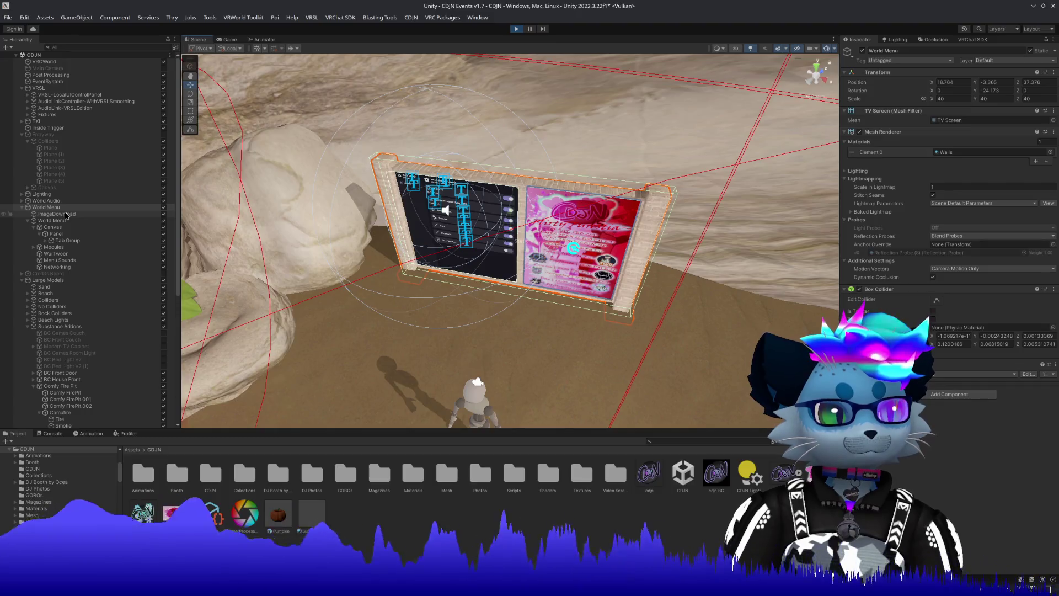
{"action": "left_click", "coordinate": [68, 220]}
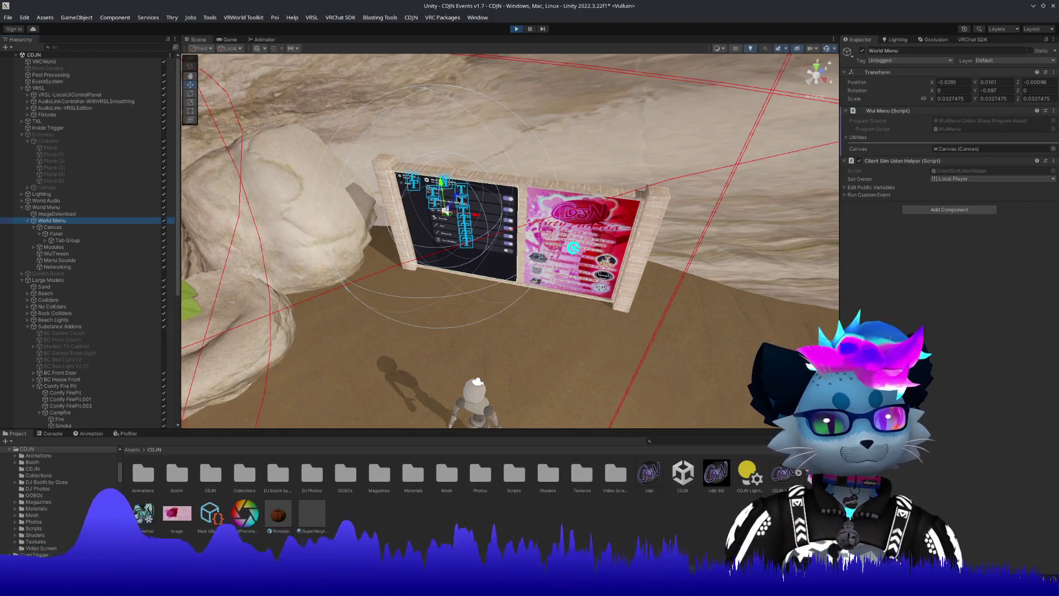
{"action": "left_click_drag", "start_coordinate": [458, 200], "coordinate": [437, 222]}
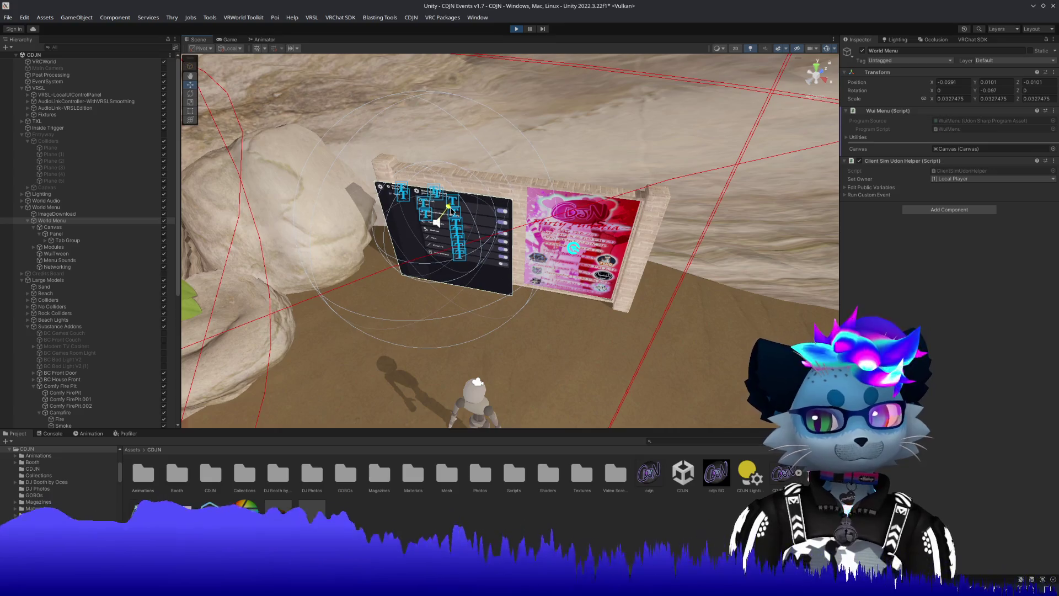
{"action": "left_click", "coordinate": [228, 39]}
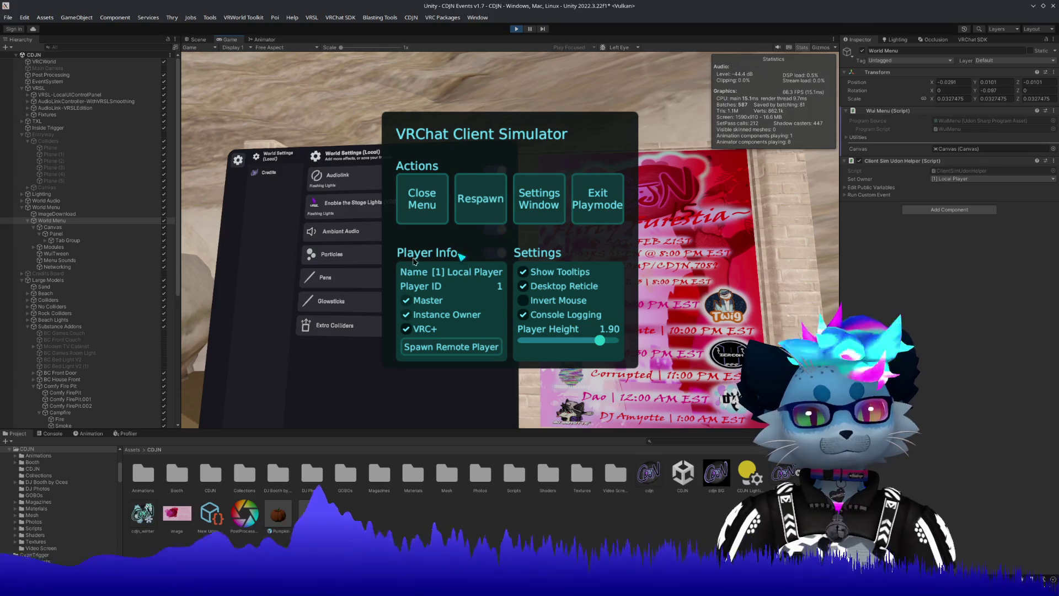
Switch the menu between its Credits page and the World Settings toggle list several times.
{"action": "left_click", "coordinate": [422, 198]}
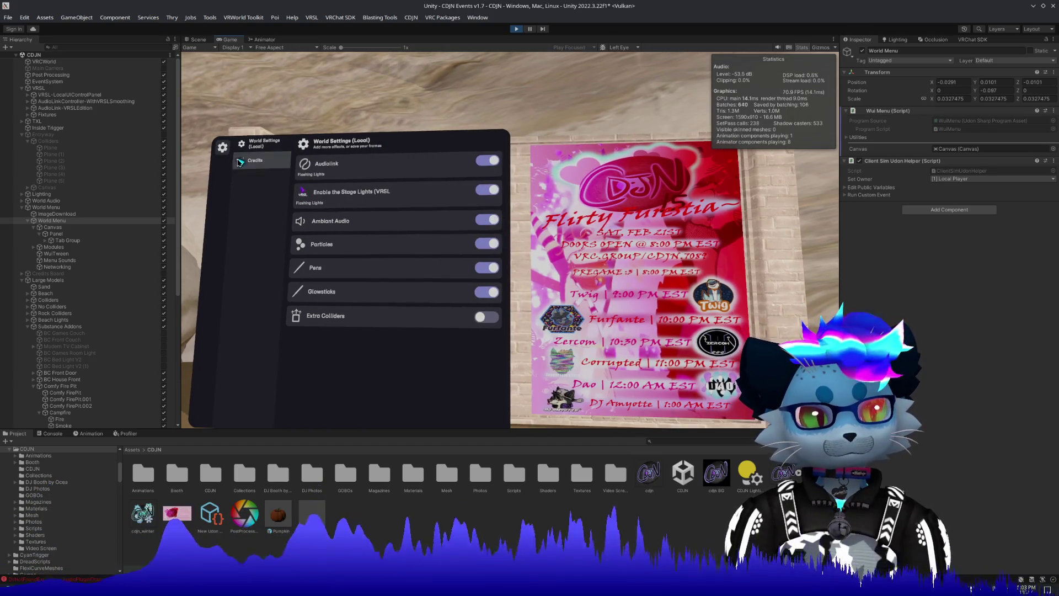
{"action": "left_click", "coordinate": [255, 160]}
{"action": "left_click", "coordinate": [260, 151]}
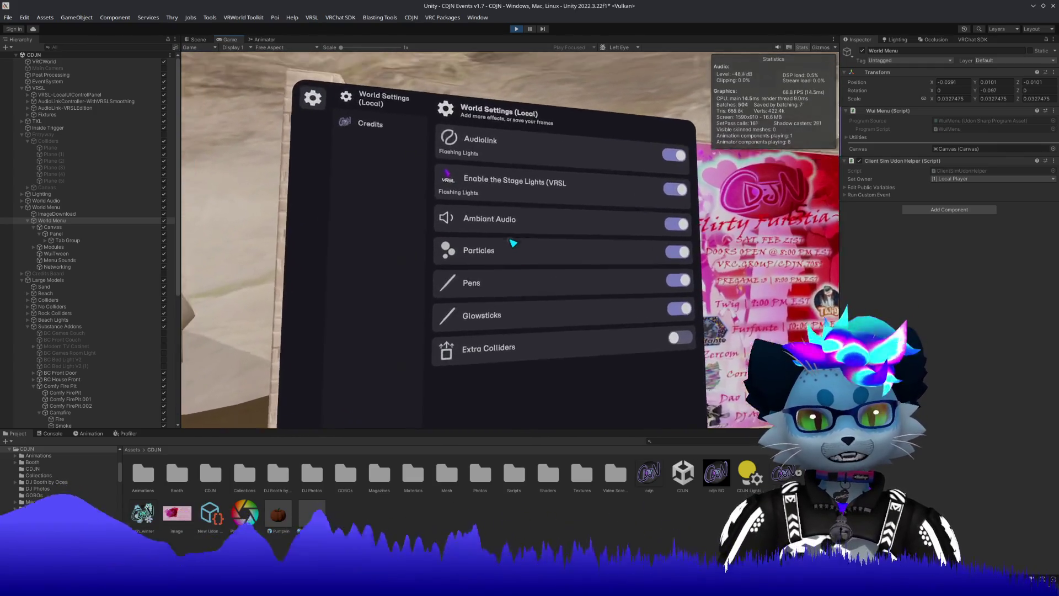
{"action": "left_click", "coordinate": [389, 137]}
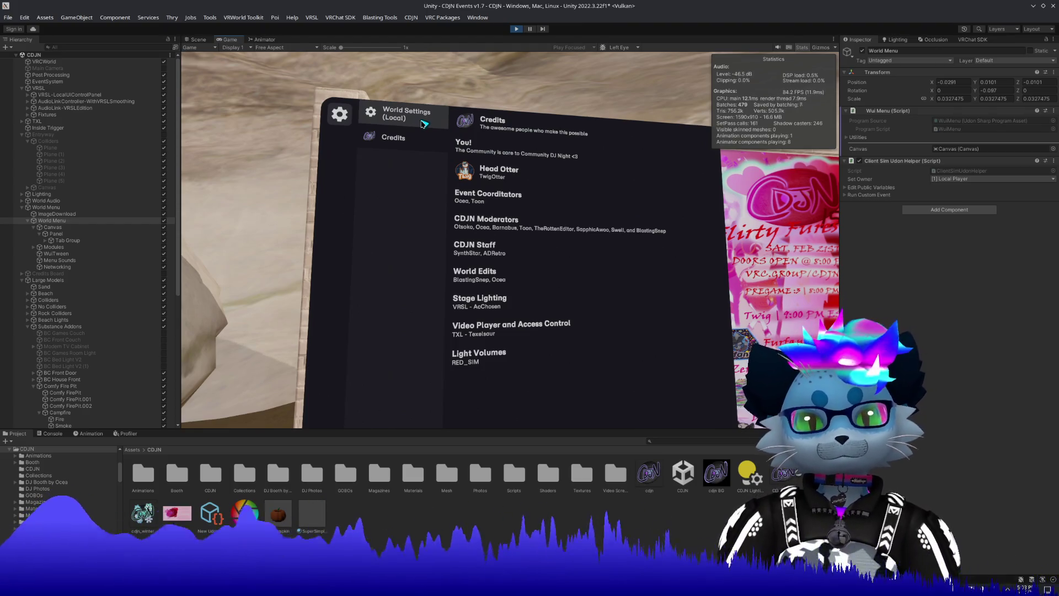
{"action": "left_click", "coordinate": [423, 123]}
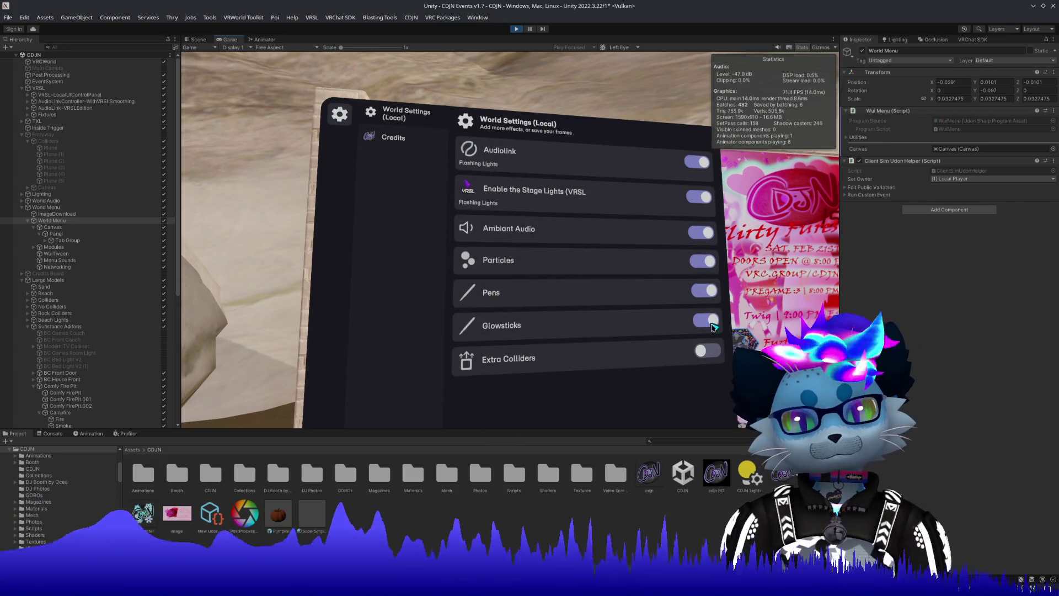
{"action": "left_click", "coordinate": [395, 138]}
{"action": "left_click", "coordinate": [409, 116]}
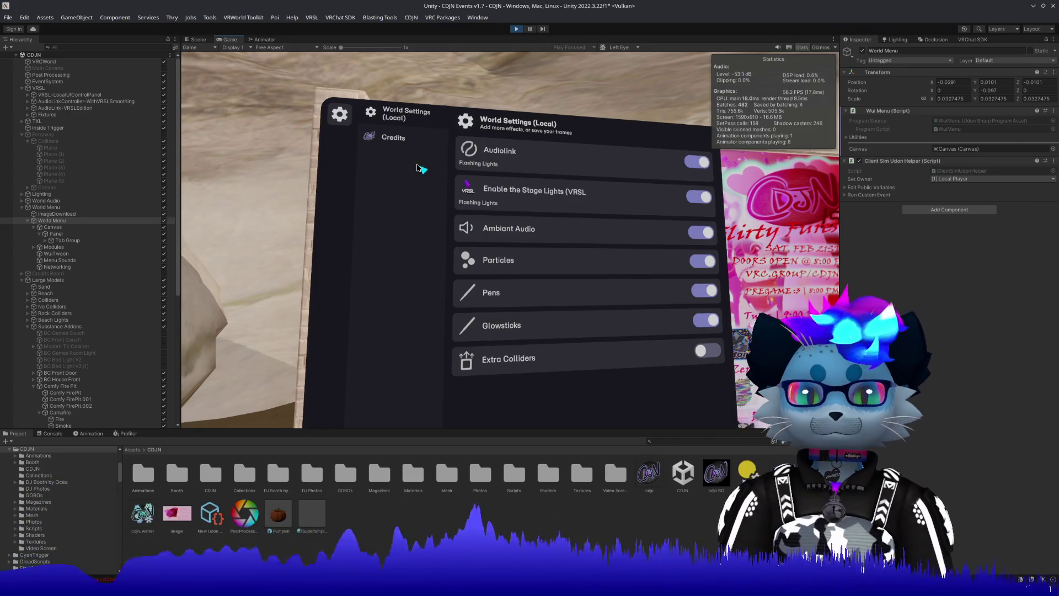
Move closer to and back from the menu to read the toggle labels, then switch to the Scene view.
{"action": "key", "text": "w"}
{"action": "key", "text": "w"}
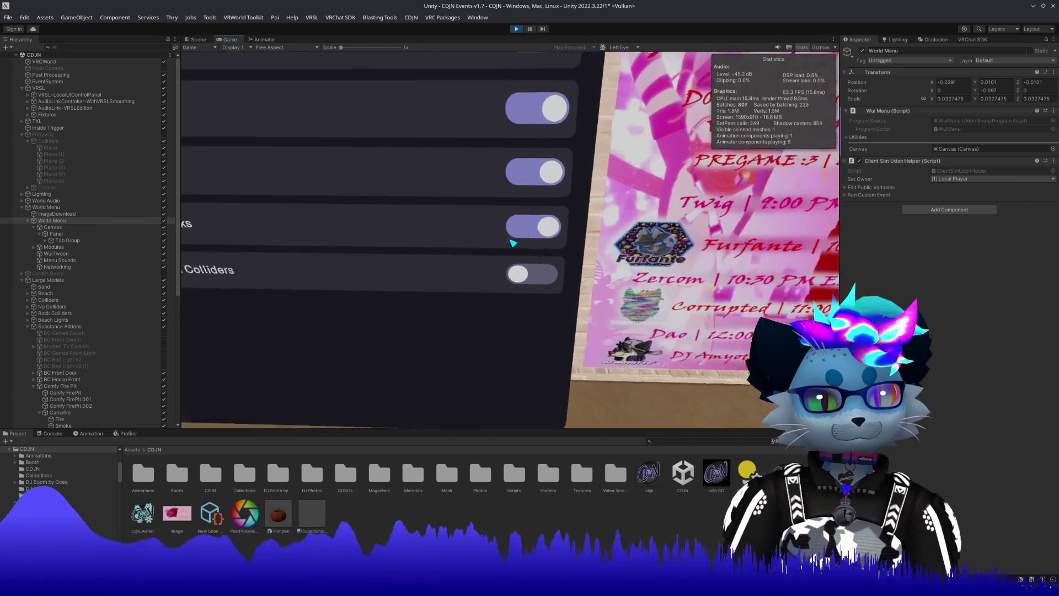
{"action": "key", "text": "w"}
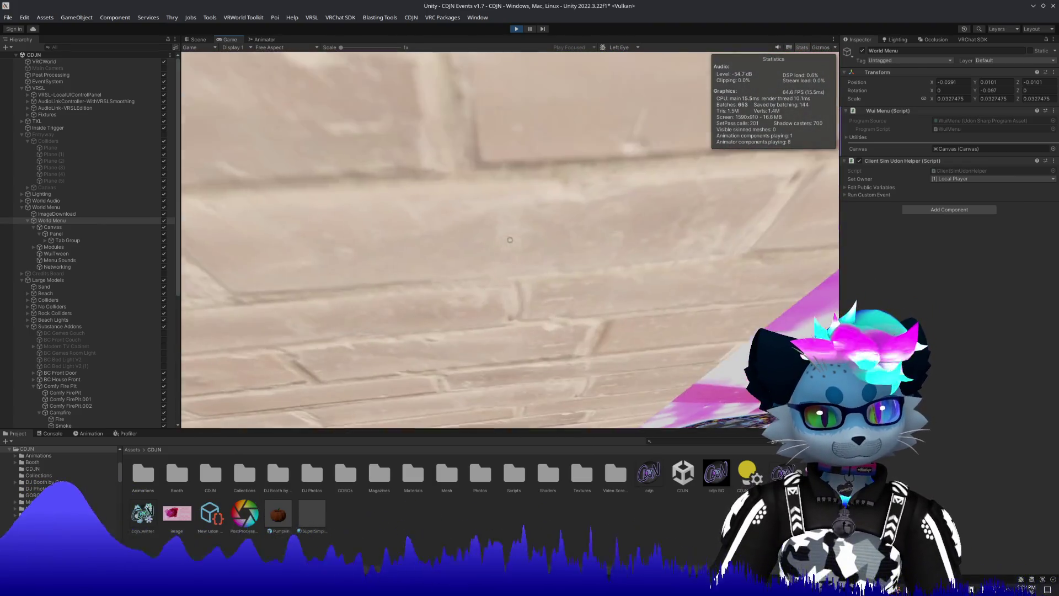
{"action": "key", "text": "s"}
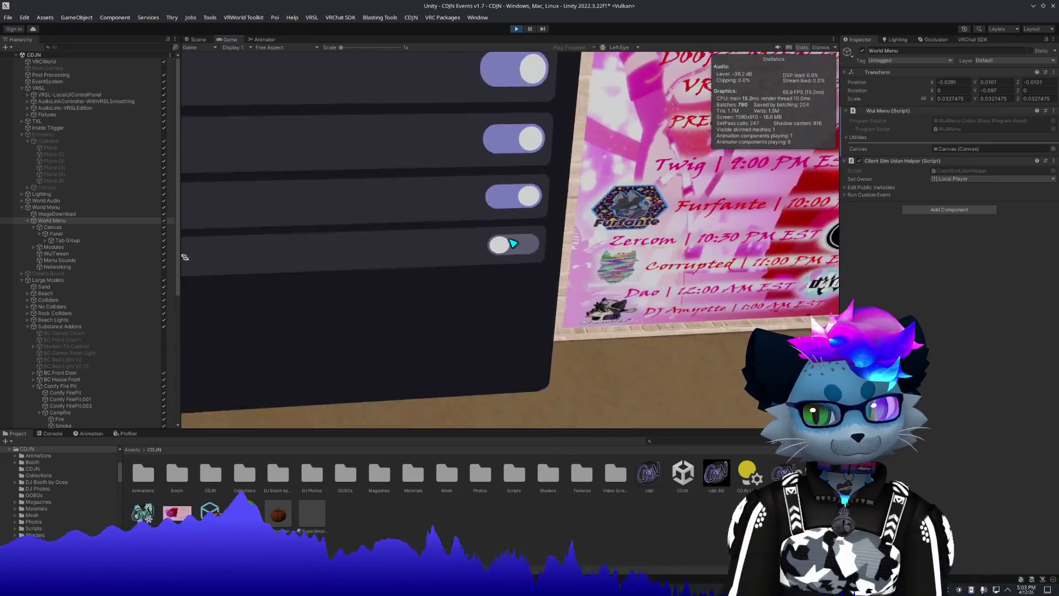
{"action": "key", "text": "s"}
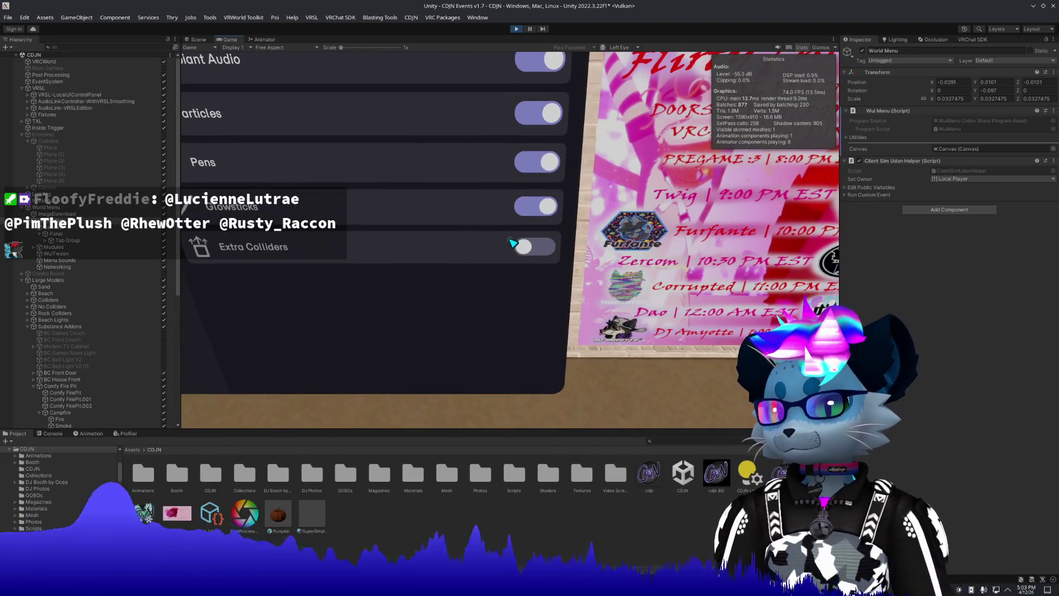
{"action": "key", "text": "Escape"}
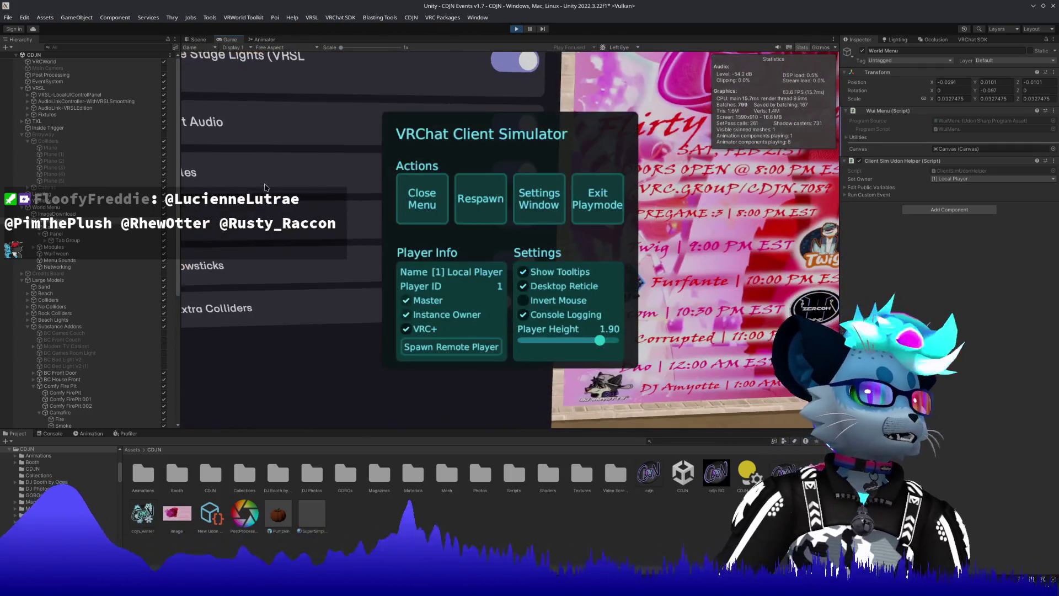
{"action": "left_click", "coordinate": [197, 40]}
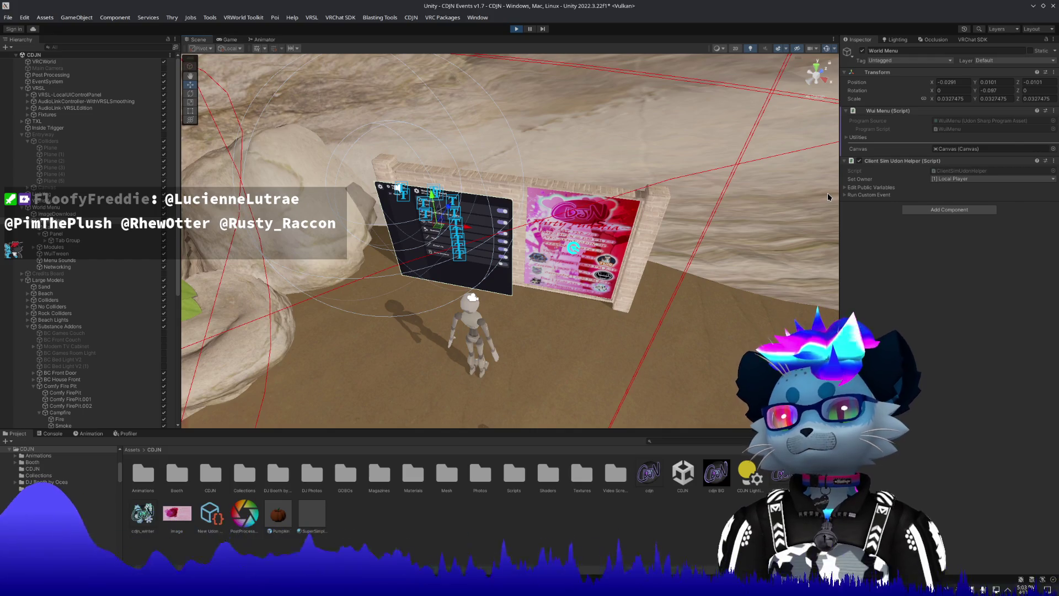
Inspect the custom events list, ImageDownload and the World Menu Canvas, enabling the component below VRC UI Shape.
{"action": "left_click", "coordinate": [870, 195]}
{"action": "left_click", "coordinate": [870, 195]}
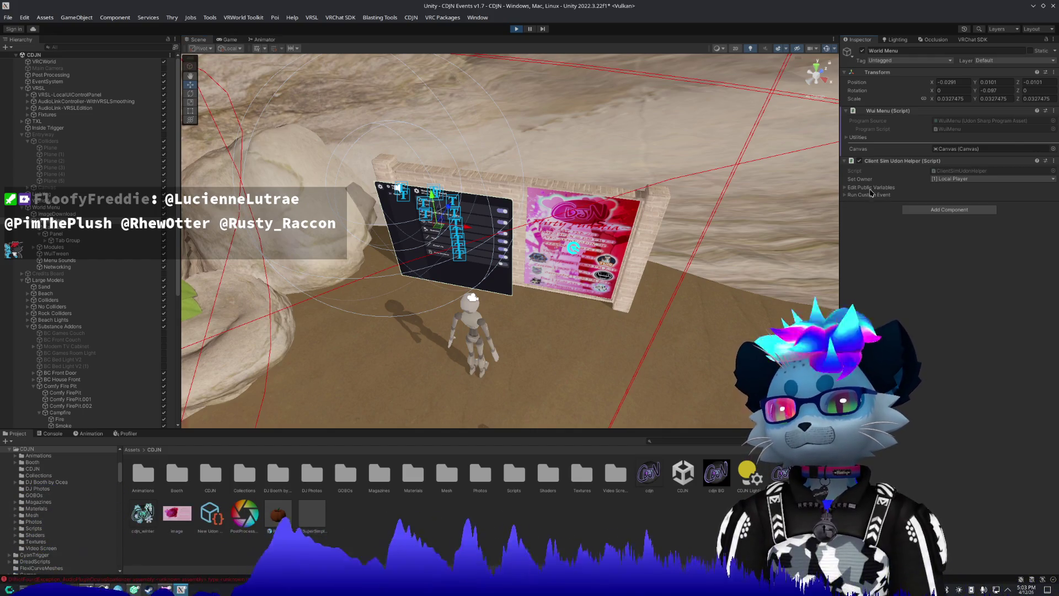
{"action": "left_click", "coordinate": [871, 195]}
{"action": "left_click", "coordinate": [871, 198]}
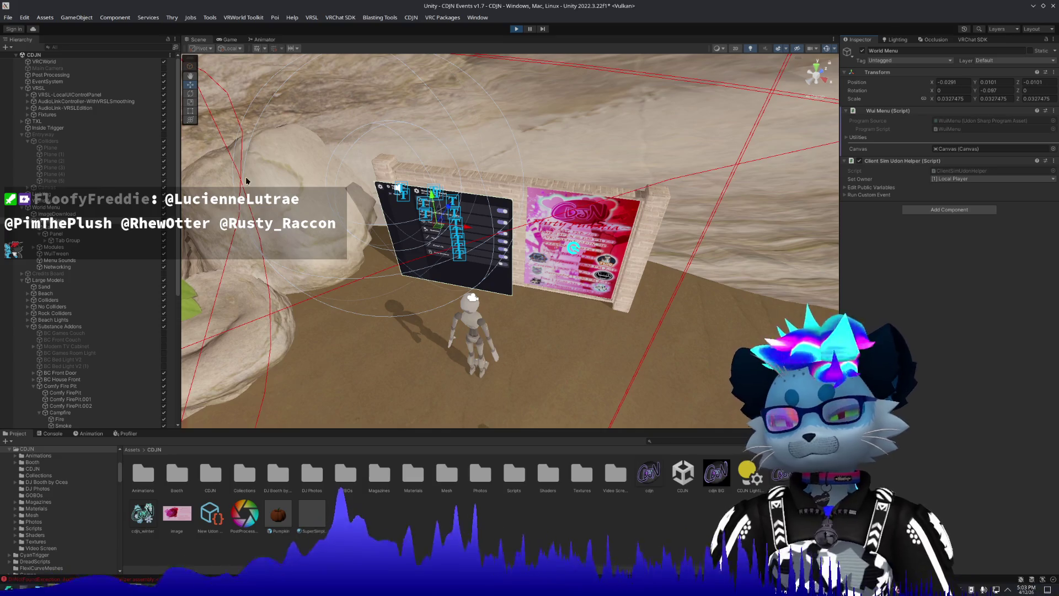
{"action": "left_click", "coordinate": [57, 214]}
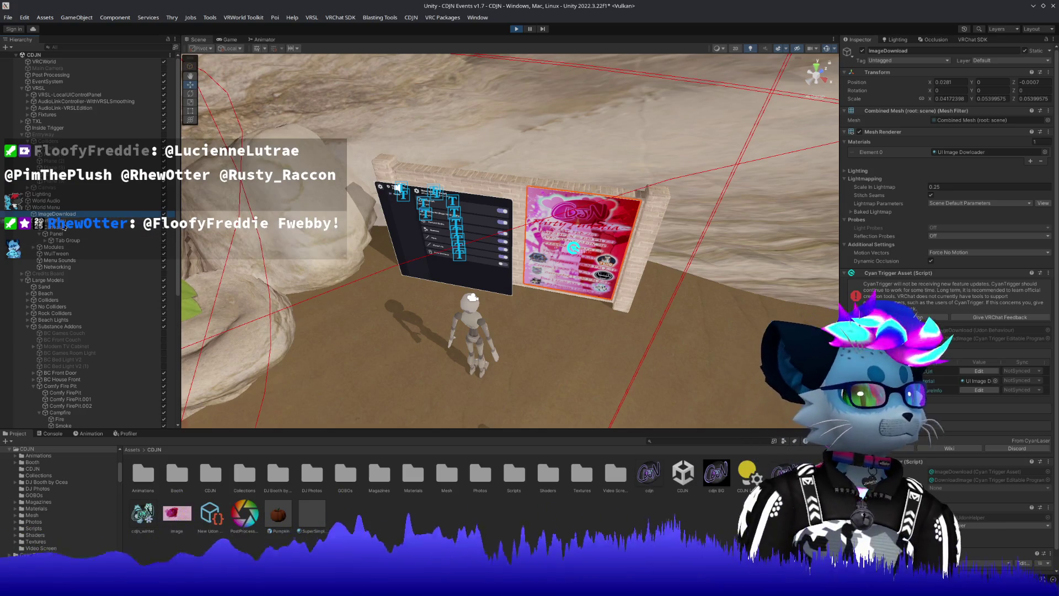
{"action": "left_click", "coordinate": [46, 207]}
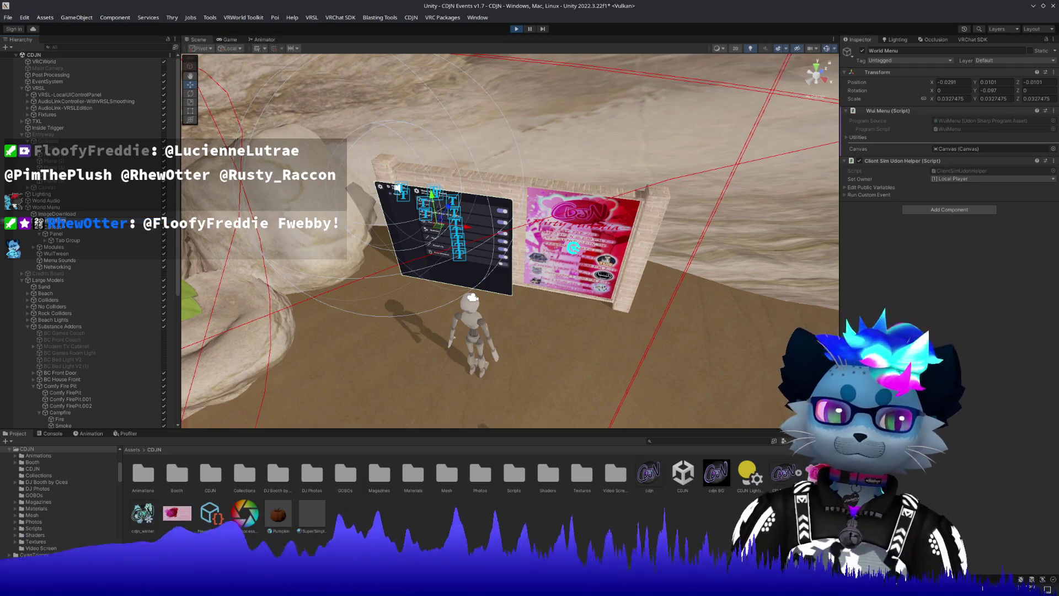
{"action": "left_click", "coordinate": [63, 229]}
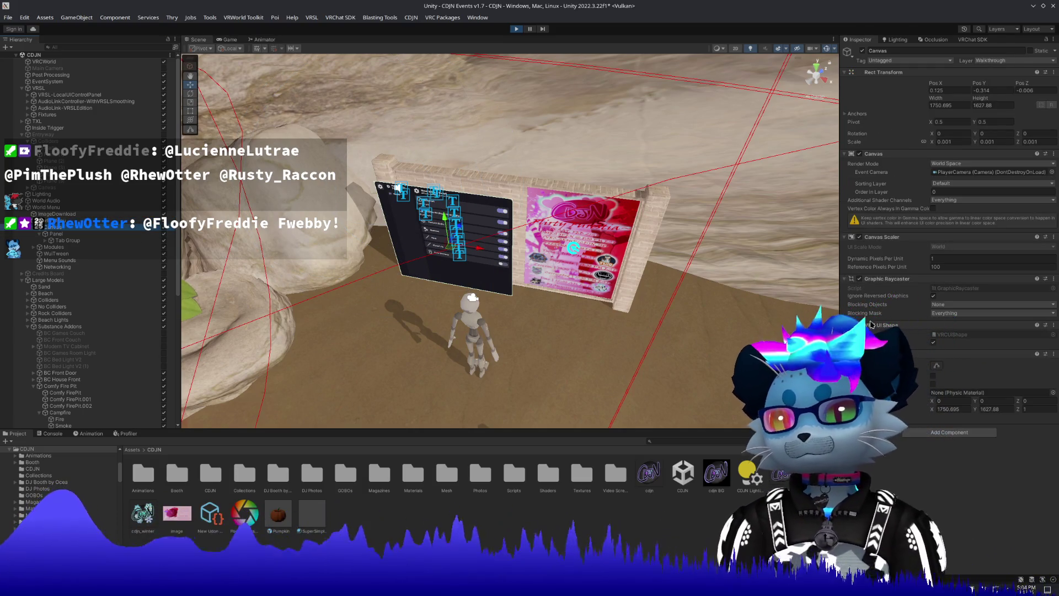
{"action": "left_click", "coordinate": [934, 376]}
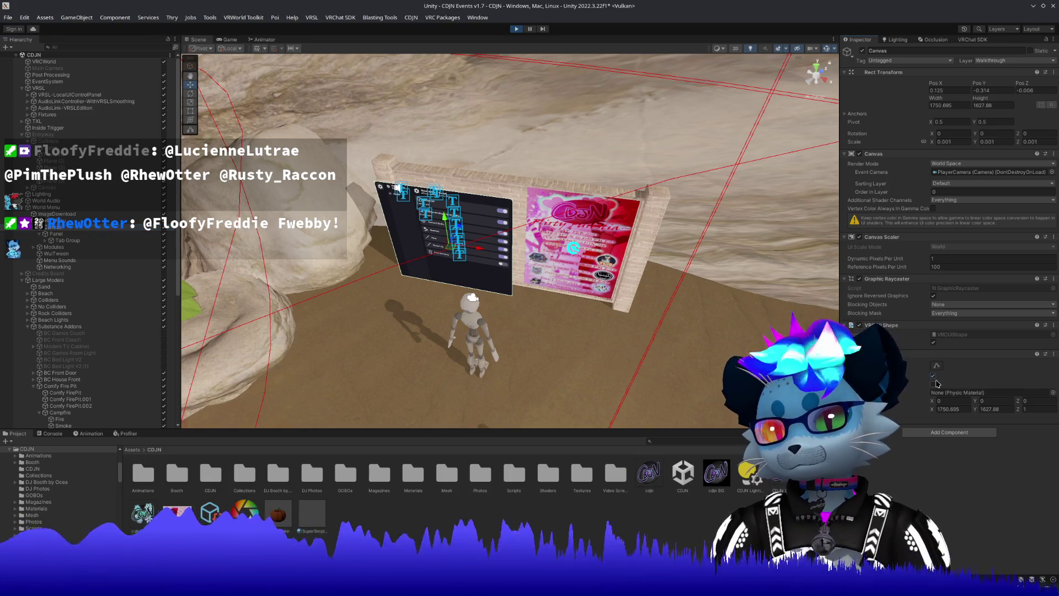
Compare the Credits Board's Canvas settings with the World Menu Canvas.
{"action": "left_click", "coordinate": [54, 274]}
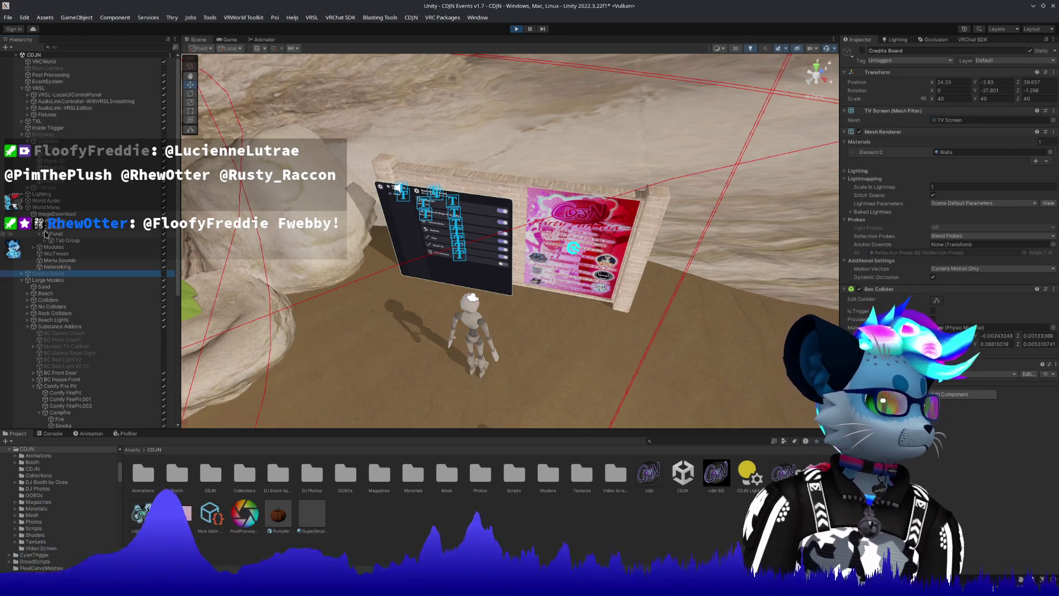
{"action": "left_click", "coordinate": [25, 275]}
{"action": "left_click", "coordinate": [49, 280]}
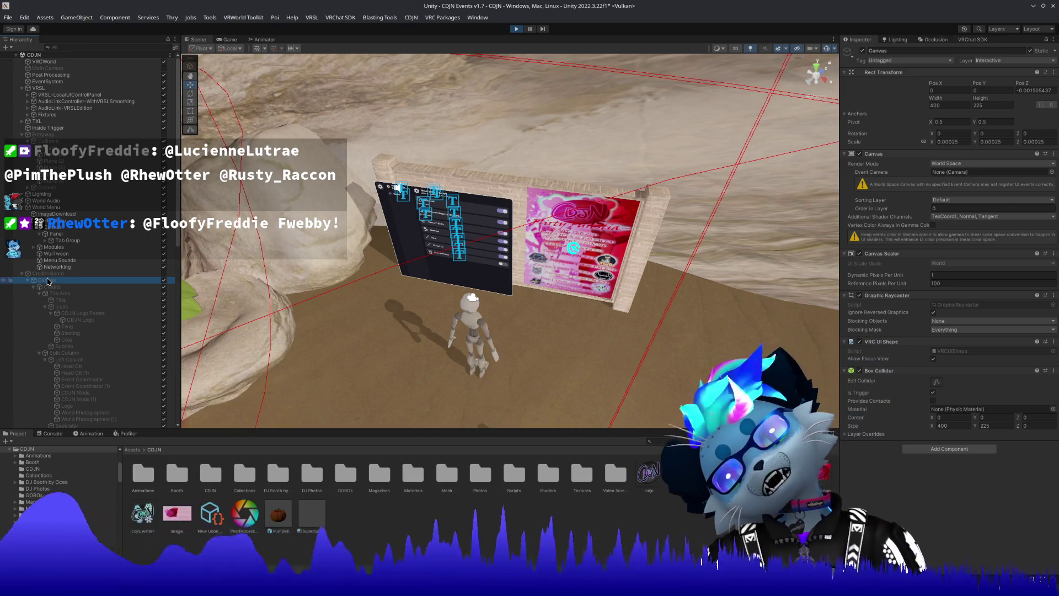
{"action": "left_click", "coordinate": [68, 228]}
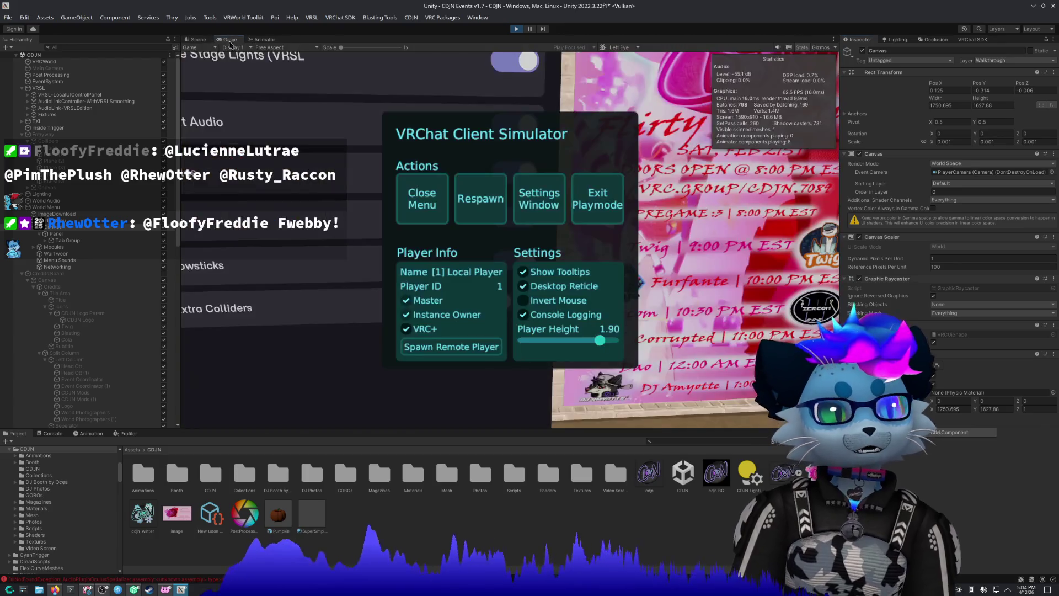
Exit play mode and select the World Menu's Canvas in the Hierarchy.
{"action": "key", "text": "ctrl+p"}
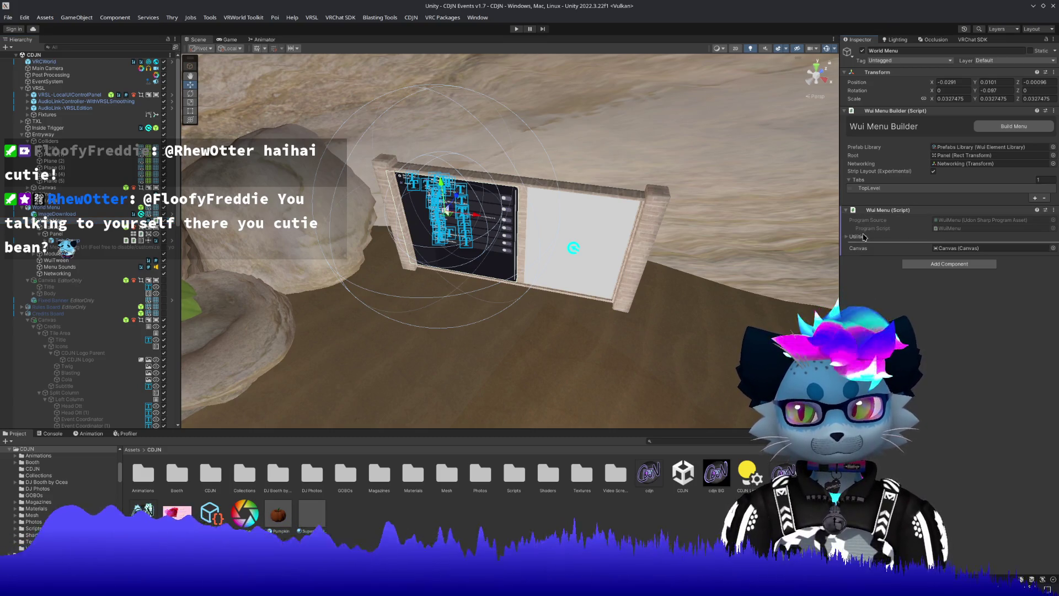
{"action": "left_click", "coordinate": [60, 228]}
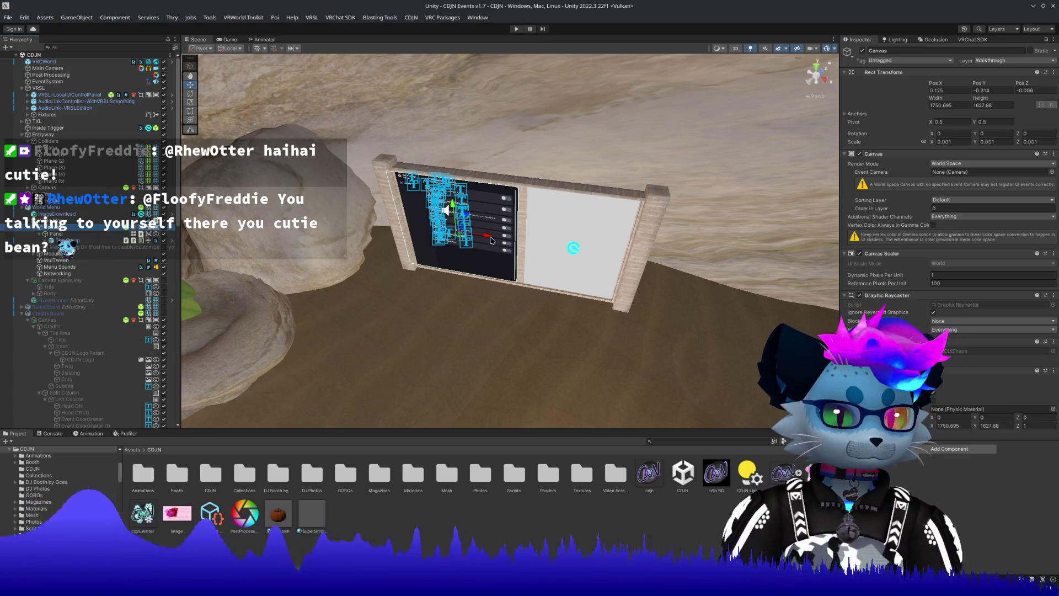
Drag the menu canvas, then reset its X and Y position to 0.
{"action": "mouse_move", "coordinate": [490, 241]}
{"action": "left_mouse_down"}
{"action": "mouse_move", "coordinate": [500, 245]}
{"action": "mouse_move", "coordinate": [518, 190]}
{"action": "mouse_move", "coordinate": [445, 164]}
{"action": "left_mouse_up"}
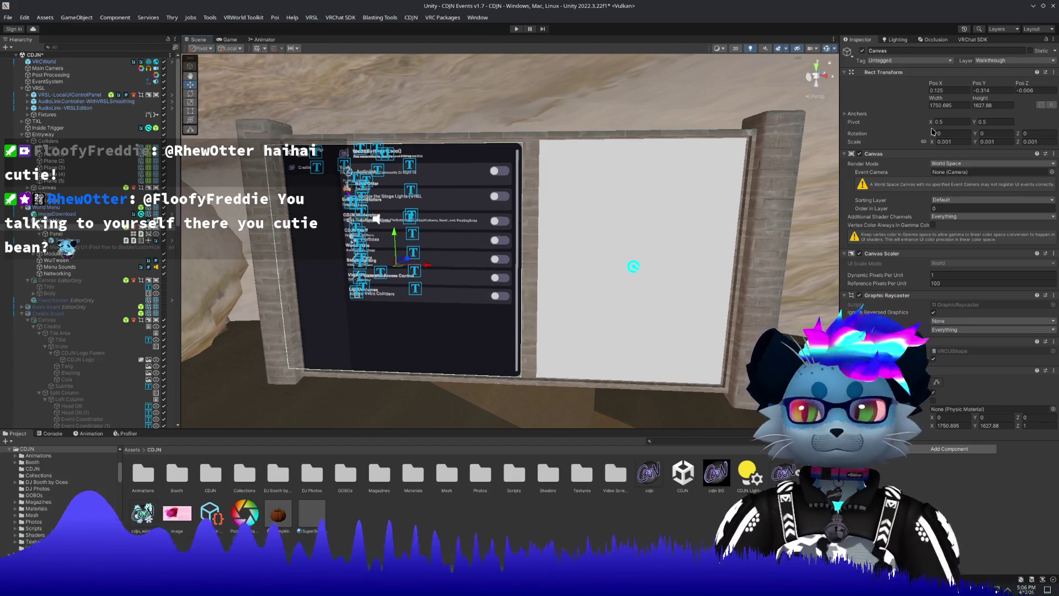
{"action": "left_click", "coordinate": [952, 91]}
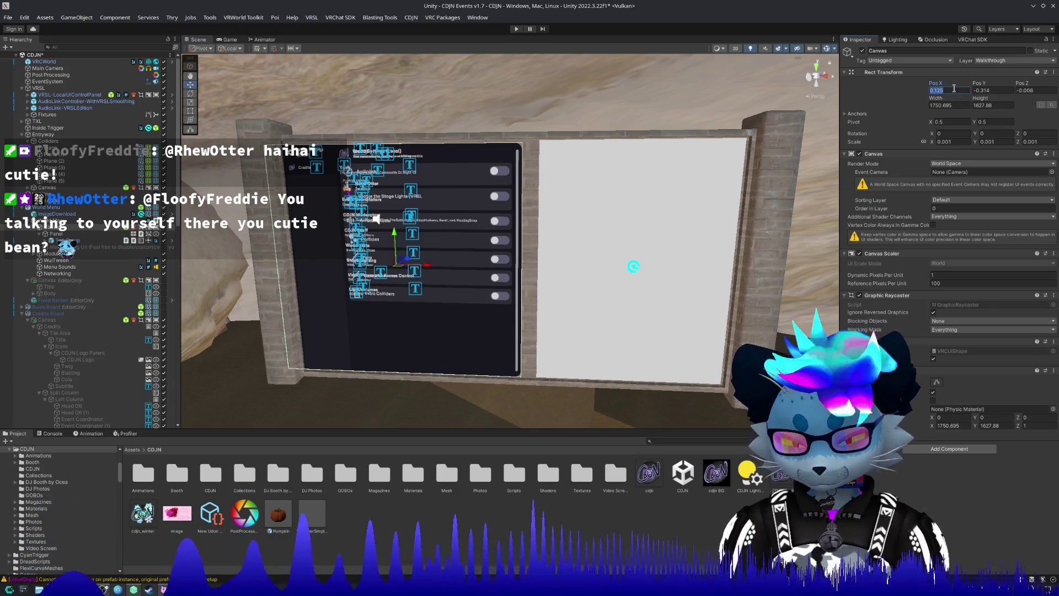
{"action": "type", "text": "000"}
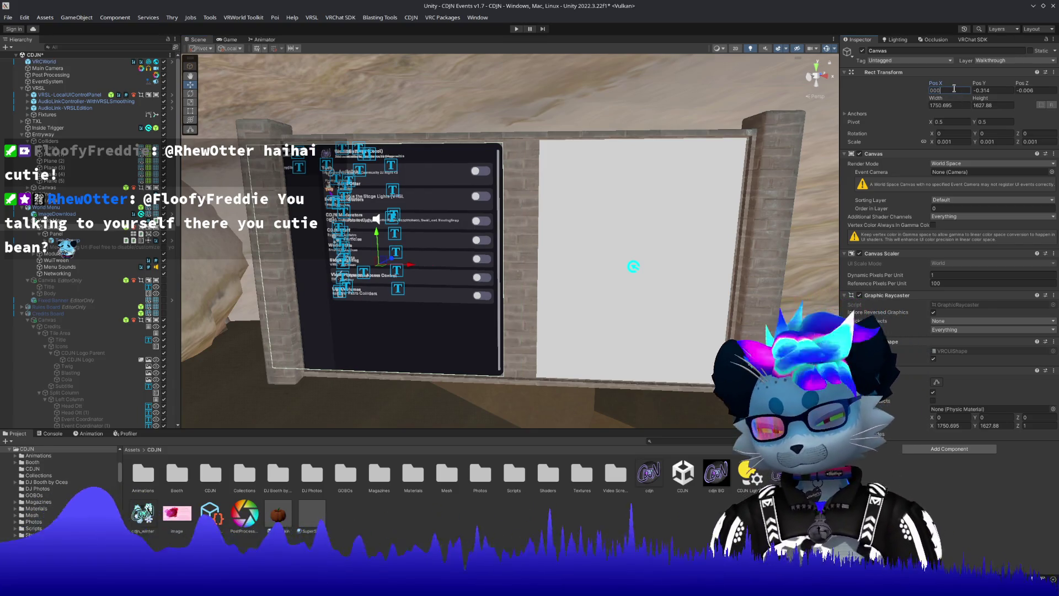
{"action": "key", "text": "Tab"}
{"action": "type", "text": "0"}
{"action": "left_click", "coordinate": [1042, 91]}
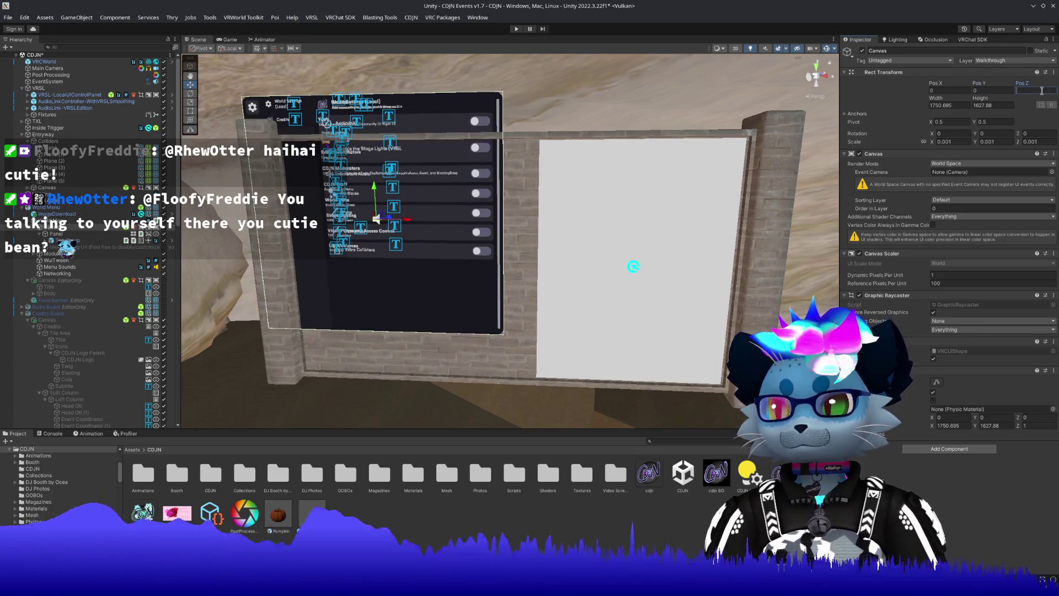
Lower the whole World Menu and shift it right within the poster frame.
{"action": "left_click", "coordinate": [382, 194]}
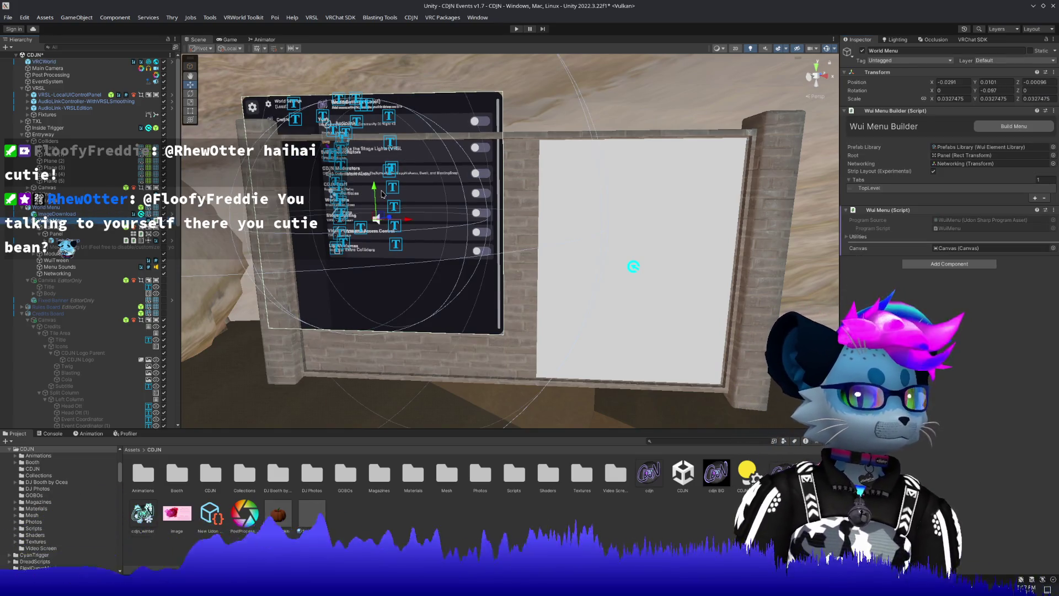
{"action": "left_click_drag", "start_coordinate": [376, 193], "coordinate": [381, 232]}
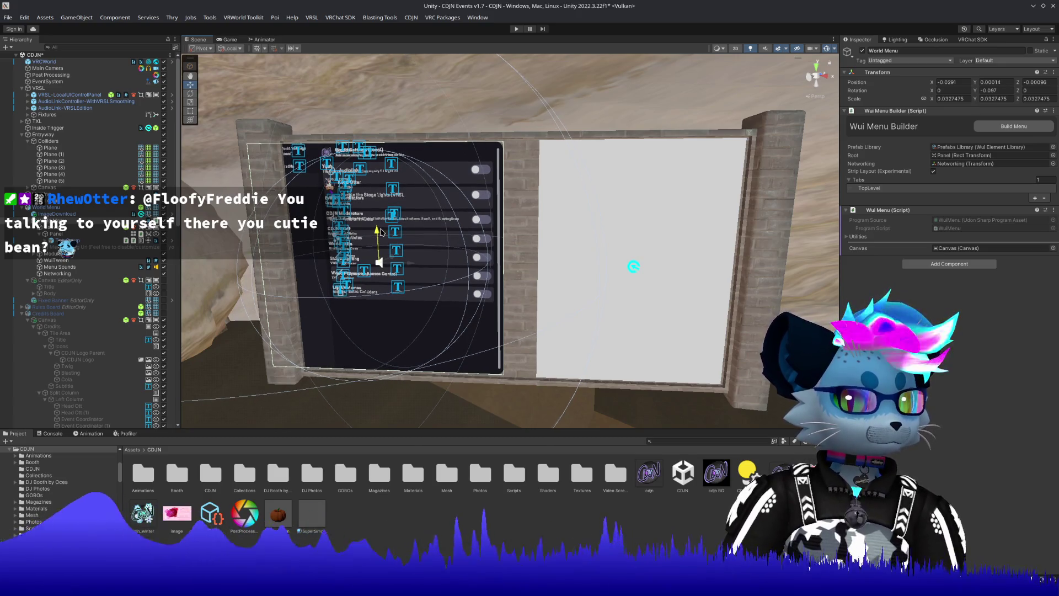
{"action": "left_click_drag", "start_coordinate": [411, 263], "coordinate": [452, 270]}
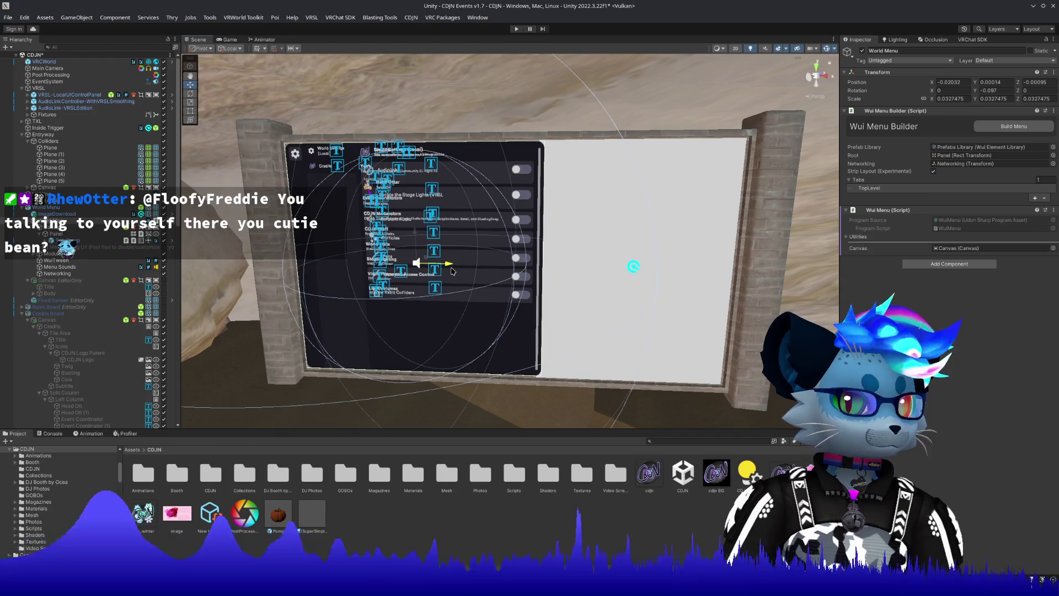
{"action": "left_click", "coordinate": [191, 102]}
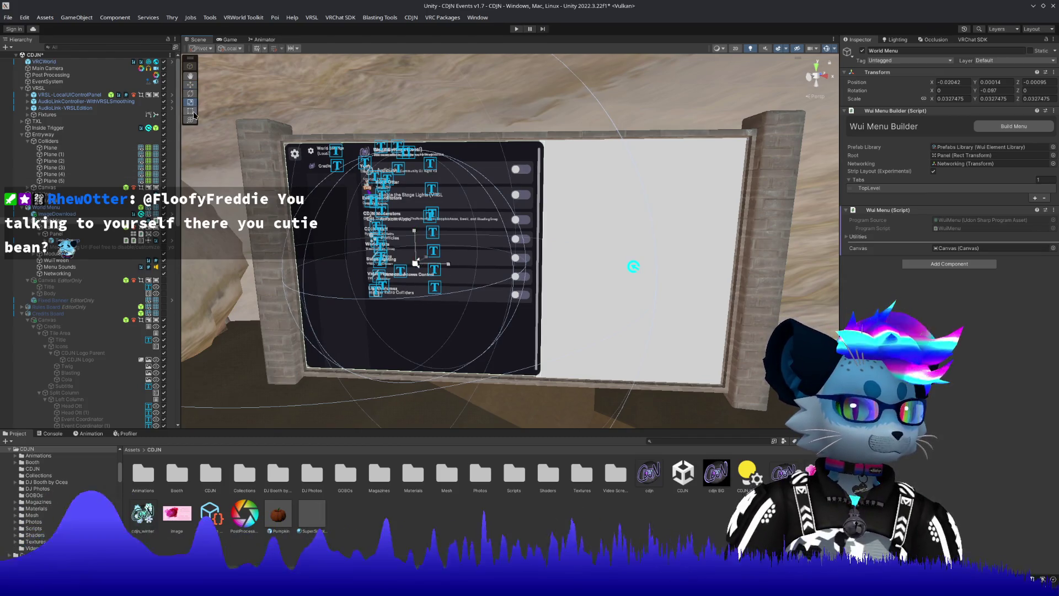
{"action": "left_click", "coordinate": [190, 112]}
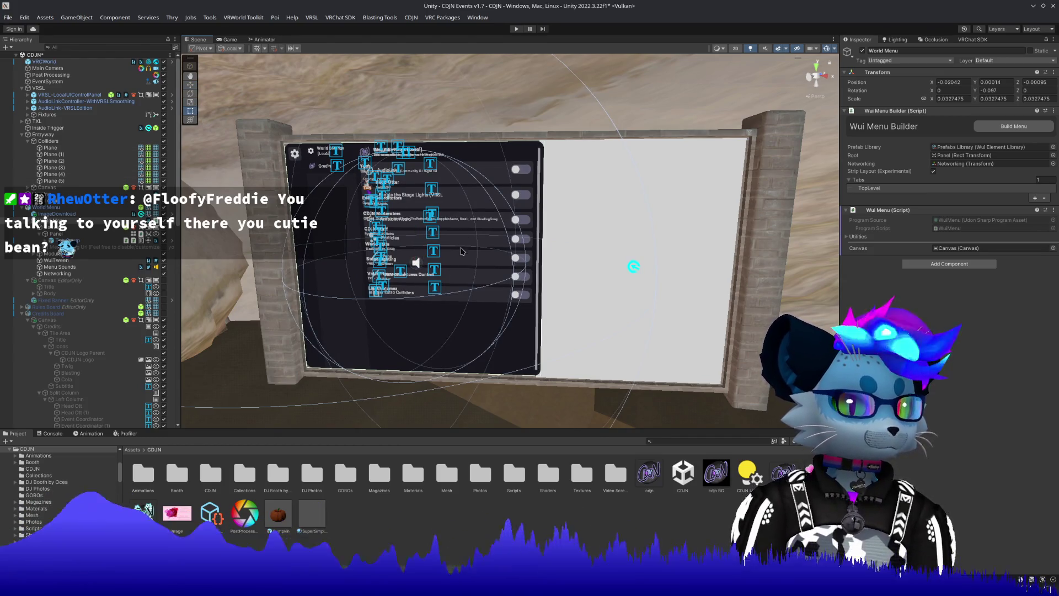
{"action": "key", "text": "f"}
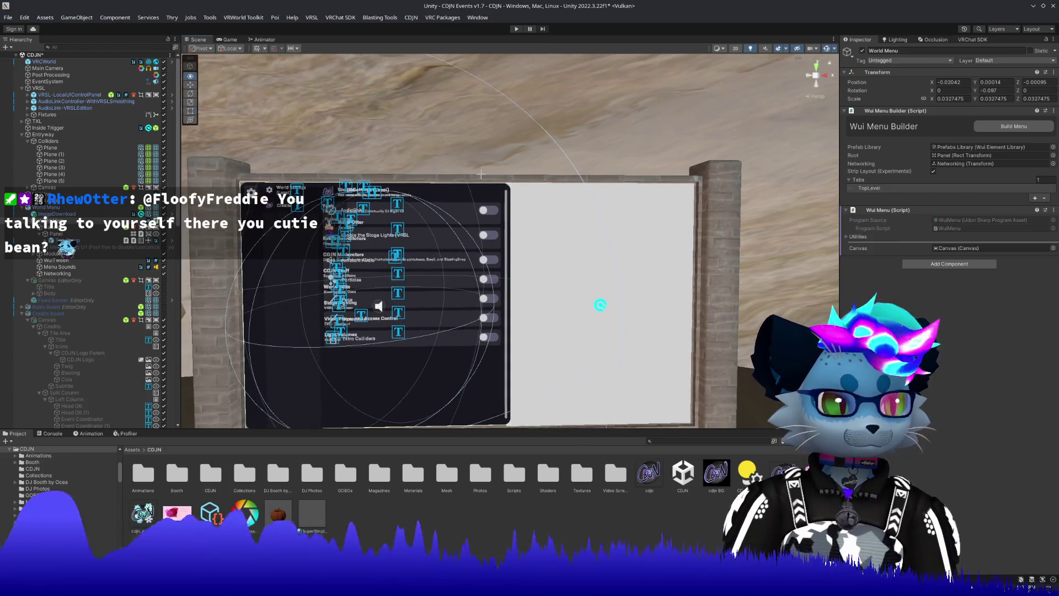
Narrow the Canvas to fit the frame and set its X position to 0.
{"action": "left_click", "coordinate": [487, 294]}
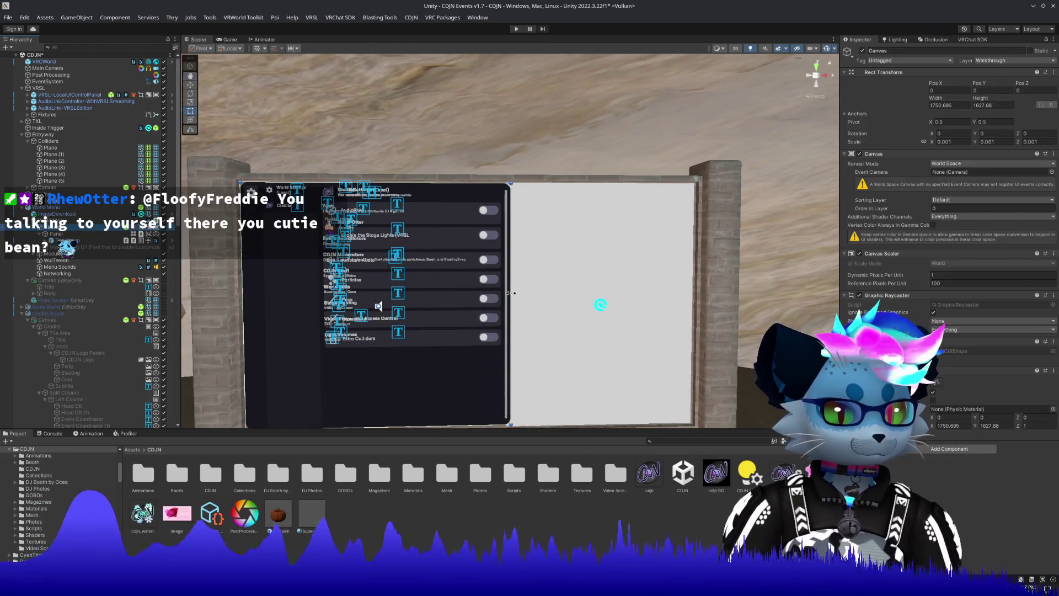
{"action": "mouse_move", "coordinate": [510, 293]}
{"action": "left_mouse_down"}
{"action": "mouse_move", "coordinate": [489, 294]}
{"action": "mouse_move", "coordinate": [502, 296]}
{"action": "left_mouse_up"}
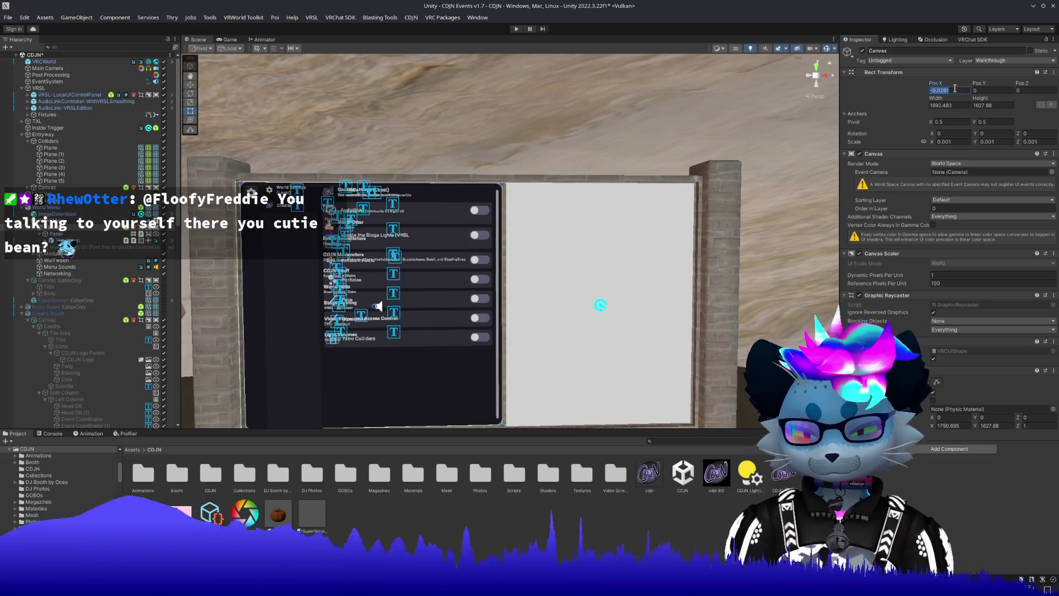
{"action": "type", "text": "0"}
{"action": "key", "text": "Return"}
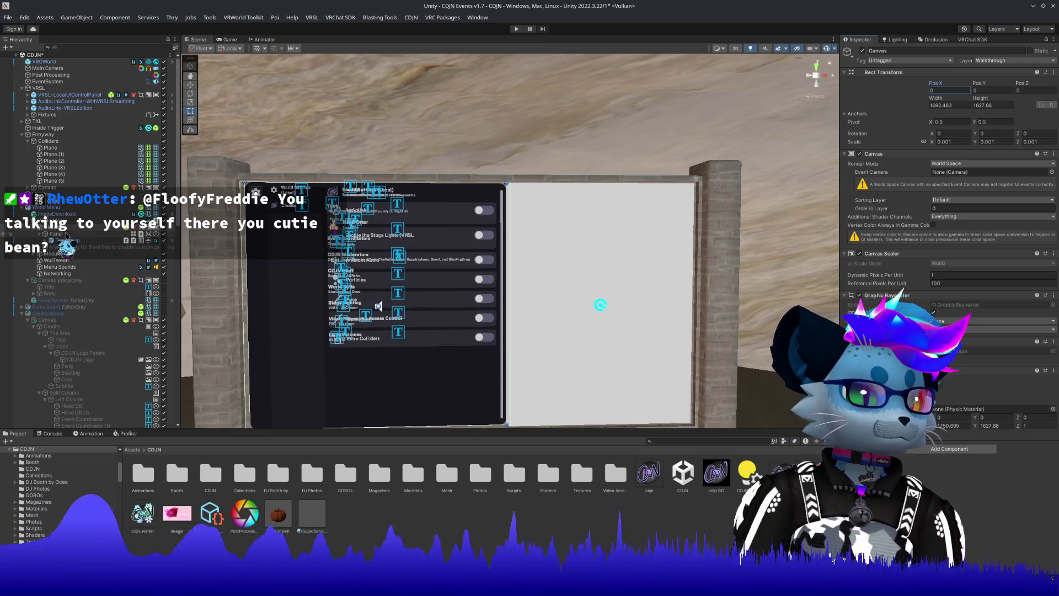
Nudge the World Menu slightly left to X -0.02128, then reselect the Canvas.
{"action": "left_click", "coordinate": [402, 288]}
{"action": "key", "text": "w"}
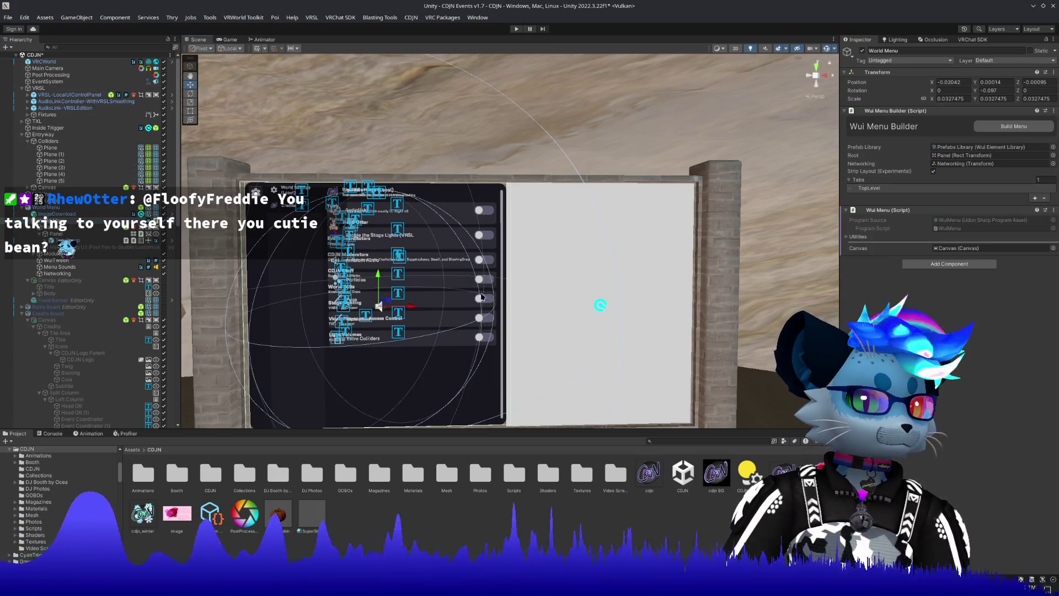
{"action": "left_click_drag", "start_coordinate": [416, 308], "coordinate": [412, 313]}
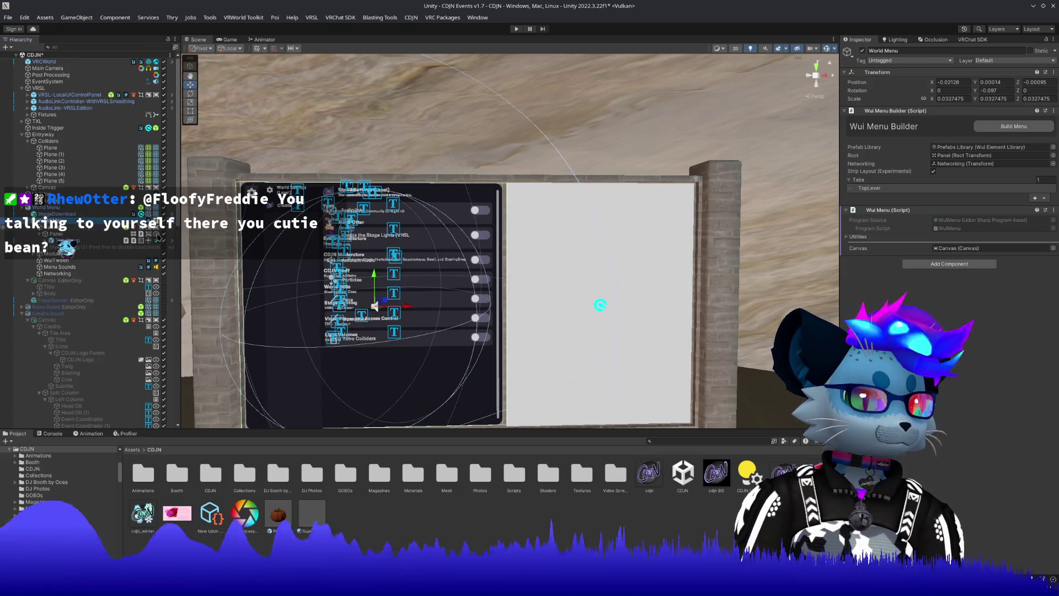
{"action": "left_click", "coordinate": [1029, 91]}
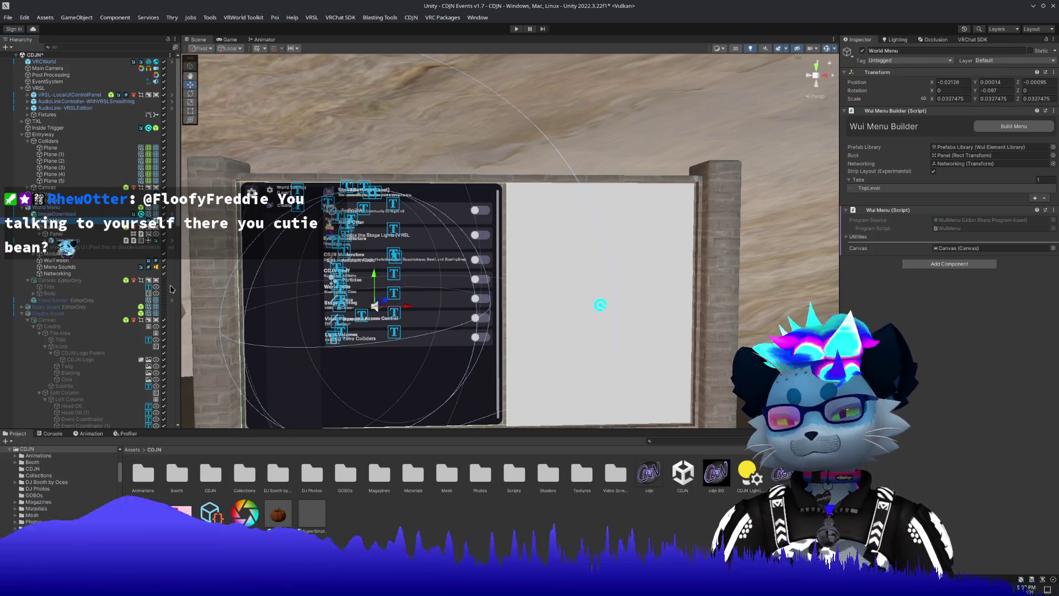
{"action": "left_click", "coordinate": [81, 228]}
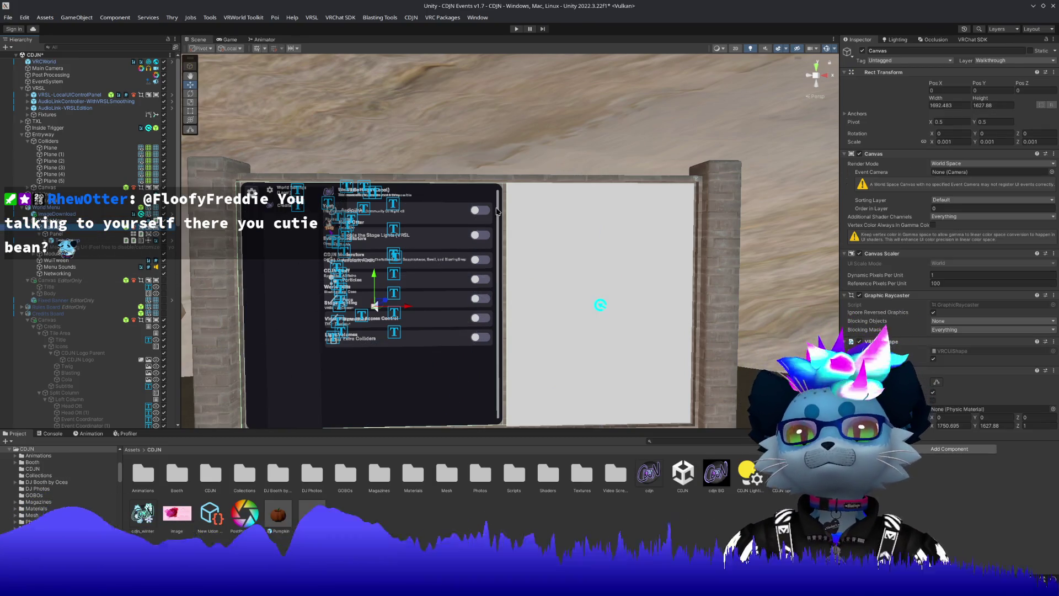
Set the Canvas width to 1692 and height to 1628.
{"action": "left_click_drag", "start_coordinate": [936, 105], "coordinate": [954, 105]}
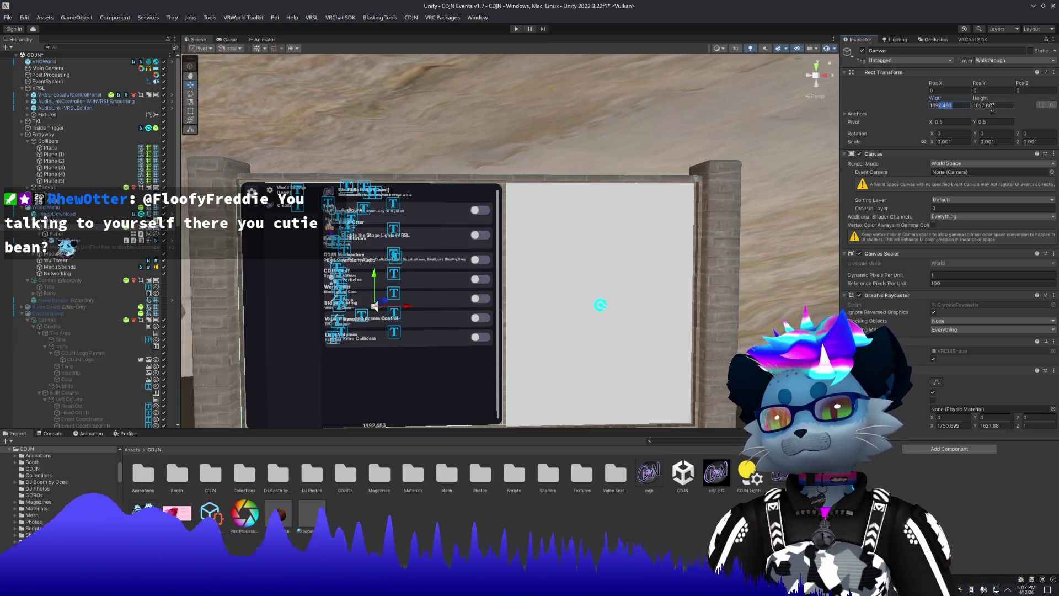
{"action": "key", "text": "BackSpace"}
{"action": "left_click", "coordinate": [983, 107]}
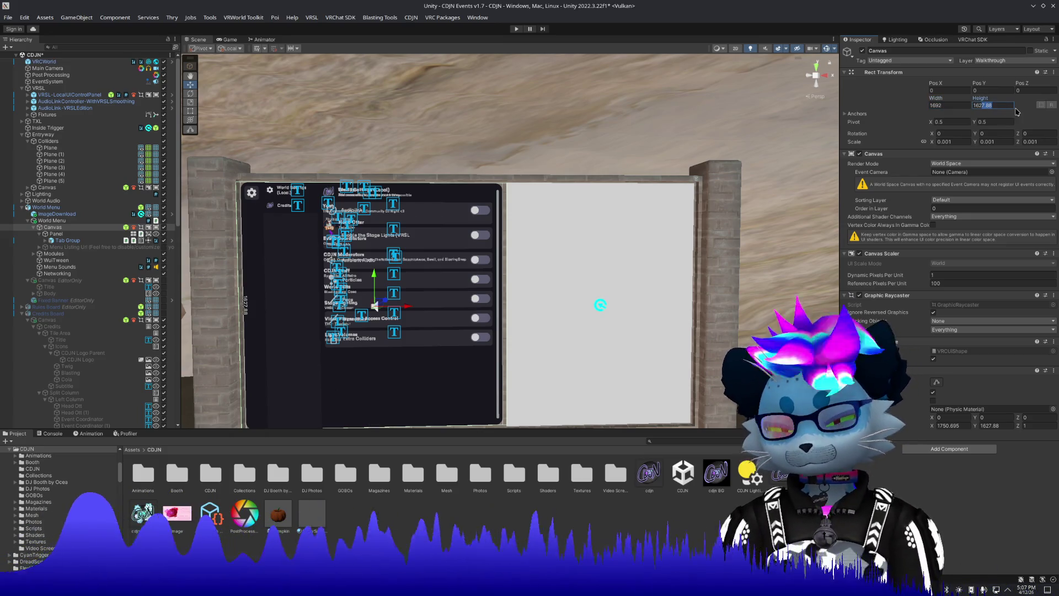
{"action": "type", "text": "1628"}
{"action": "key", "text": "Return"}
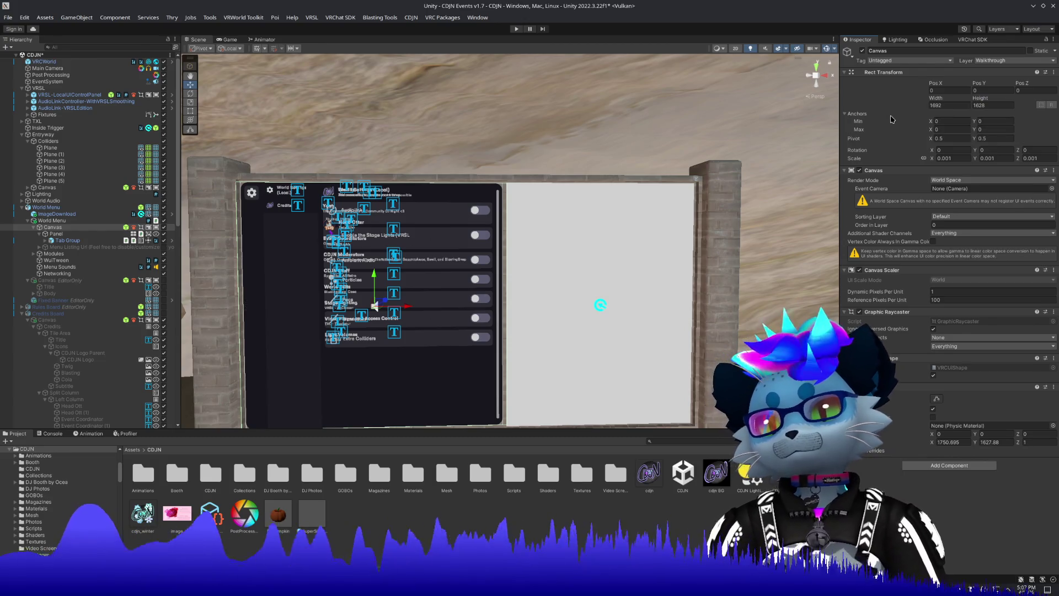
Give the Canvas Box Collider a size of 1692 by 1628.
{"action": "left_click", "coordinate": [950, 105]}
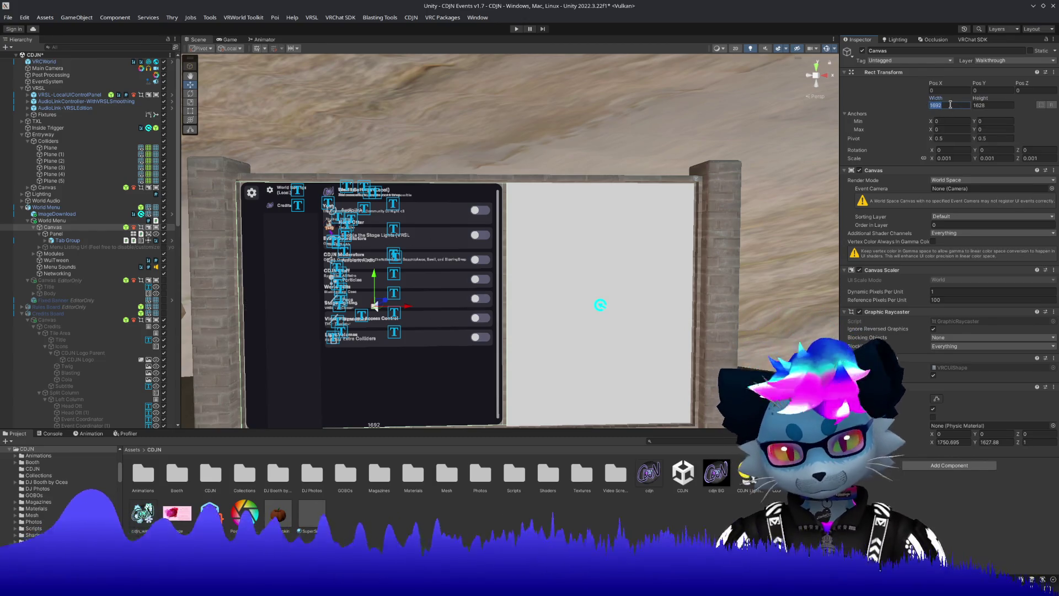
{"action": "left_click", "coordinate": [951, 442]}
{"action": "type", "text": "1692"}
{"action": "left_click", "coordinate": [987, 106]}
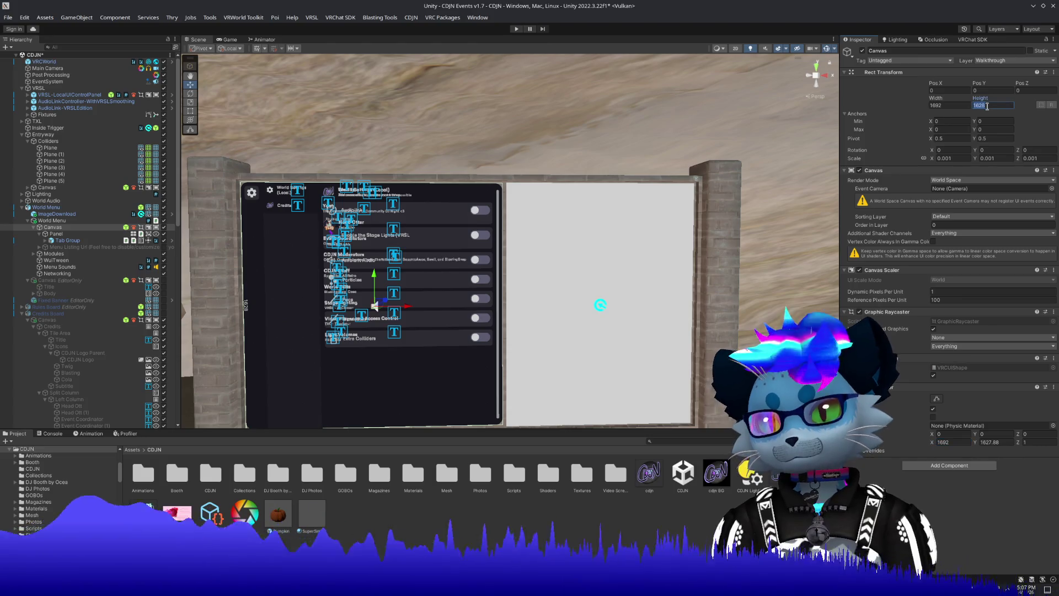
{"action": "key", "text": "ctrl+c"}
{"action": "left_click", "coordinate": [994, 442]}
{"action": "key", "text": "ctrl+v"}
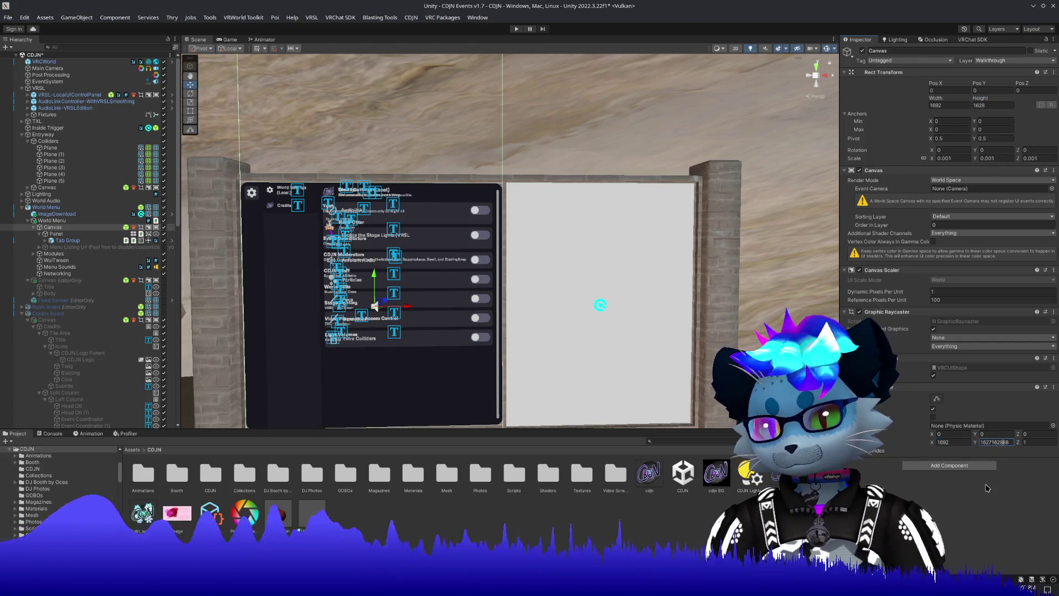
{"action": "double_click", "coordinate": [1010, 442]}
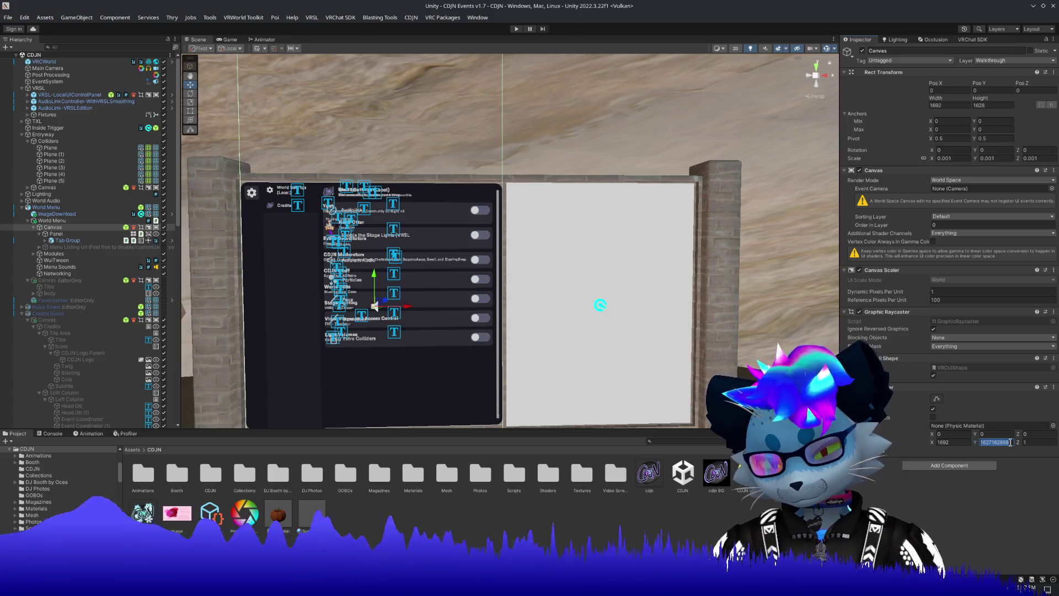
{"action": "key", "text": "ctrl+v"}
{"action": "key", "text": "Return"}
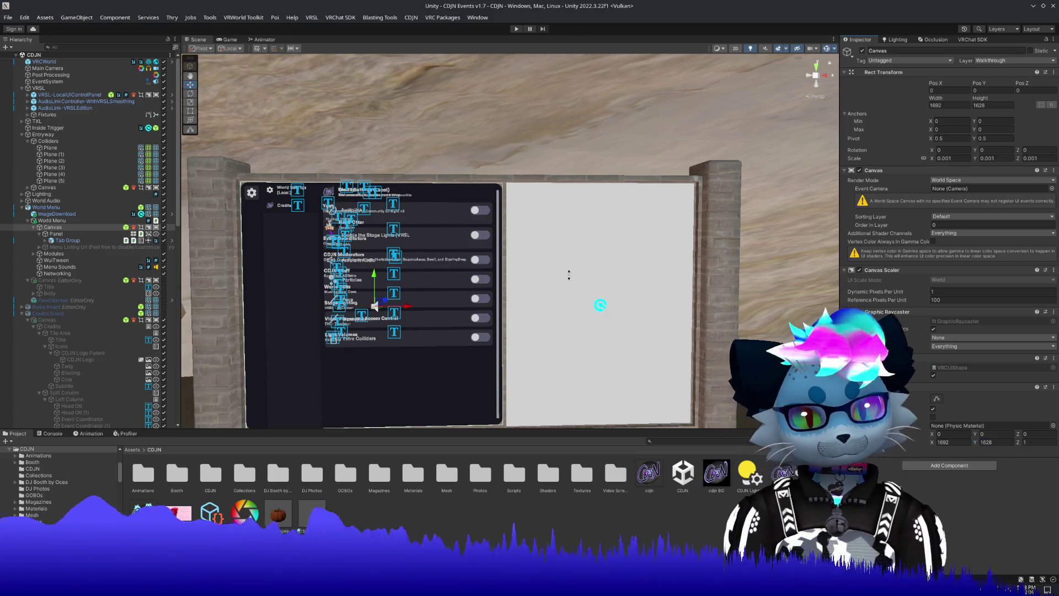
{"action": "mouse_move", "coordinate": [569, 274]}
{"action": "left_mouse_down"}
{"action": "mouse_move", "coordinate": [568, 255]}
{"action": "mouse_move", "coordinate": [584, 252]}
{"action": "left_mouse_up"}
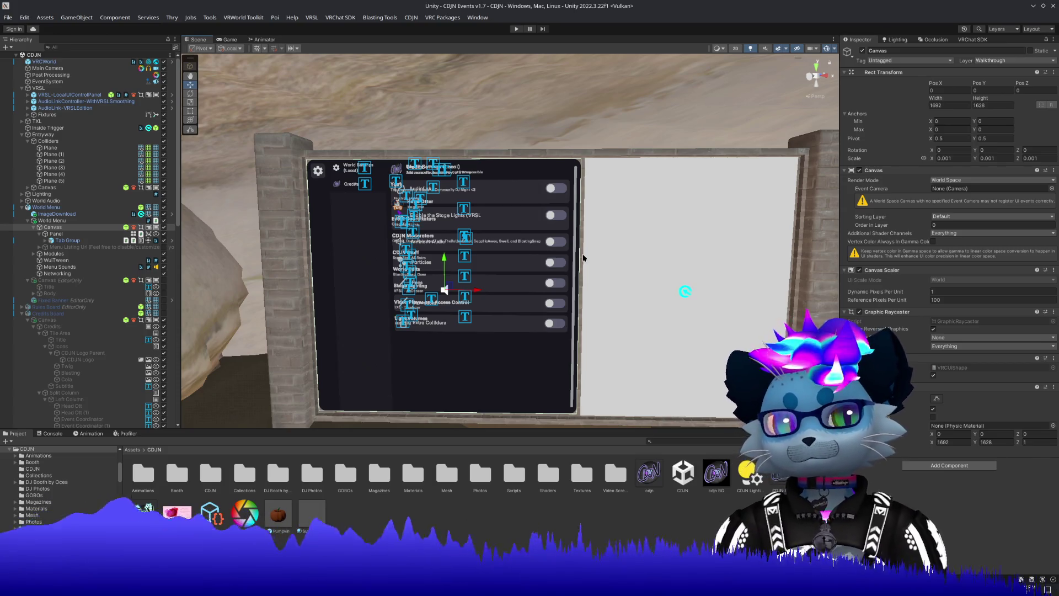
{"action": "left_click", "coordinate": [584, 258]}
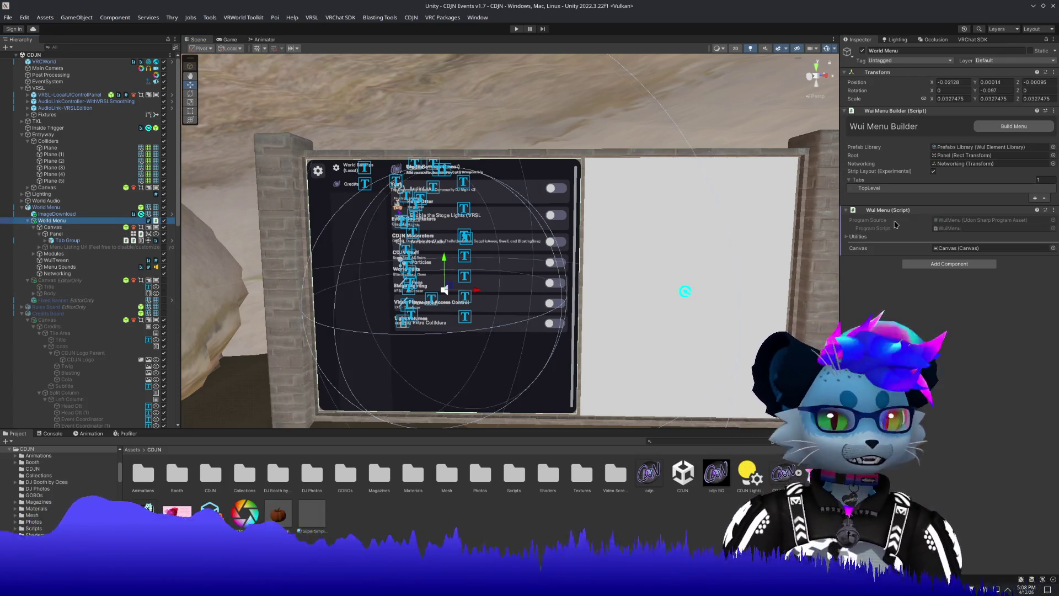
Give the first two World Settings toggles persistence keys Enable_AudioLink and Toggle_VRL.
{"action": "left_click", "coordinate": [869, 189]}
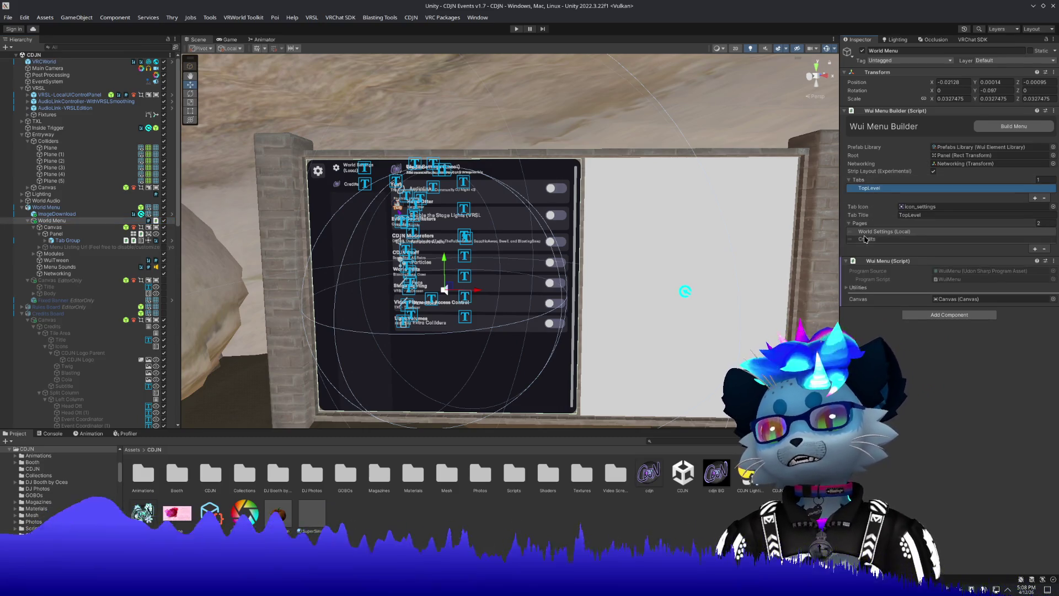
{"action": "left_click", "coordinate": [866, 239]}
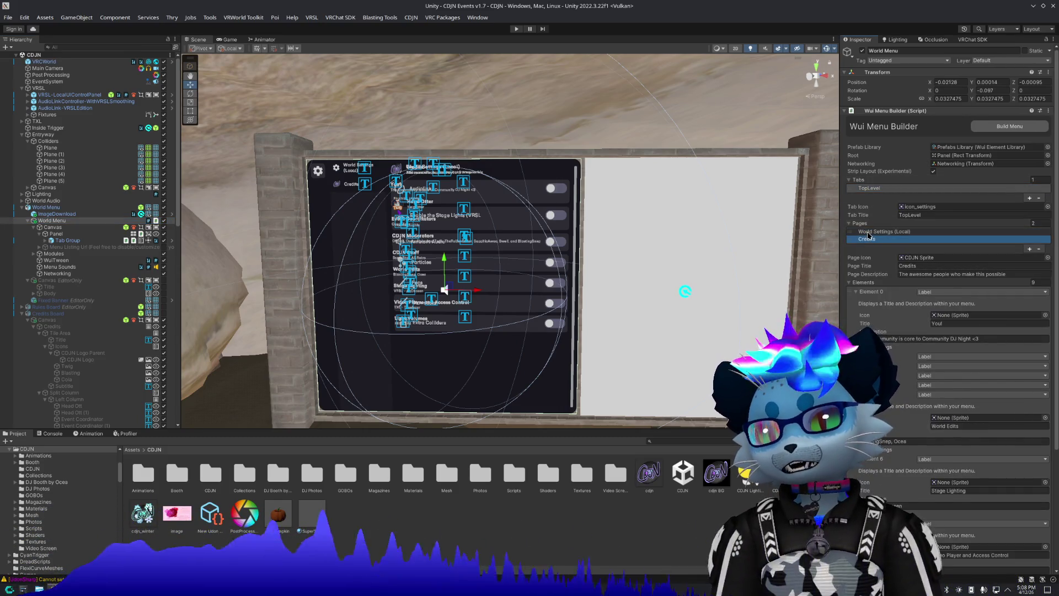
{"action": "left_click", "coordinate": [868, 232]}
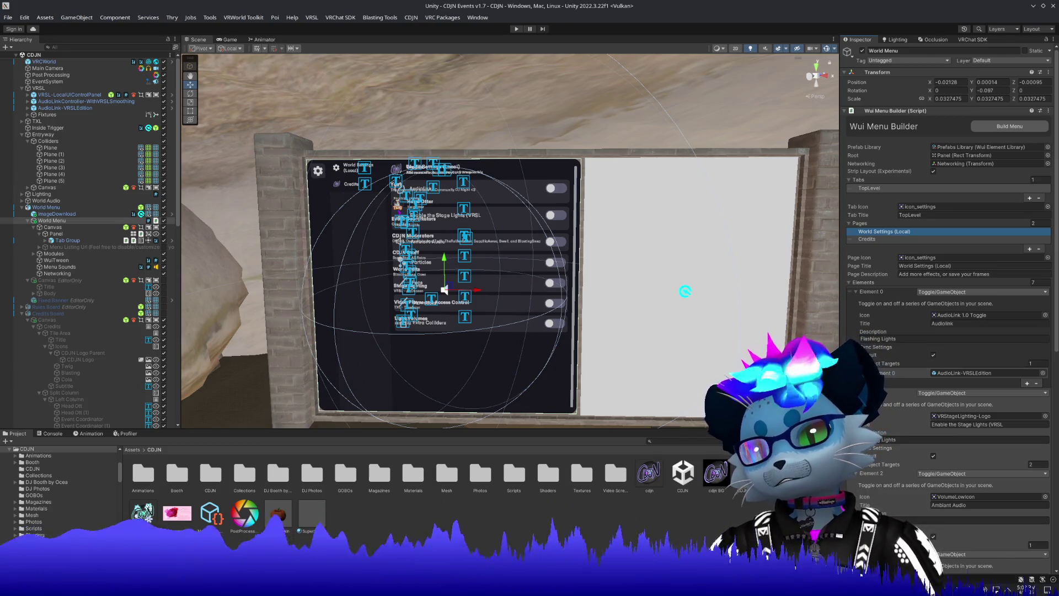
{"action": "left_click", "coordinate": [878, 347]}
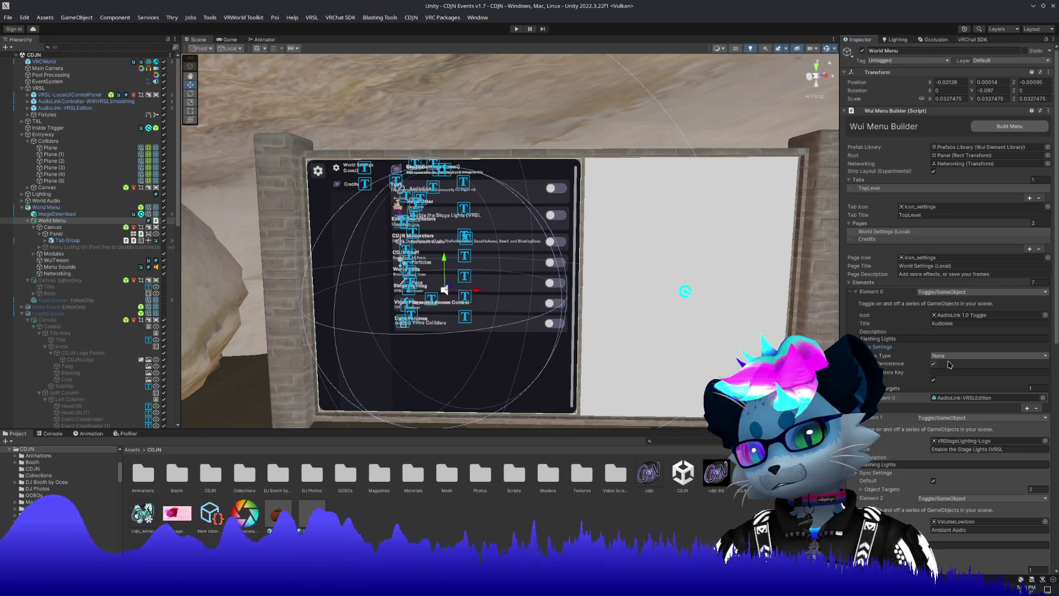
{"action": "left_click", "coordinate": [945, 373]}
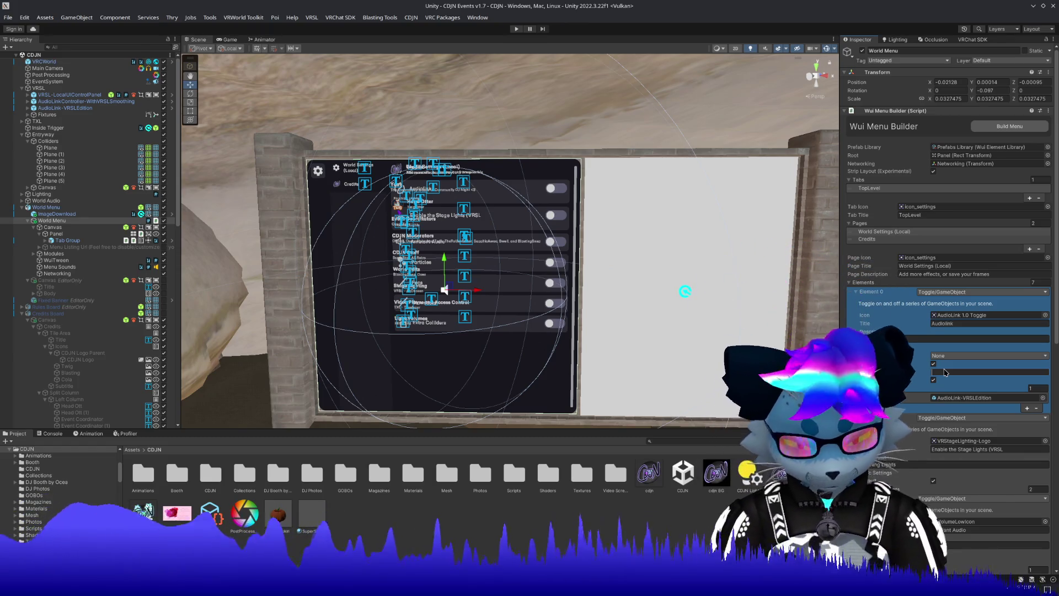
{"action": "type", "text": "Enable_A"}
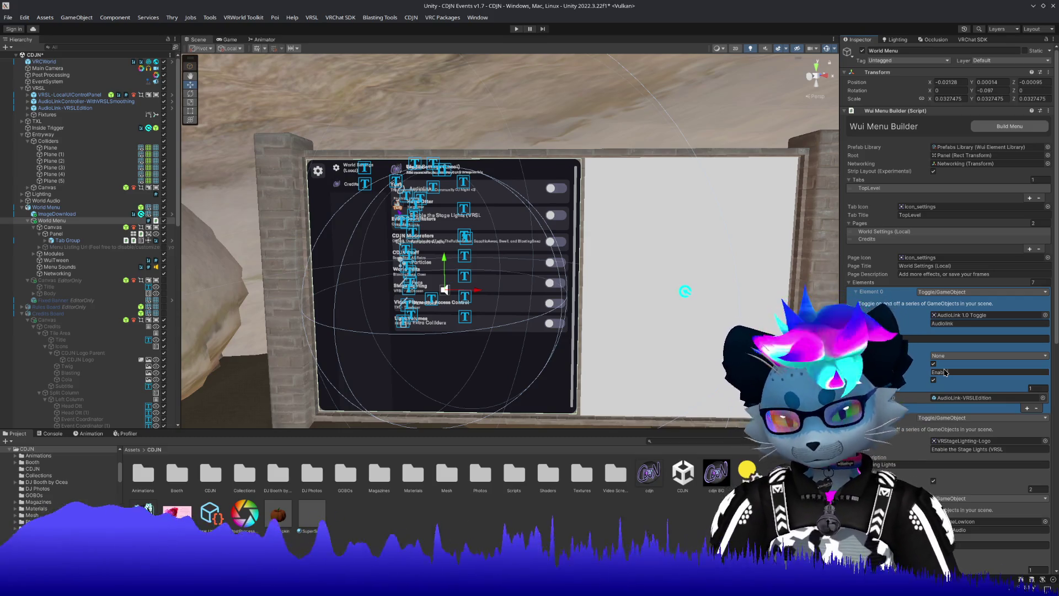
{"action": "type", "text": "u"}
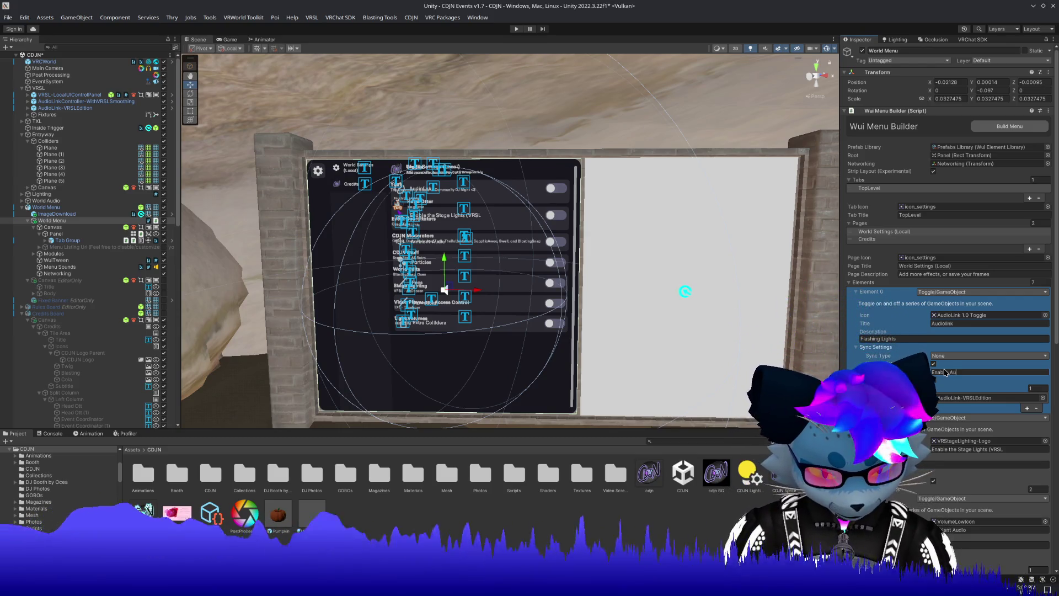
{"action": "type", "text": "dioLink"}
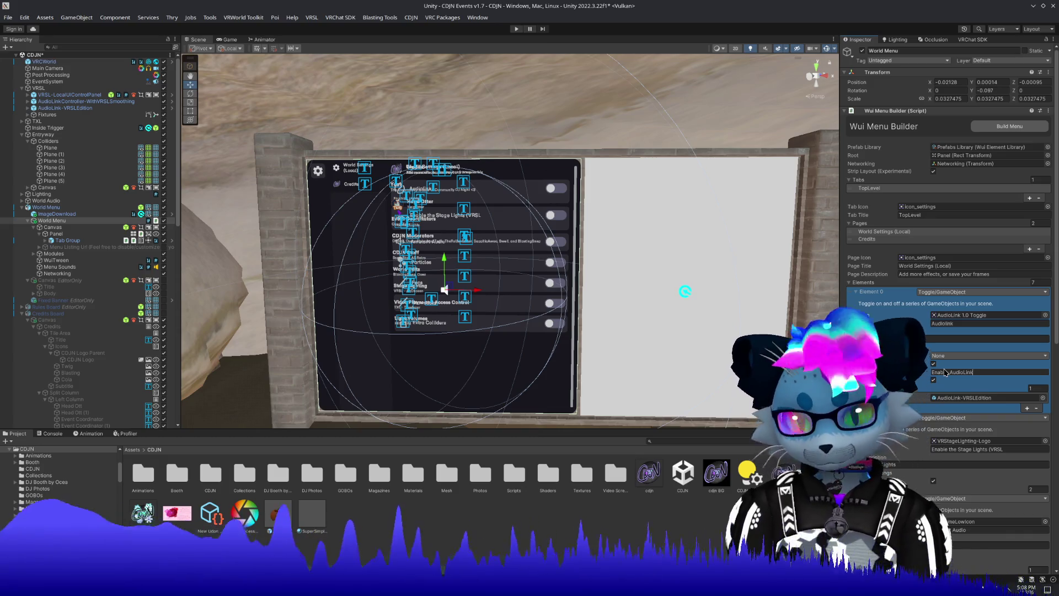
{"action": "left_click", "coordinate": [875, 292]}
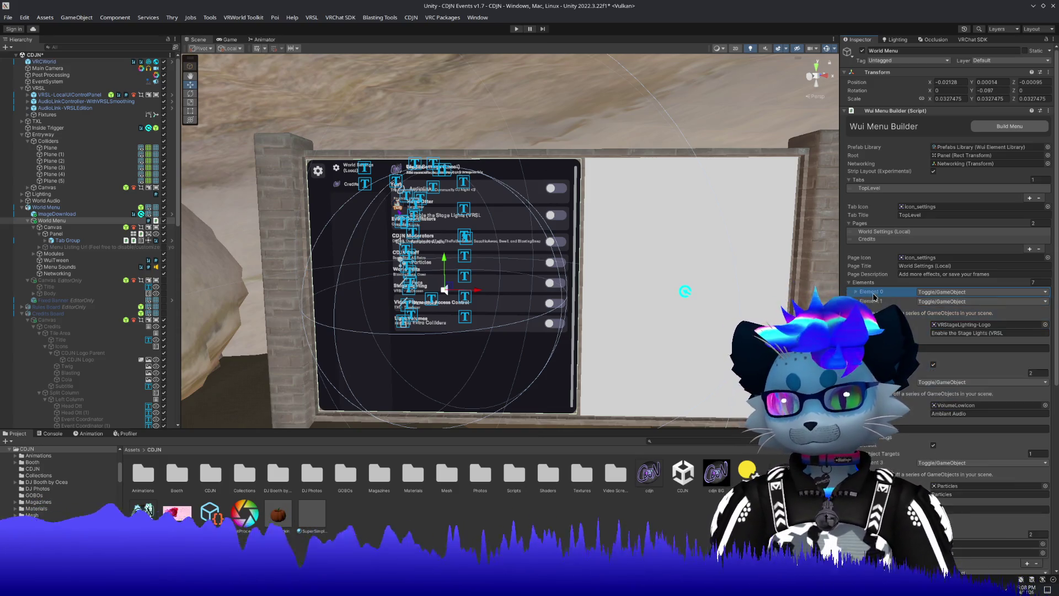
{"action": "left_click", "coordinate": [949, 391]}
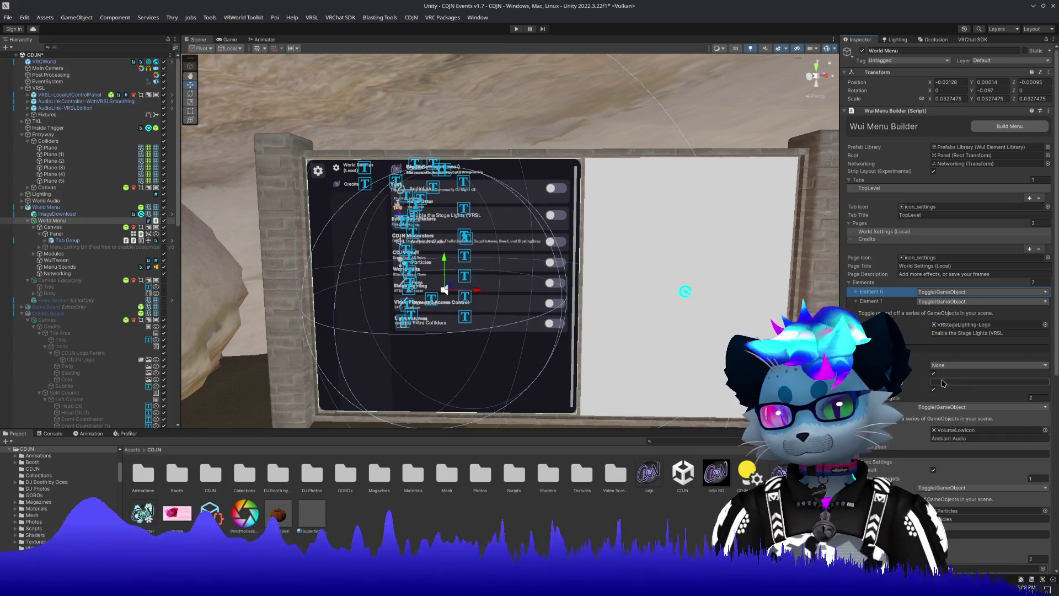
{"action": "type", "text": "Toggle_"}
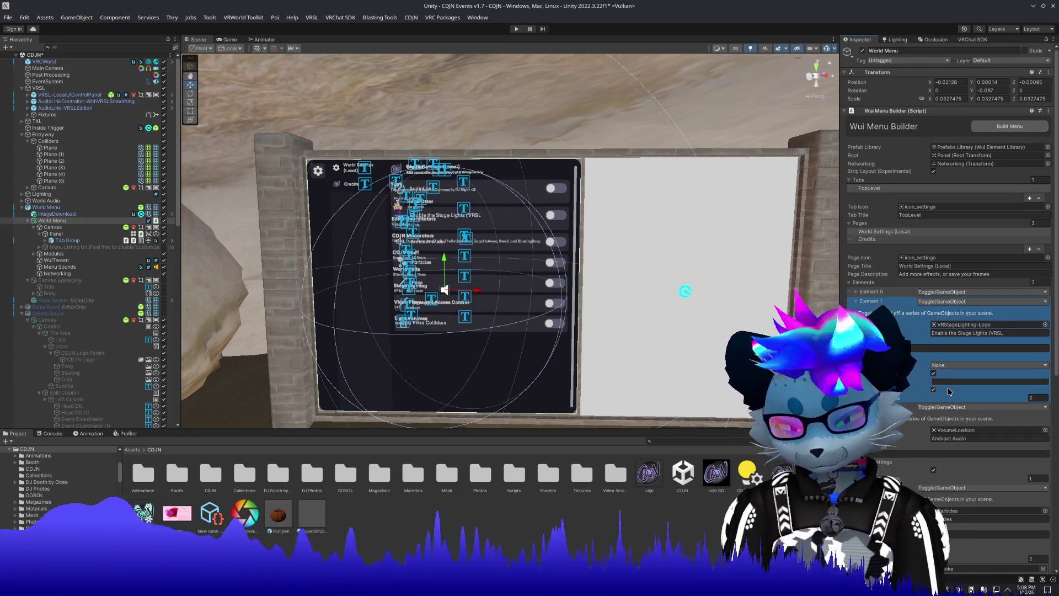
{"action": "type", "text": "VRL"}
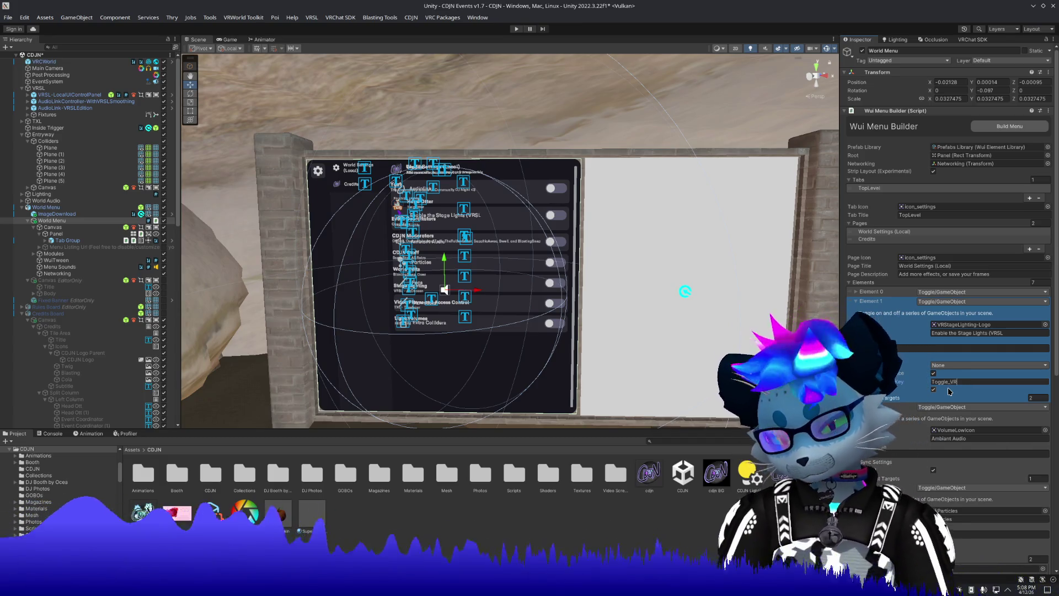
{"action": "left_click", "coordinate": [877, 301]}
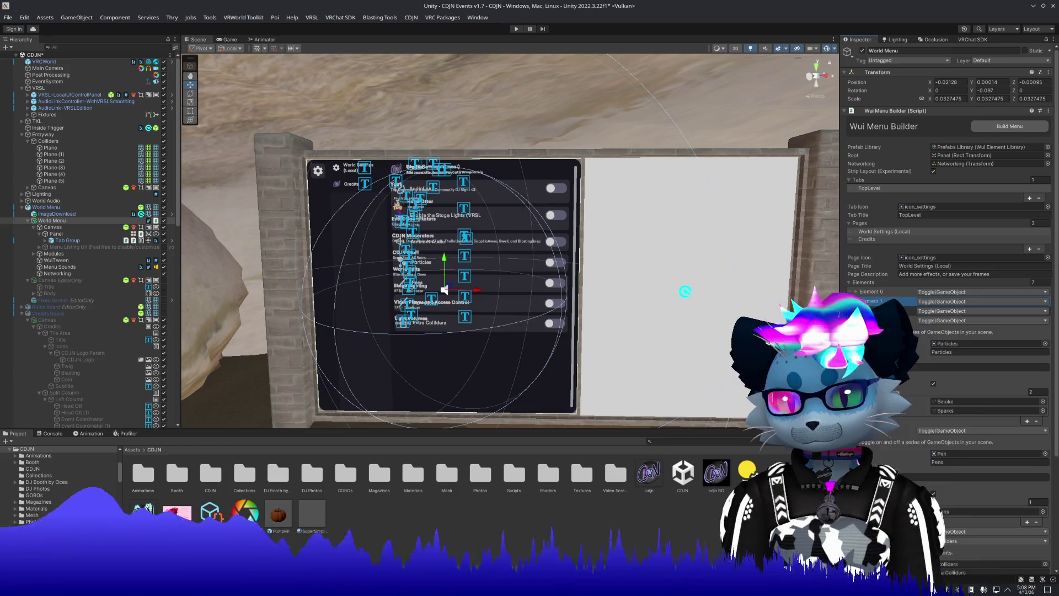
Set the Ambient Audio toggle's persistence key to Toggle_AmbientAudio.
{"action": "left_click", "coordinate": [877, 311]}
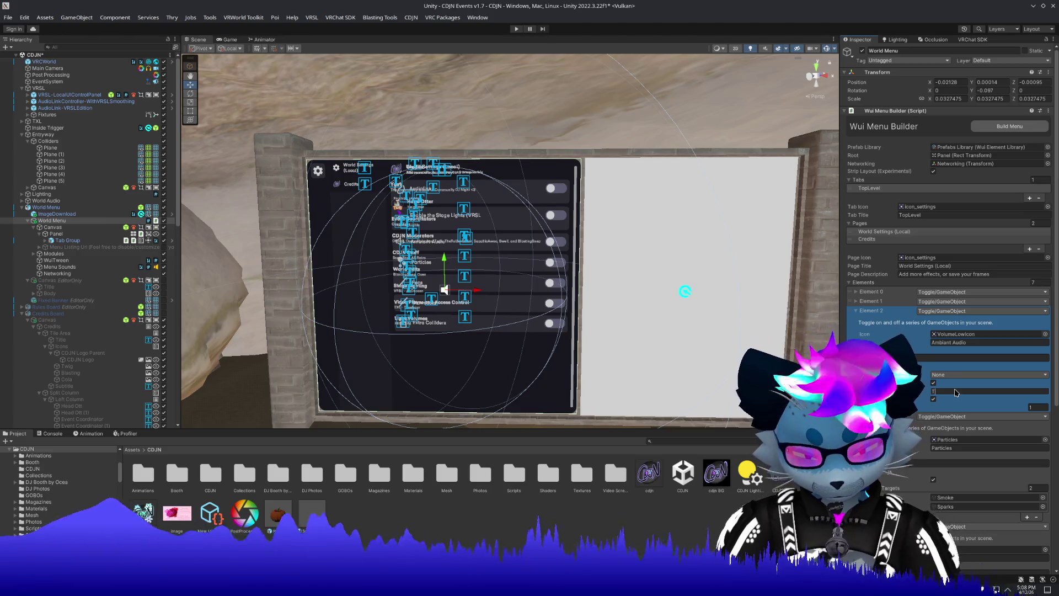
{"action": "type", "text": "Toggle_ambi"}
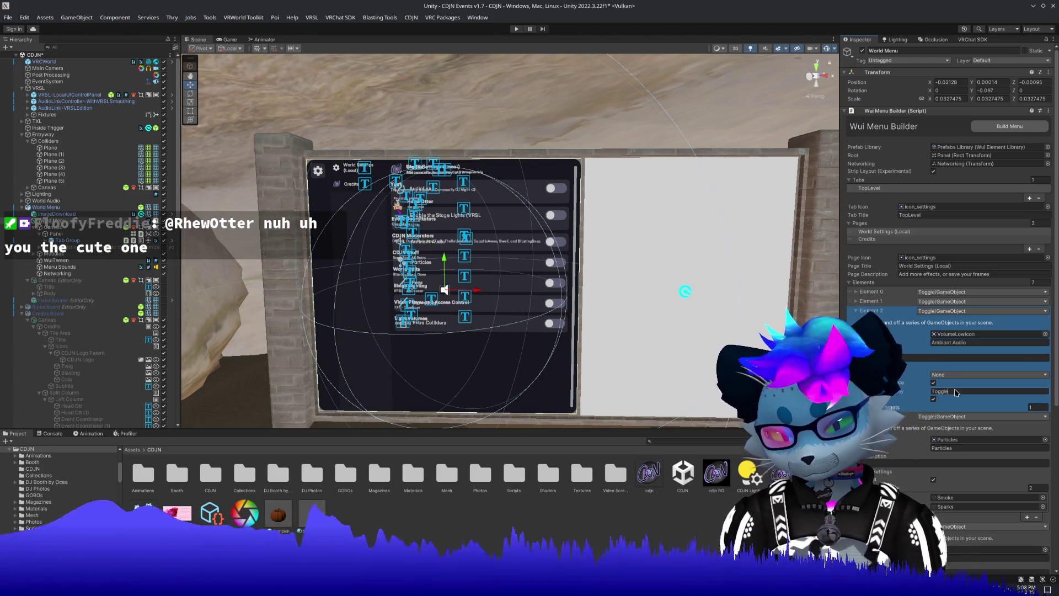
{"action": "type", "text": "entA"}
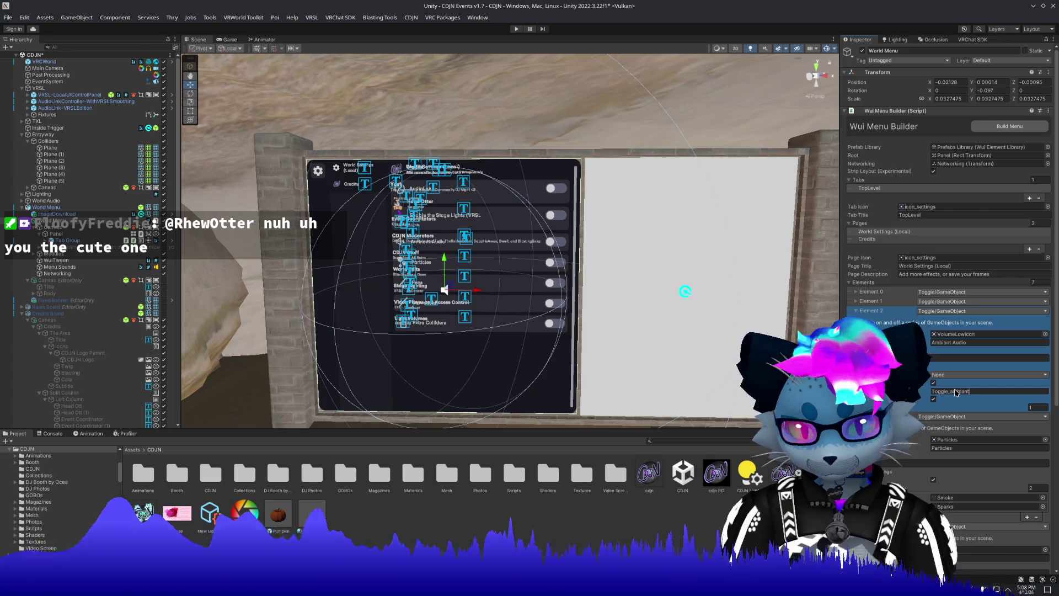
{"action": "type", "text": "udio"}
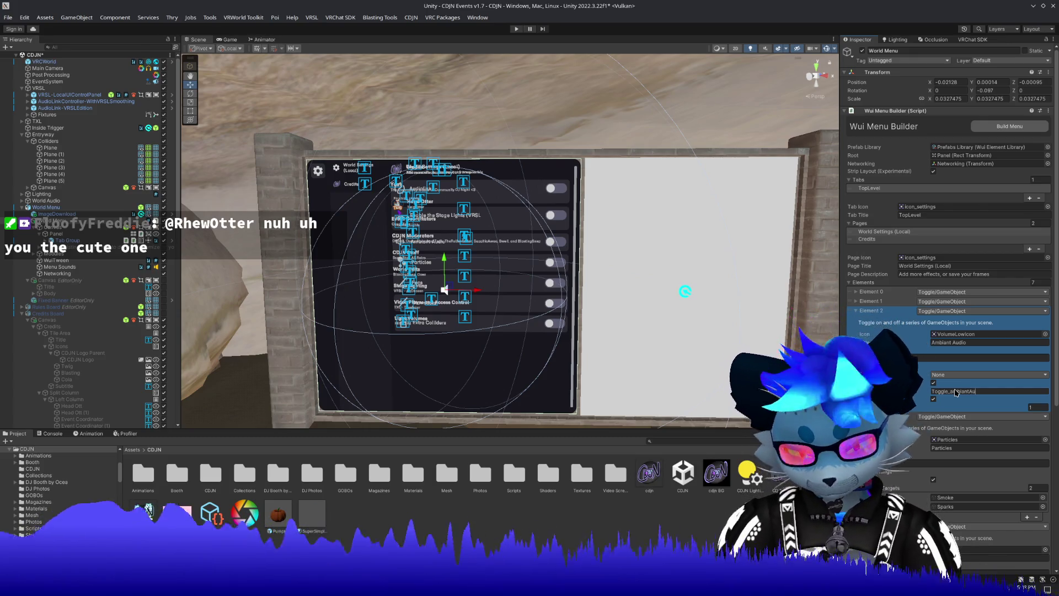
{"action": "left_click", "coordinate": [959, 391]}
{"action": "key", "text": "BackSpace"}
{"action": "type", "text": "A"}
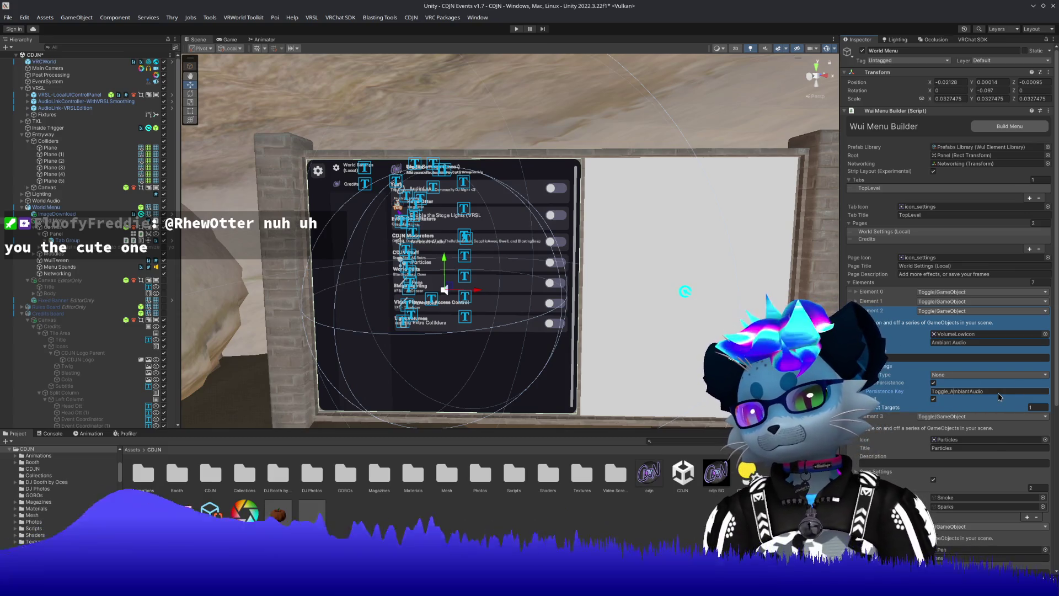
{"action": "left_click", "coordinate": [871, 310]}
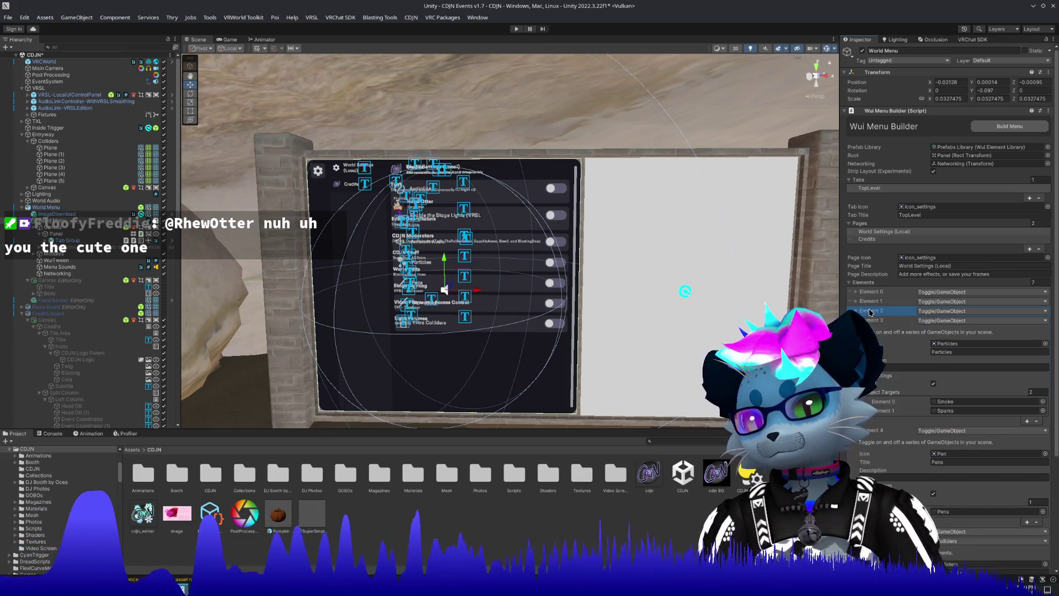
Enable persistence on the Particles toggle with key Toggle_Particles.
{"action": "left_click", "coordinate": [937, 373]}
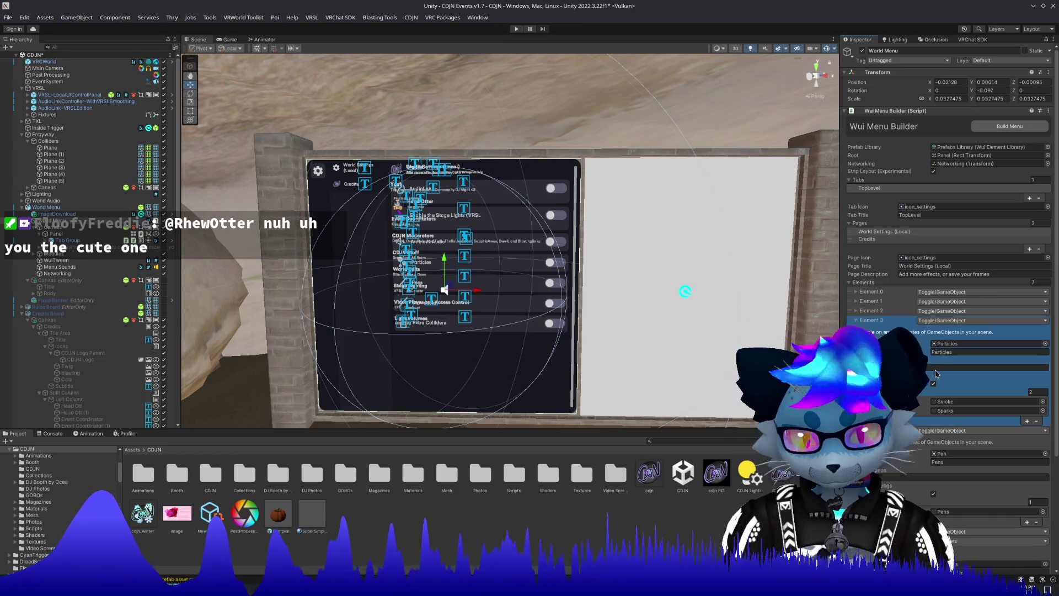
{"action": "left_click", "coordinate": [860, 376]}
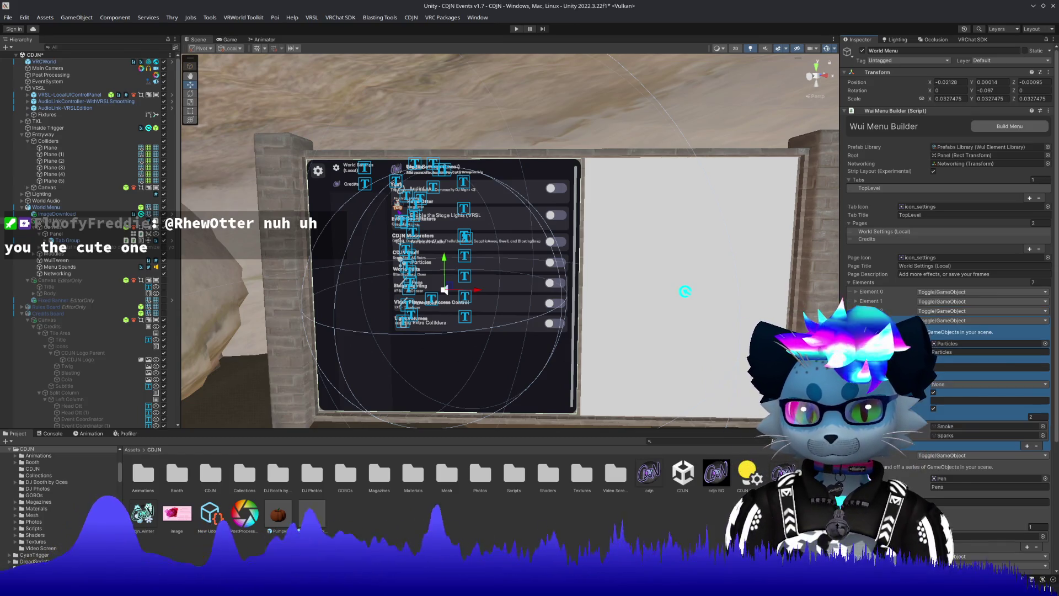
{"action": "left_click", "coordinate": [940, 408]}
{"action": "type", "text": "Toggle Par"}
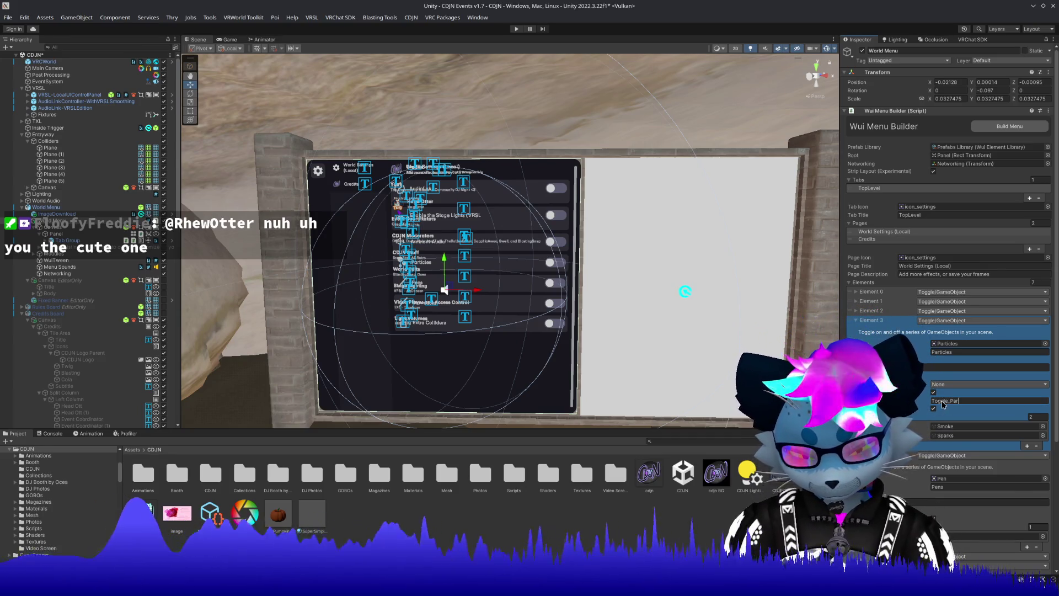
{"action": "type", "text": "ticles"}
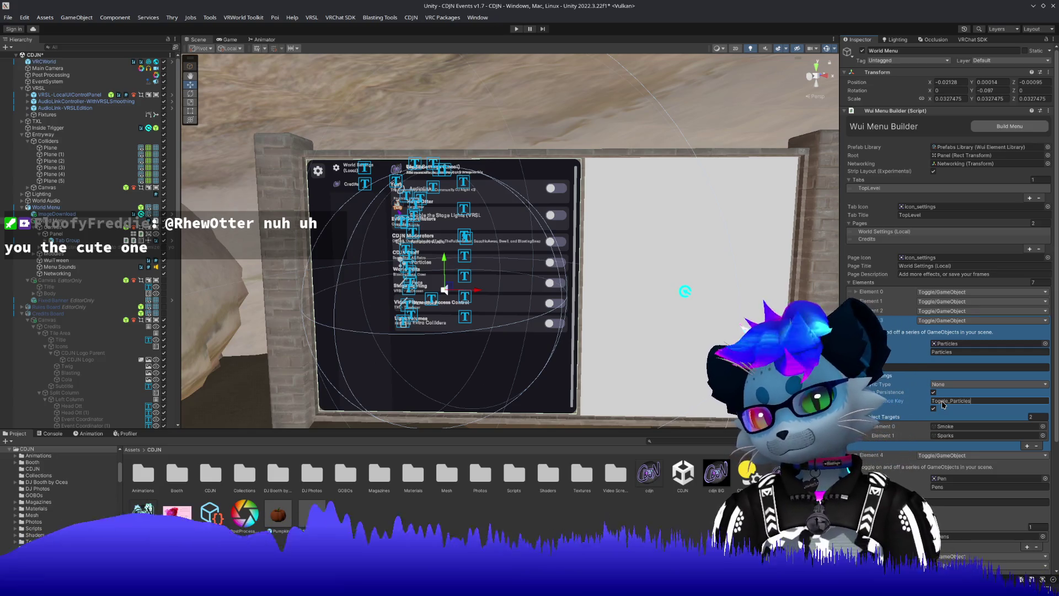
{"action": "left_click", "coordinate": [861, 375]}
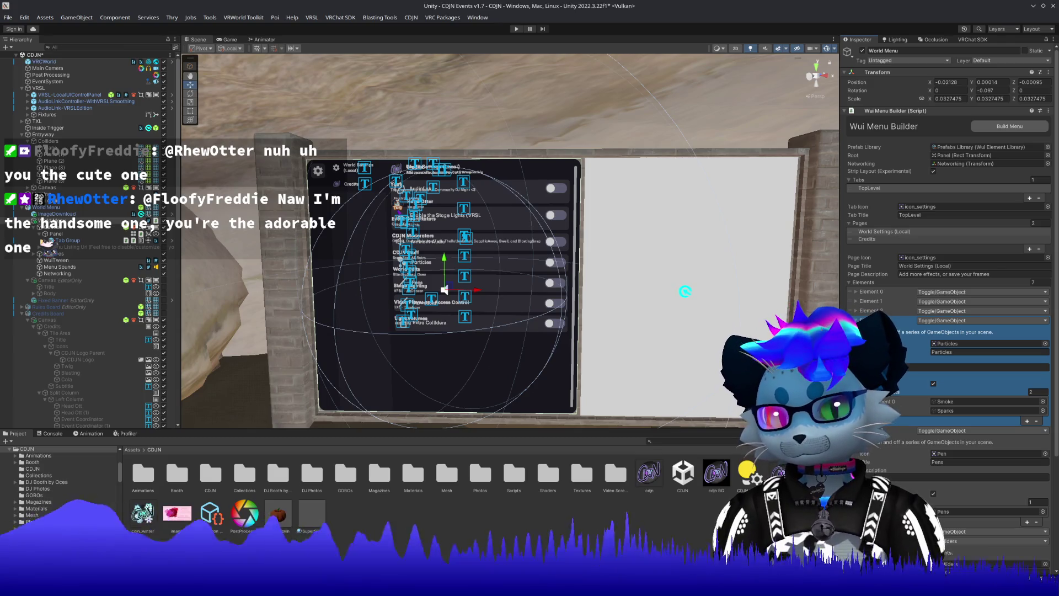
{"action": "left_click", "coordinate": [855, 320]}
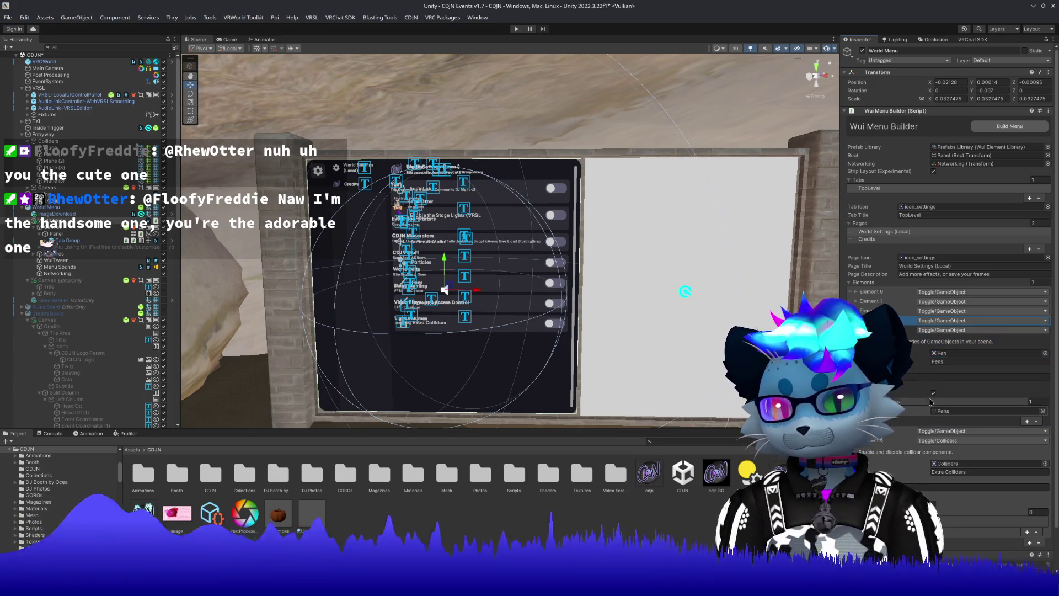
Set the Pens toggle's persistence key to Toggle_Pens, then check the Glowsticks entry.
{"action": "left_click", "coordinate": [938, 401]}
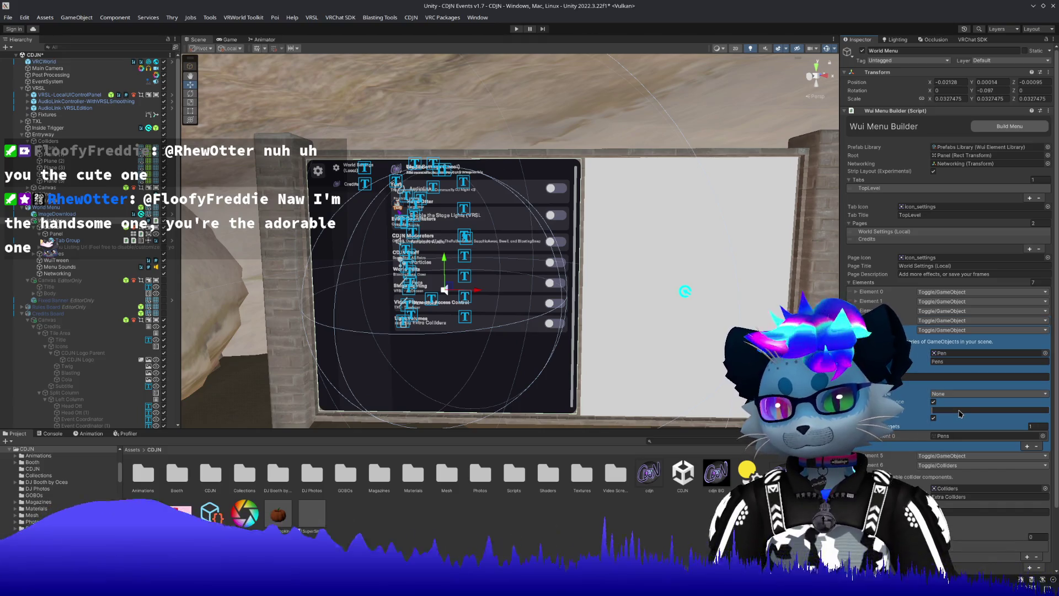
{"action": "type", "text": "Toggle"}
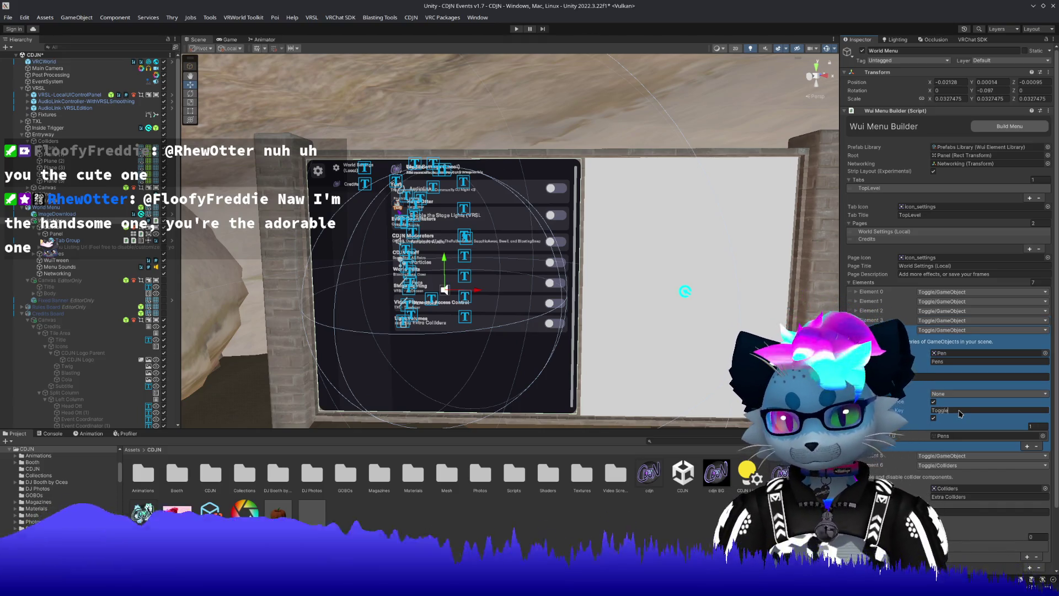
{"action": "type", "text": "_Pen"}
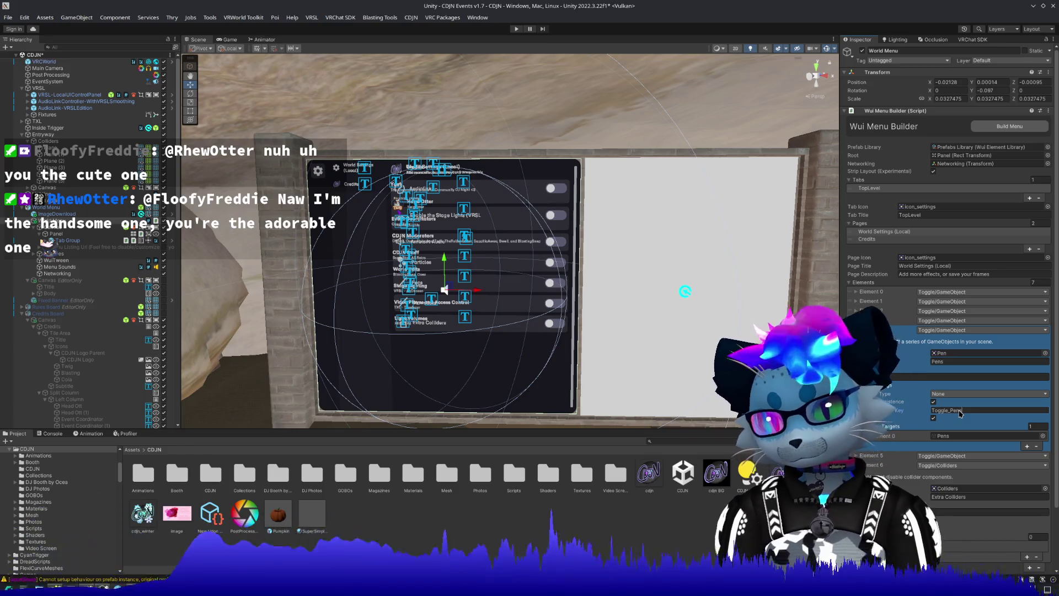
{"action": "type", "text": "s"}
{"action": "left_click", "coordinate": [855, 330]}
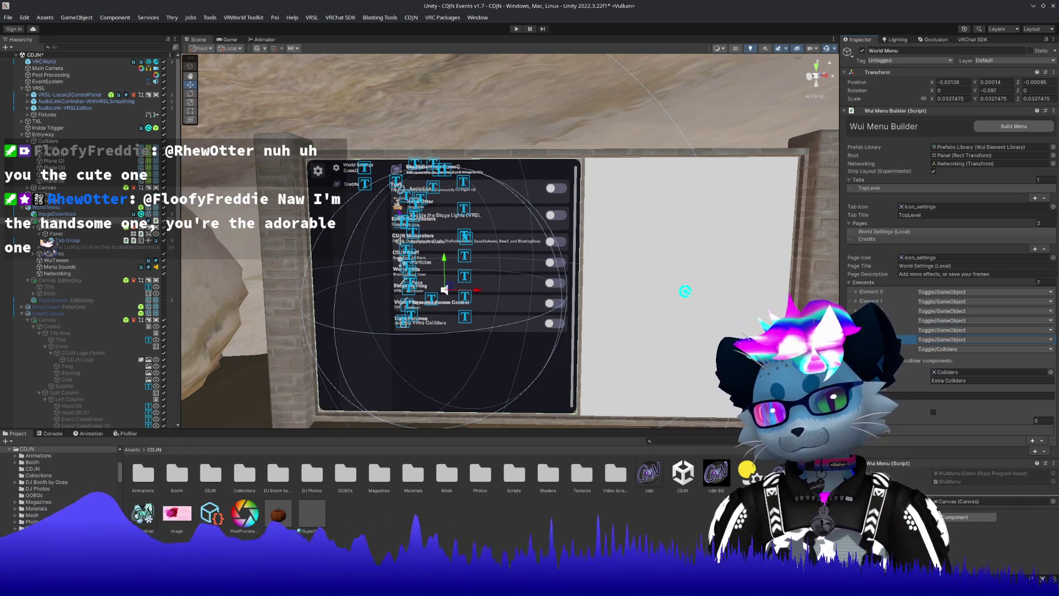
{"action": "left_click", "coordinate": [855, 340]}
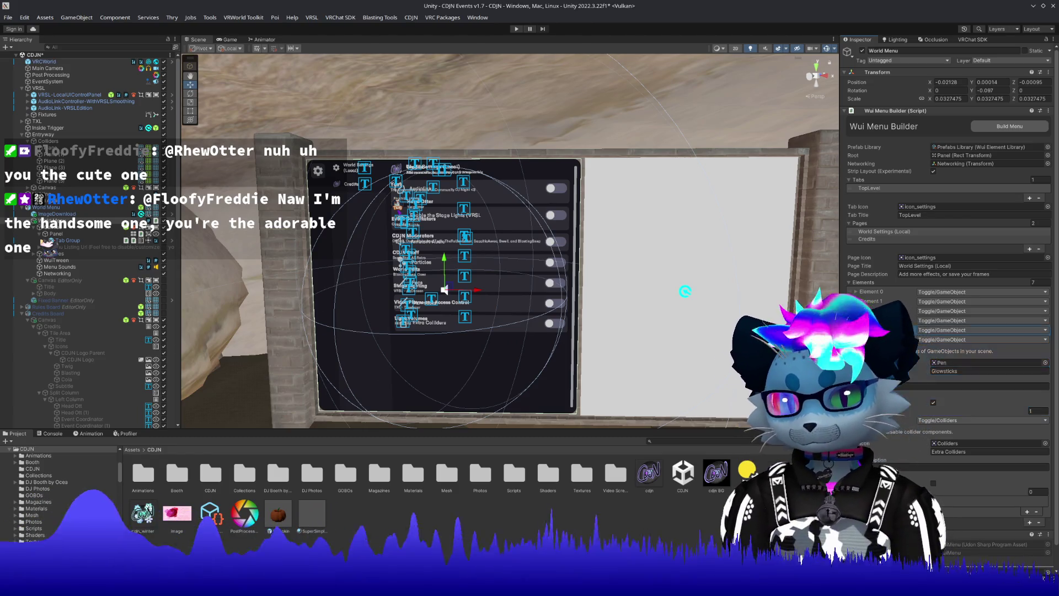
{"action": "left_click", "coordinate": [854, 330]}
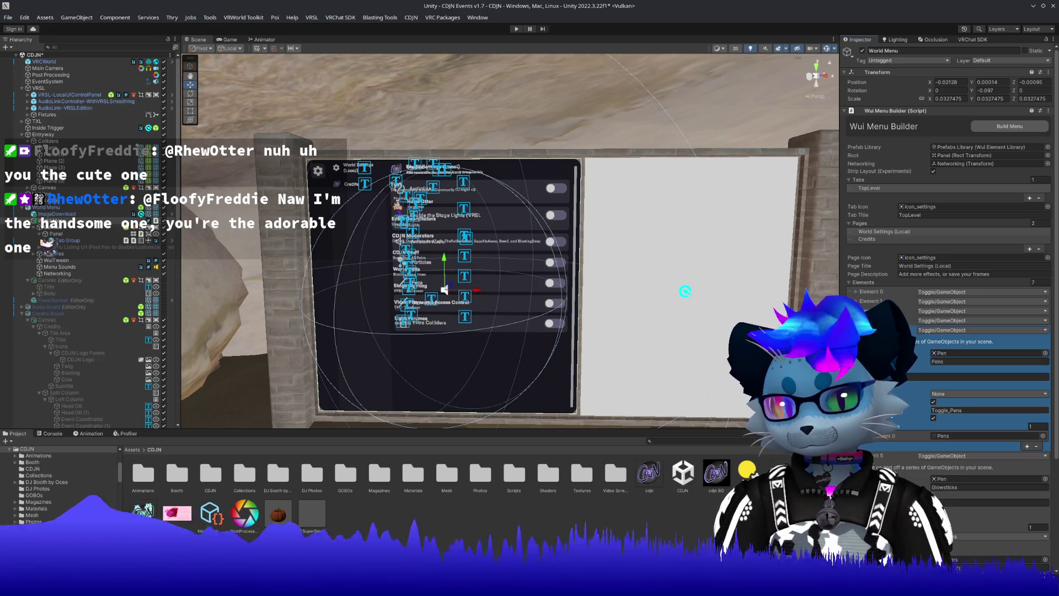
{"action": "left_click", "coordinate": [855, 330]}
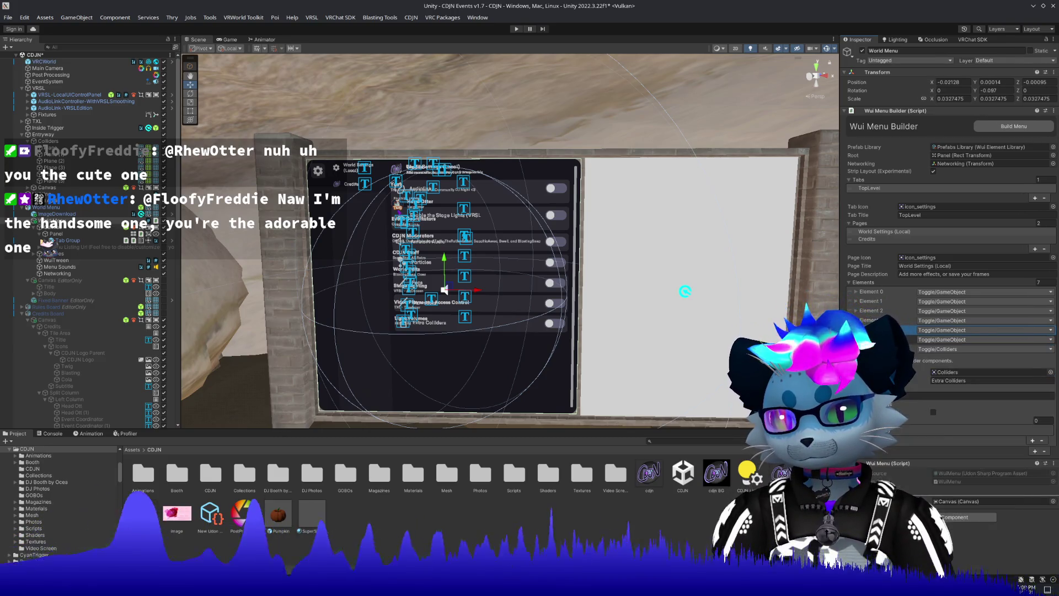
{"action": "left_click", "coordinate": [926, 392]}
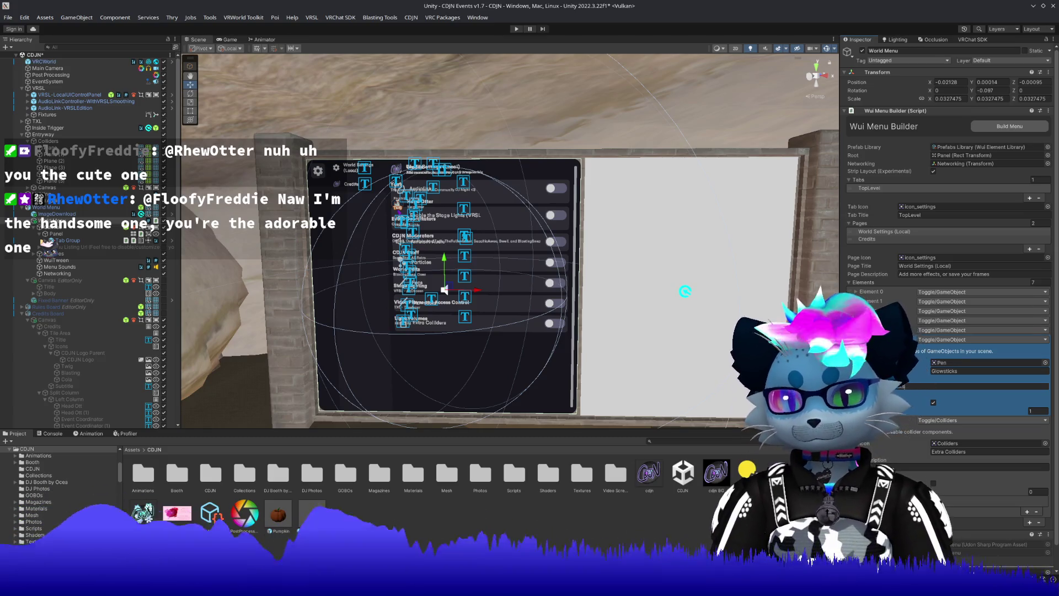
{"action": "key", "text": "Left"}
{"action": "key", "text": "Down"}
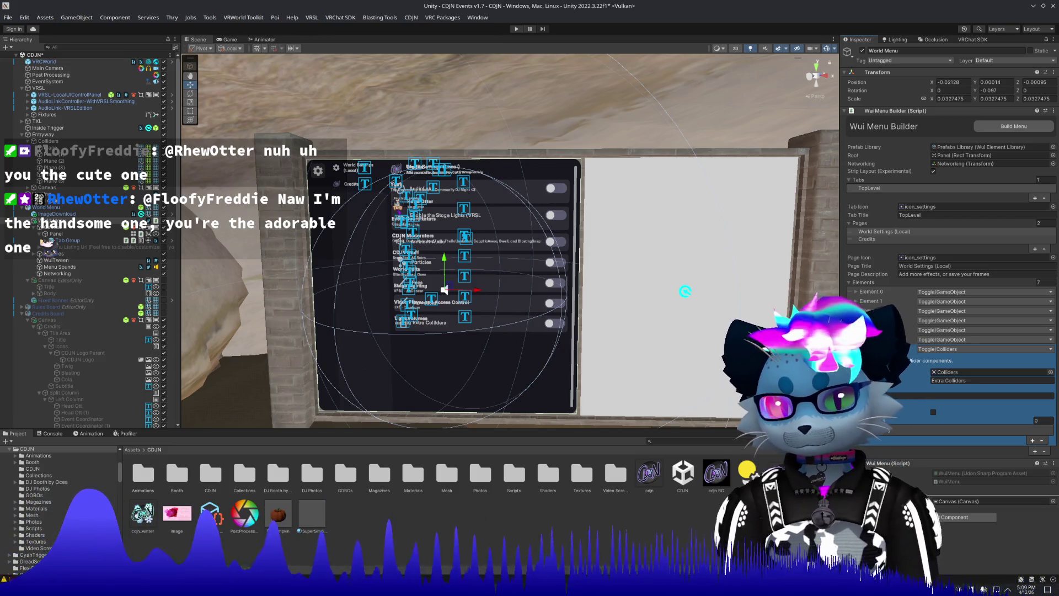
Save the scene and enable persistence on Extra Colliders with key Toggle_Colliders.
{"action": "left_click", "coordinate": [923, 437]}
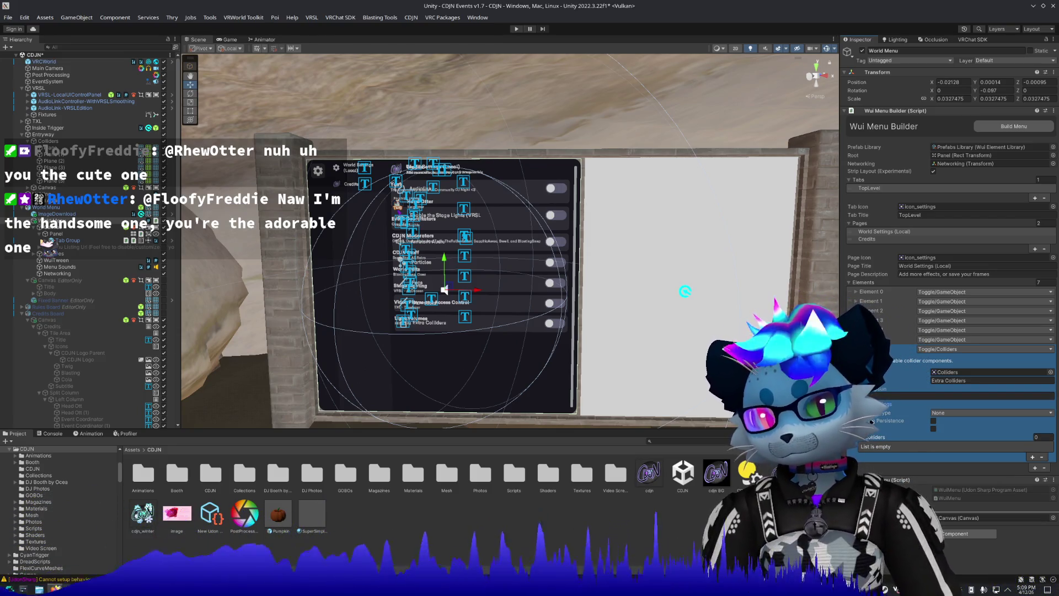
{"action": "key", "text": "ctrl+s"}
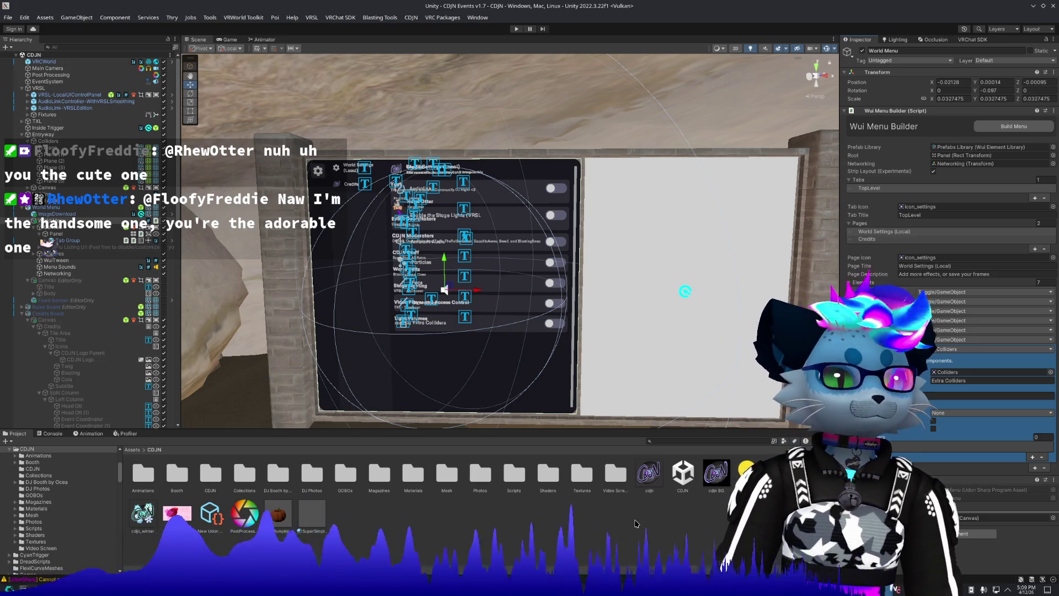
{"action": "left_click", "coordinate": [933, 422]}
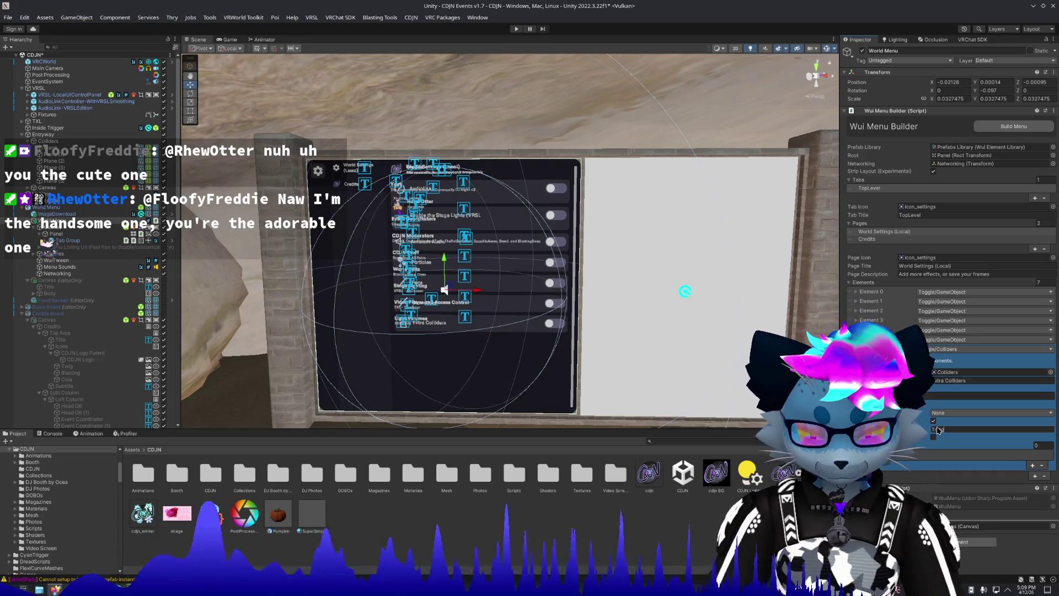
{"action": "type", "text": "_Colliders"}
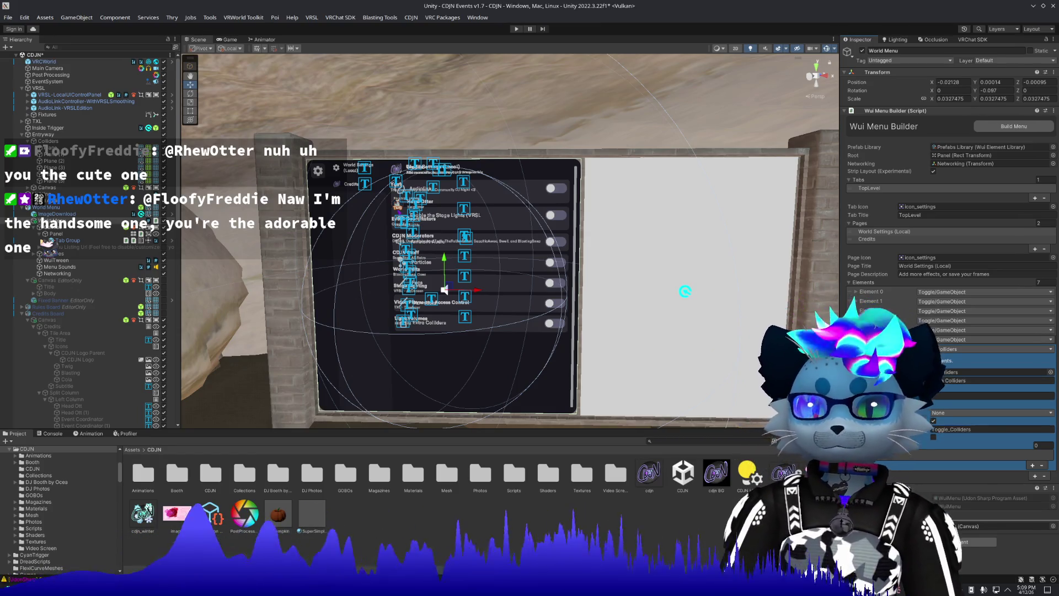
Review the Pens, Particles and Ambient Audio toggle settings.
{"action": "left_click", "coordinate": [856, 330]}
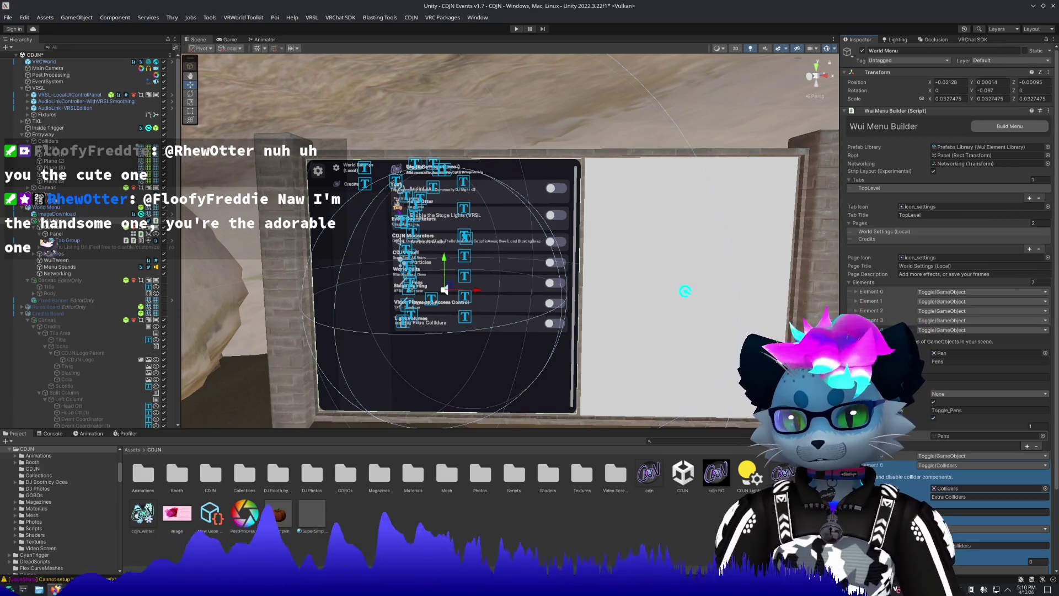
{"action": "left_click", "coordinate": [855, 330]}
{"action": "left_click", "coordinate": [872, 320]}
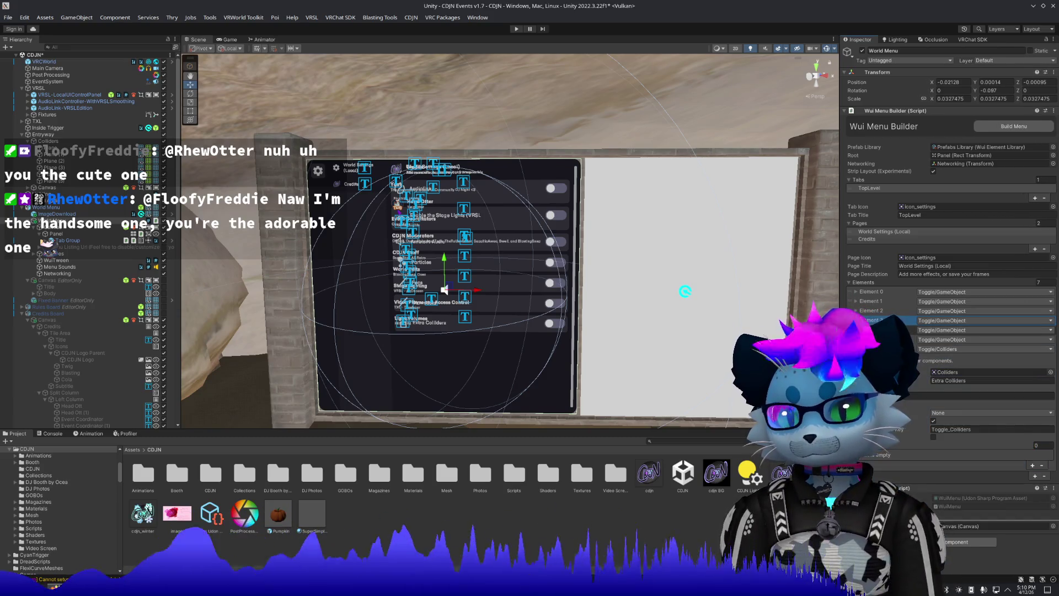
{"action": "left_click", "coordinate": [877, 312]}
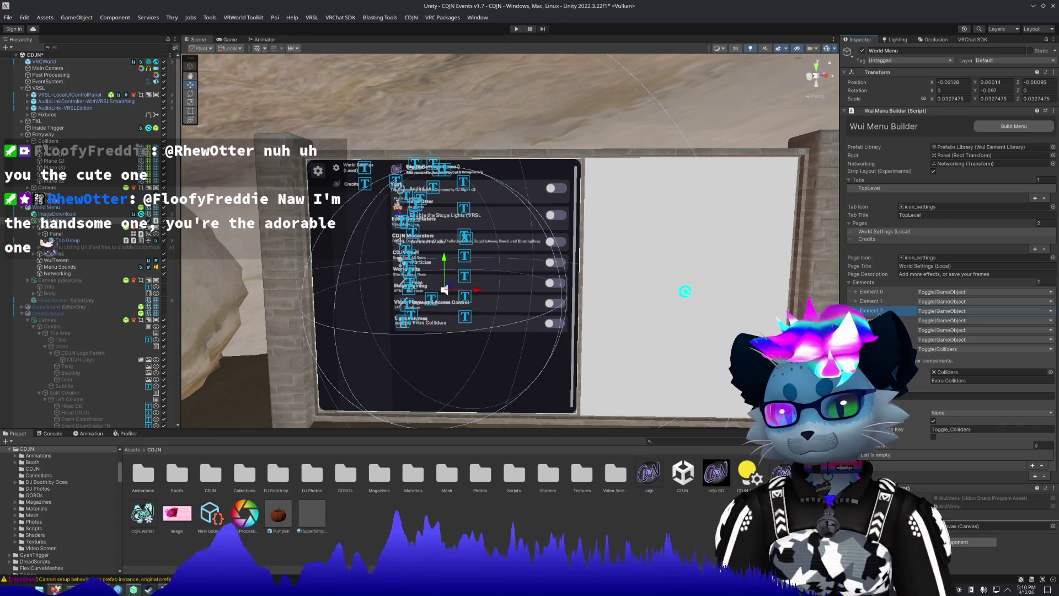
{"action": "left_click", "coordinate": [880, 312]}
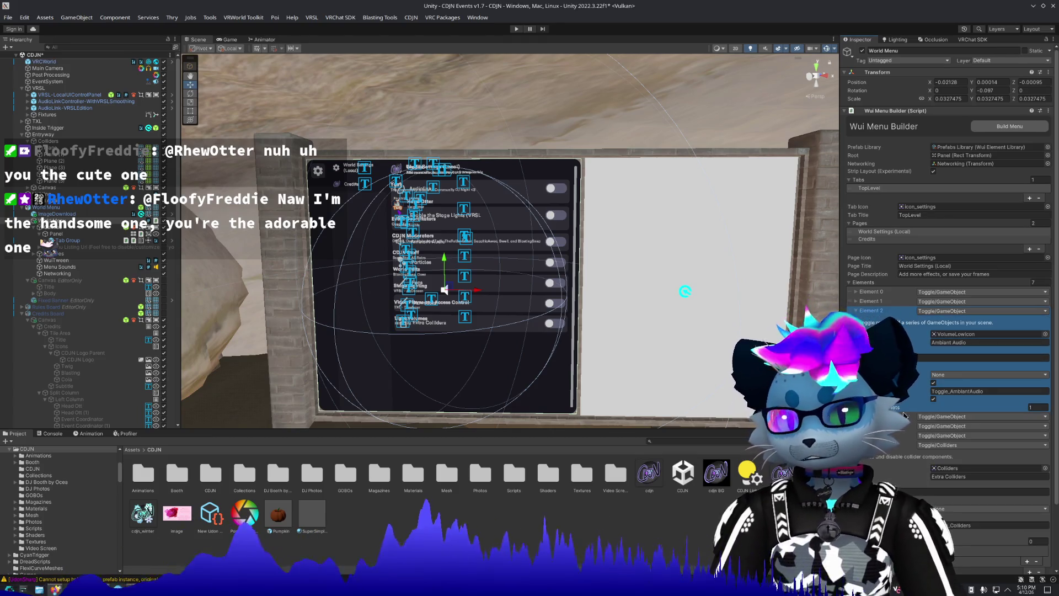
{"action": "left_click", "coordinate": [901, 410]}
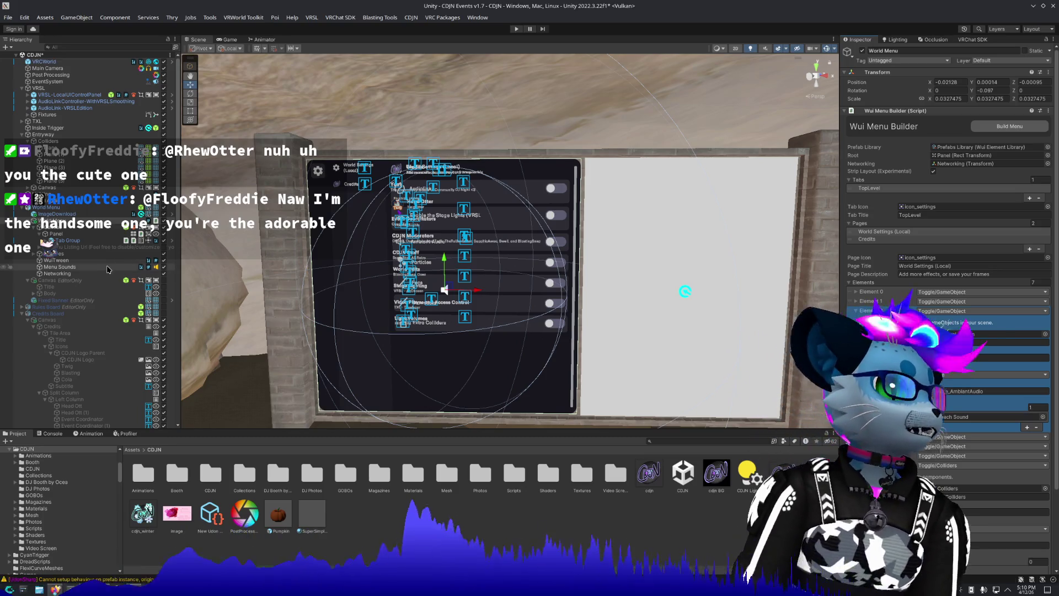
Add an empty slot to the Extra Colliders toggle's Colliders list.
{"action": "scroll", "coordinate": [102, 267], "scroll_direction": "down", "scroll_amount": 10}
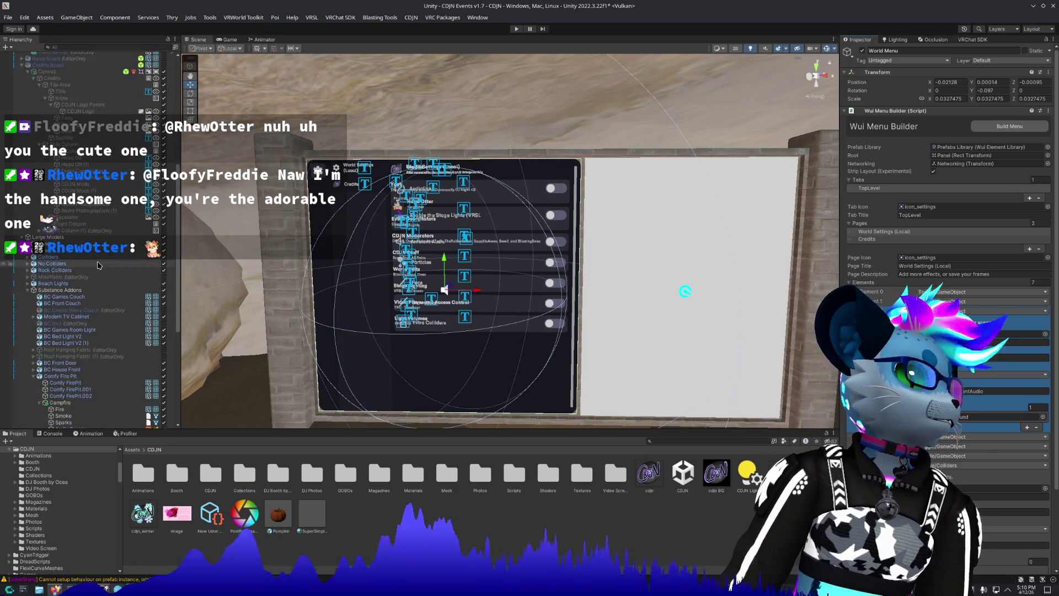
{"action": "scroll", "coordinate": [98, 265], "scroll_direction": "down", "scroll_amount": 7}
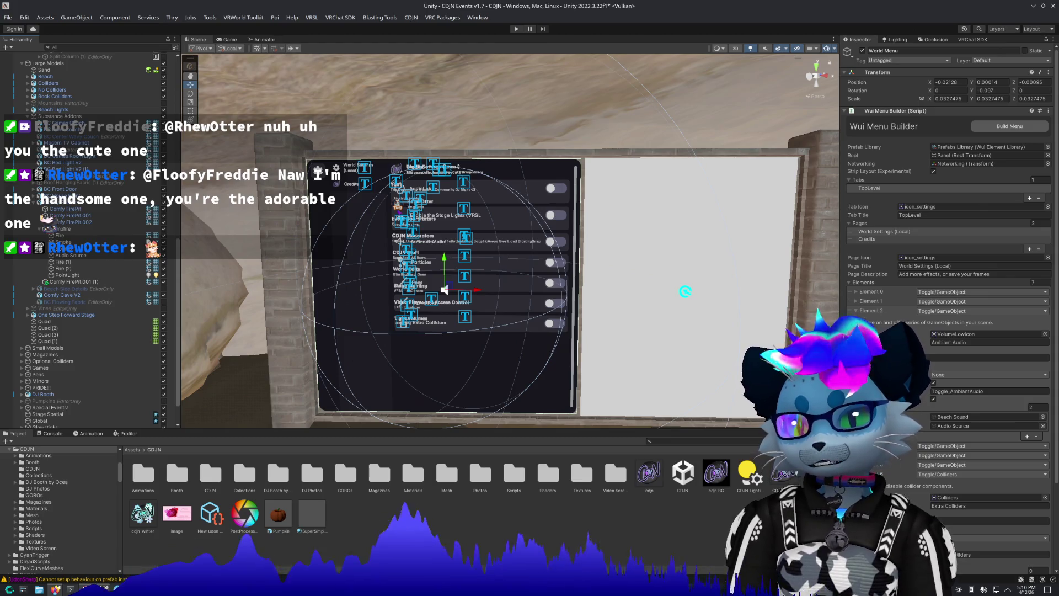
{"action": "left_click", "coordinate": [856, 311]}
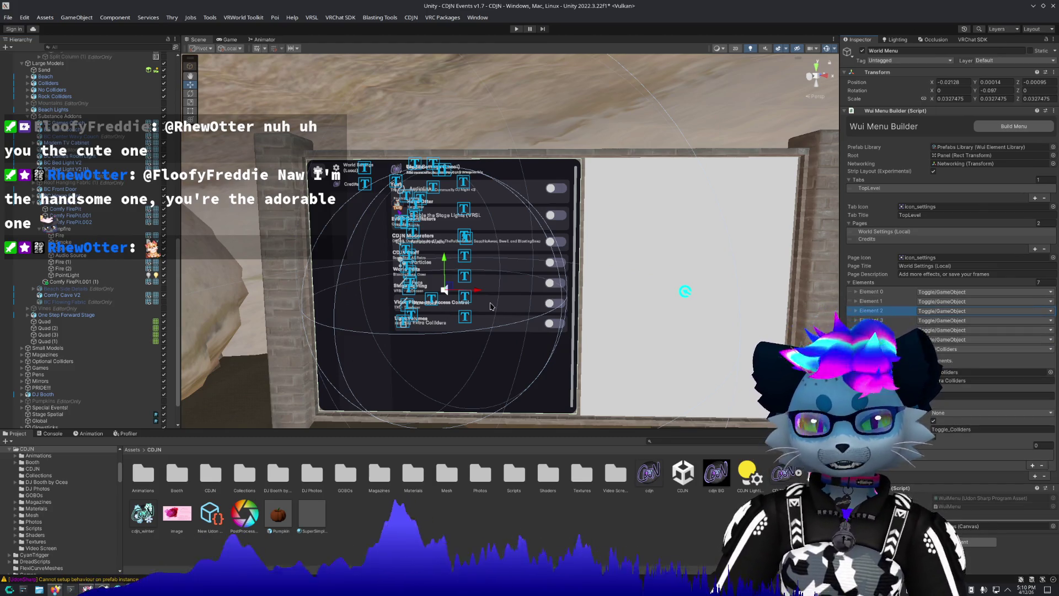
{"action": "left_click_drag", "start_coordinate": [492, 306], "coordinate": [322, 275]}
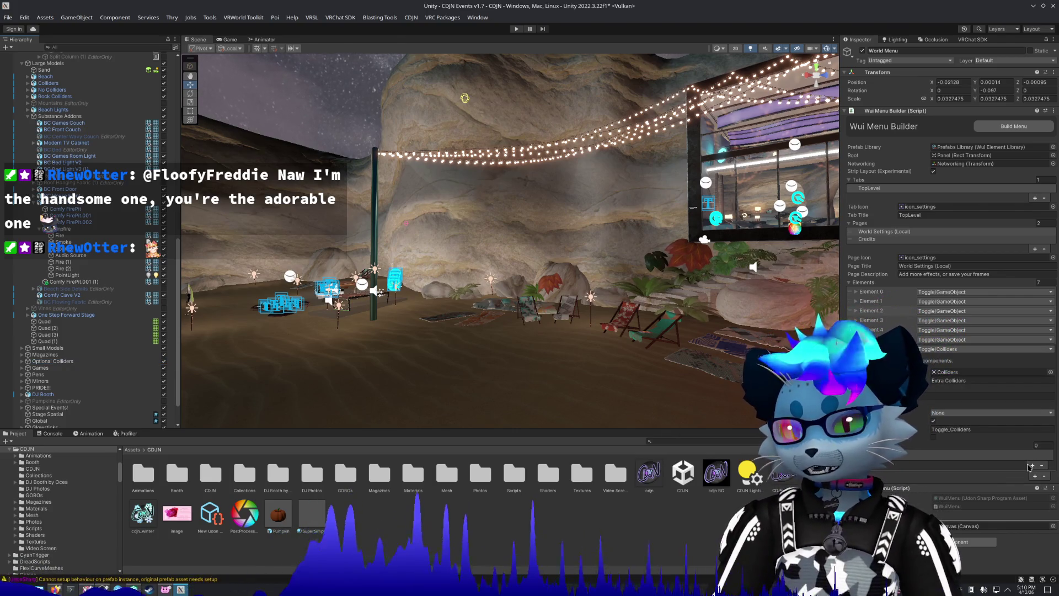
{"action": "left_click", "coordinate": [950, 458]}
{"action": "left_click", "coordinate": [1033, 465]}
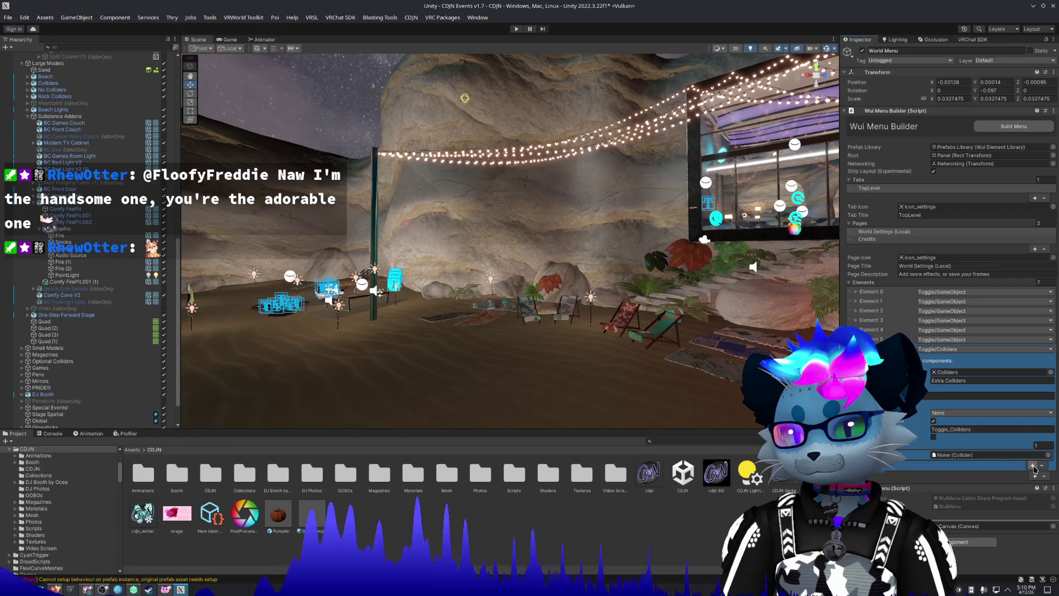
Expand Optional Colliders in the Hierarchy and select Cube (7).
{"action": "left_click", "coordinate": [20, 362]}
{"action": "scroll", "coordinate": [55, 274], "scroll_direction": "down", "scroll_amount": 4}
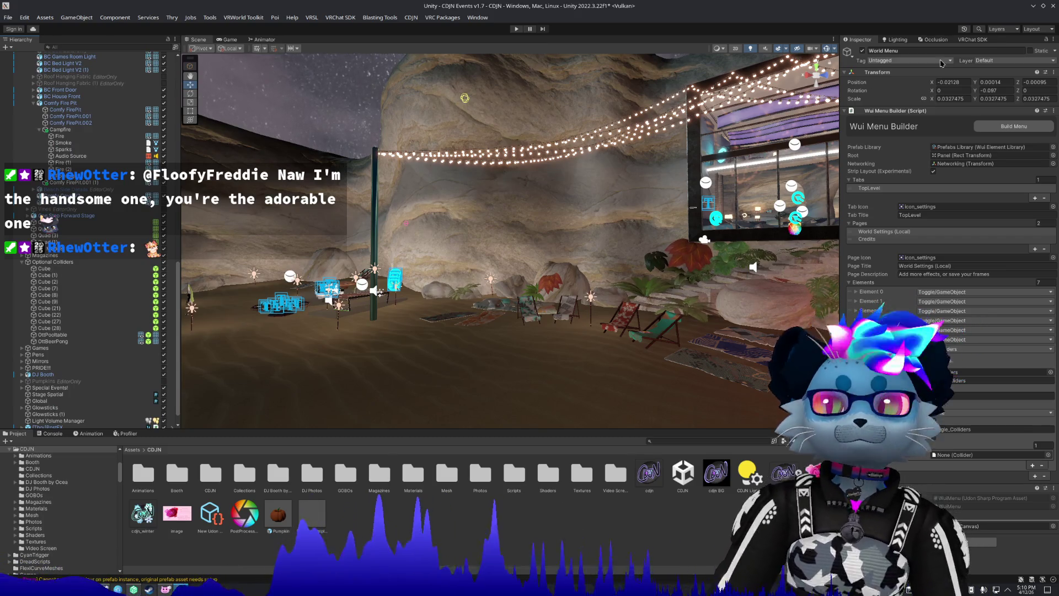
{"action": "left_click", "coordinate": [869, 189]}
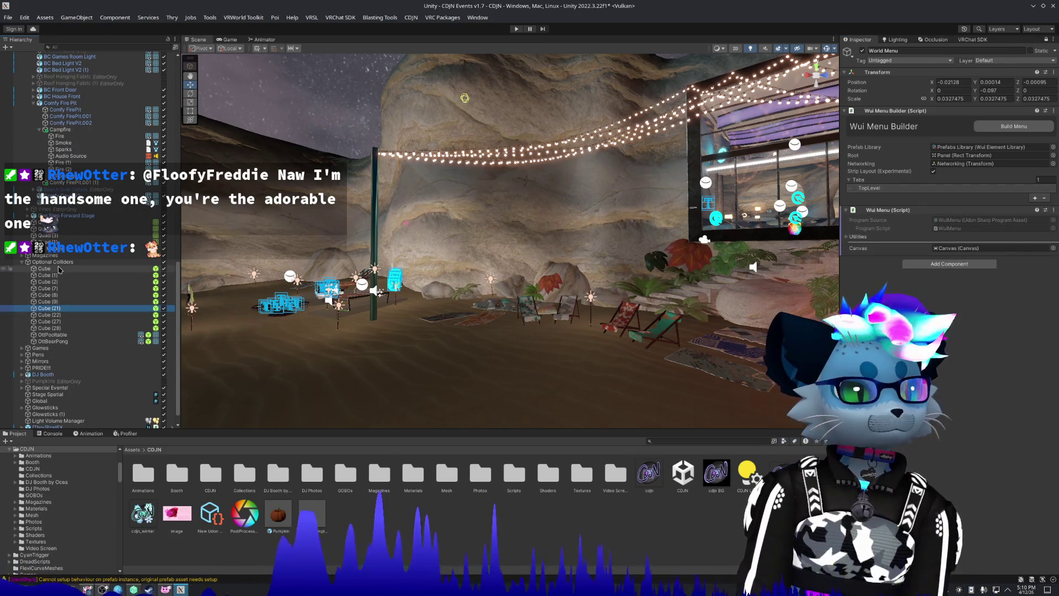
{"action": "left_click", "coordinate": [869, 189]}
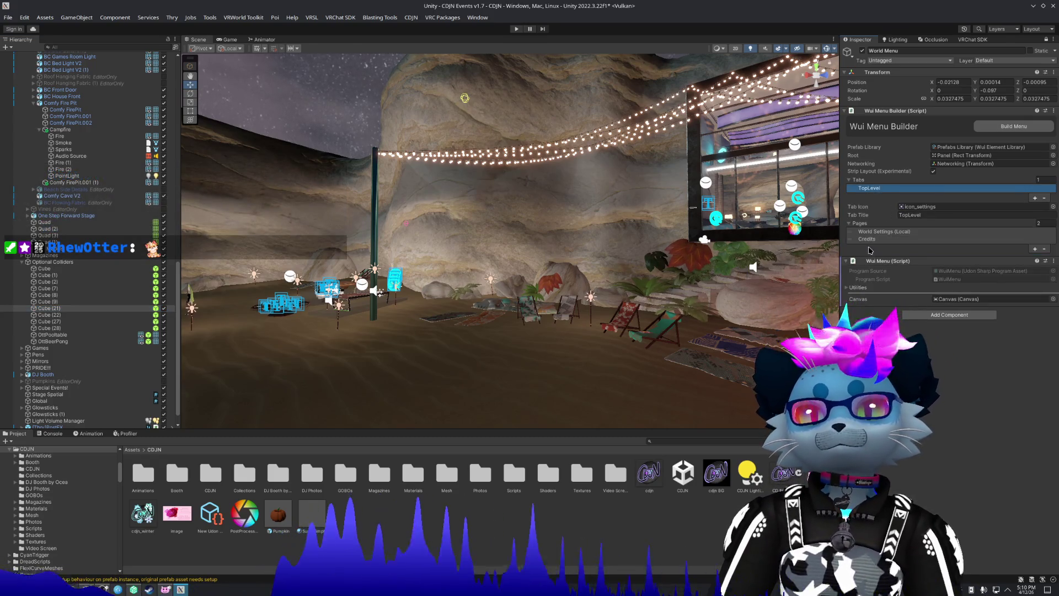
{"action": "left_click", "coordinate": [103, 290]}
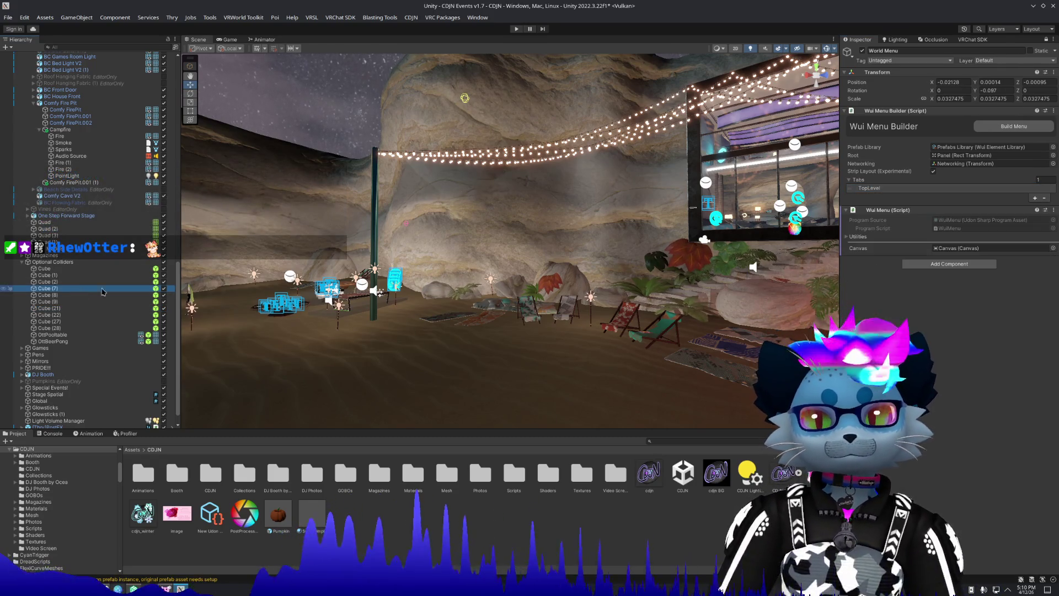
{"action": "left_click", "coordinate": [862, 180]}
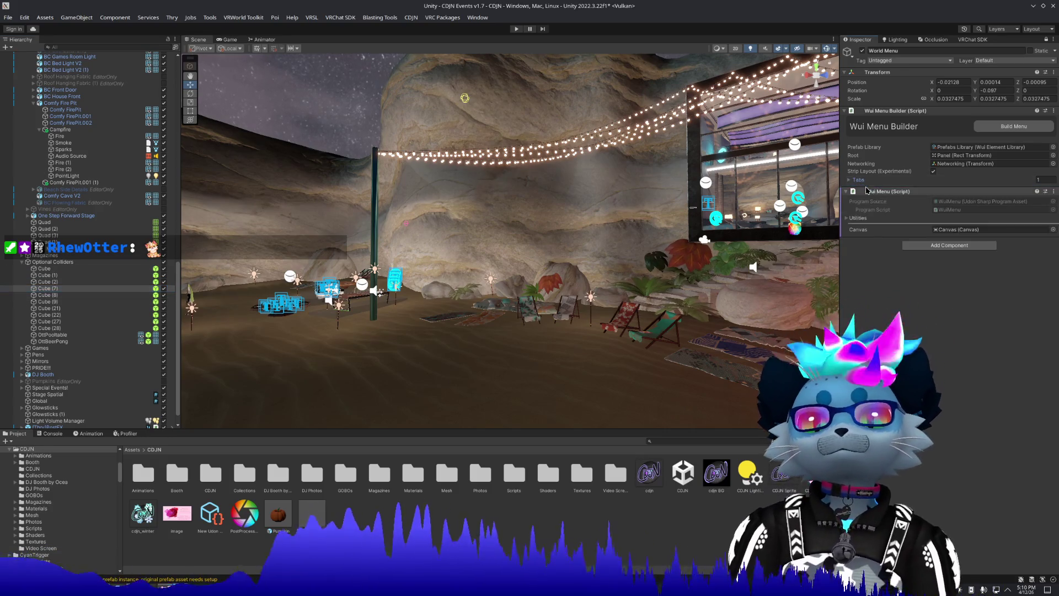
{"action": "left_click", "coordinate": [865, 191]}
{"action": "left_click", "coordinate": [864, 180]}
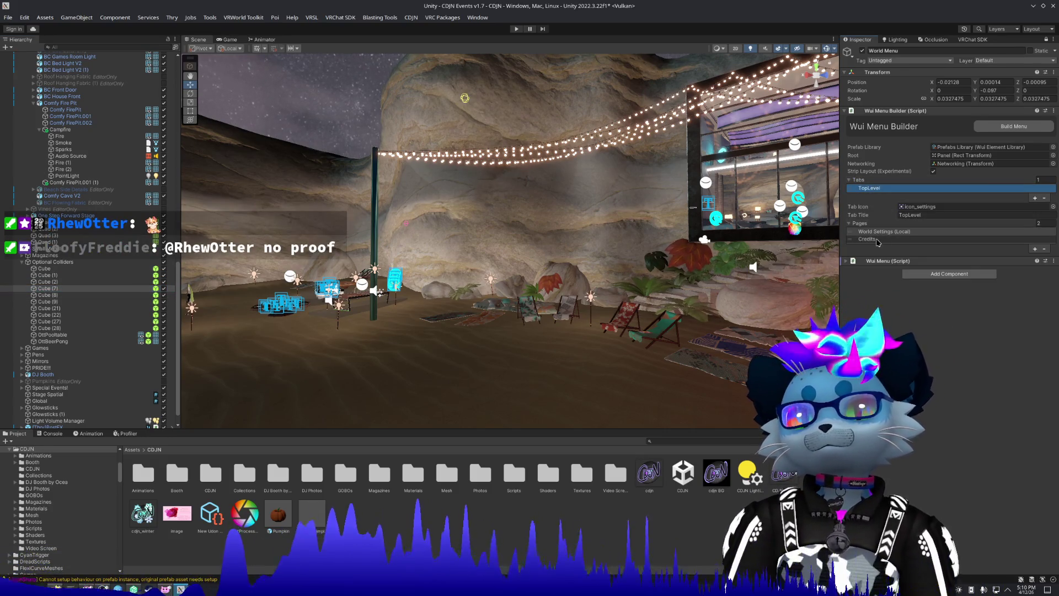
Collapse the Credits entries, including Video Player and Light Volumes, and reopen World Settings (Local).
{"action": "left_click", "coordinate": [869, 188]}
{"action": "scroll", "coordinate": [882, 276], "scroll_direction": "down", "scroll_amount": 2}
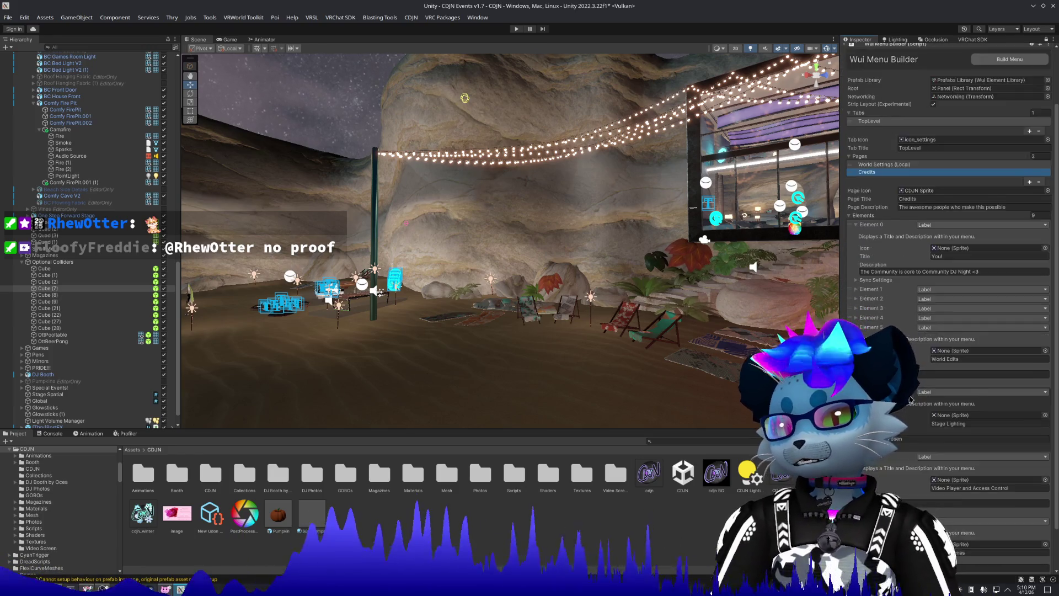
{"action": "left_click", "coordinate": [856, 346]}
{"action": "left_click", "coordinate": [857, 356]}
{"action": "scroll", "coordinate": [883, 275], "scroll_direction": "up", "scroll_amount": 2}
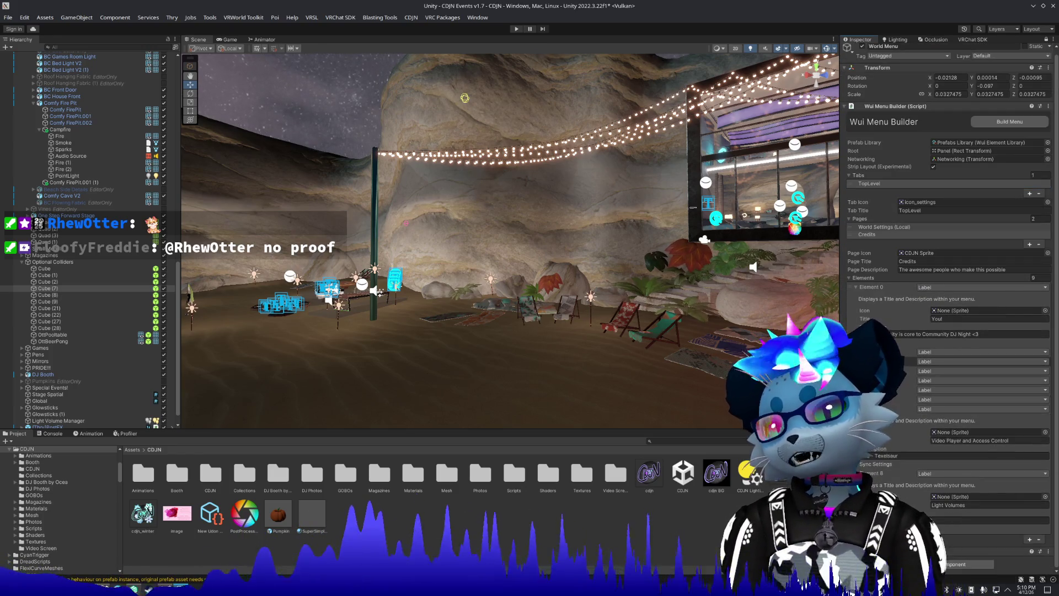
{"action": "left_click", "coordinate": [856, 409]}
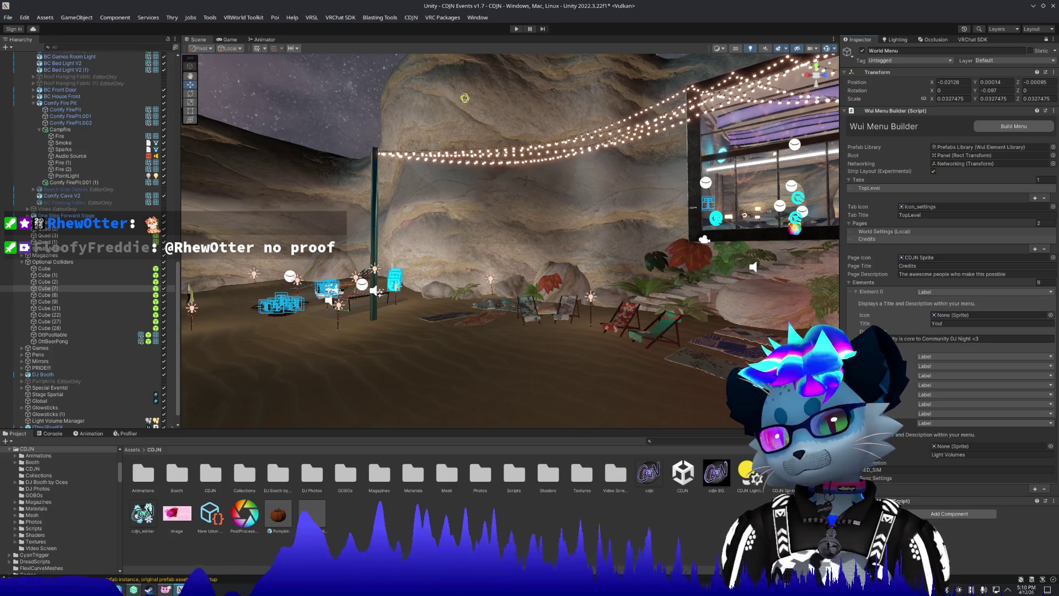
{"action": "left_click", "coordinate": [857, 423]}
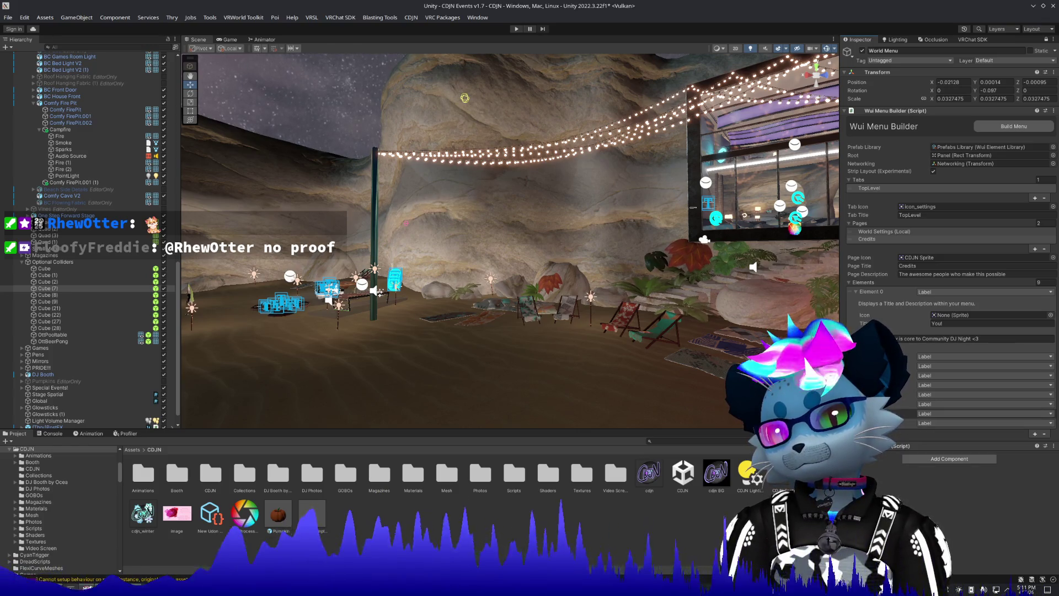
{"action": "left_click", "coordinate": [858, 223]}
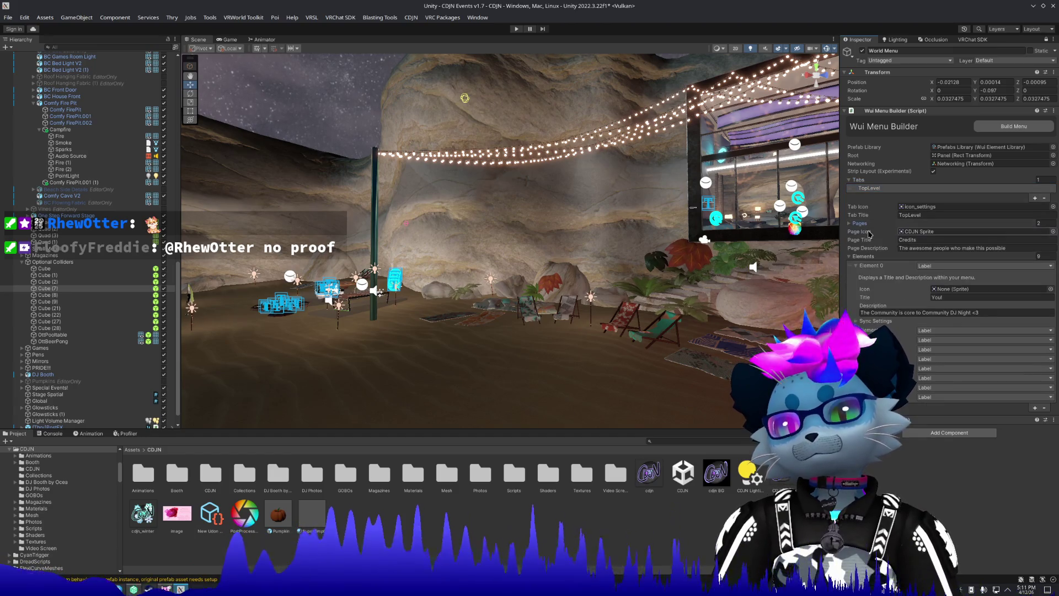
{"action": "left_click", "coordinate": [853, 223]}
{"action": "left_click", "coordinate": [872, 232]}
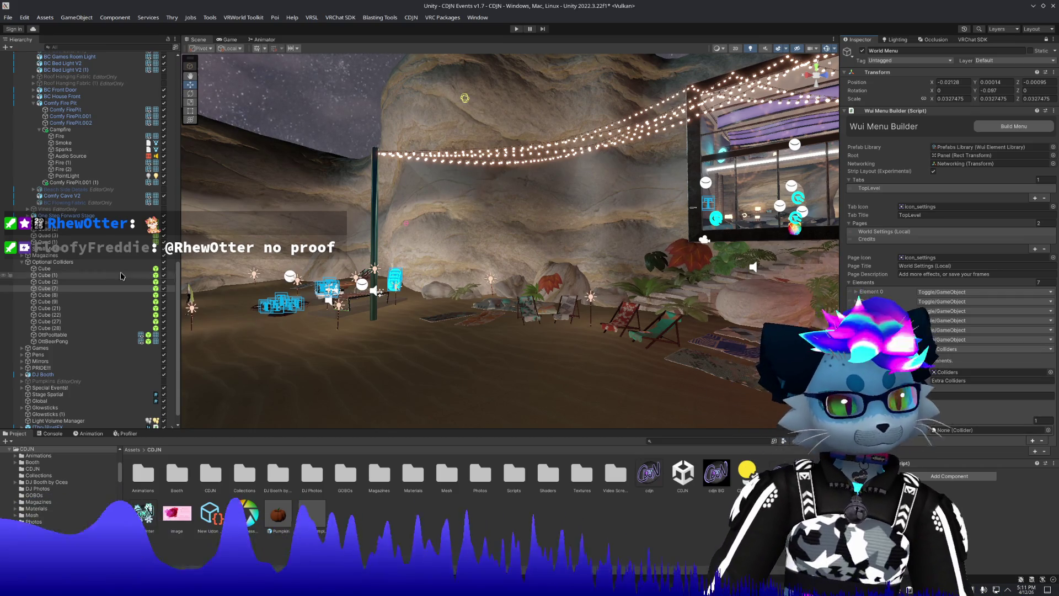
Add the Optional Colliders cubes, from Cube through Cube (22), to the Extra Colliders list.
{"action": "left_click_drag", "start_coordinate": [123, 288], "coordinate": [990, 429]}
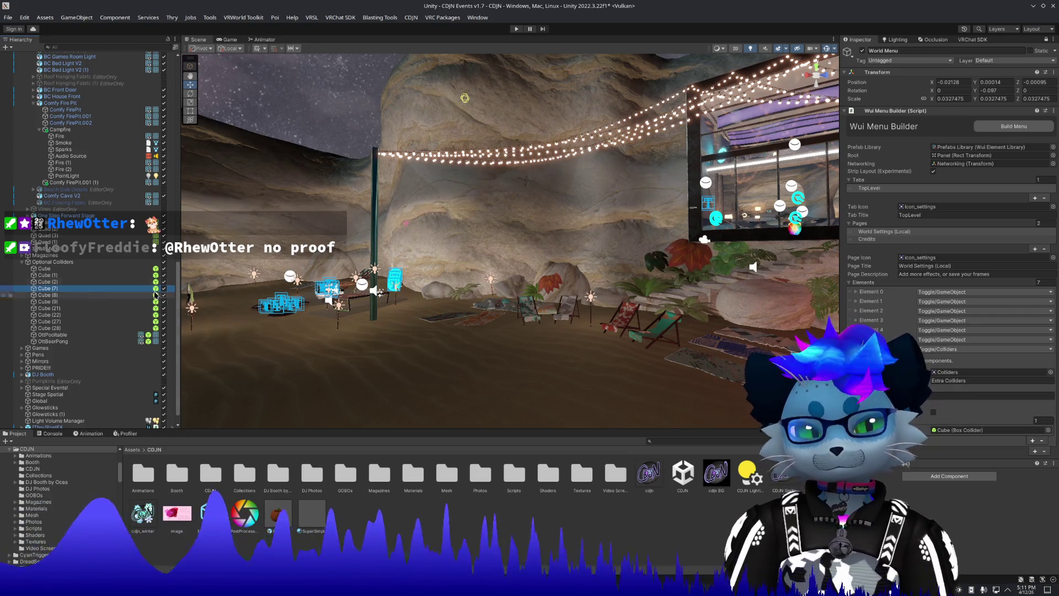
{"action": "left_click_drag", "start_coordinate": [47, 275], "coordinate": [991, 436]}
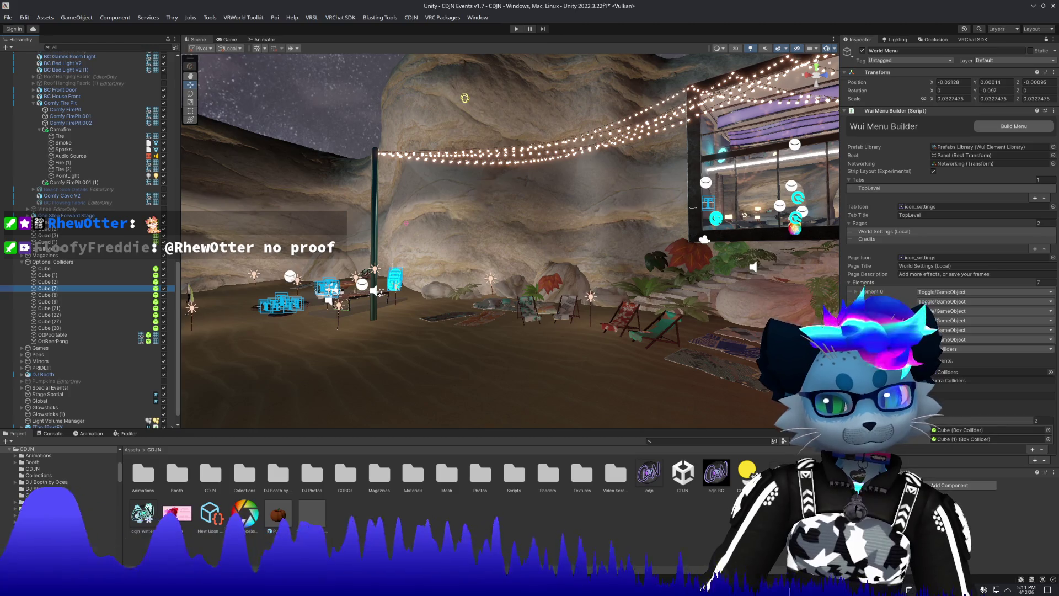
{"action": "left_click_drag", "start_coordinate": [976, 442], "coordinate": [990, 448]}
{"action": "mouse_move", "coordinate": [47, 295]}
{"action": "left_mouse_down"}
{"action": "mouse_move", "coordinate": [727, 394]}
{"action": "mouse_move", "coordinate": [991, 448]}
{"action": "left_mouse_up"}
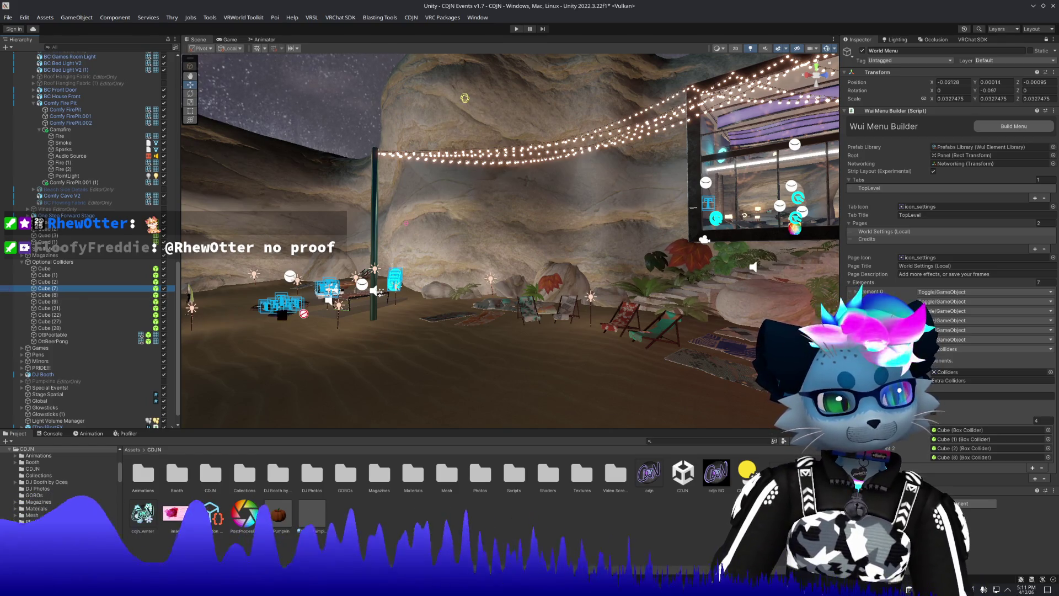
{"action": "left_click_drag", "start_coordinate": [302, 313], "coordinate": [991, 466]}
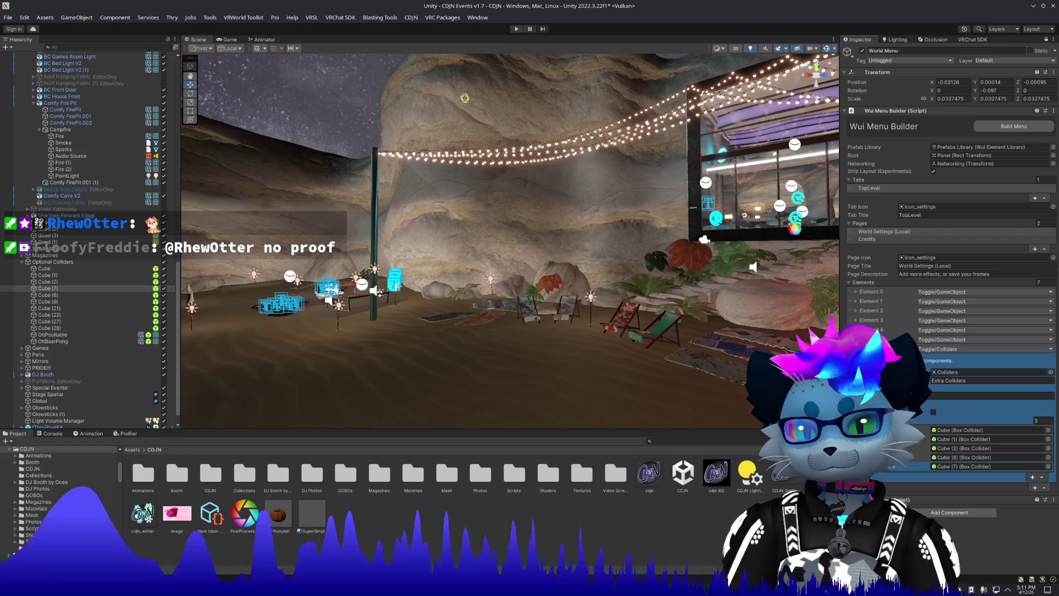
{"action": "left_click_drag", "start_coordinate": [891, 467], "coordinate": [891, 458]}
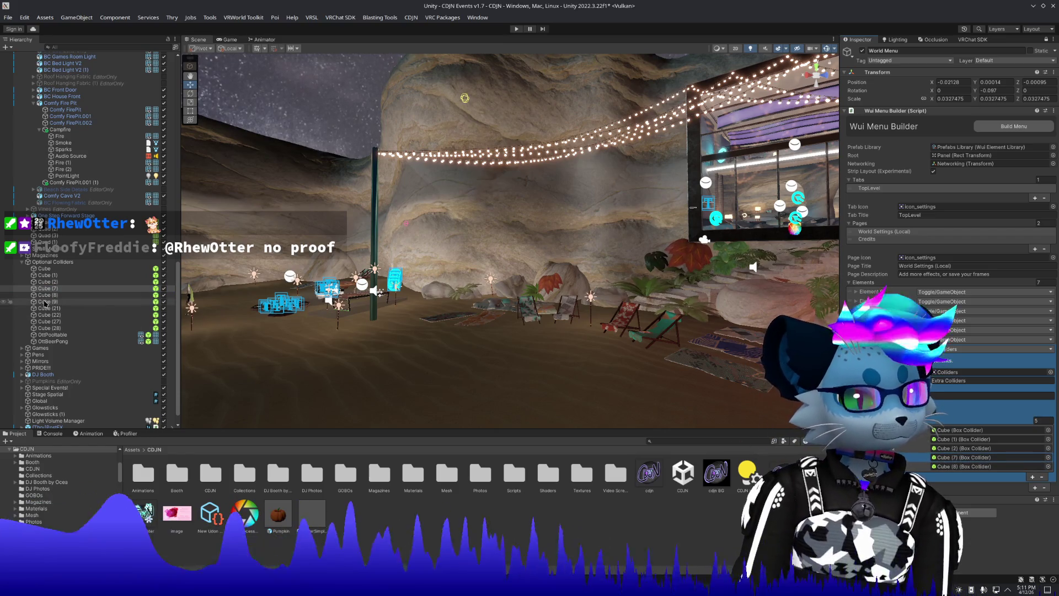
{"action": "left_click_drag", "start_coordinate": [45, 303], "coordinate": [988, 470]}
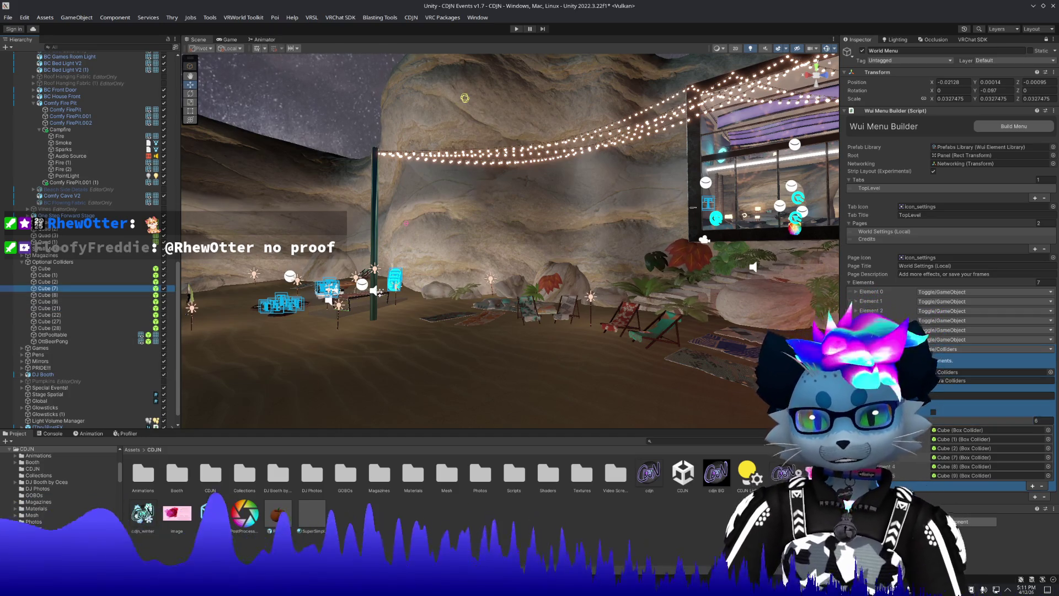
{"action": "left_click_drag", "start_coordinate": [988, 419], "coordinate": [988, 485]}
{"action": "mouse_move", "coordinate": [58, 316]}
{"action": "left_mouse_down"}
{"action": "mouse_move", "coordinate": [938, 420]}
{"action": "mouse_move", "coordinate": [983, 494]}
{"action": "left_mouse_up"}
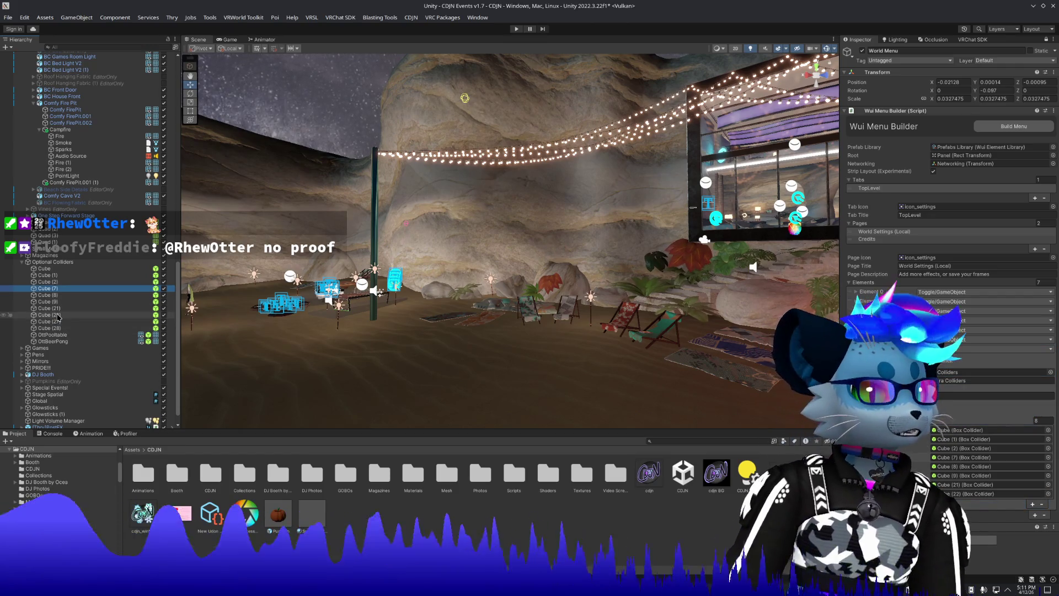
{"action": "mouse_move", "coordinate": [50, 327]}
{"action": "left_mouse_down"}
{"action": "mouse_move", "coordinate": [949, 398]}
{"action": "mouse_move", "coordinate": [938, 414]}
{"action": "left_mouse_up"}
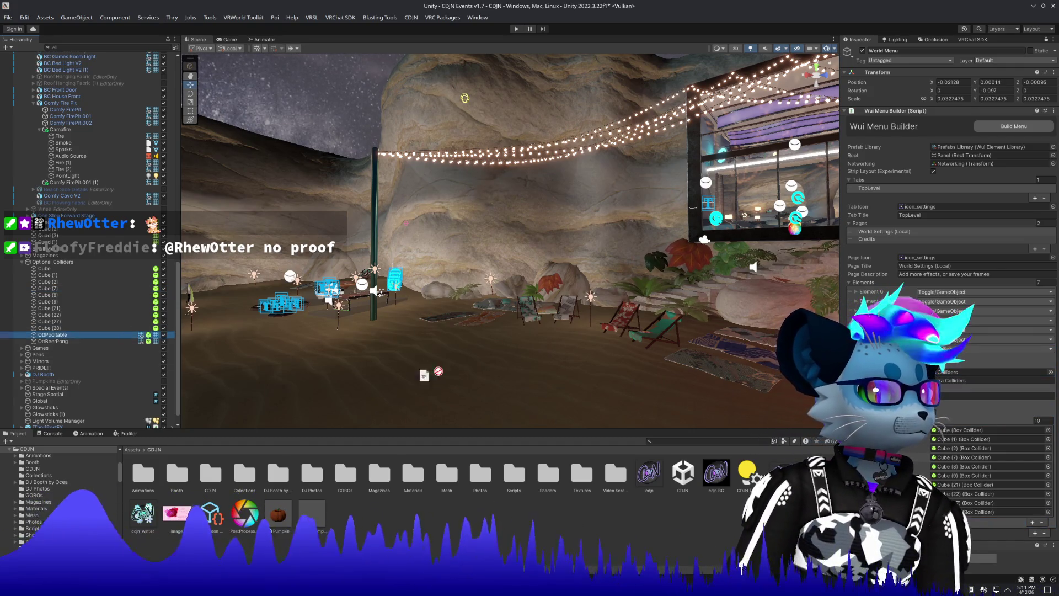
Add the pool table and beer pong colliders to the list.
{"action": "mouse_move", "coordinate": [52, 335]}
{"action": "left_mouse_down"}
{"action": "mouse_move", "coordinate": [552, 469]}
{"action": "mouse_move", "coordinate": [972, 513]}
{"action": "left_mouse_up"}
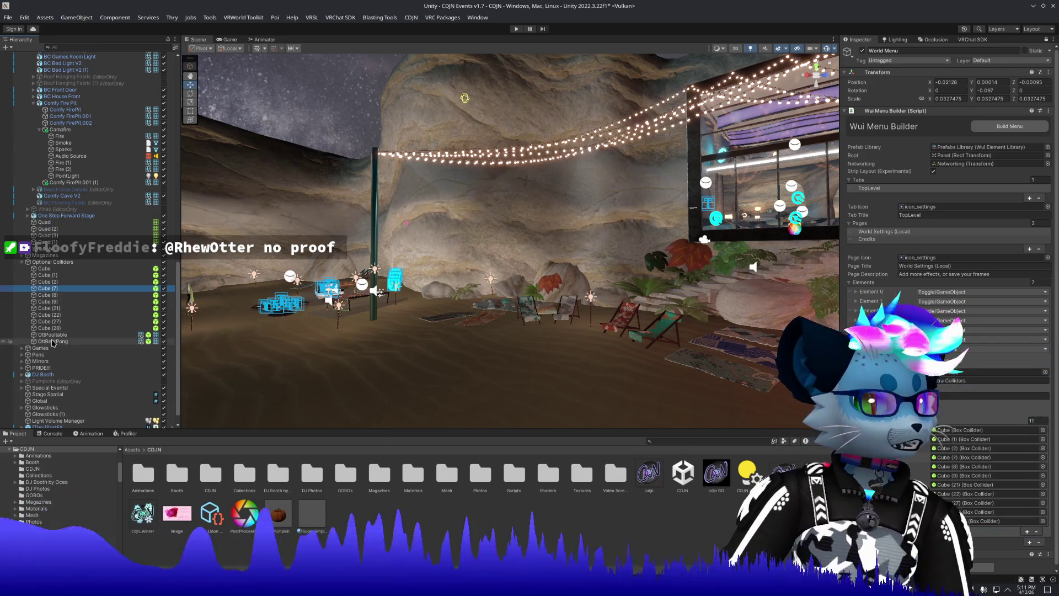
{"action": "left_click_drag", "start_coordinate": [971, 513], "coordinate": [971, 521]}
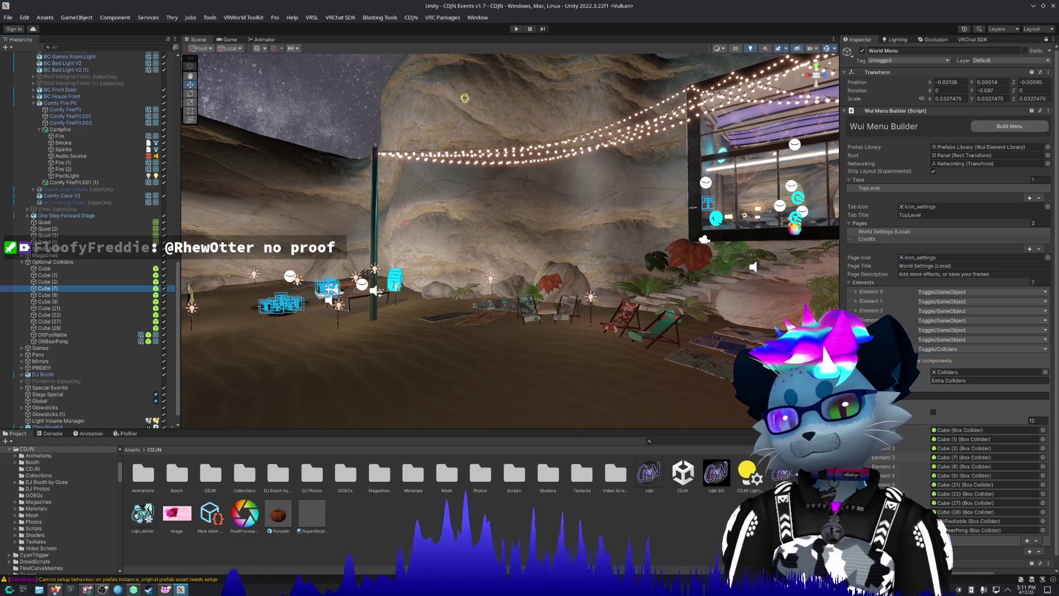
{"action": "left_click_drag", "start_coordinate": [800, 315], "coordinate": [699, 320]}
Enter Play mode to test the world with the client simulator.
{"action": "scroll", "coordinate": [700, 320], "scroll_direction": "up", "scroll_amount": 10}
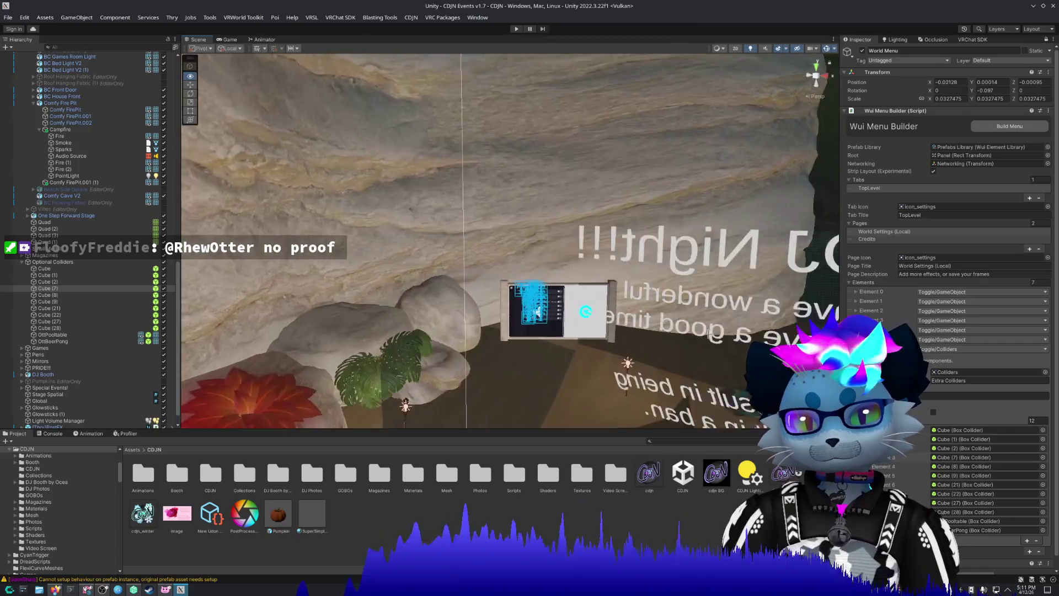
{"action": "scroll", "coordinate": [709, 334], "scroll_direction": "up", "scroll_amount": 3}
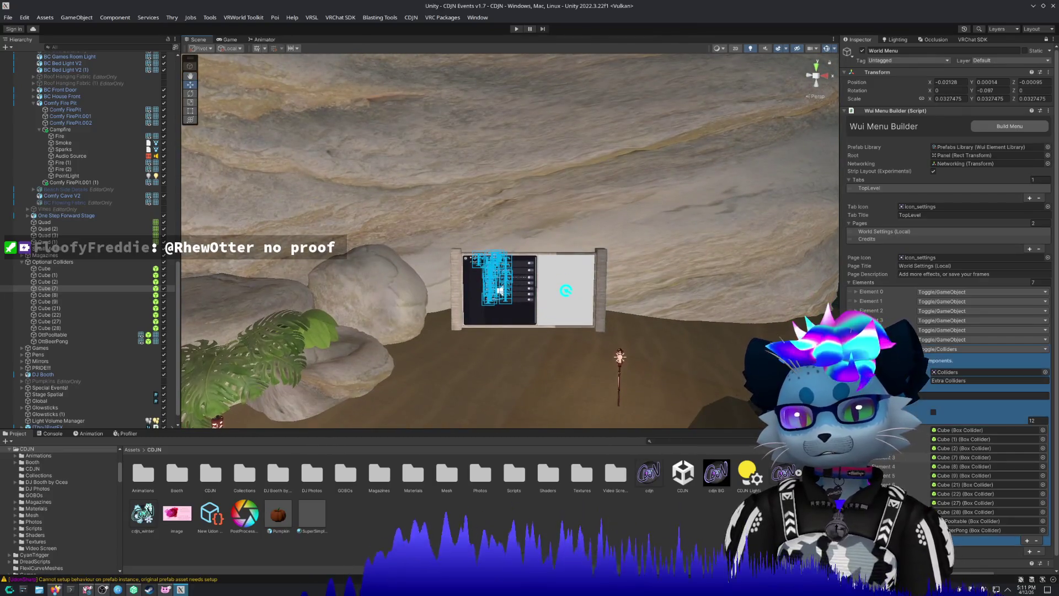
{"action": "scroll", "coordinate": [589, 314], "scroll_direction": "up", "scroll_amount": 4}
{"action": "scroll", "coordinate": [589, 314], "scroll_direction": "up", "scroll_amount": 6}
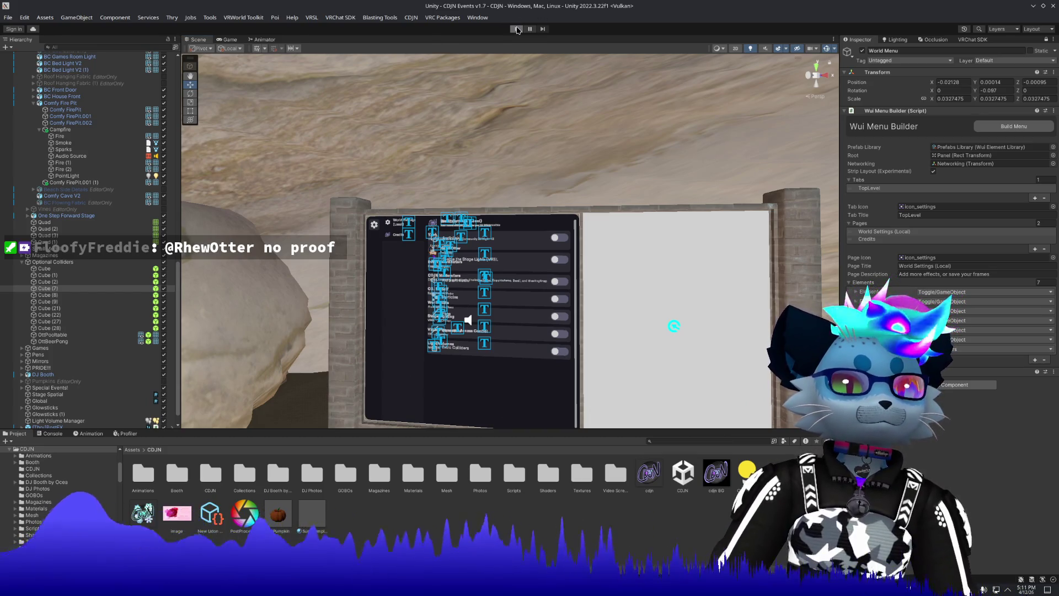
{"action": "left_click", "coordinate": [516, 29]}
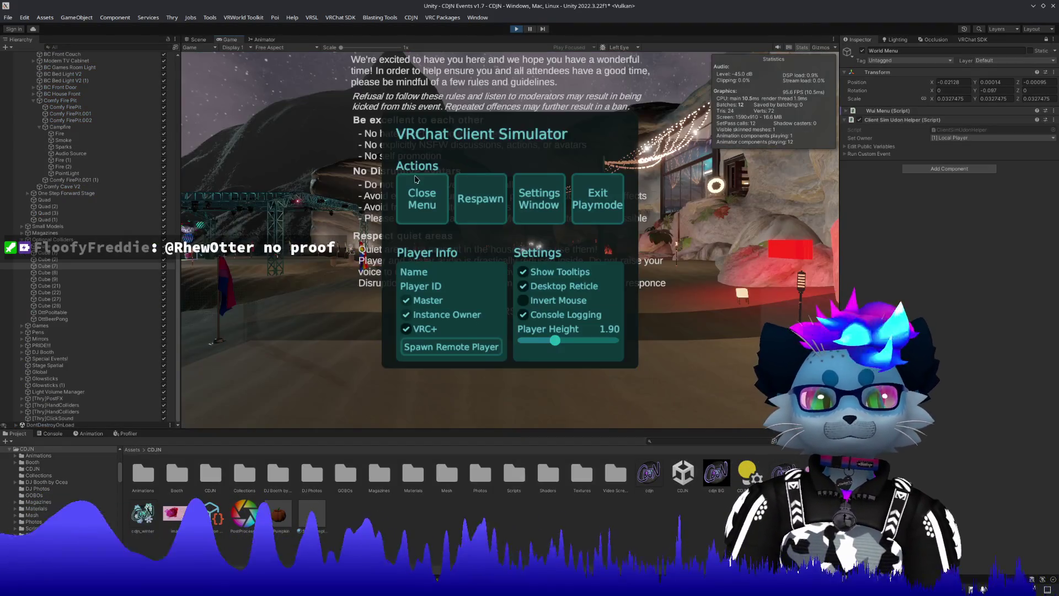
{"action": "left_click", "coordinate": [419, 220]}
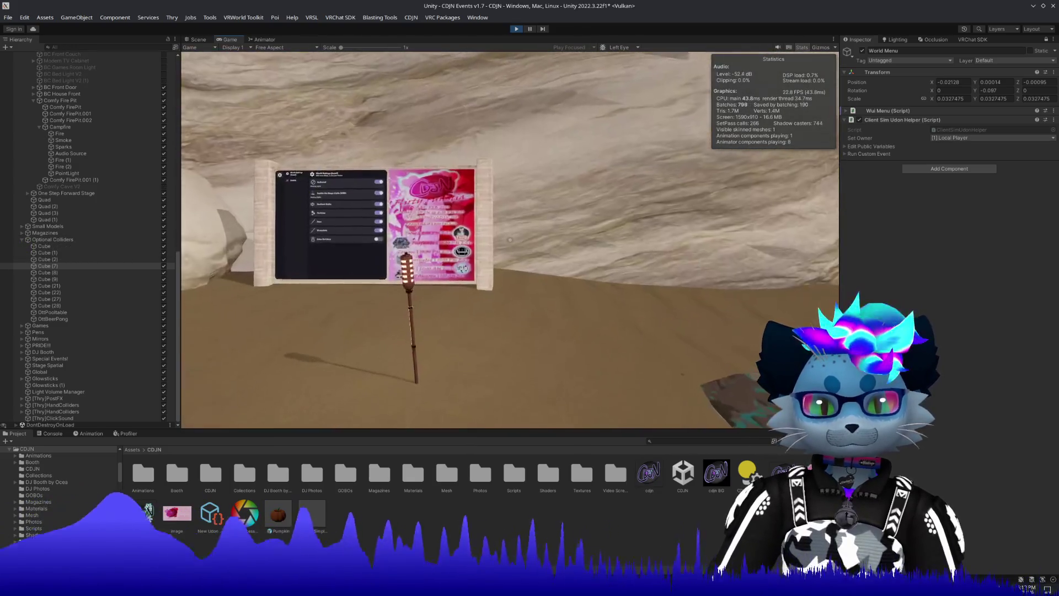
Walk the player up to the World Settings board and free the cursor with Escape.
{"action": "key", "text": "w"}
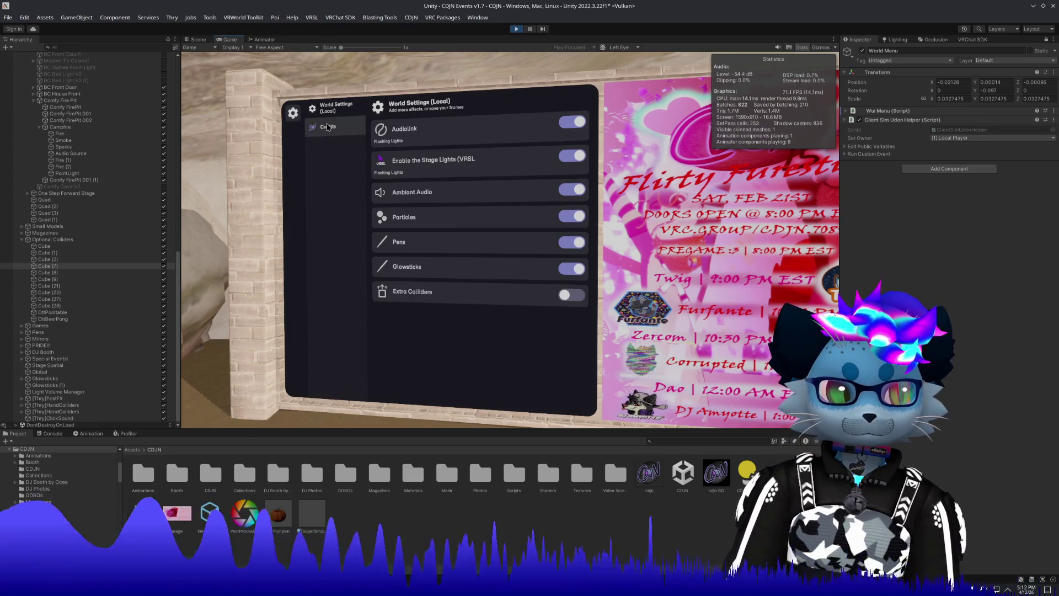
{"action": "key", "text": "w"}
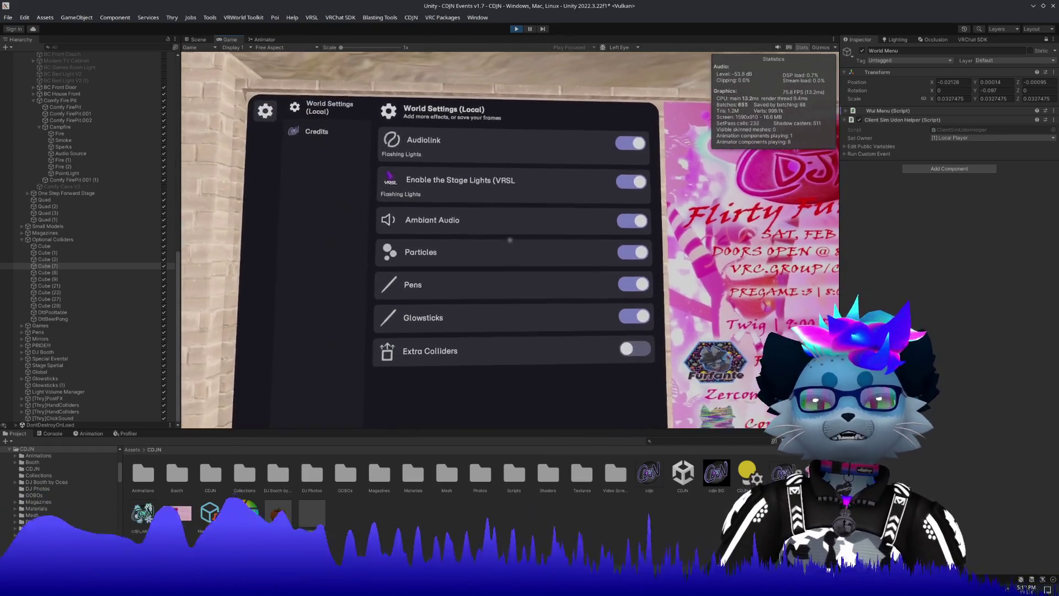
{"action": "key", "text": "Escape"}
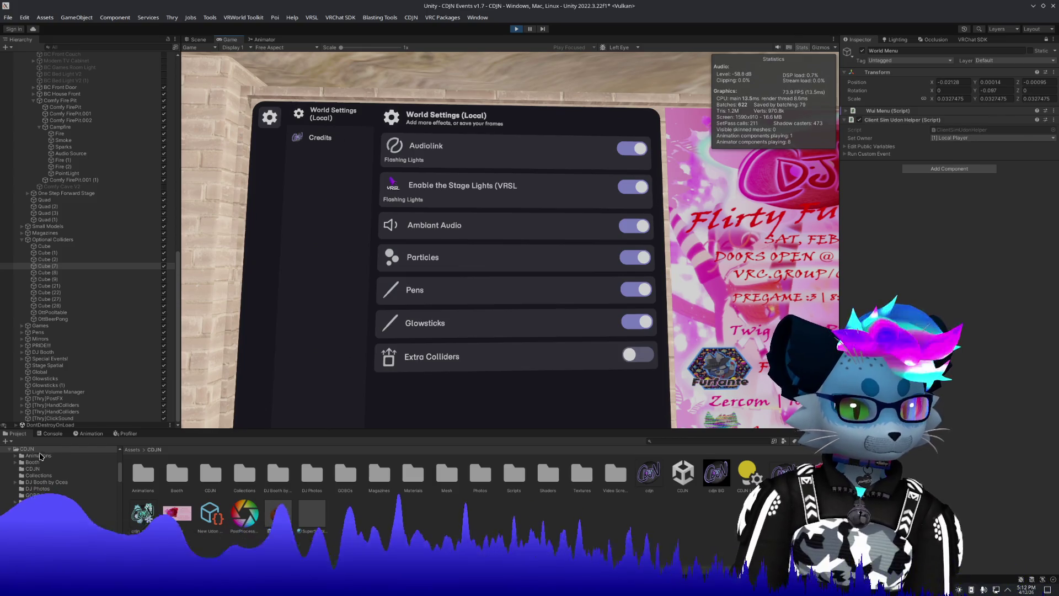
Inspect the InvalidOperationException and UdonBehaviour error stack traces in the Console, then clear the log.
{"action": "left_click", "coordinate": [51, 434]}
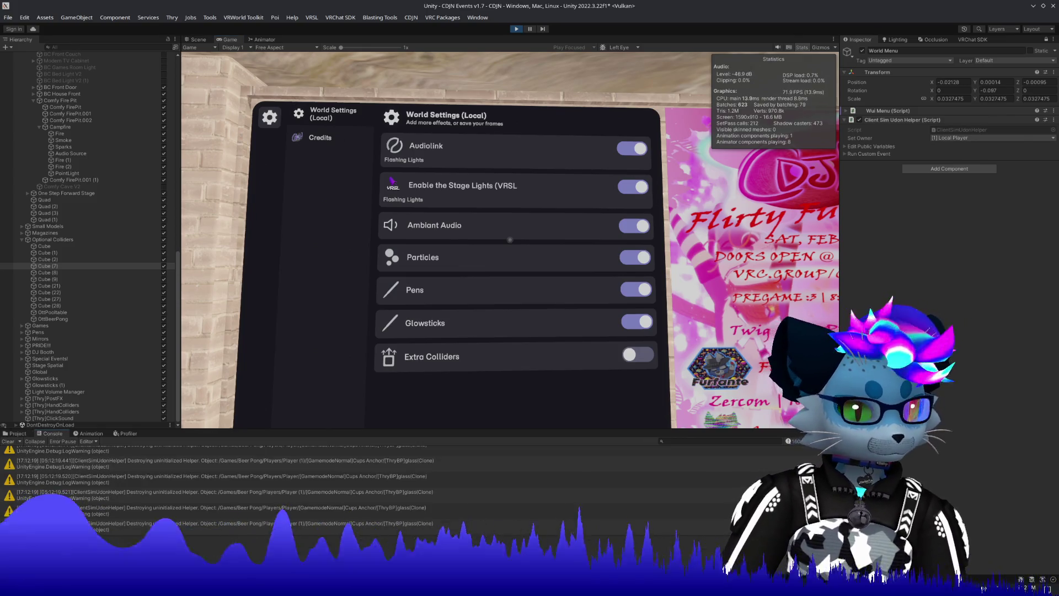
{"action": "scroll", "coordinate": [288, 514], "scroll_direction": "up", "scroll_amount": 10}
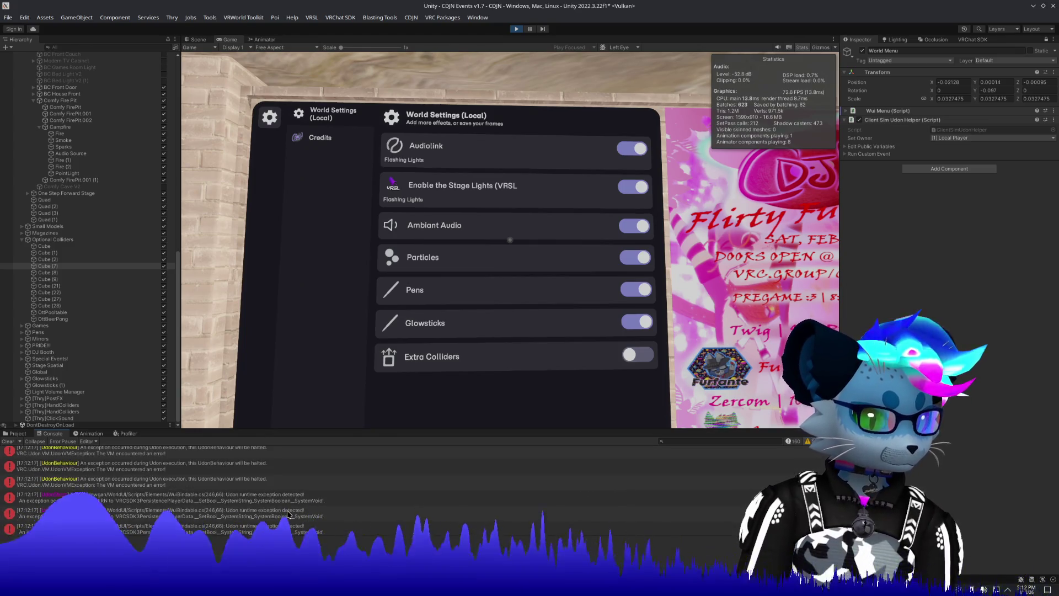
{"action": "scroll", "coordinate": [176, 501], "scroll_direction": "up", "scroll_amount": 5}
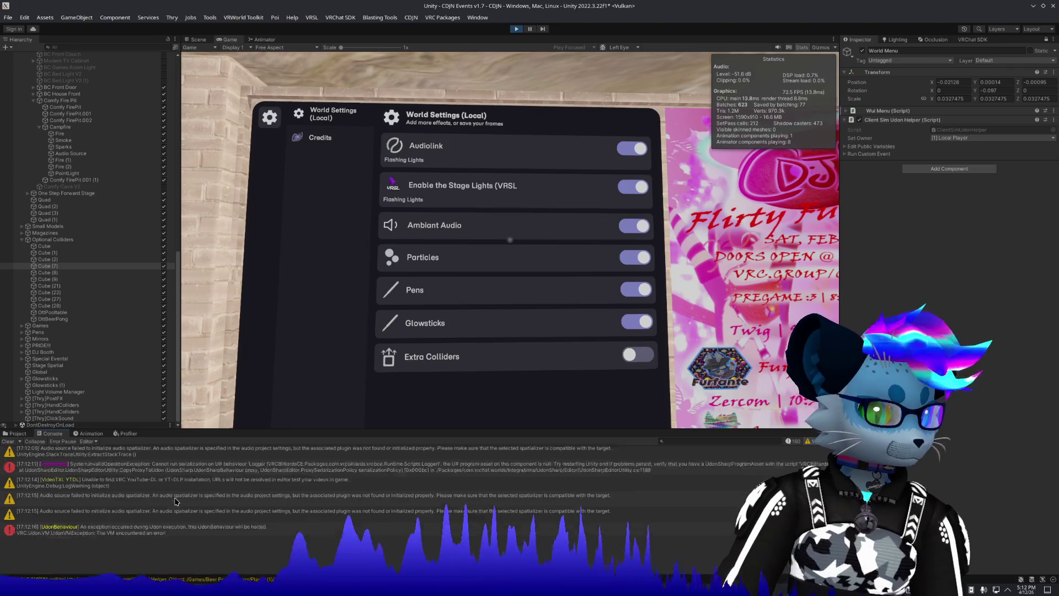
{"action": "scroll", "coordinate": [176, 501], "scroll_direction": "down", "scroll_amount": 3}
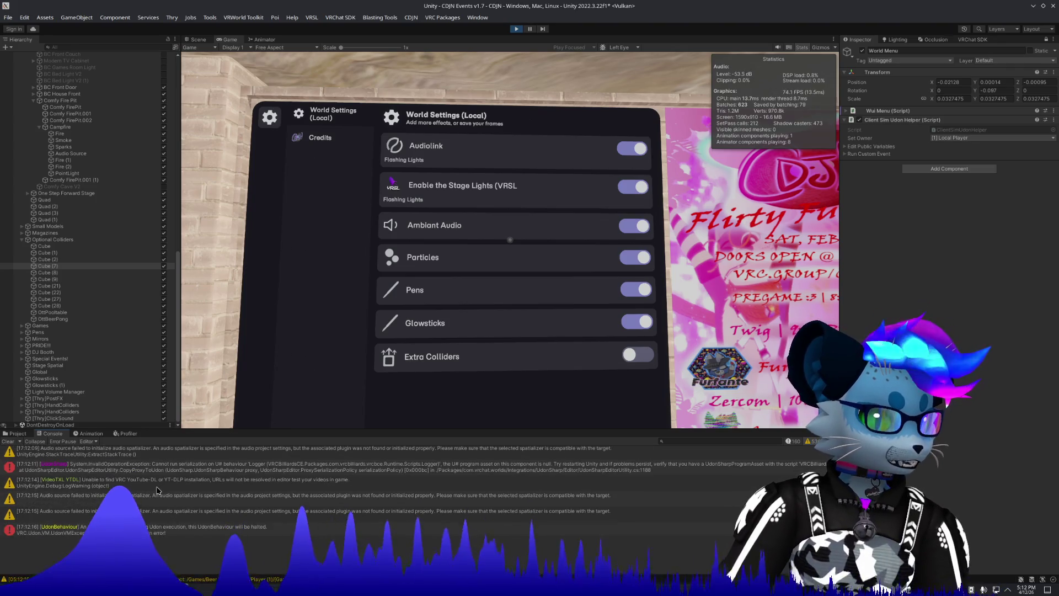
{"action": "left_click", "coordinate": [168, 472]}
{"action": "scroll", "coordinate": [168, 474], "scroll_direction": "down", "scroll_amount": 3}
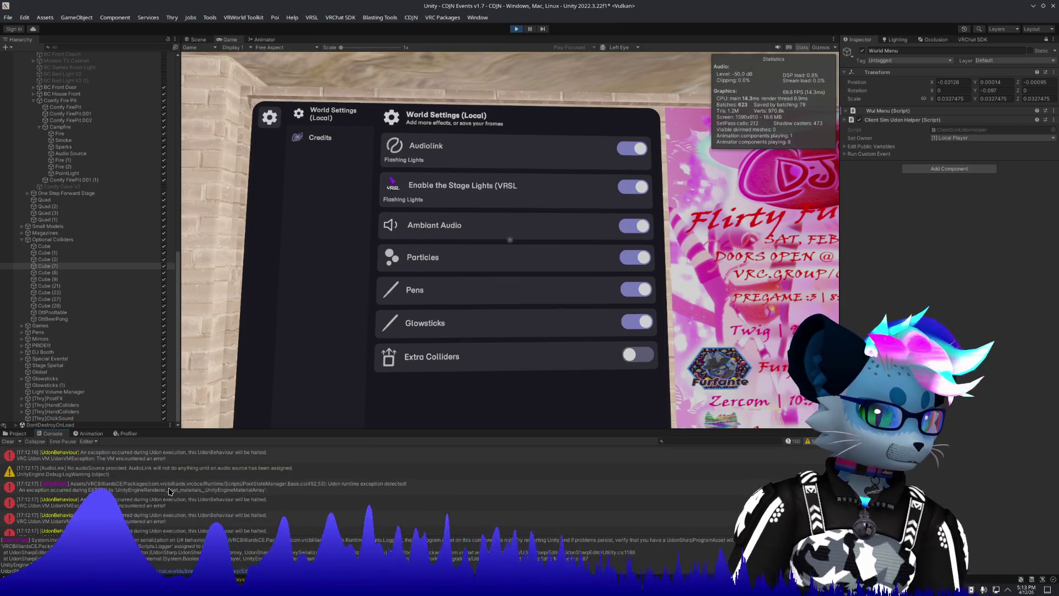
{"action": "left_click", "coordinate": [246, 509]}
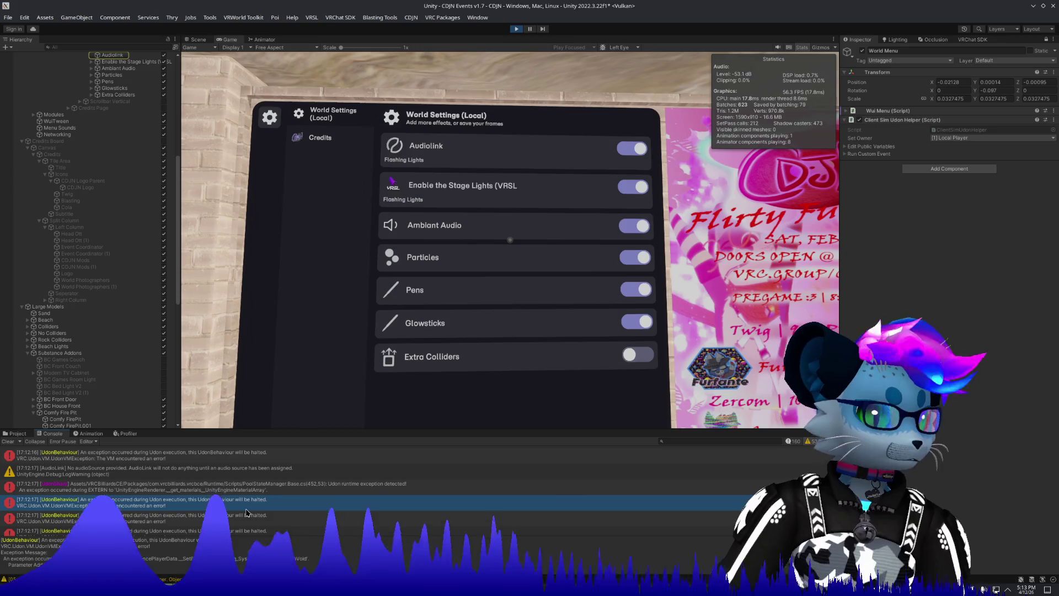
{"action": "scroll", "coordinate": [59, 319], "scroll_direction": "up", "scroll_amount": 5}
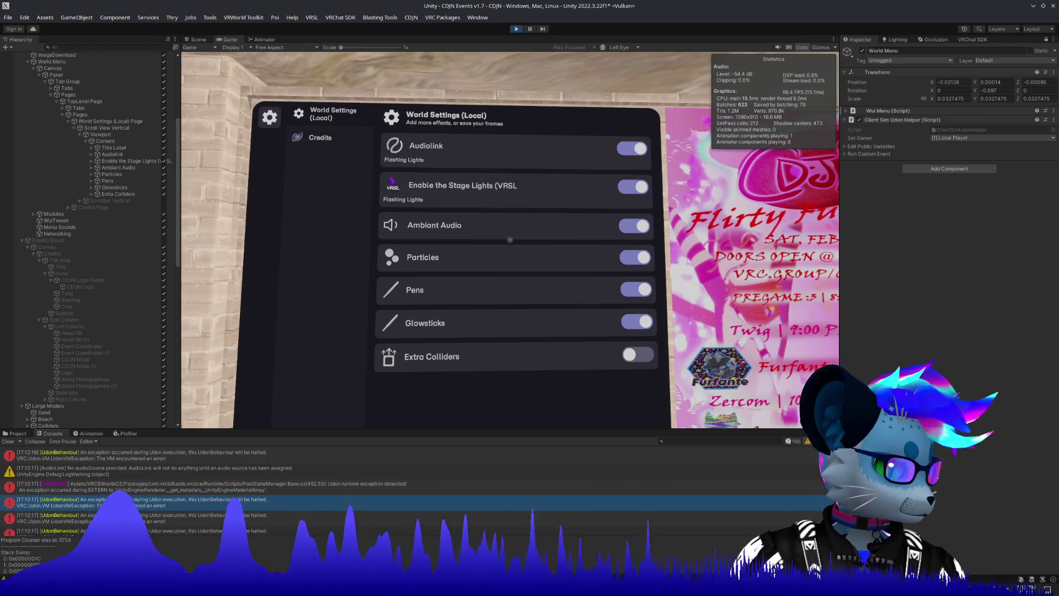
{"action": "left_click", "coordinate": [8, 441]}
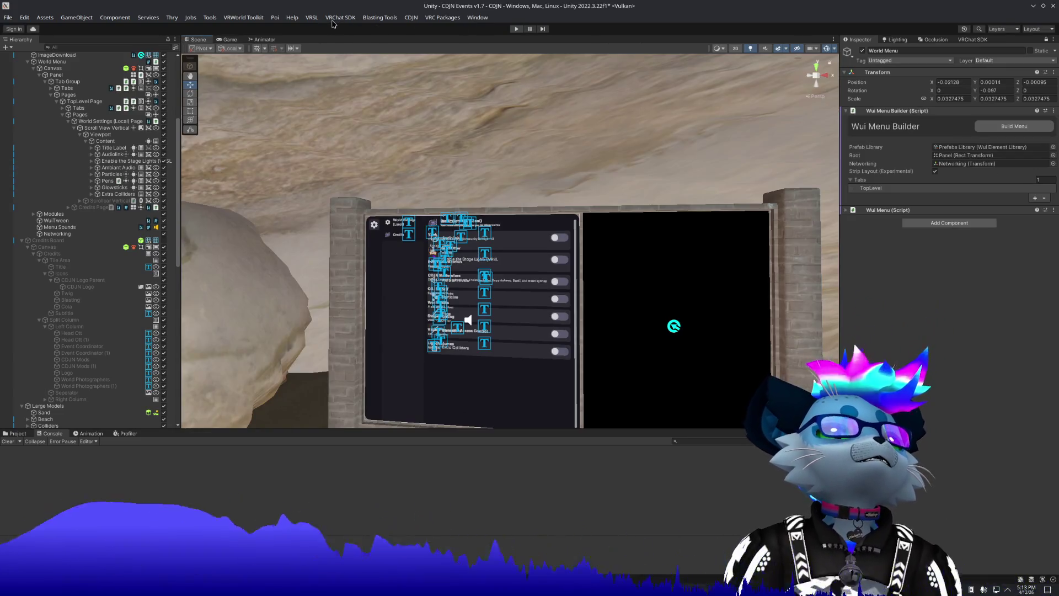
Browse the VRChat SDK menu's Udon Sharp, Samples and Utilities submenus, then start a new Firefox tab.
{"action": "left_click", "coordinate": [338, 18]}
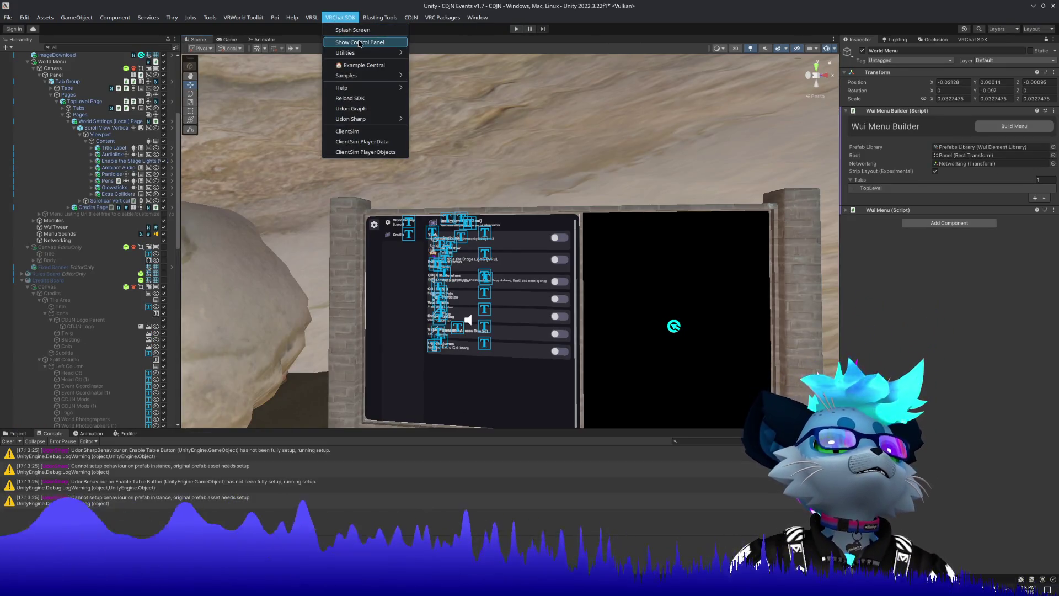
{"action": "mouse_move", "coordinate": [371, 117]}
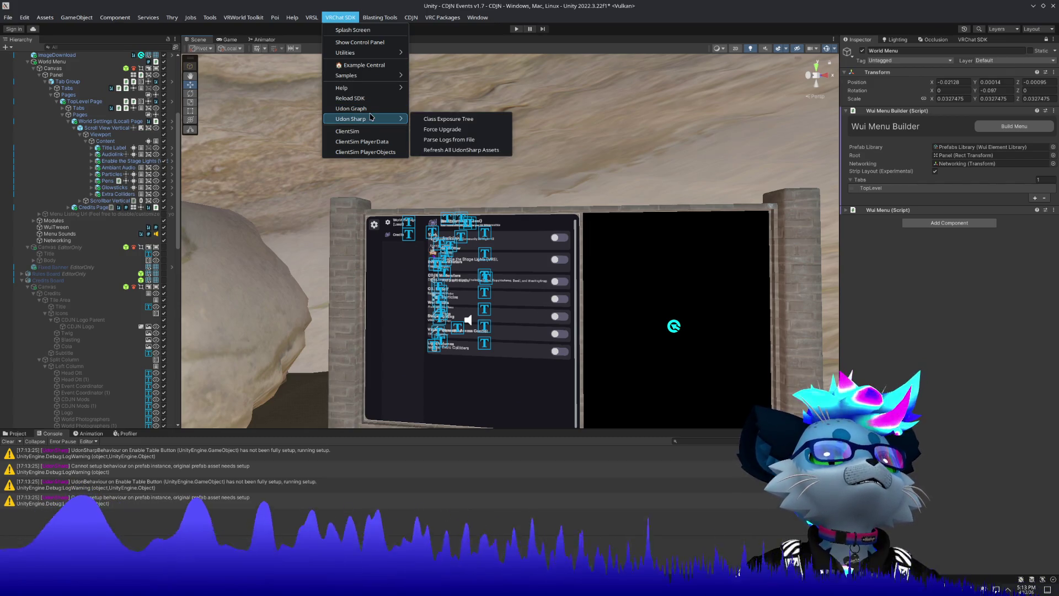
{"action": "mouse_move", "coordinate": [374, 78]}
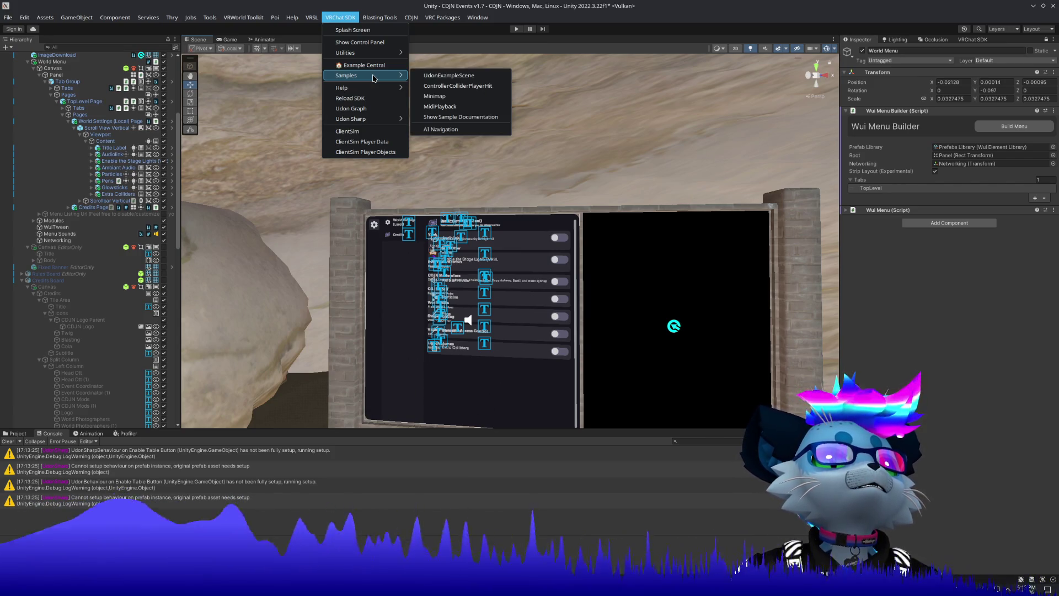
{"action": "mouse_move", "coordinate": [364, 53]}
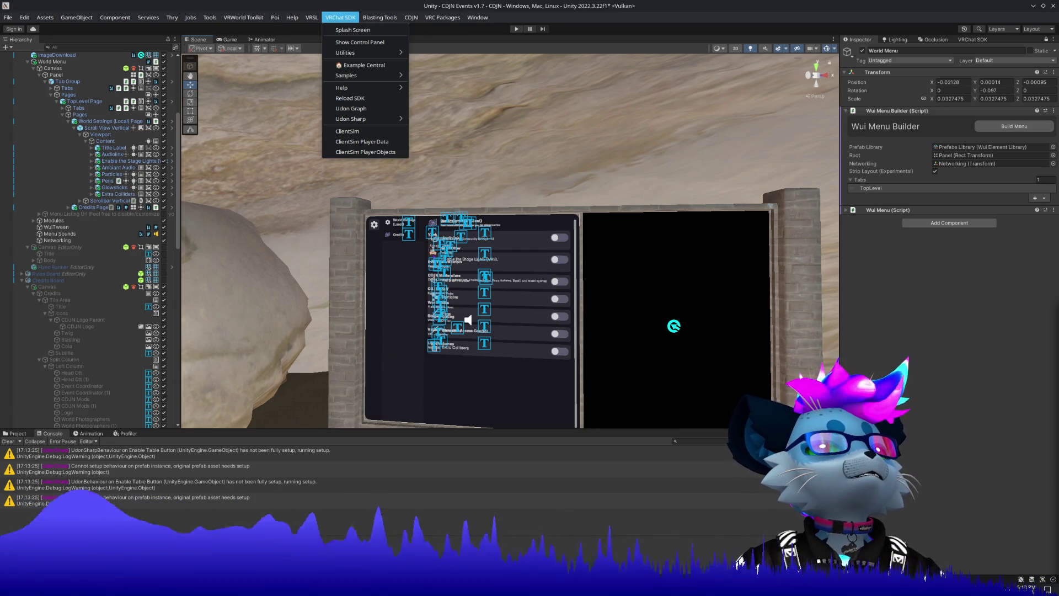
{"action": "left_click", "coordinate": [863, 220]}
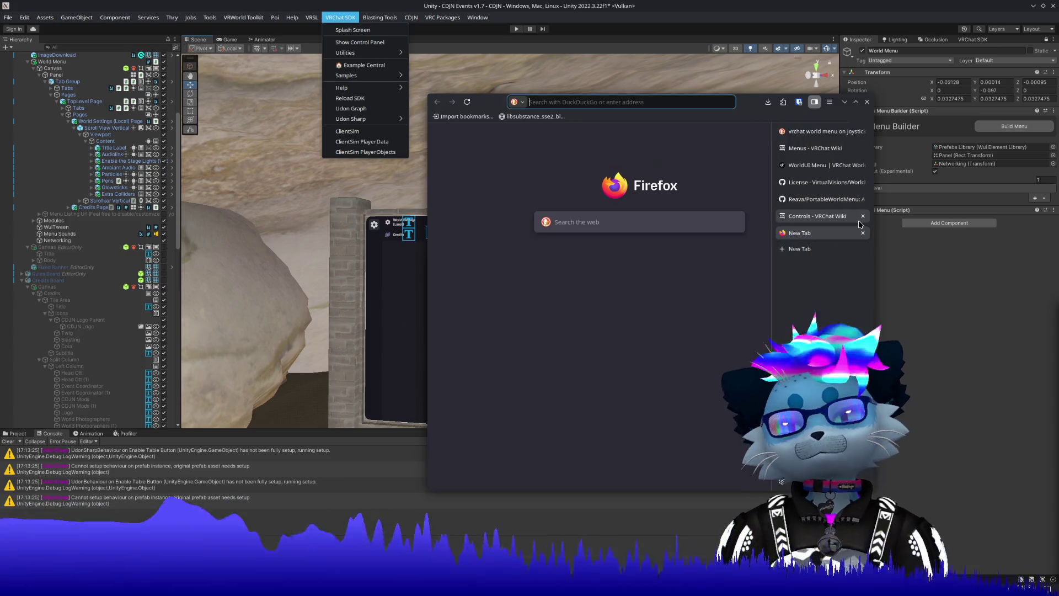
Search 'vrchat persistance' and read down the Persistence | VRChat Creation documentation page.
{"action": "type", "text": "vrchat persistan"}
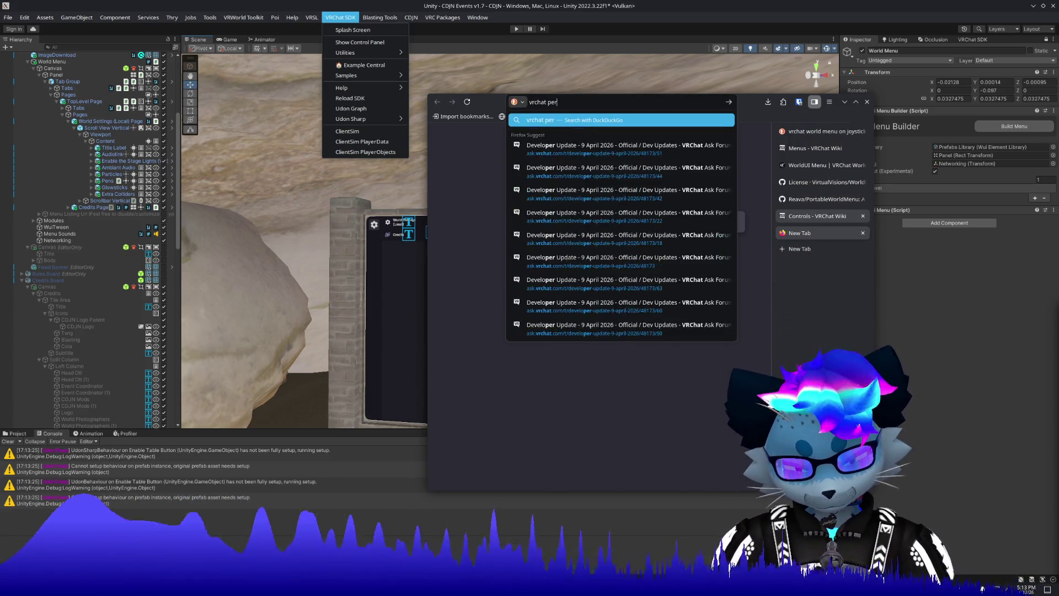
{"action": "type", "text": "ce"}
{"action": "key", "text": "Return"}
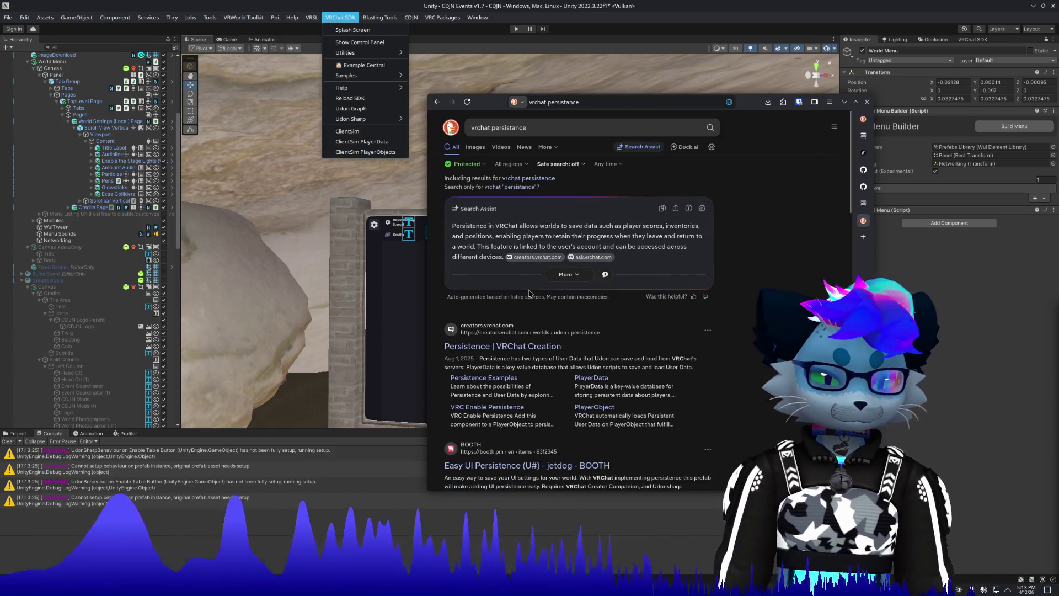
{"action": "left_click", "coordinate": [519, 347]}
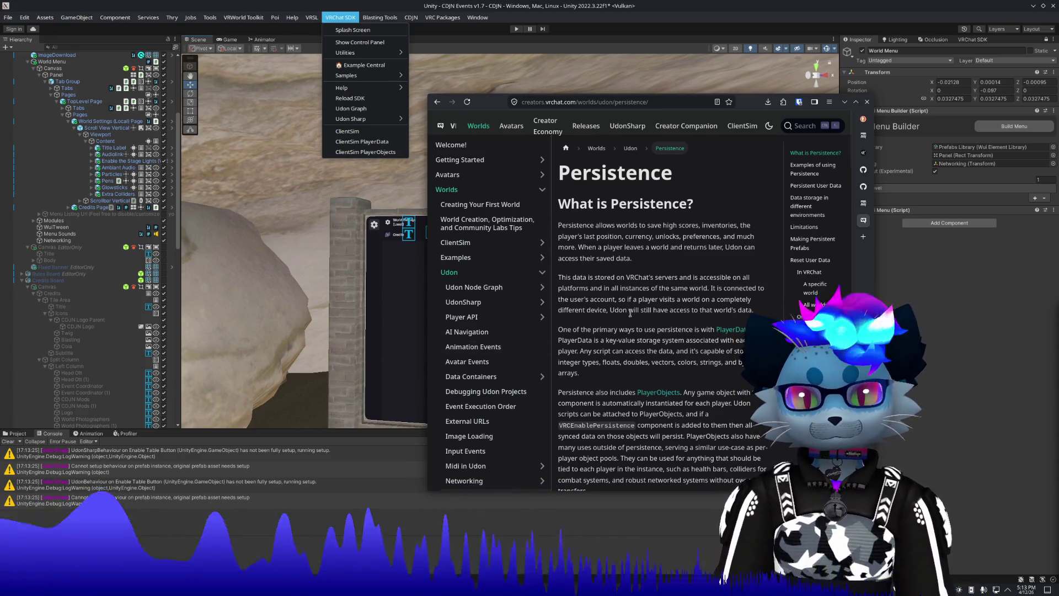
{"action": "scroll", "coordinate": [631, 318], "scroll_direction": "down", "scroll_amount": 3}
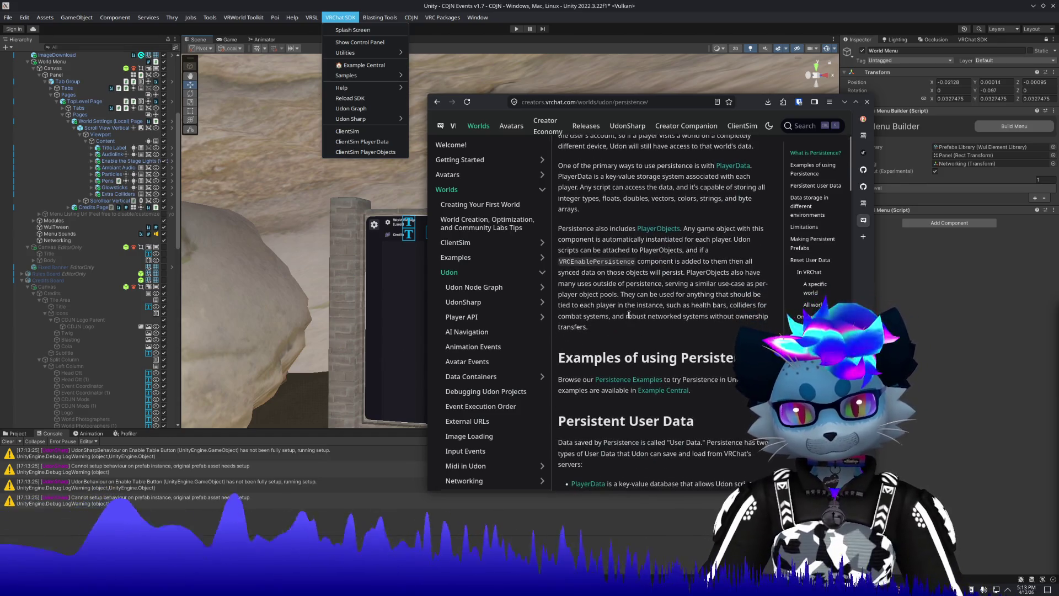
{"action": "scroll", "coordinate": [628, 315], "scroll_direction": "down", "scroll_amount": 2}
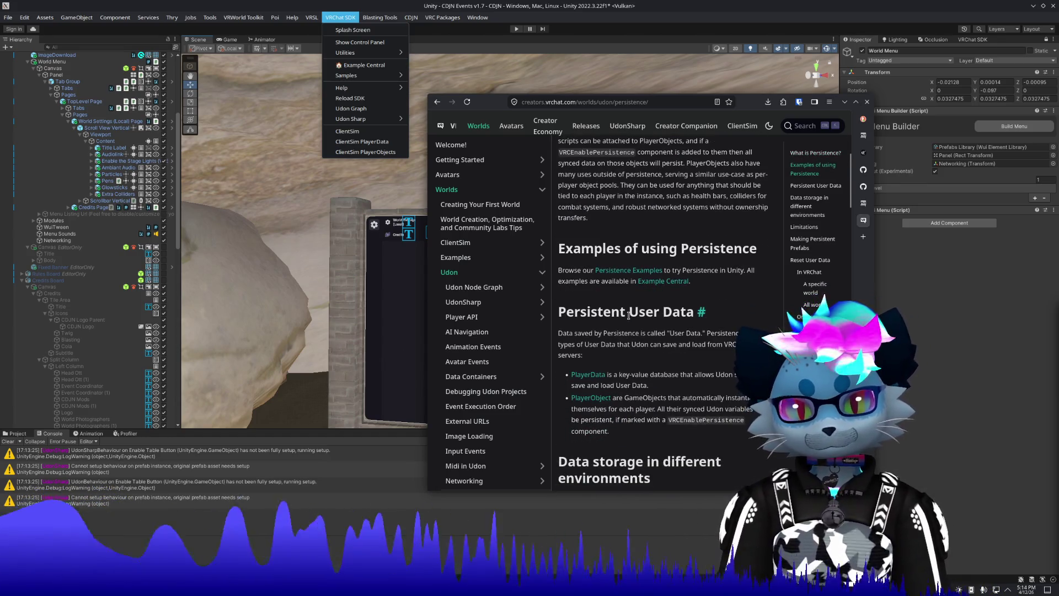
{"action": "scroll", "coordinate": [627, 317], "scroll_direction": "down", "scroll_amount": 3}
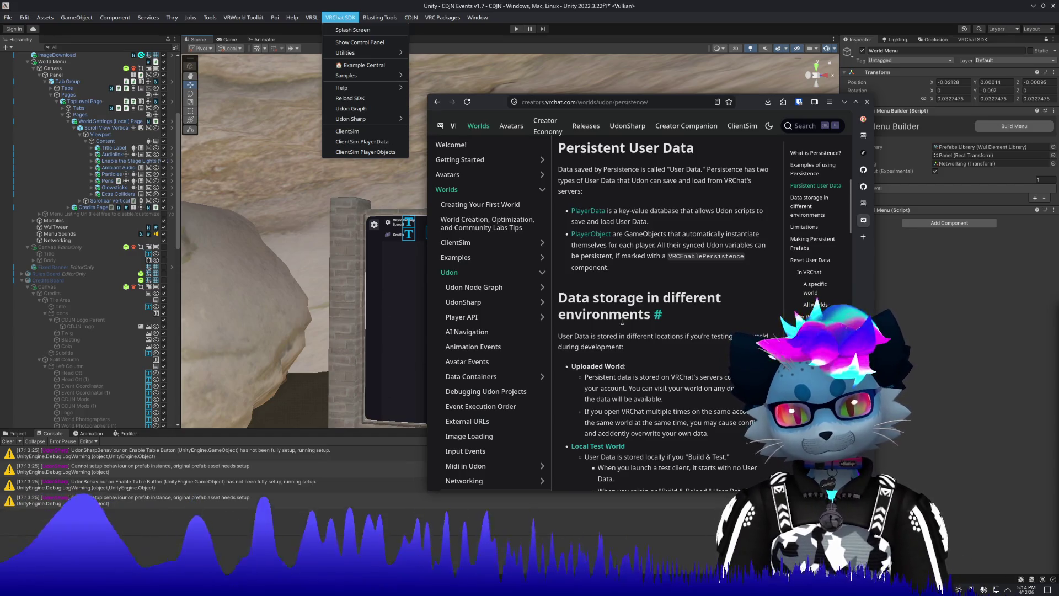
{"action": "scroll", "coordinate": [622, 321], "scroll_direction": "down", "scroll_amount": 2}
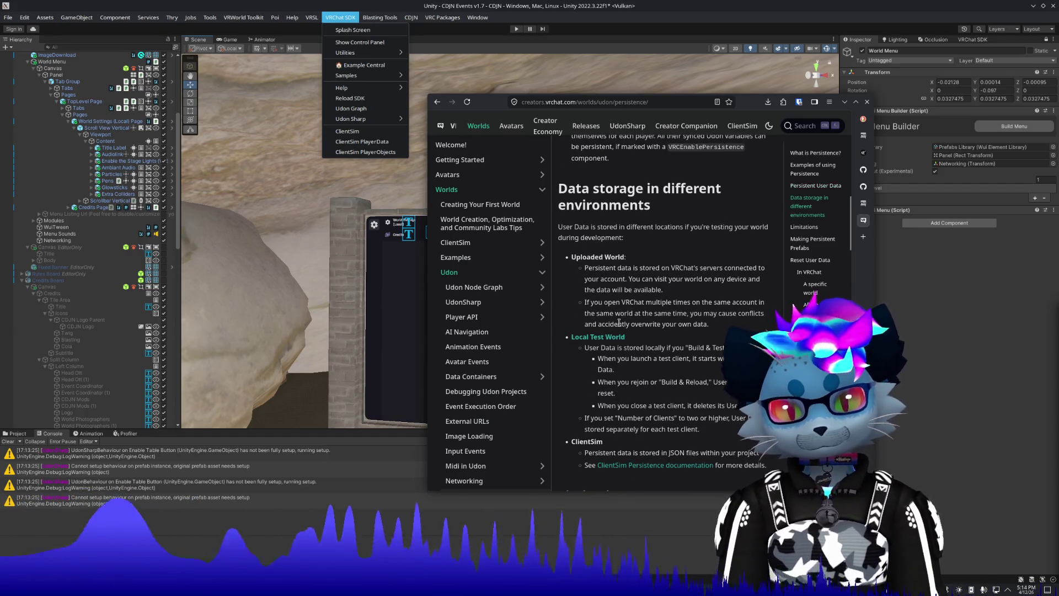
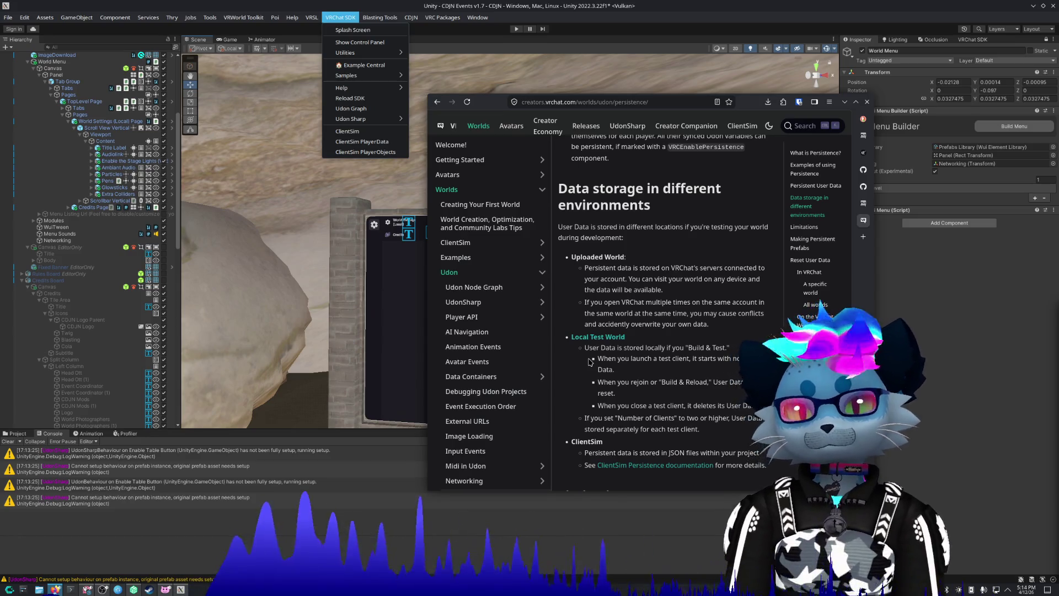
Scroll the Persistence page and highlight the Making Persistent Prefabs opening sentence.
{"action": "left_click", "coordinate": [793, 245]}
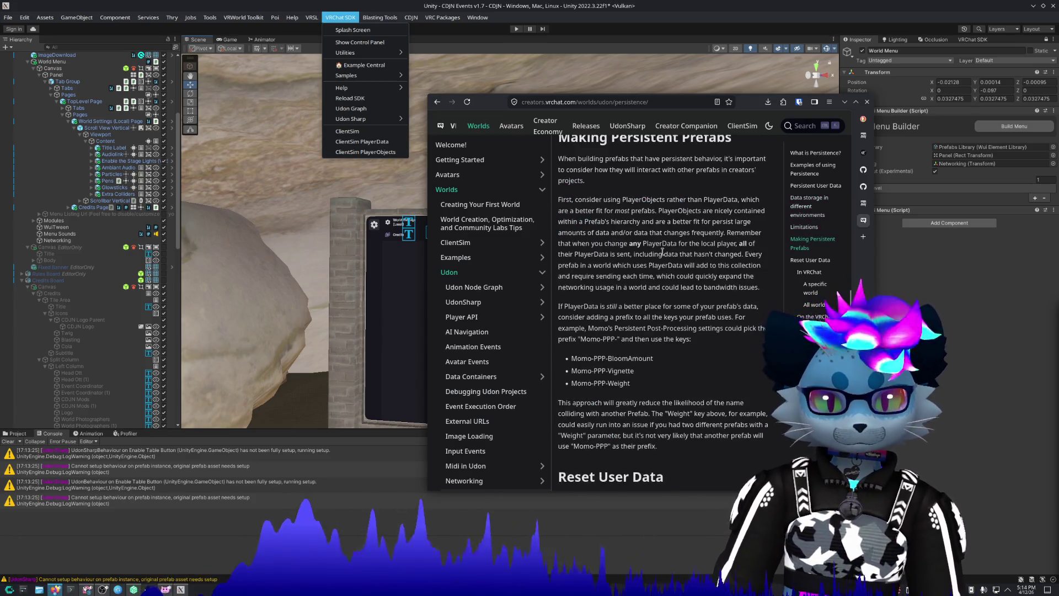
{"action": "scroll", "coordinate": [660, 261], "scroll_direction": "down", "scroll_amount": 5}
{"action": "scroll", "coordinate": [659, 261], "scroll_direction": "down", "scroll_amount": 4}
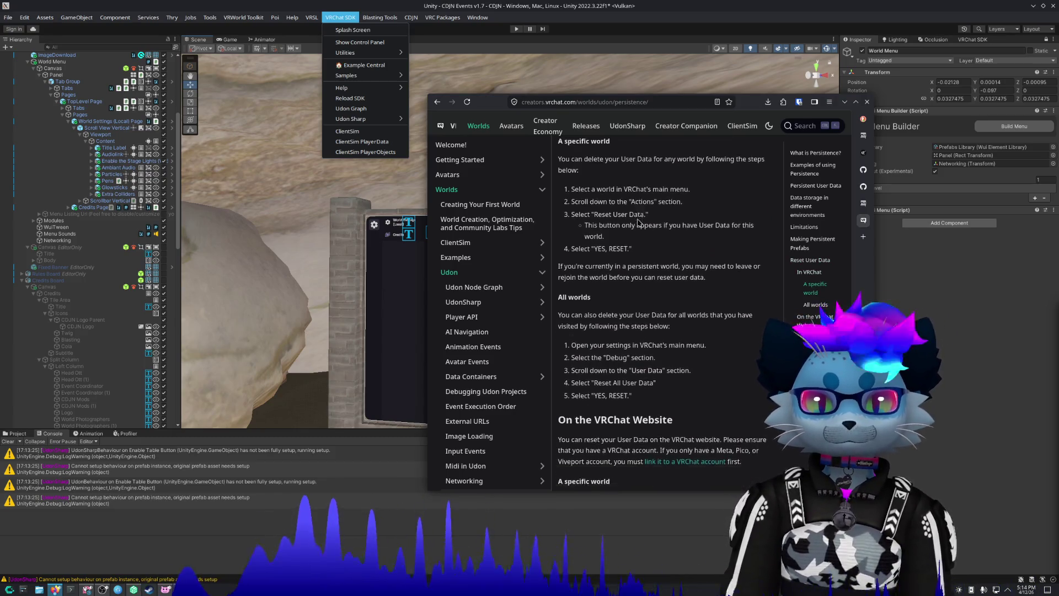
{"action": "scroll", "coordinate": [638, 222], "scroll_direction": "up", "scroll_amount": 10}
{"action": "scroll", "coordinate": [638, 222], "scroll_direction": "up", "scroll_amount": 2}
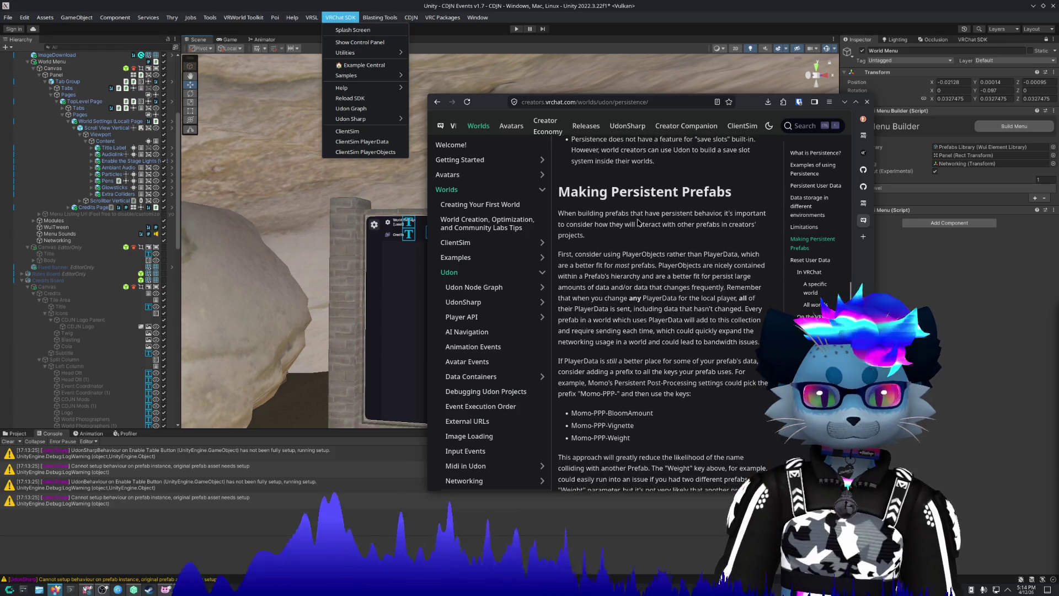
{"action": "mouse_move", "coordinate": [594, 214]}
{"action": "left_mouse_down"}
{"action": "mouse_move", "coordinate": [707, 223]}
{"action": "mouse_move", "coordinate": [720, 240]}
{"action": "mouse_move", "coordinate": [641, 276]}
{"action": "mouse_move", "coordinate": [654, 266]}
{"action": "mouse_move", "coordinate": [590, 251]}
{"action": "mouse_move", "coordinate": [760, 256]}
{"action": "mouse_move", "coordinate": [759, 342]}
{"action": "mouse_move", "coordinate": [717, 398]}
{"action": "left_mouse_up"}
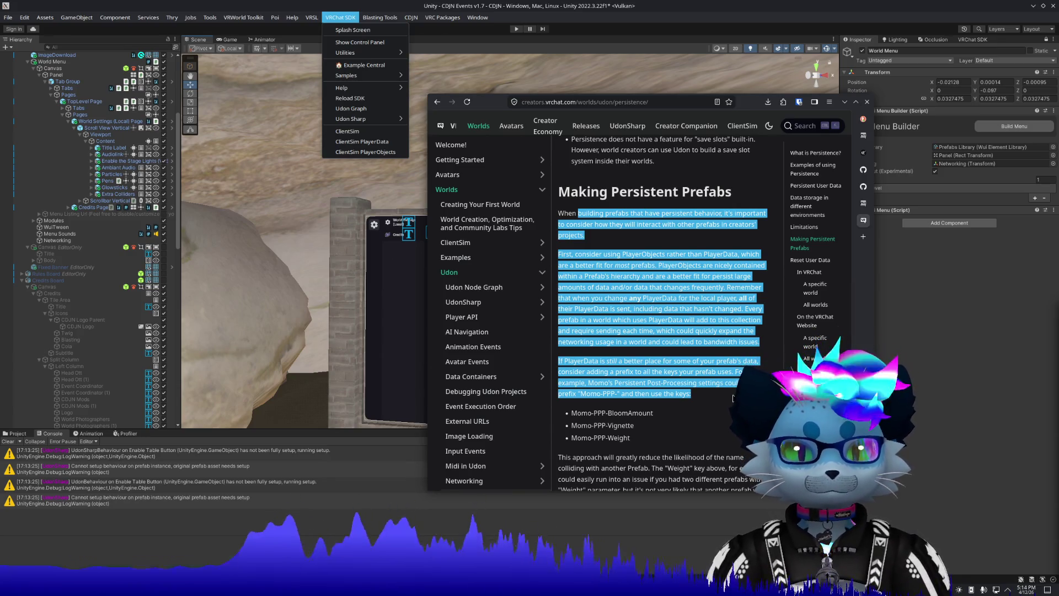
Go to the Persistence Examples page.
{"action": "scroll", "coordinate": [732, 395], "scroll_direction": "down", "scroll_amount": 3}
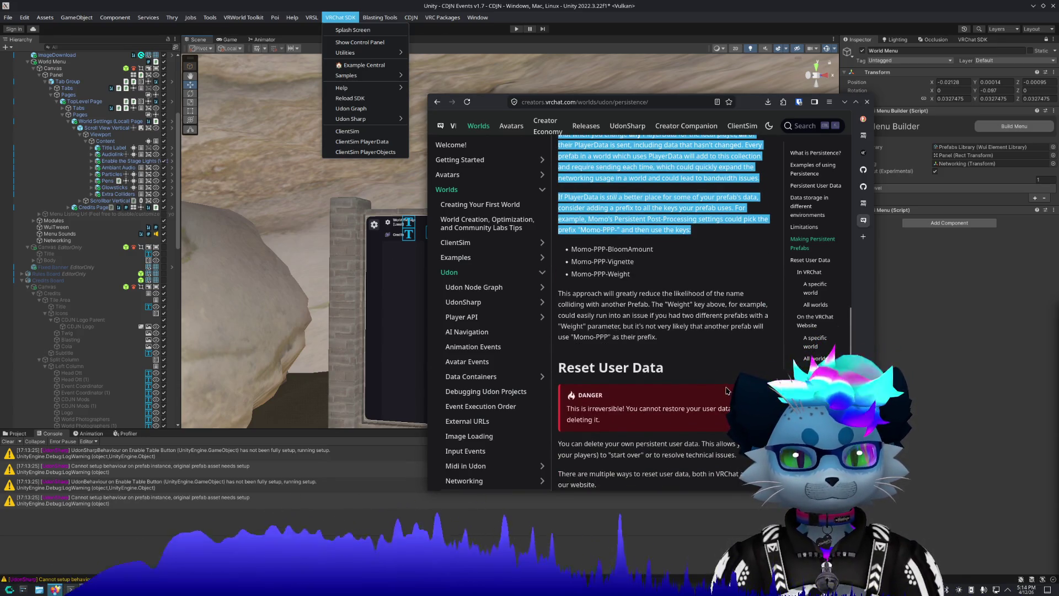
{"action": "scroll", "coordinate": [722, 351], "scroll_direction": "up", "scroll_amount": 15}
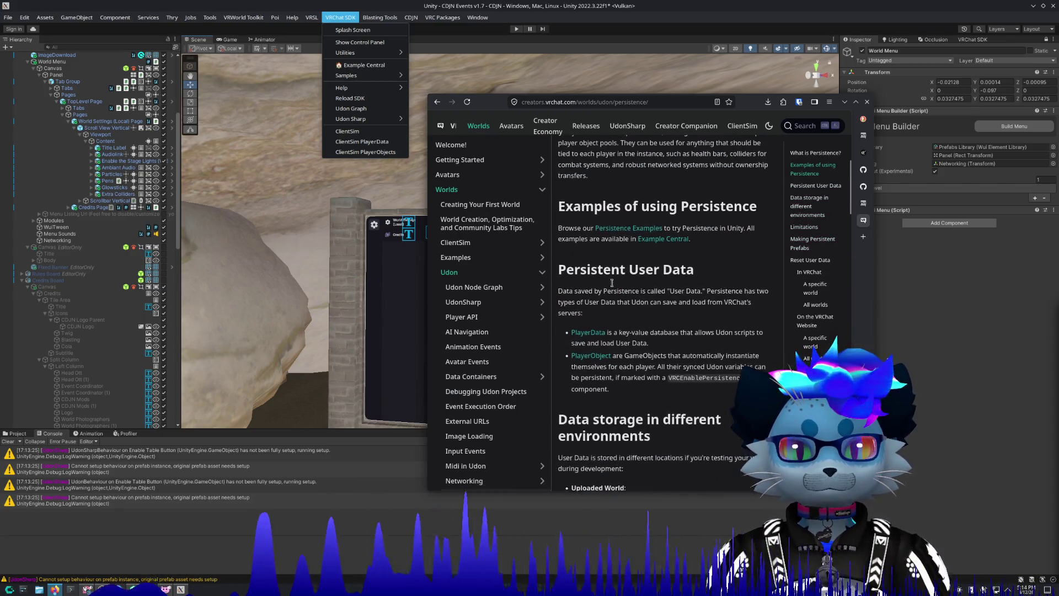
{"action": "left_click", "coordinate": [629, 217]}
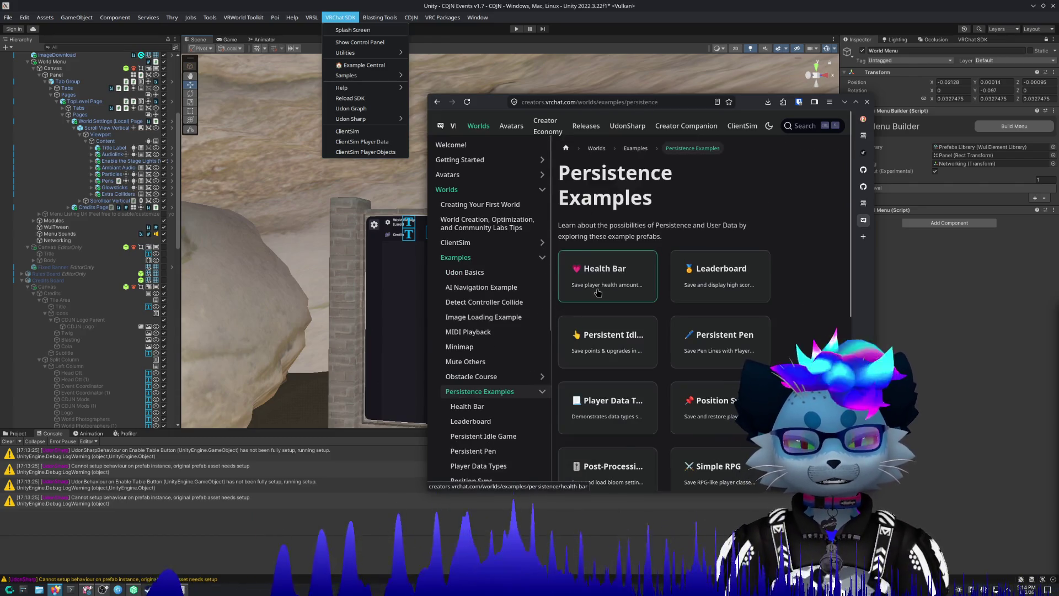
Read through the Health Bar example's documentation, then return to the examples list.
{"action": "left_click", "coordinate": [597, 290]}
{"action": "scroll", "coordinate": [670, 373], "scroll_direction": "down", "scroll_amount": 1}
{"action": "scroll", "coordinate": [670, 373], "scroll_direction": "down", "scroll_amount": 3}
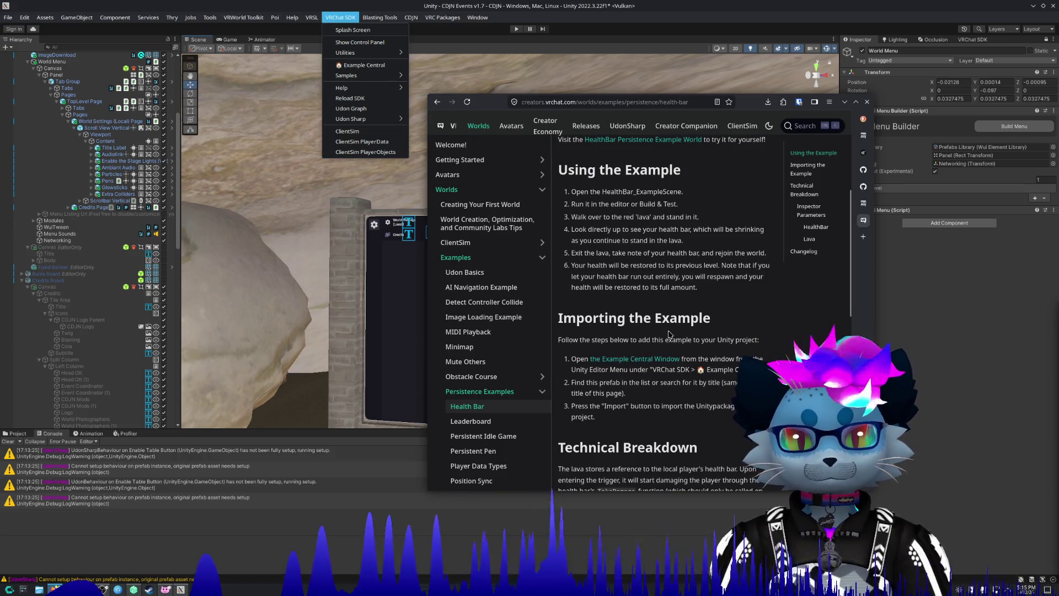
{"action": "scroll", "coordinate": [669, 334], "scroll_direction": "down", "scroll_amount": 4}
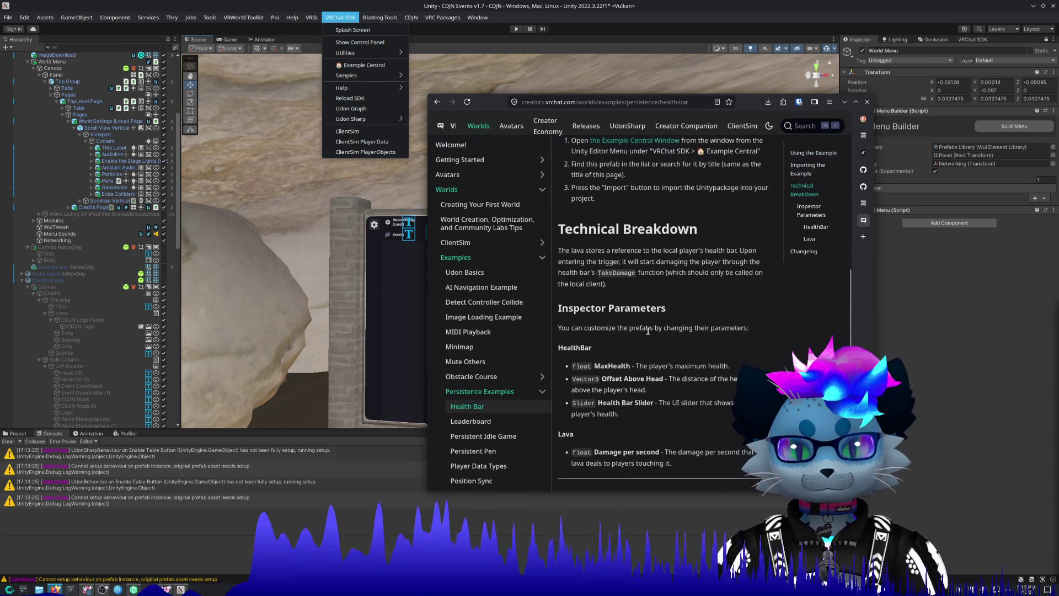
{"action": "scroll", "coordinate": [709, 327], "scroll_direction": "down", "scroll_amount": 2}
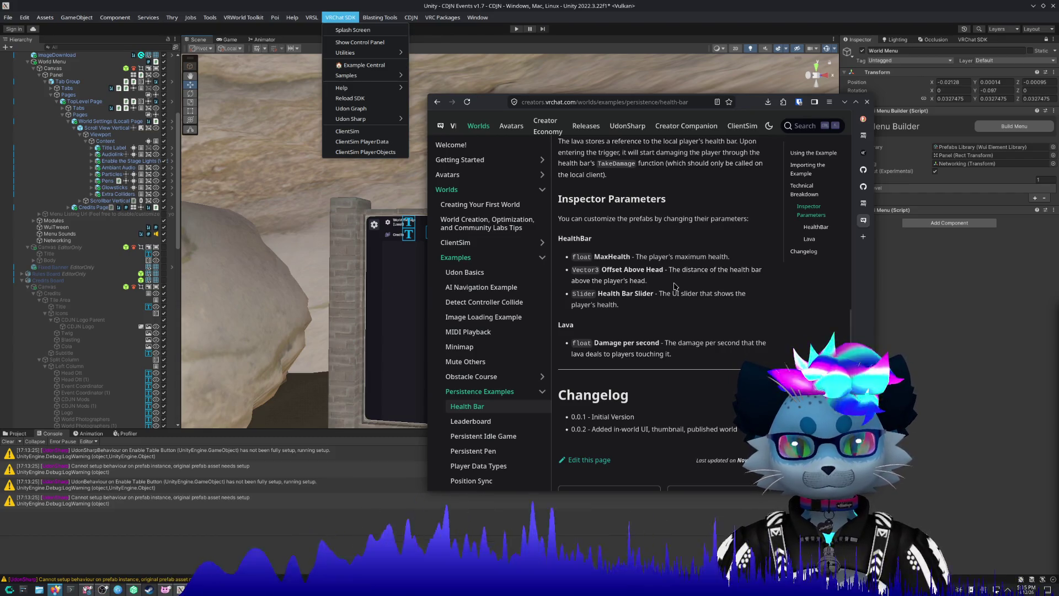
{"action": "key", "text": "alt+Left"}
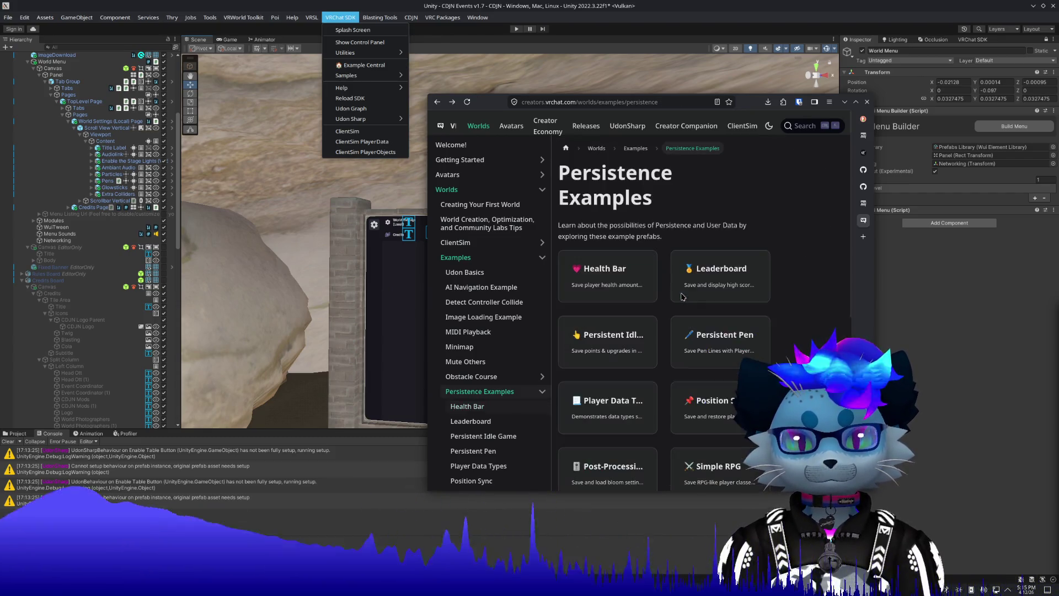
Read through the Leaderboard example, then go to the ClientSim overview page.
{"action": "left_click", "coordinate": [704, 315]}
{"action": "scroll", "coordinate": [701, 294], "scroll_direction": "down", "scroll_amount": 2}
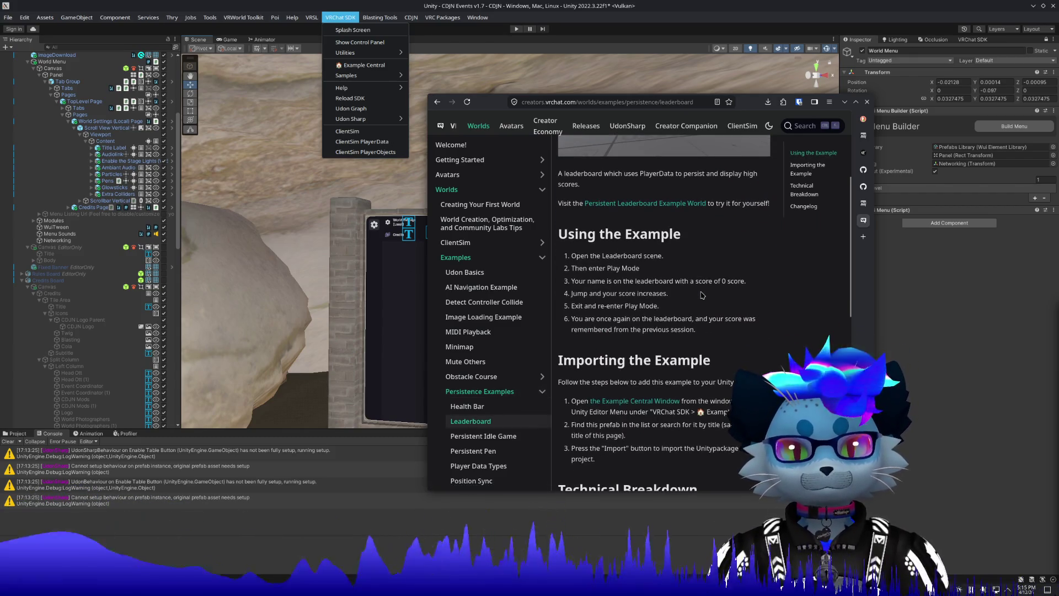
{"action": "scroll", "coordinate": [702, 295], "scroll_direction": "down", "scroll_amount": 3}
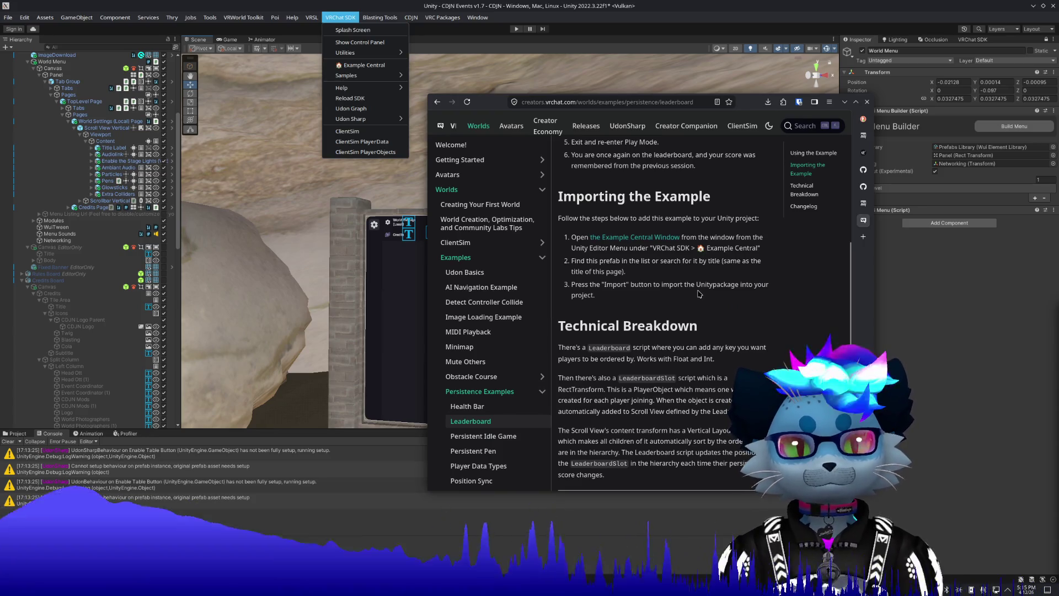
{"action": "scroll", "coordinate": [699, 293], "scroll_direction": "down", "scroll_amount": 3}
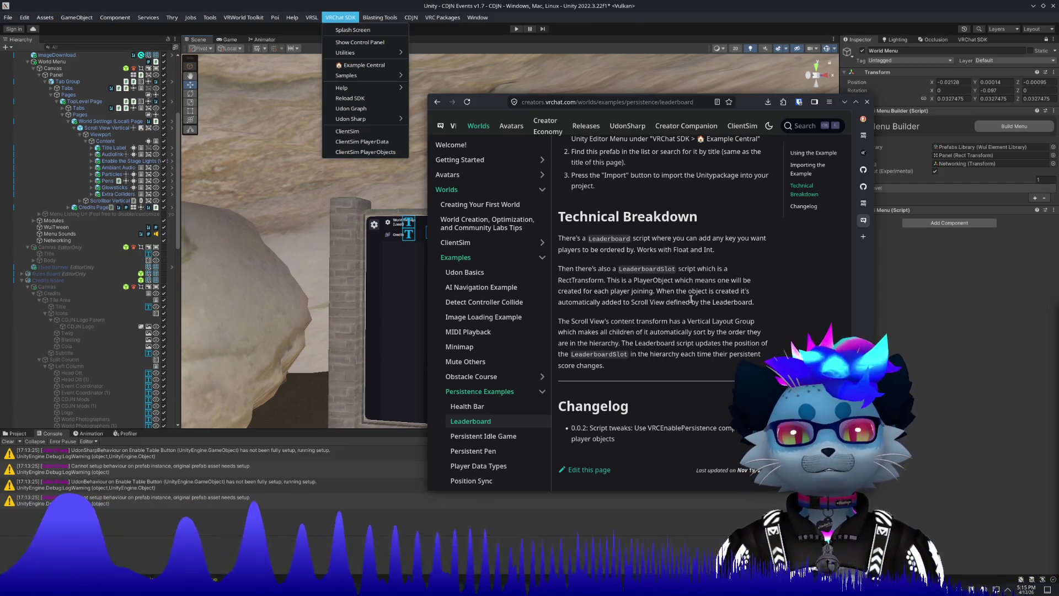
{"action": "scroll", "coordinate": [691, 298], "scroll_direction": "up", "scroll_amount": 4}
{"action": "scroll", "coordinate": [691, 299], "scroll_direction": "up", "scroll_amount": 4}
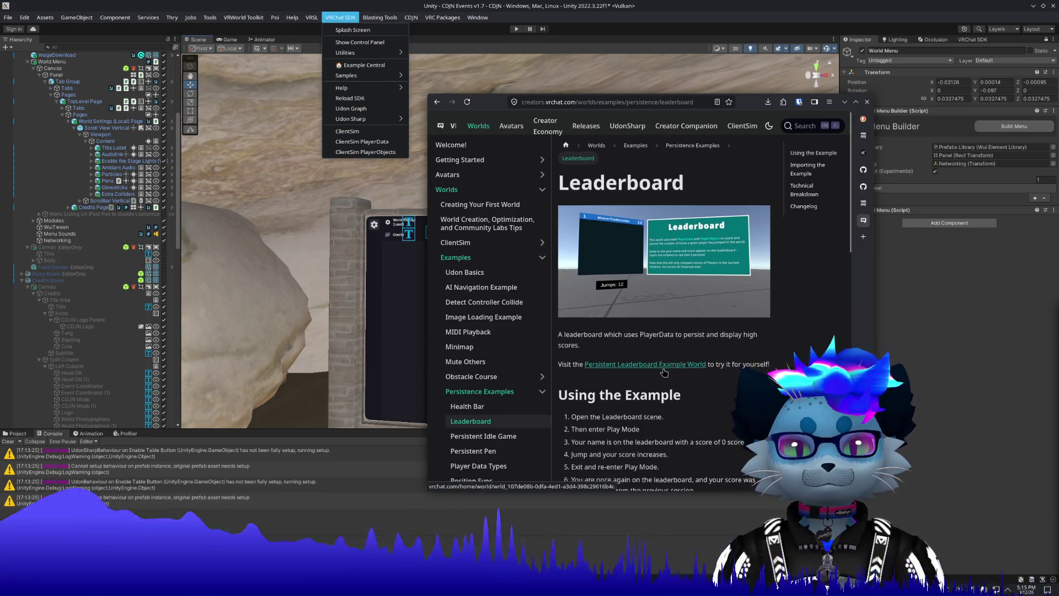
{"action": "scroll", "coordinate": [664, 360], "scroll_direction": "down", "scroll_amount": 6}
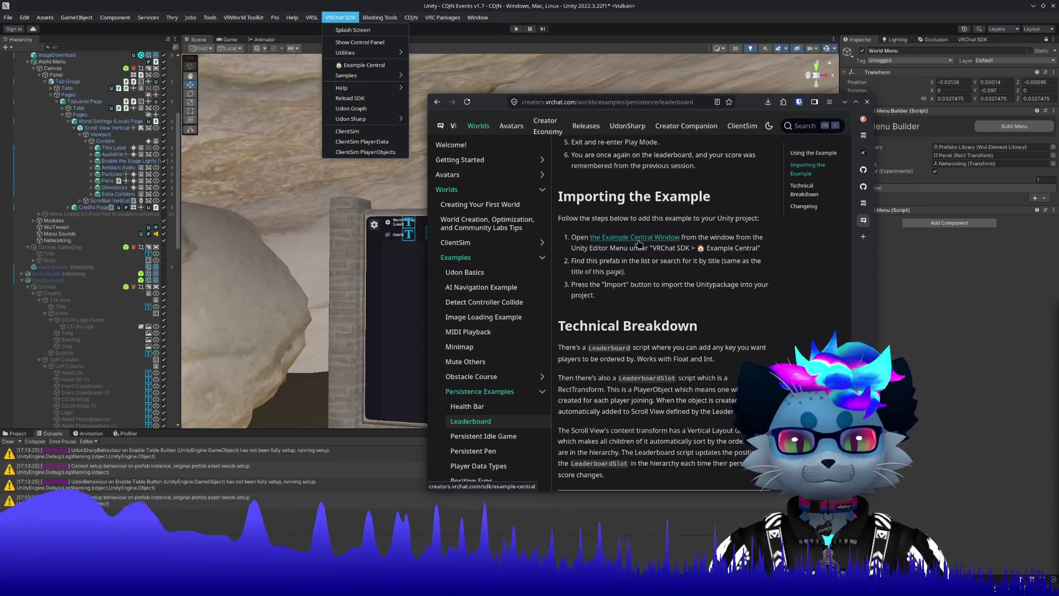
{"action": "scroll", "coordinate": [639, 243], "scroll_direction": "up", "scroll_amount": 6}
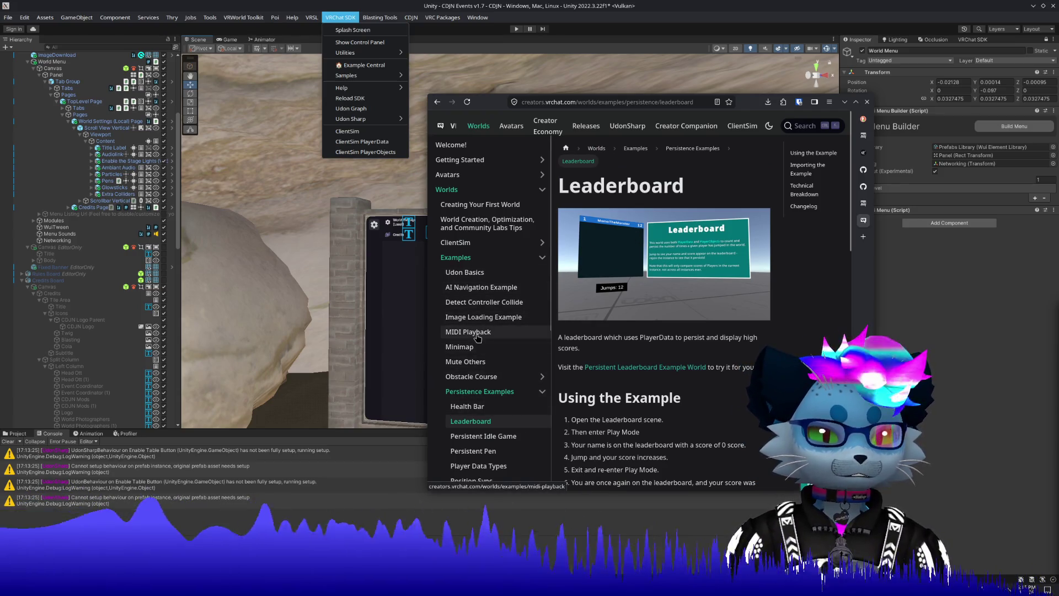
{"action": "scroll", "coordinate": [477, 337], "scroll_direction": "down", "scroll_amount": 3}
{"action": "scroll", "coordinate": [475, 281], "scroll_direction": "up", "scroll_amount": 3}
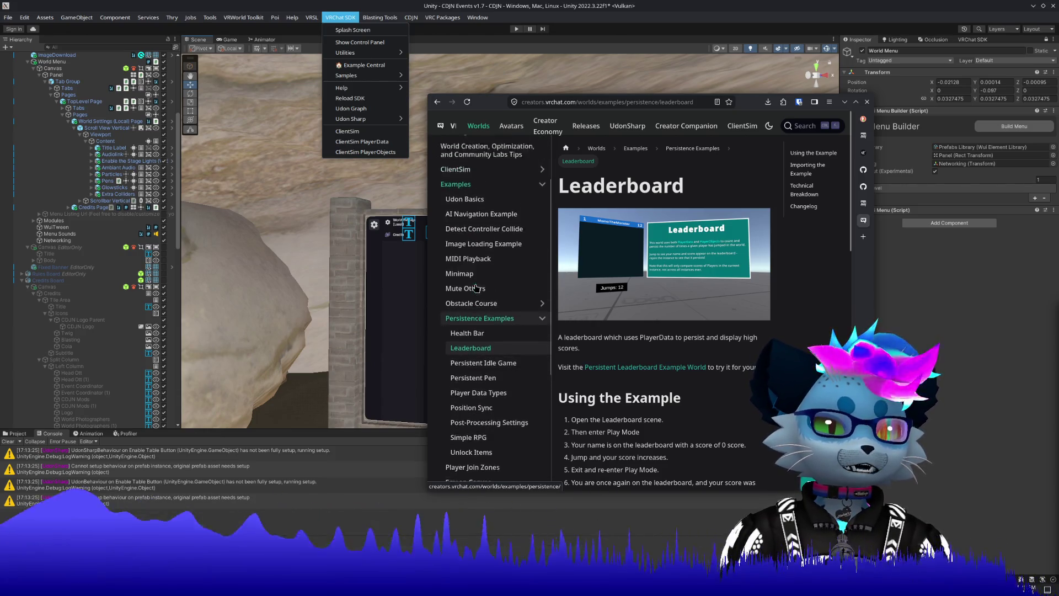
{"action": "left_click", "coordinate": [467, 243]}
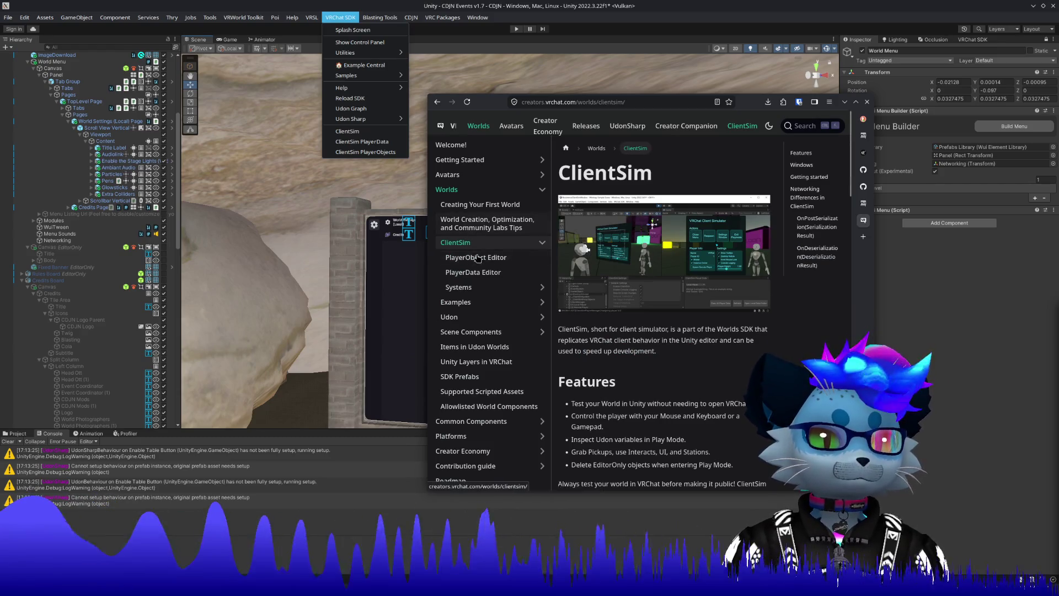
Skim the ClientSim PlayerObject Editor page.
{"action": "left_click", "coordinate": [478, 257]}
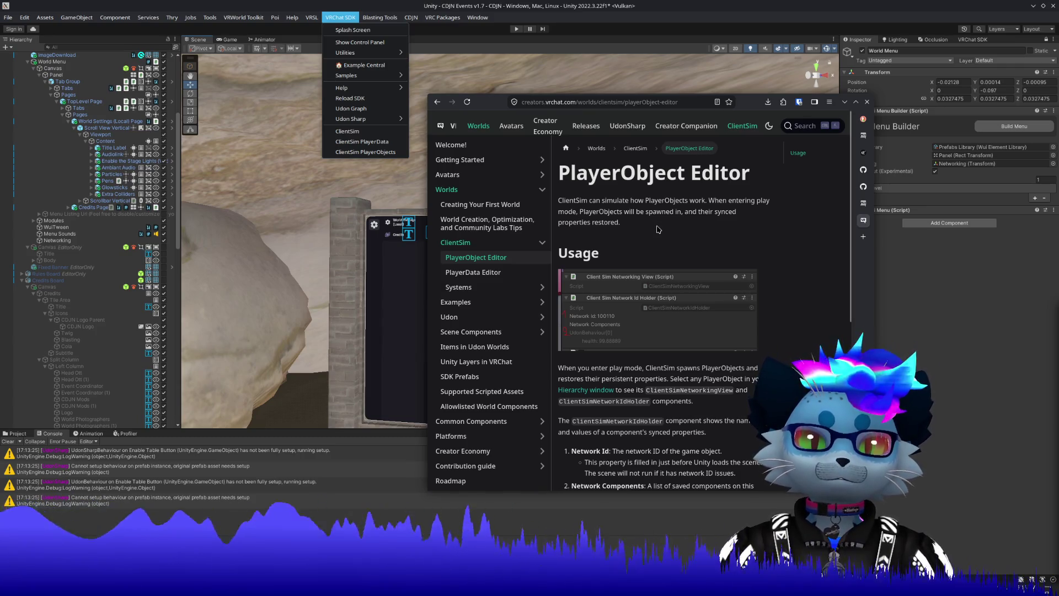
{"action": "scroll", "coordinate": [657, 227], "scroll_direction": "down", "scroll_amount": 5}
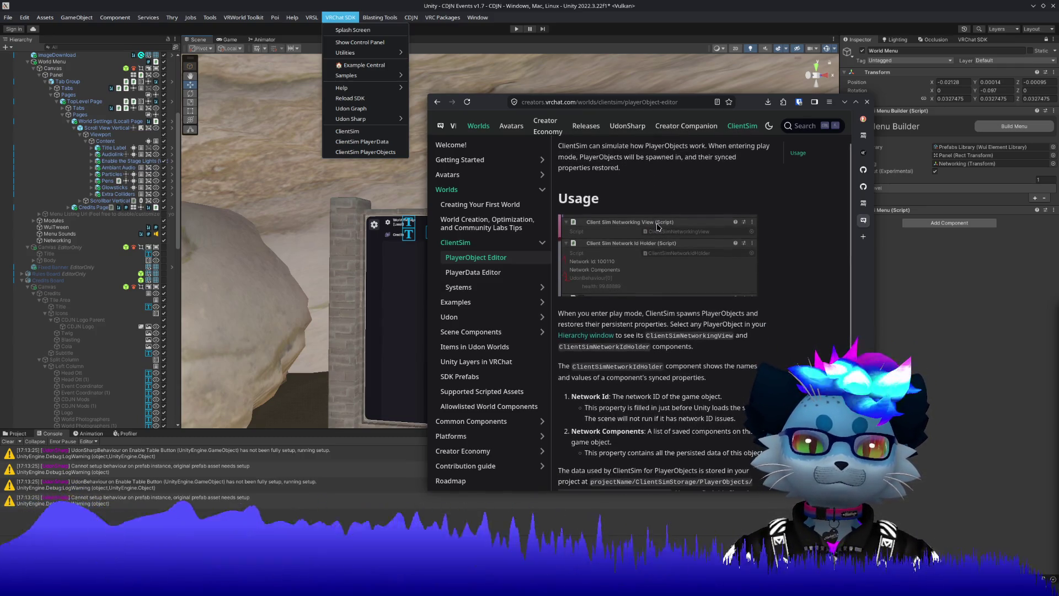
{"action": "scroll", "coordinate": [658, 226], "scroll_direction": "up", "scroll_amount": 3}
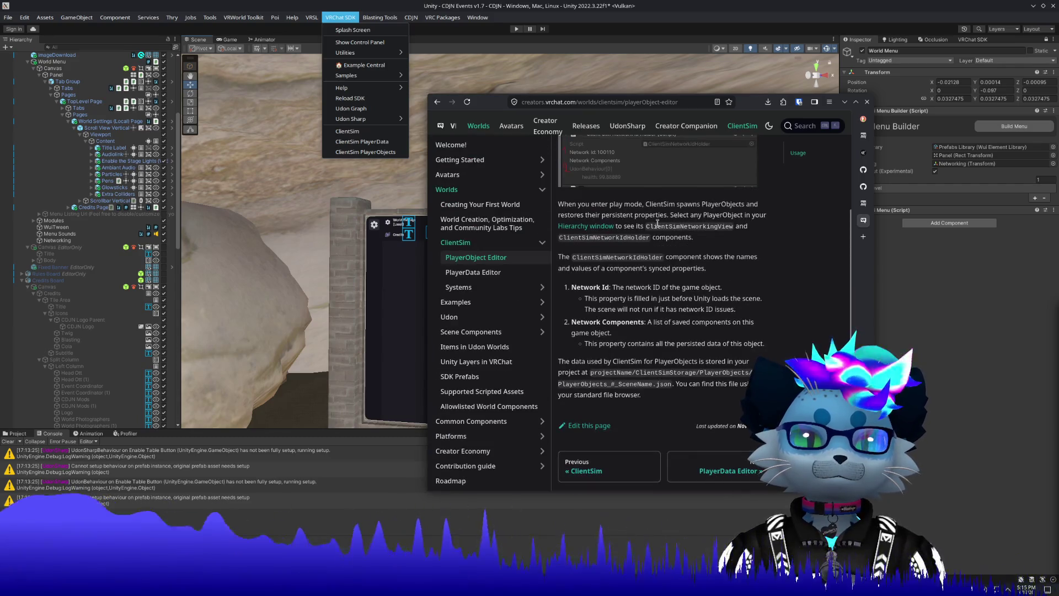
Read the PlayerData Editor page, highlighting the paragraph on opening the editor.
{"action": "left_click", "coordinate": [475, 273]}
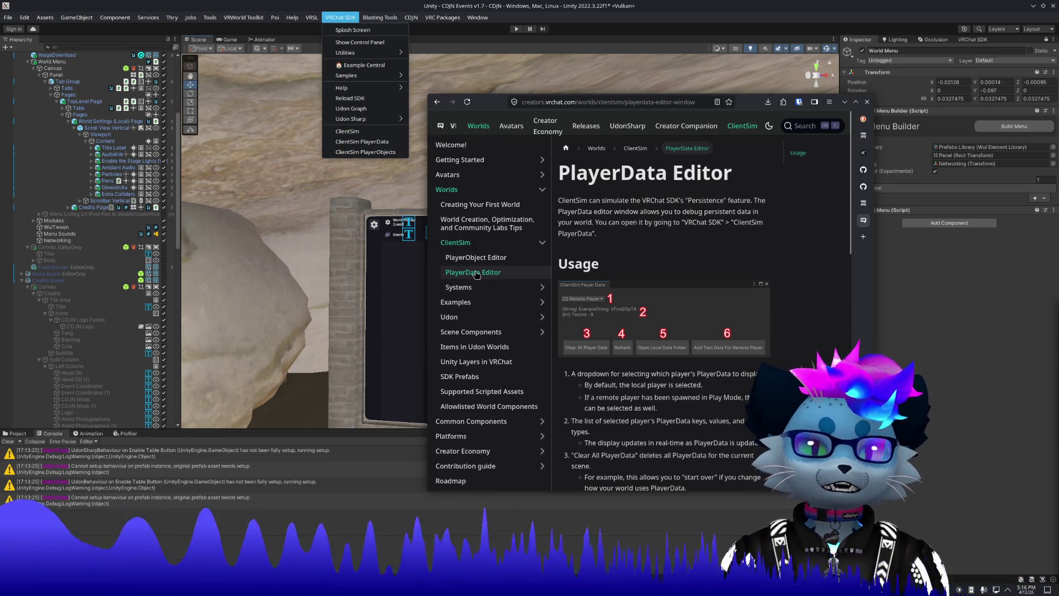
{"action": "mouse_move", "coordinate": [590, 200]}
{"action": "left_mouse_down"}
{"action": "mouse_move", "coordinate": [722, 220]}
{"action": "mouse_move", "coordinate": [593, 201]}
{"action": "mouse_move", "coordinate": [779, 201]}
{"action": "mouse_move", "coordinate": [766, 228]}
{"action": "mouse_move", "coordinate": [639, 236]}
{"action": "left_mouse_up"}
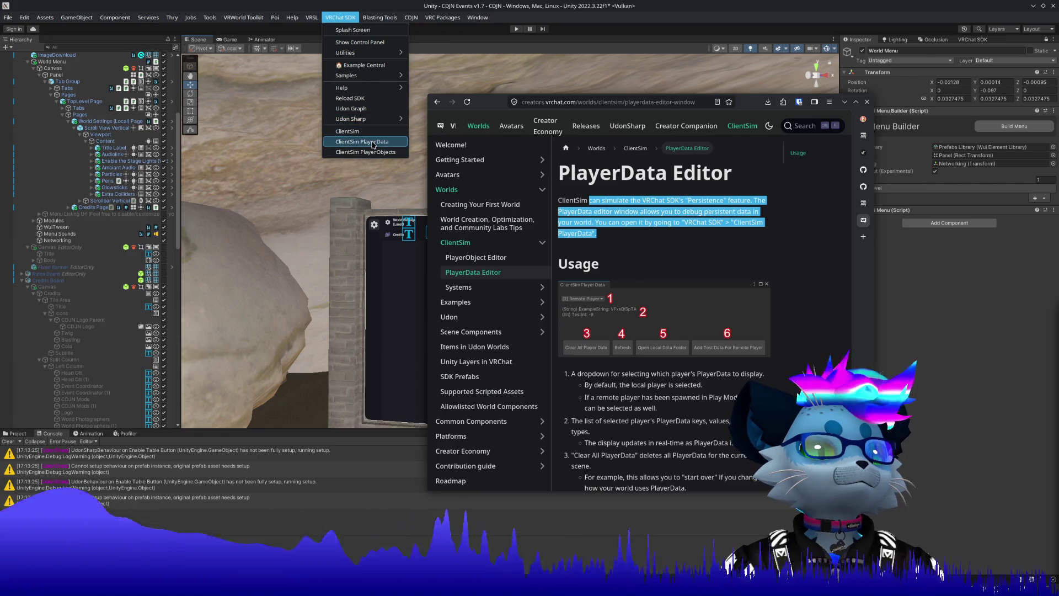
{"action": "scroll", "coordinate": [669, 205], "scroll_direction": "down", "scroll_amount": 1}
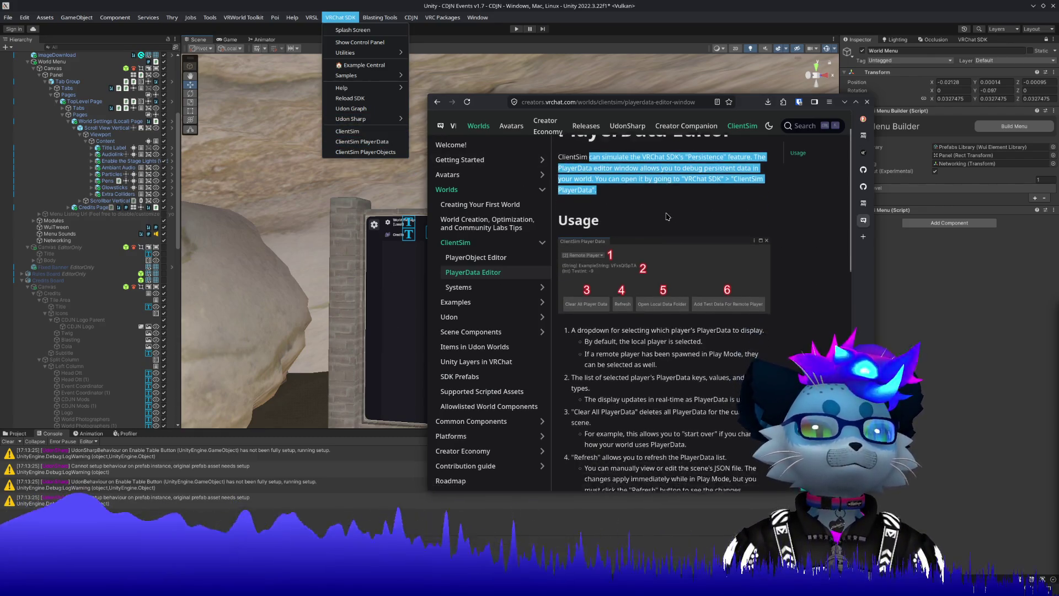
{"action": "scroll", "coordinate": [668, 204], "scroll_direction": "down", "scroll_amount": 2}
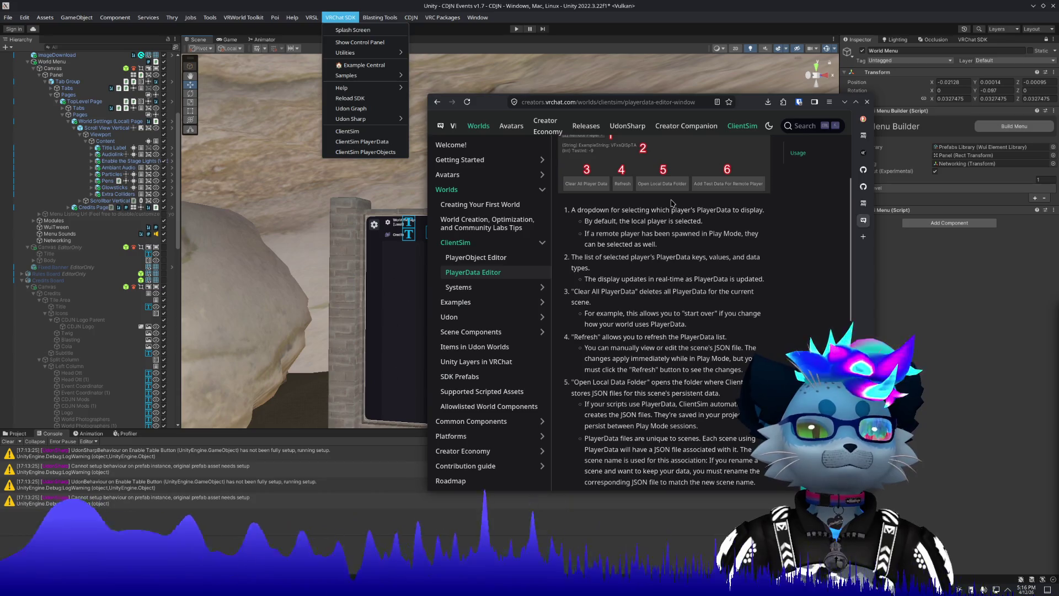
{"action": "scroll", "coordinate": [670, 202], "scroll_direction": "down", "scroll_amount": 6}
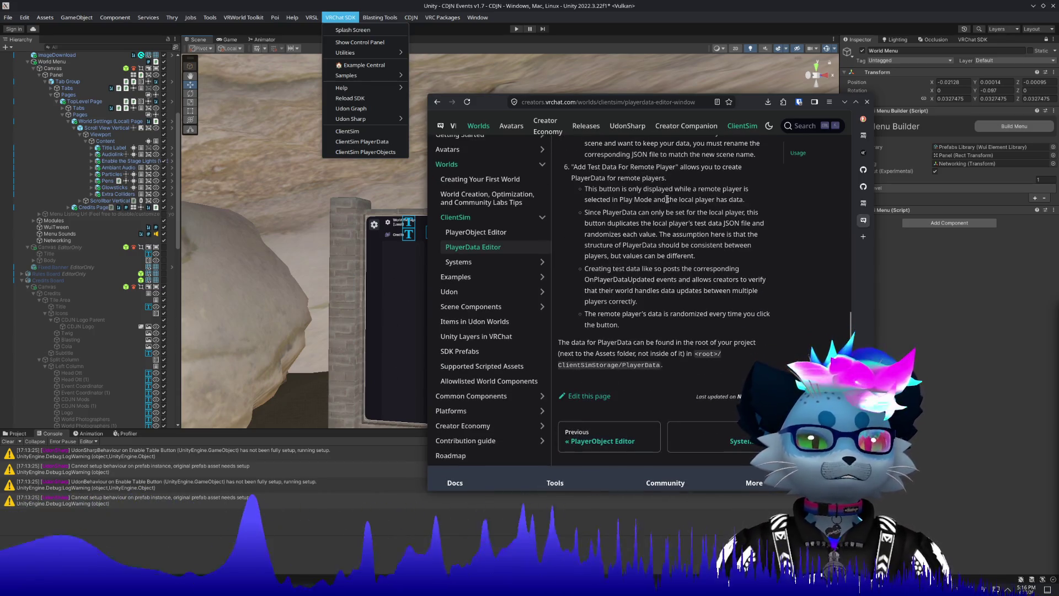
{"action": "scroll", "coordinate": [667, 199], "scroll_direction": "down", "scroll_amount": 2}
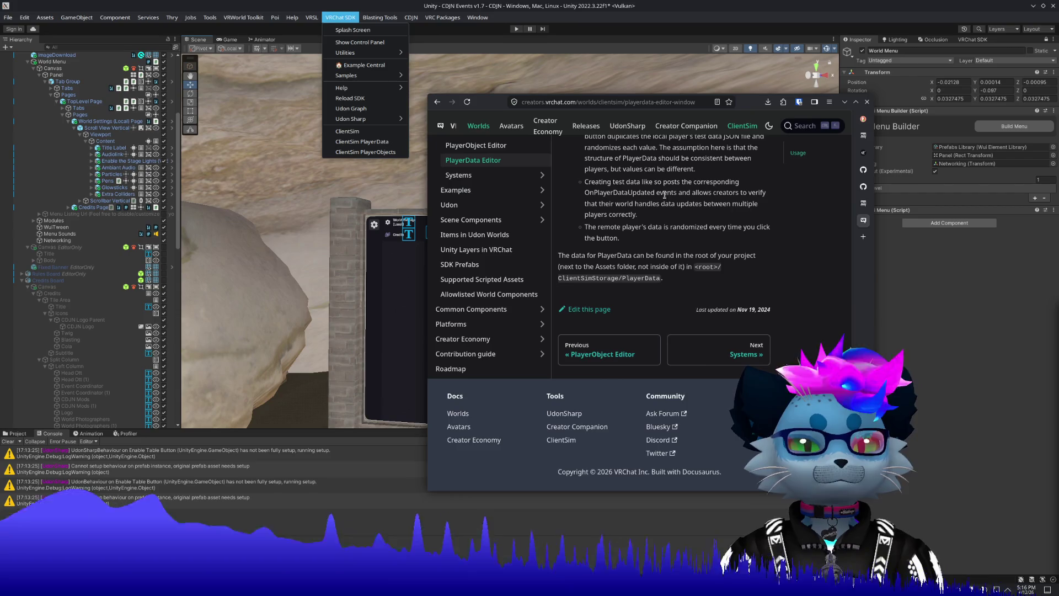
{"action": "scroll", "coordinate": [662, 184], "scroll_direction": "up", "scroll_amount": 5}
Revisit the PlayerObject Editor page, then bring the Unity editor to the front.
{"action": "left_click", "coordinate": [496, 258]}
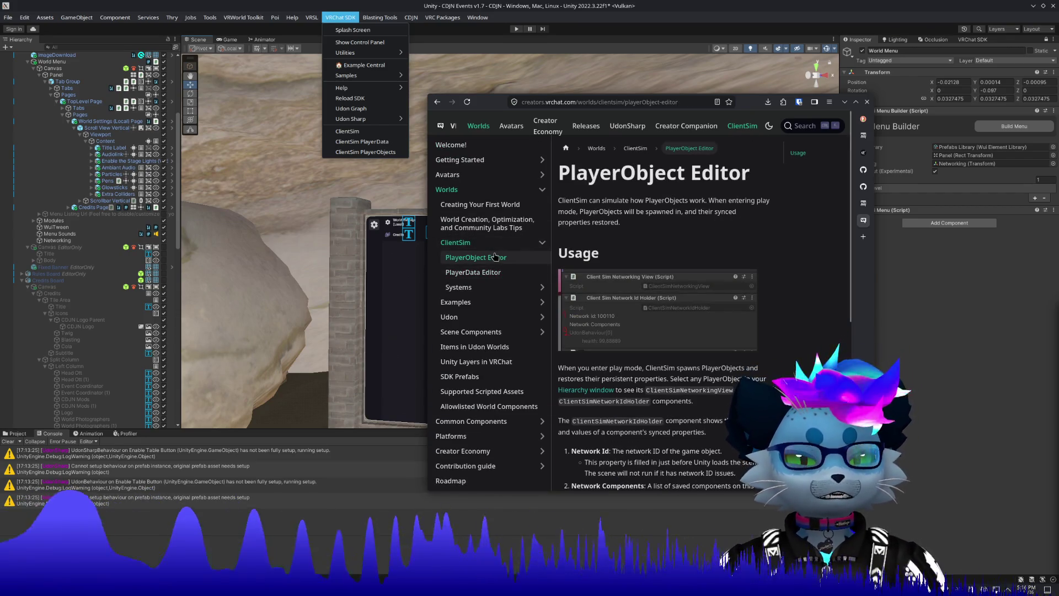
{"action": "scroll", "coordinate": [626, 270], "scroll_direction": "down", "scroll_amount": 2}
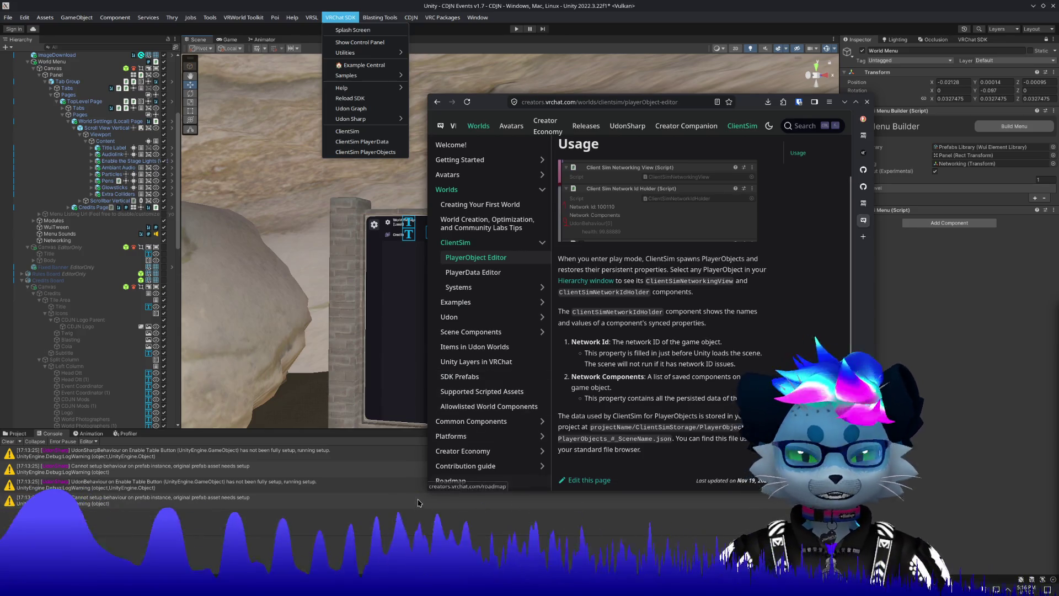
{"action": "left_click", "coordinate": [247, 489]}
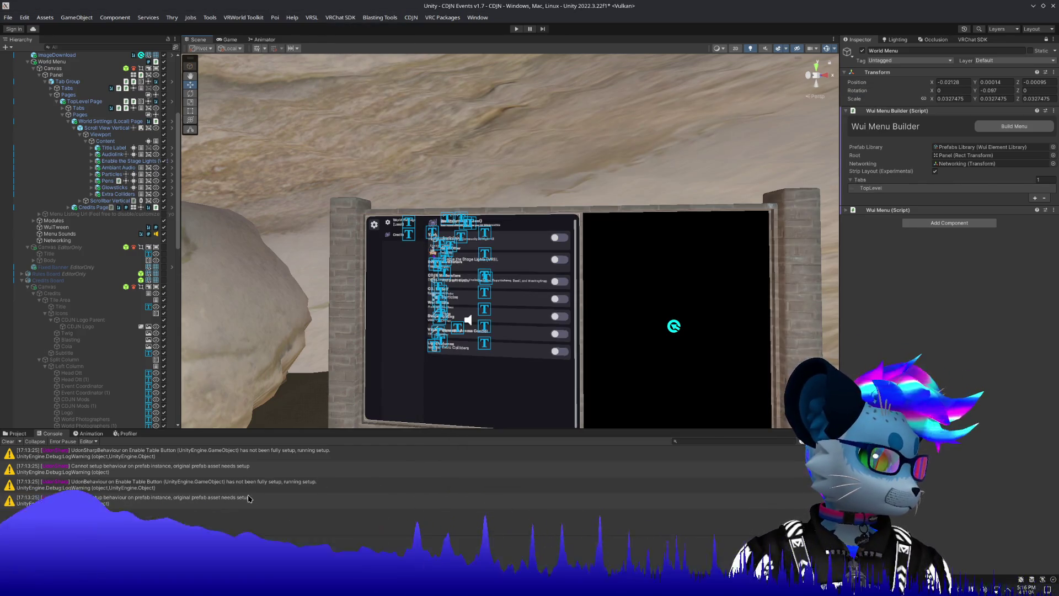
Clear the console warnings and bring up the browser's VRChat Controls wiki tab.
{"action": "left_click", "coordinate": [4, 442]}
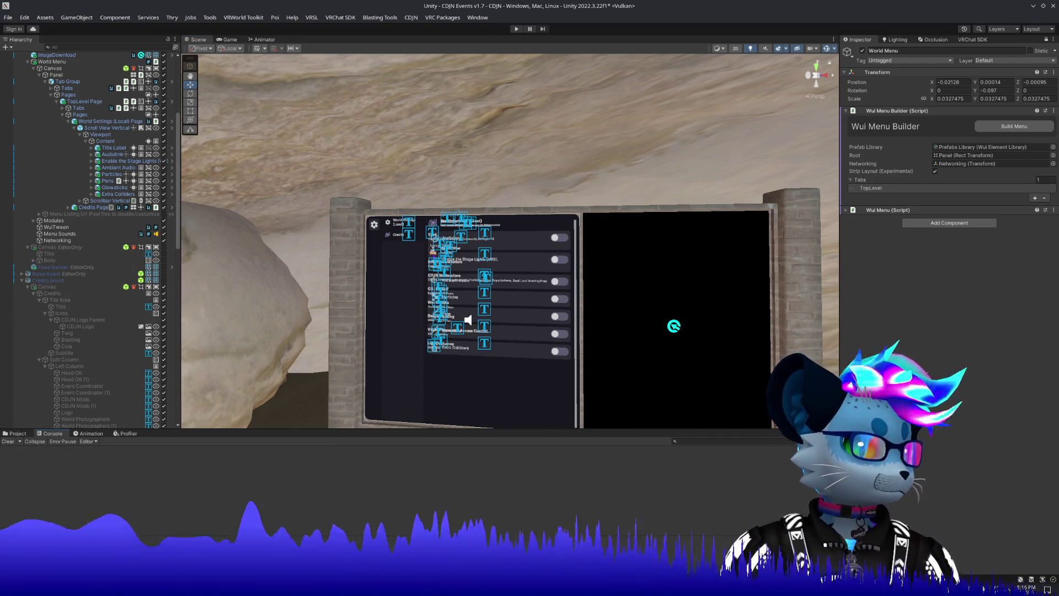
{"action": "key", "text": "alt+Tab"}
{"action": "mouse_move", "coordinate": [863, 203]}
{"action": "left_click", "coordinate": [817, 204]}
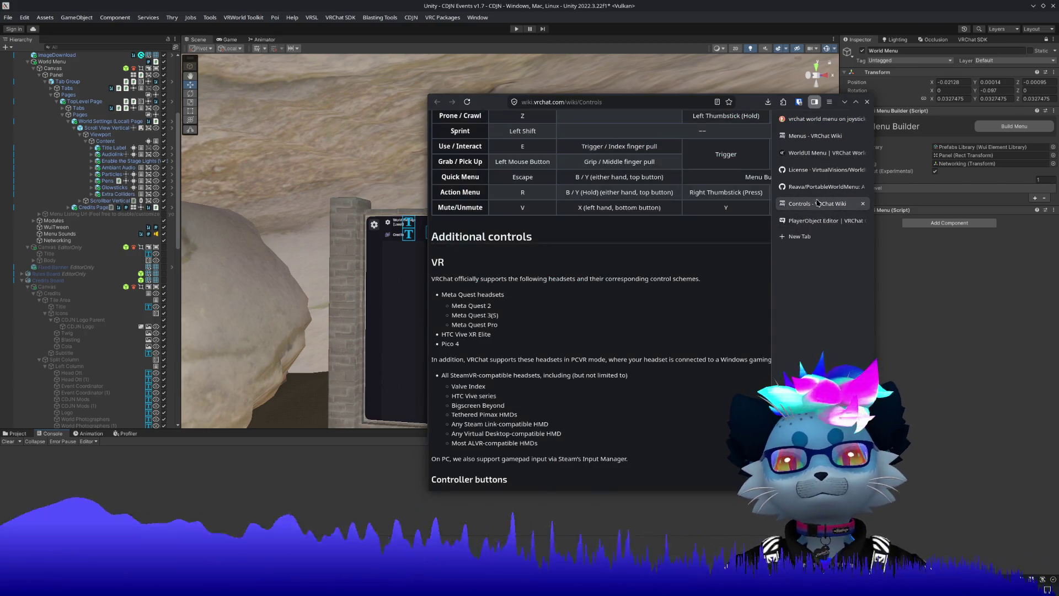
{"action": "left_click", "coordinate": [817, 187]}
{"action": "left_click", "coordinate": [816, 206]}
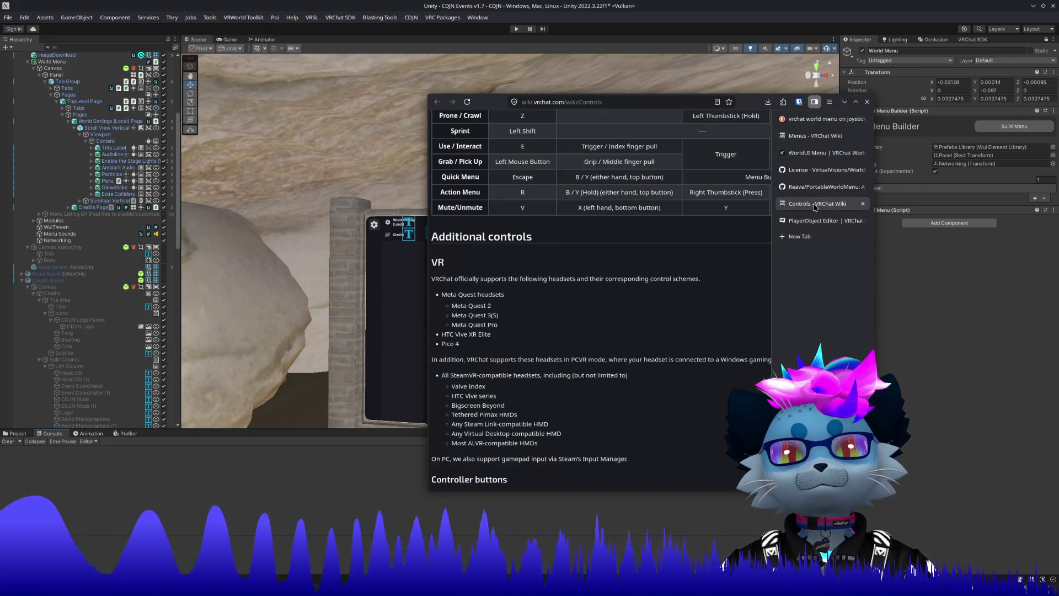
Close the VRChat Controls tab and show the WorldUI License wiki page.
{"action": "left_click", "coordinate": [863, 204]}
{"action": "left_click", "coordinate": [784, 187]}
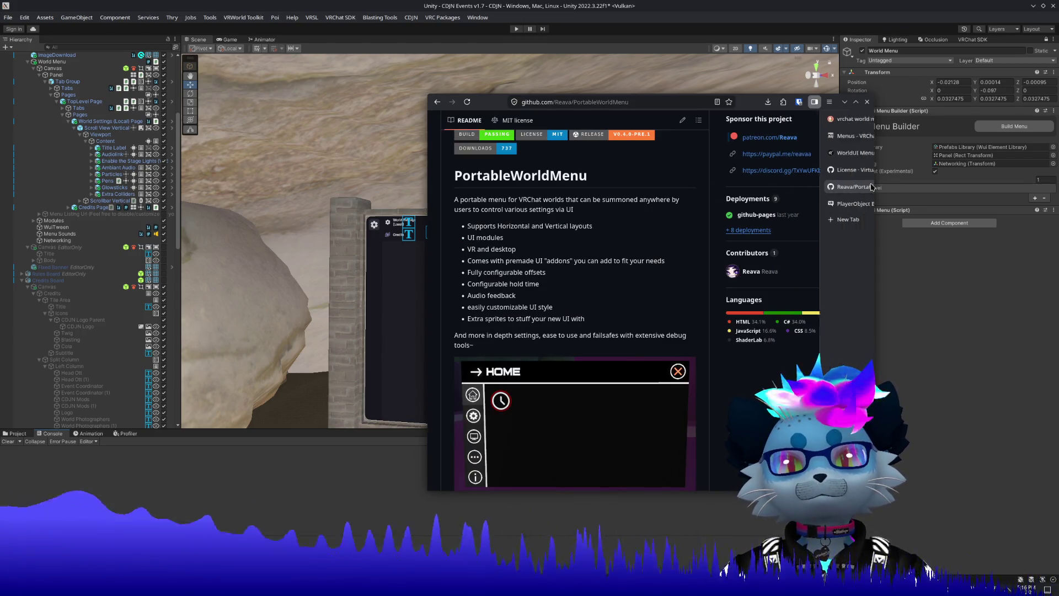
{"action": "left_click", "coordinate": [823, 169]}
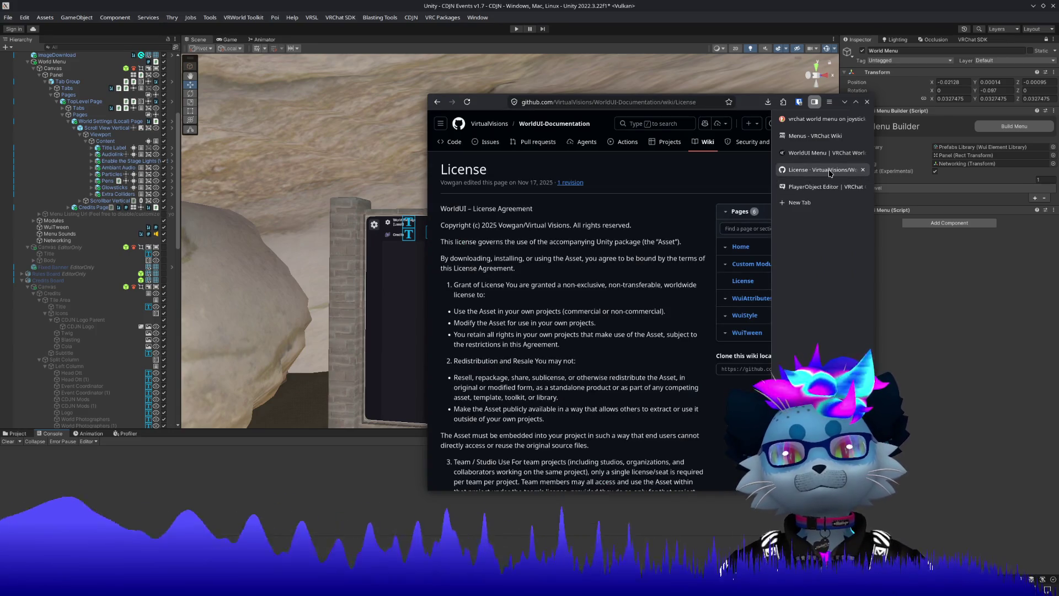
Look at the Custom Modules wiki page, then scroll through the WorldUI wiki Home page.
{"action": "left_click", "coordinate": [760, 266]}
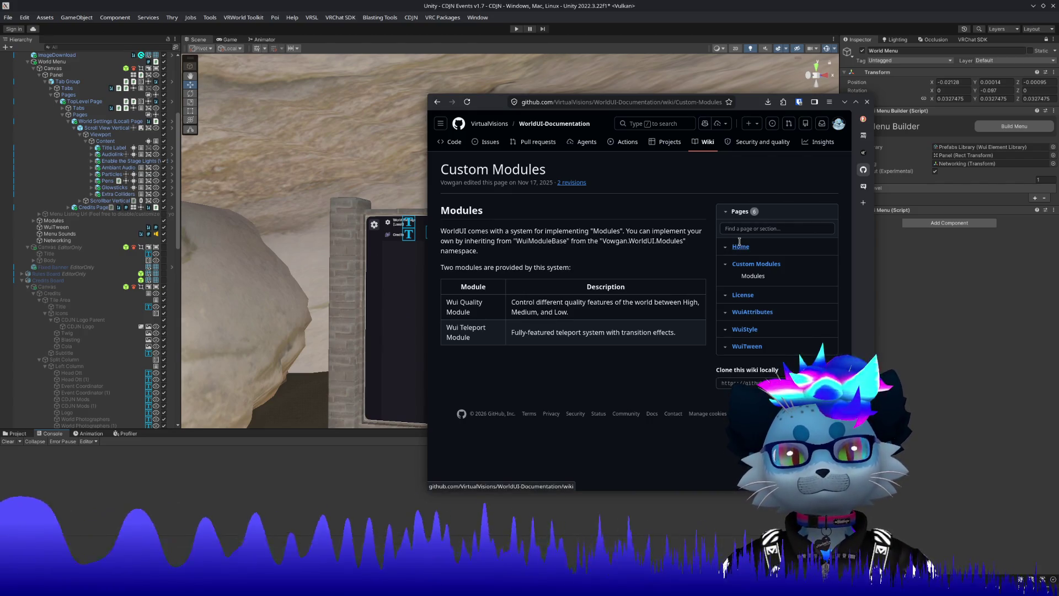
{"action": "left_click", "coordinate": [740, 245]}
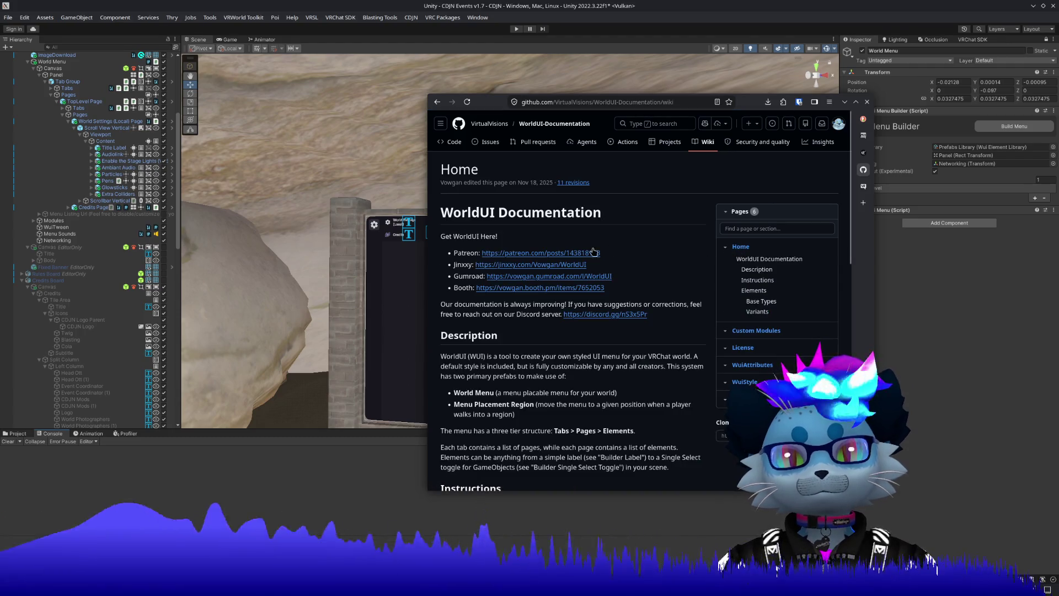
{"action": "scroll", "coordinate": [624, 279], "scroll_direction": "down", "scroll_amount": 10}
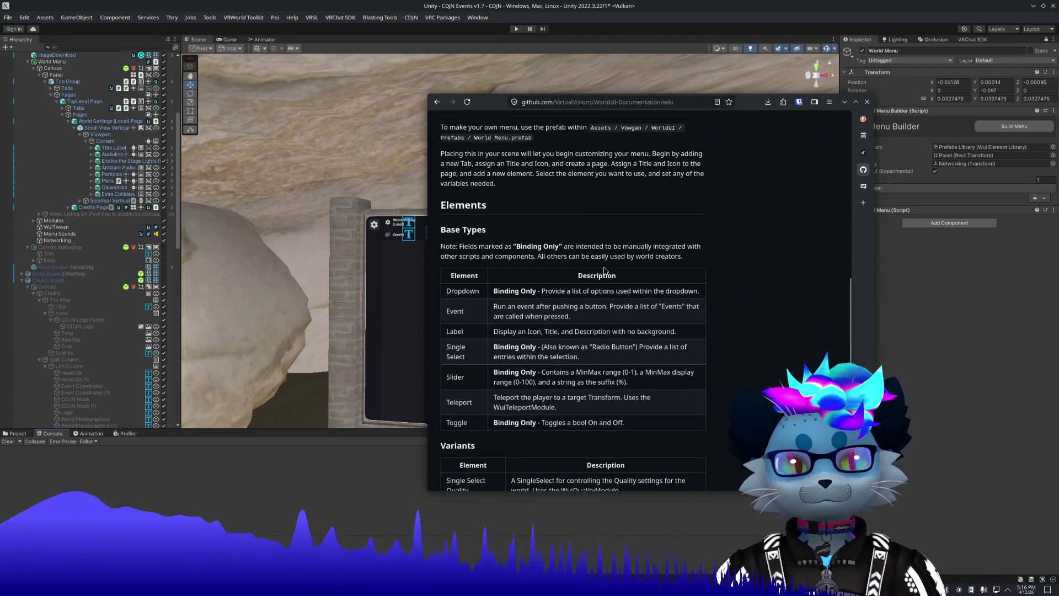
{"action": "scroll", "coordinate": [606, 269], "scroll_direction": "down", "scroll_amount": 1}
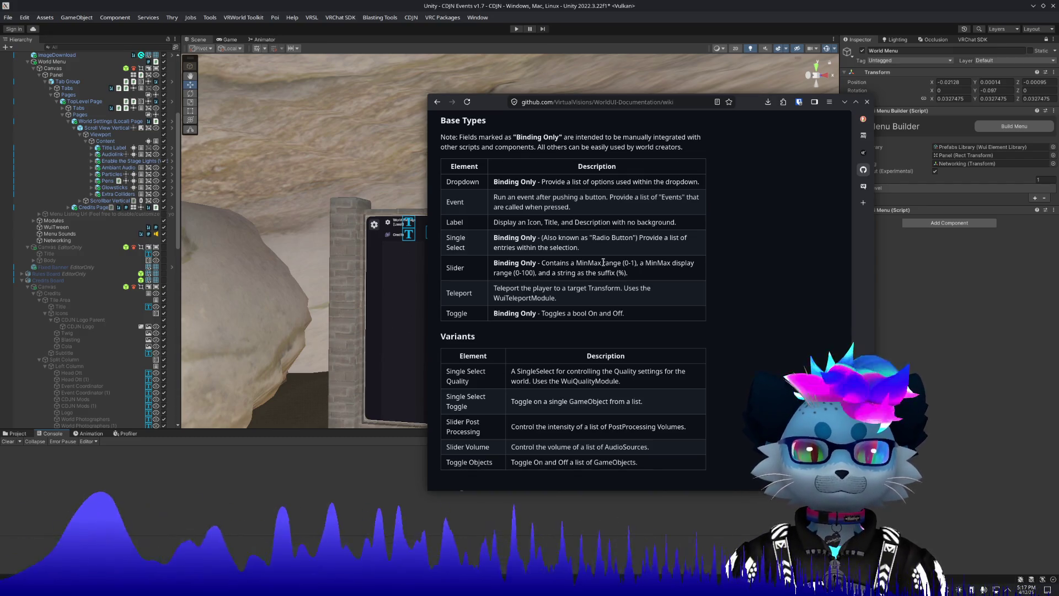
{"action": "scroll", "coordinate": [603, 262], "scroll_direction": "down", "scroll_amount": 1}
{"action": "scroll", "coordinate": [601, 256], "scroll_direction": "up", "scroll_amount": 12}
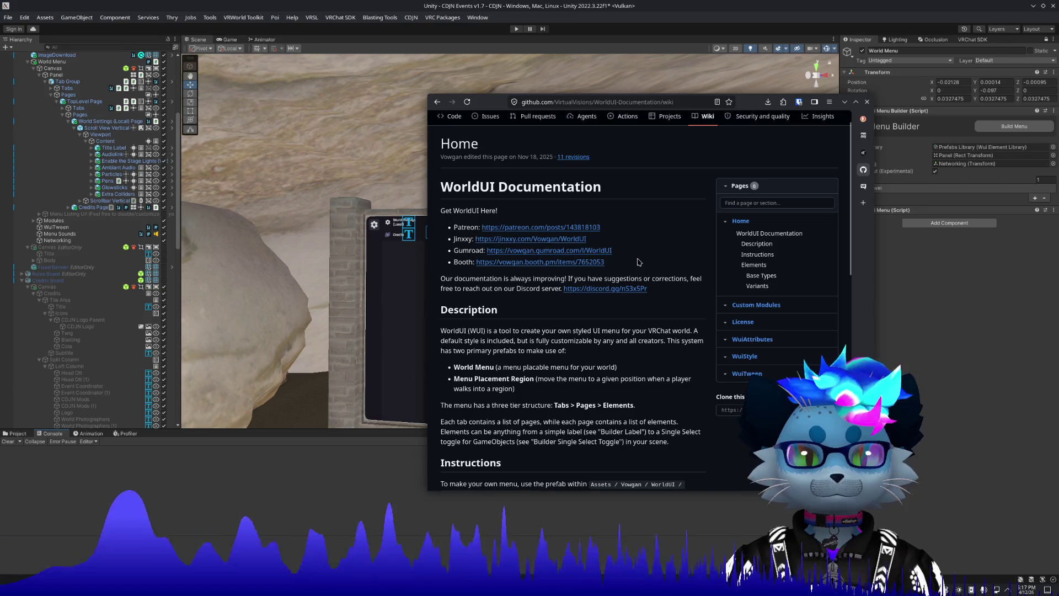
{"action": "scroll", "coordinate": [635, 255], "scroll_direction": "down", "scroll_amount": 3}
{"action": "scroll", "coordinate": [635, 255], "scroll_direction": "down", "scroll_amount": 2}
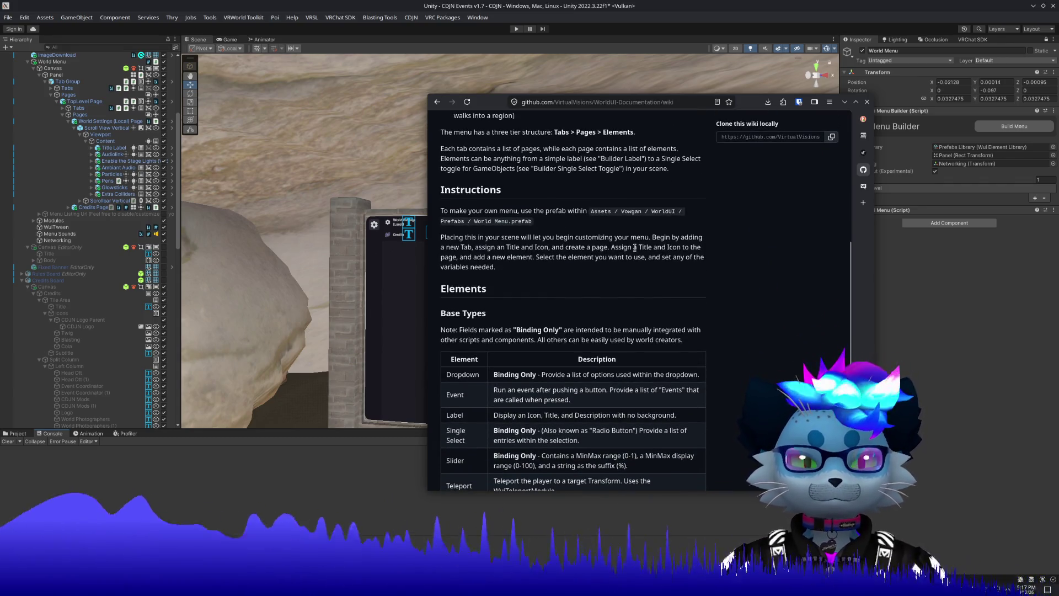
{"action": "scroll", "coordinate": [635, 247], "scroll_direction": "down", "scroll_amount": 4}
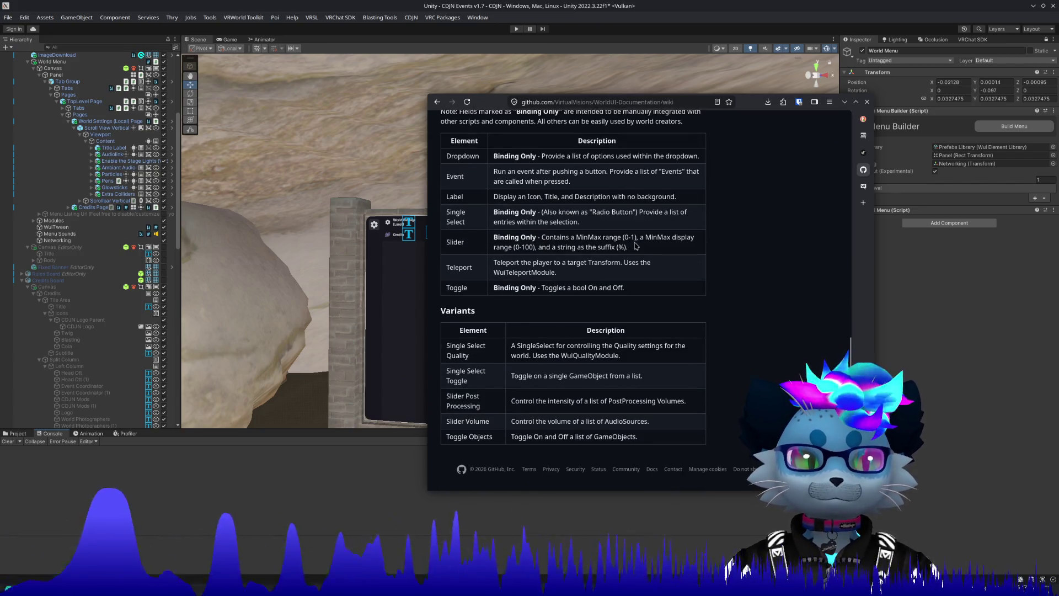
{"action": "key", "text": "Home"}
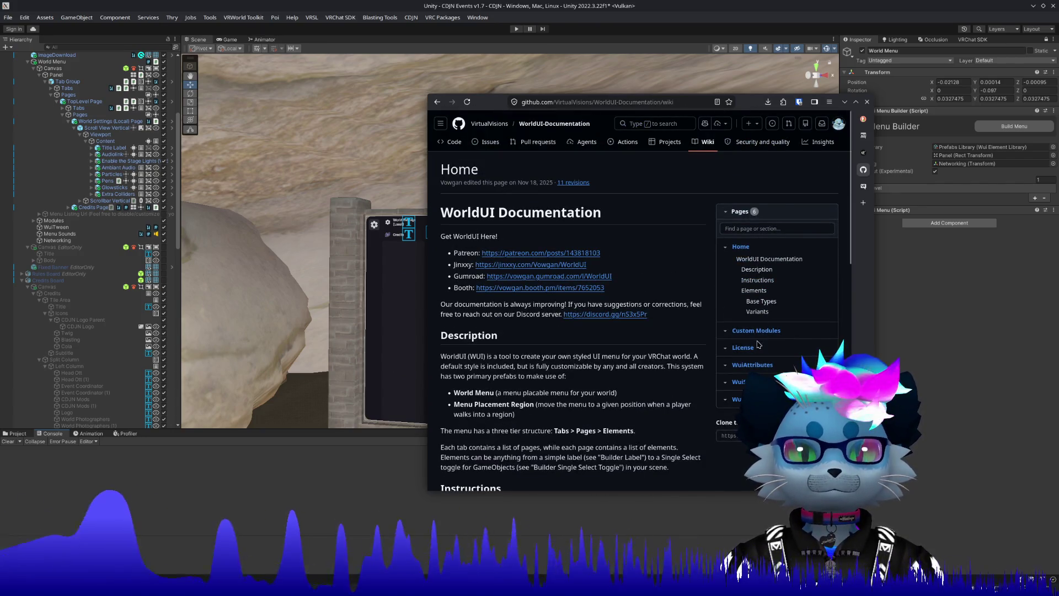
Check the repository's Issues, return to the wiki, then show the PlayerObject Editor docs.
{"action": "left_click", "coordinate": [488, 143]}
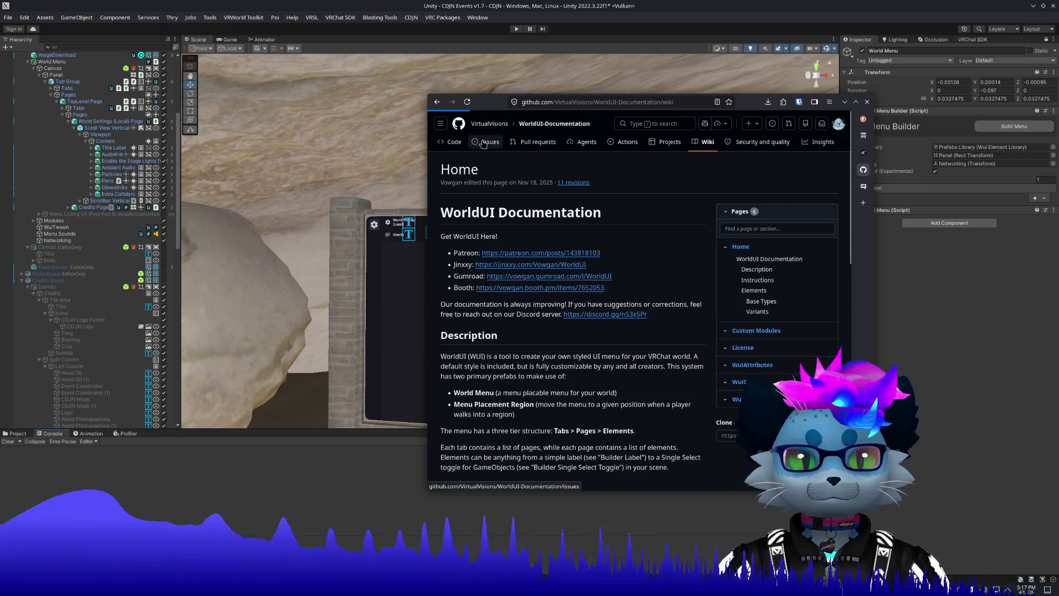
{"action": "right_click", "coordinate": [582, 279]}
{"action": "left_click", "coordinate": [595, 285]}
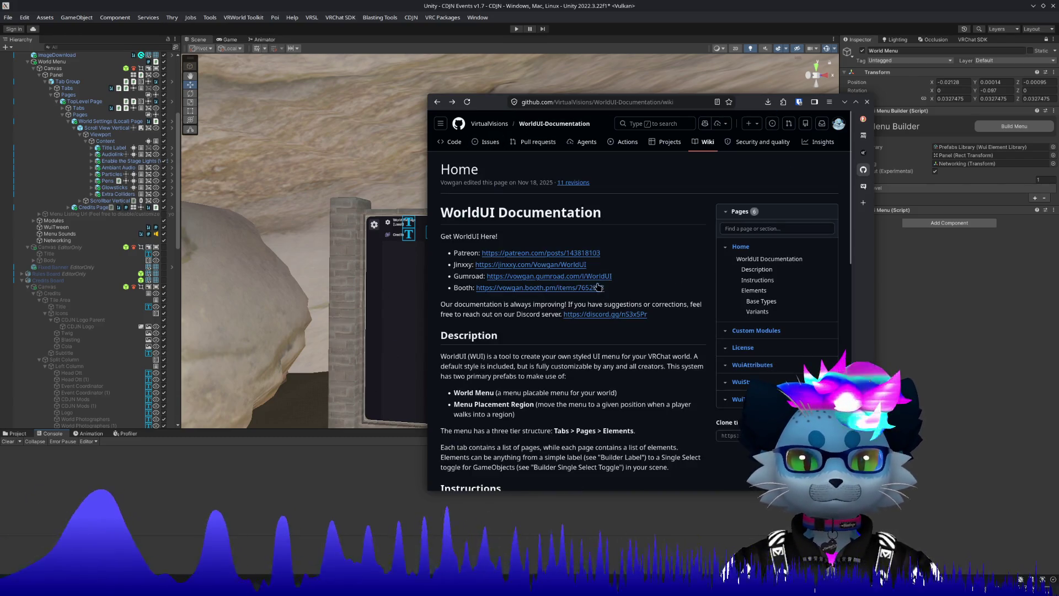
{"action": "mouse_move", "coordinate": [855, 154]}
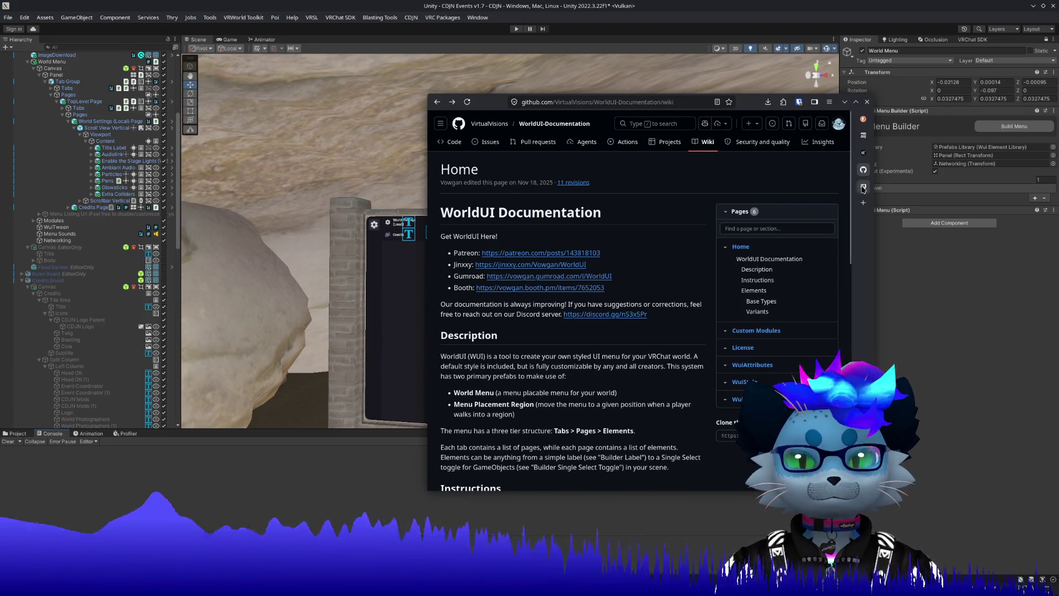
{"action": "left_click", "coordinate": [828, 190]}
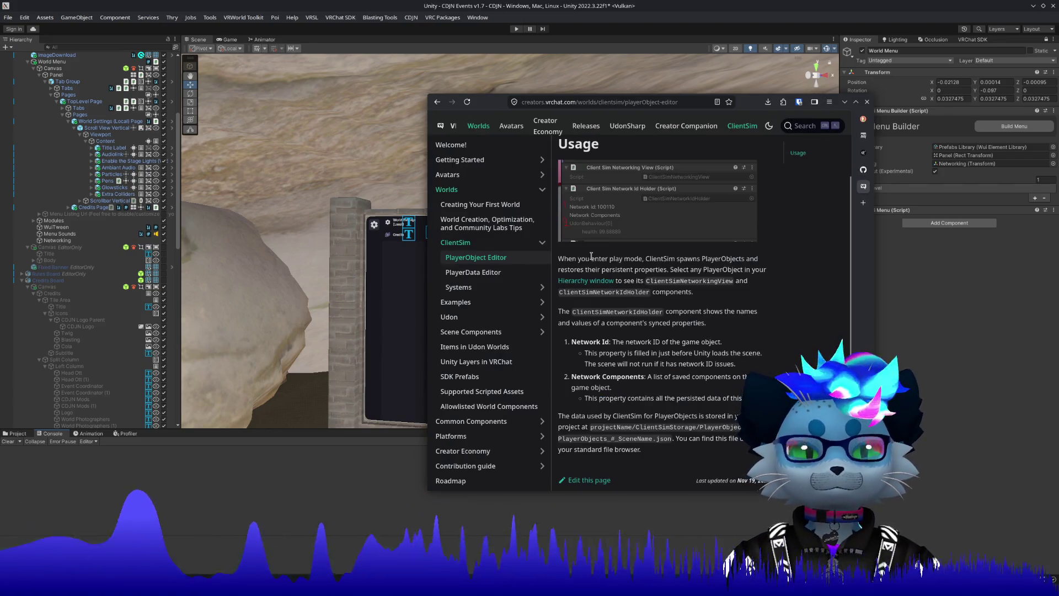
Search the docs for 'persistence' and open the top result.
{"action": "scroll", "coordinate": [718, 126], "scroll_direction": "up", "scroll_amount": 2}
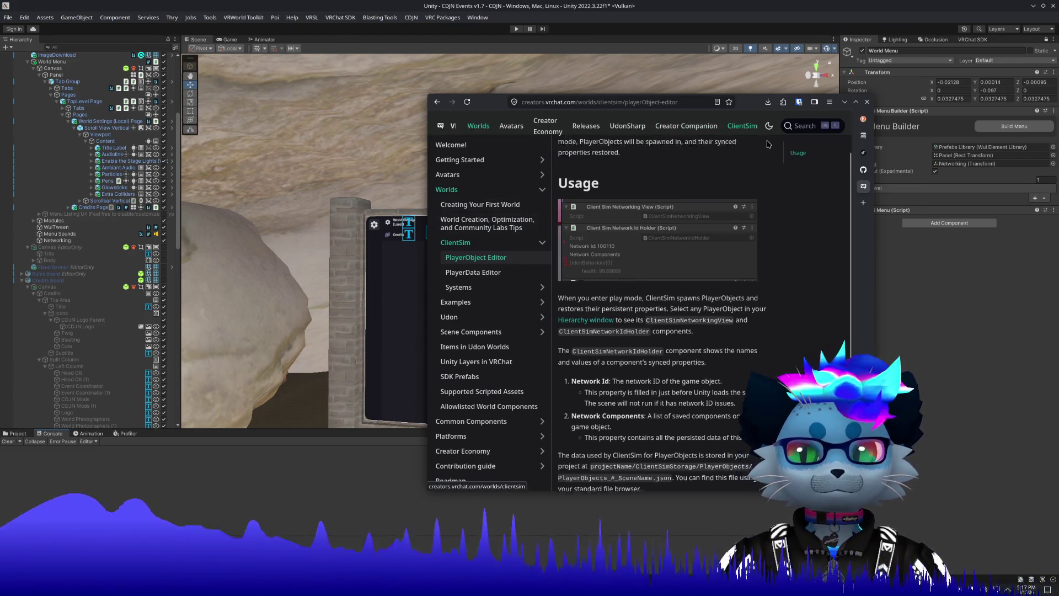
{"action": "left_click", "coordinate": [792, 129]}
{"action": "type", "text": "persistence"}
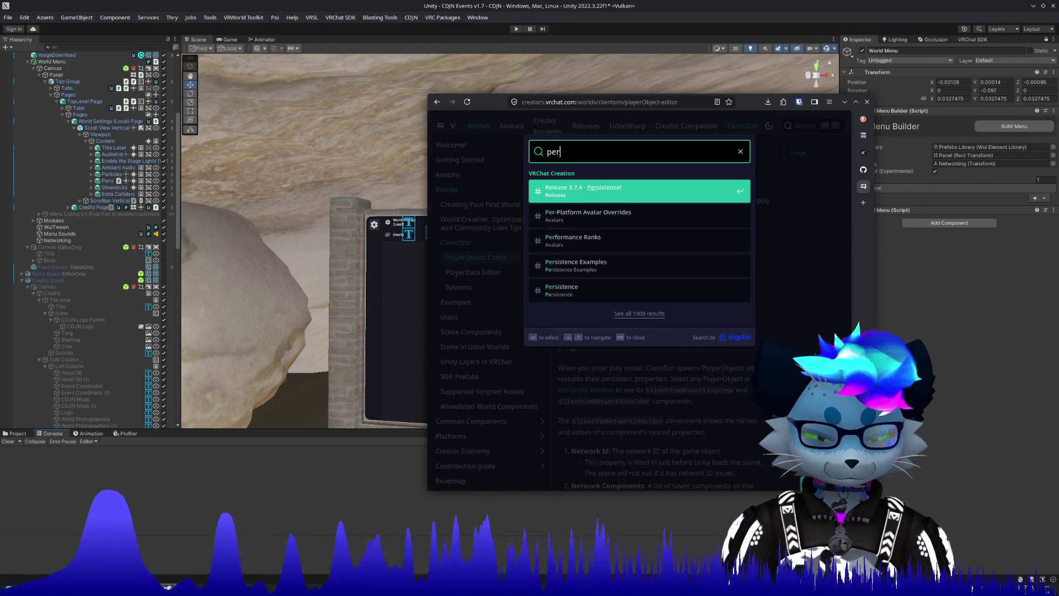
{"action": "key", "text": "Return"}
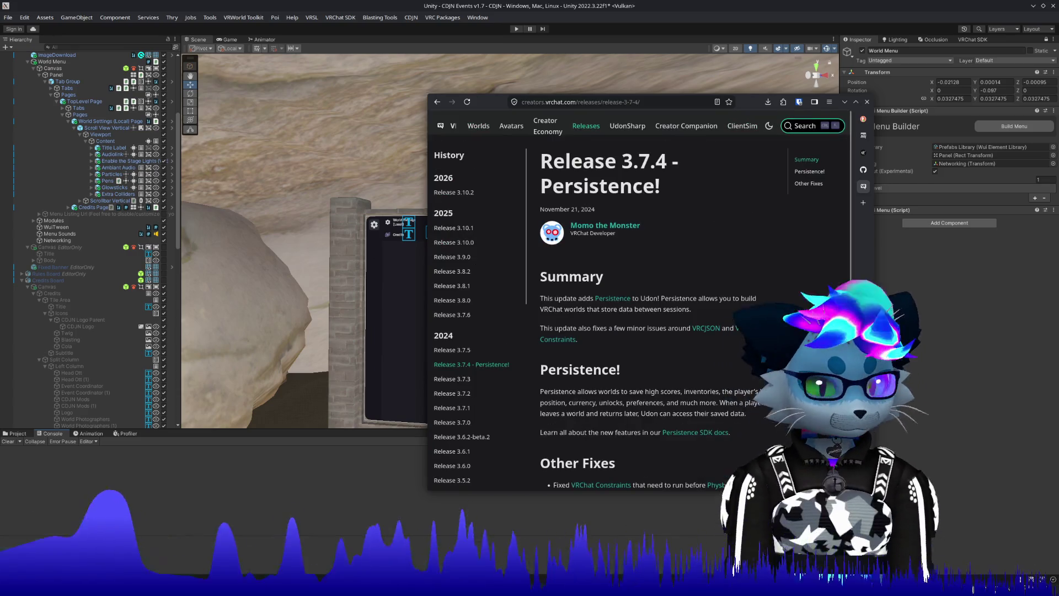
{"action": "left_click", "coordinate": [798, 126]}
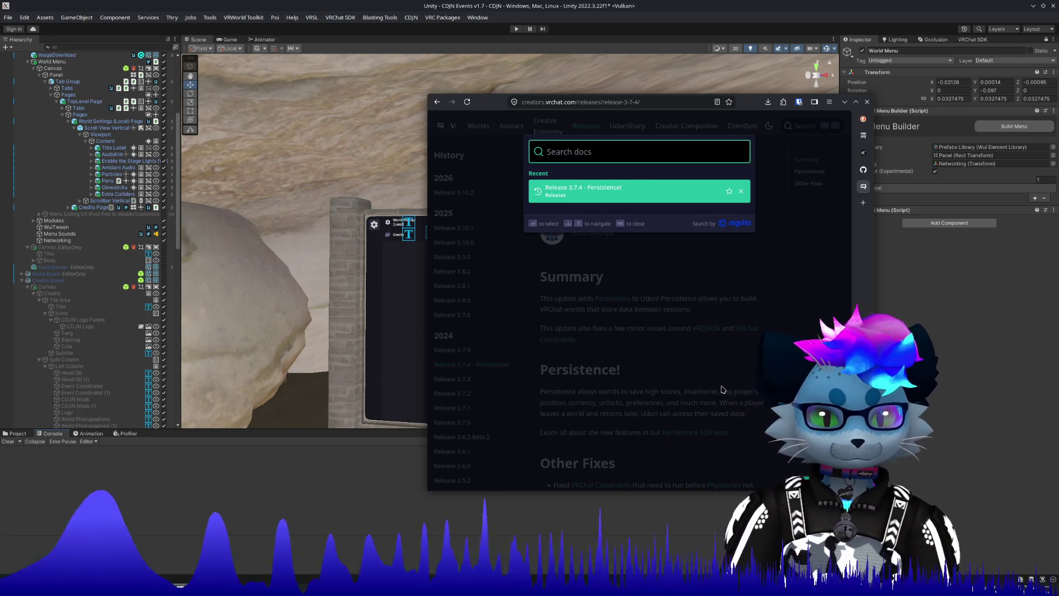
{"action": "left_click", "coordinate": [722, 390]}
Read the Persistence SDK docs page, then select World Menu back in Unity.
{"action": "scroll", "coordinate": [717, 381], "scroll_direction": "down", "scroll_amount": 8}
{"action": "scroll", "coordinate": [684, 364], "scroll_direction": "up", "scroll_amount": 6}
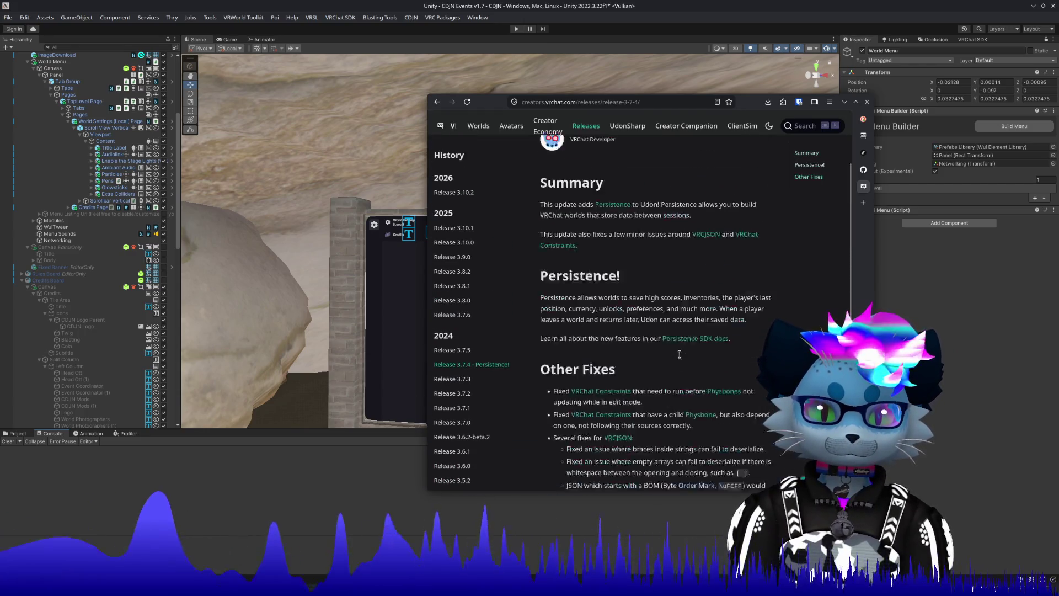
{"action": "scroll", "coordinate": [679, 356], "scroll_direction": "up", "scroll_amount": 3}
{"action": "left_click", "coordinate": [699, 432]}
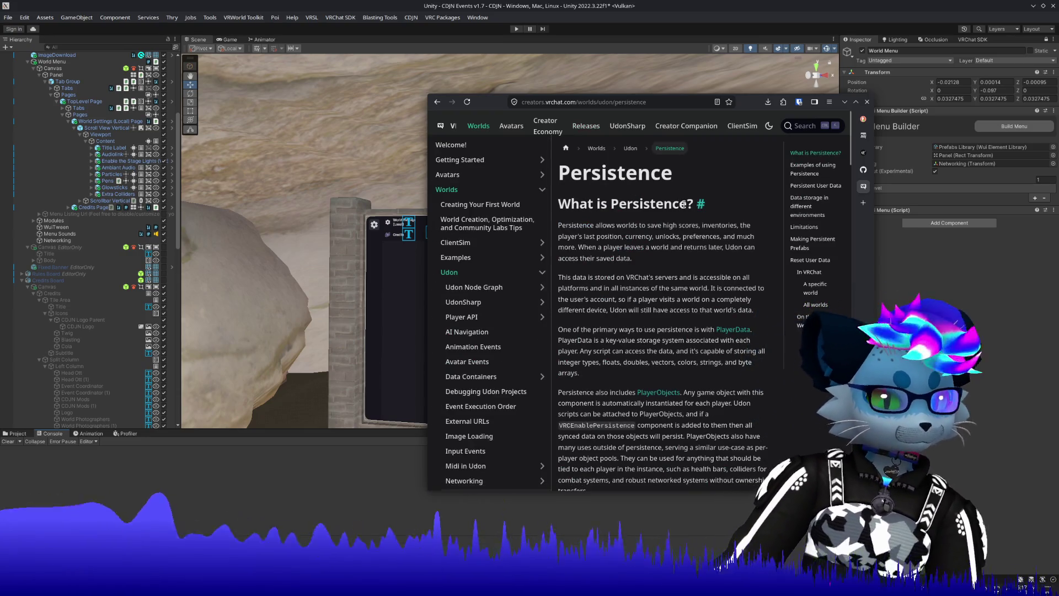
{"action": "scroll", "coordinate": [631, 250], "scroll_direction": "down", "scroll_amount": 4}
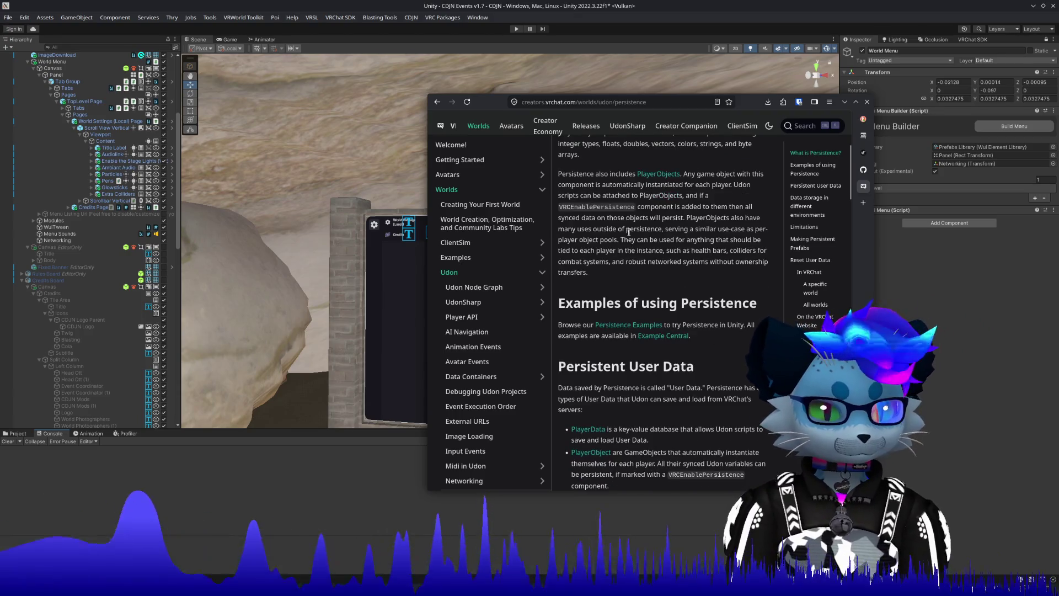
{"action": "scroll", "coordinate": [629, 231], "scroll_direction": "up", "scroll_amount": 1}
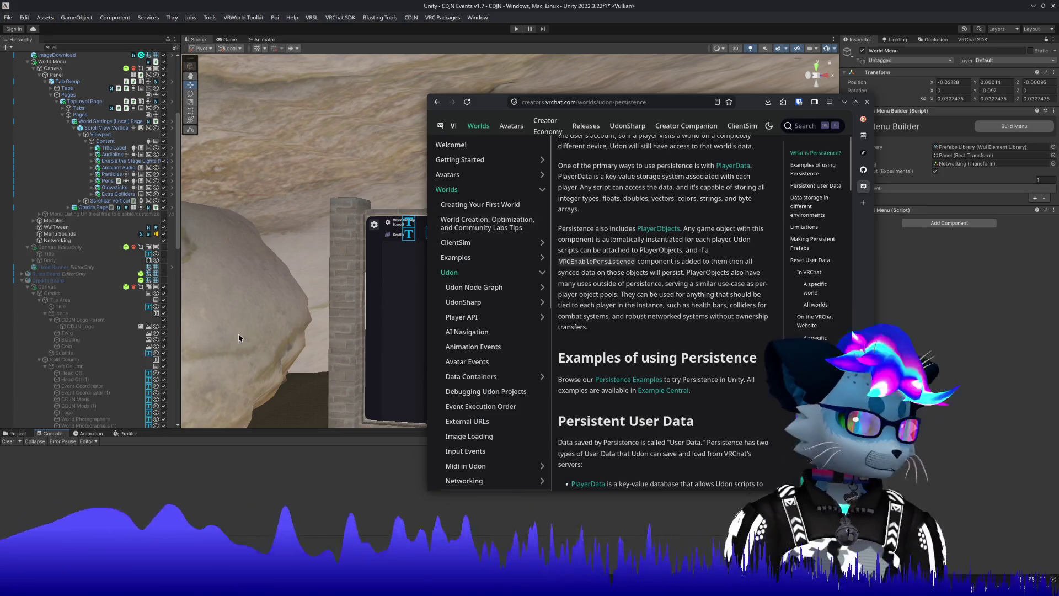
{"action": "scroll", "coordinate": [35, 228], "scroll_direction": "up", "scroll_amount": 10}
{"action": "left_click", "coordinate": [48, 221]}
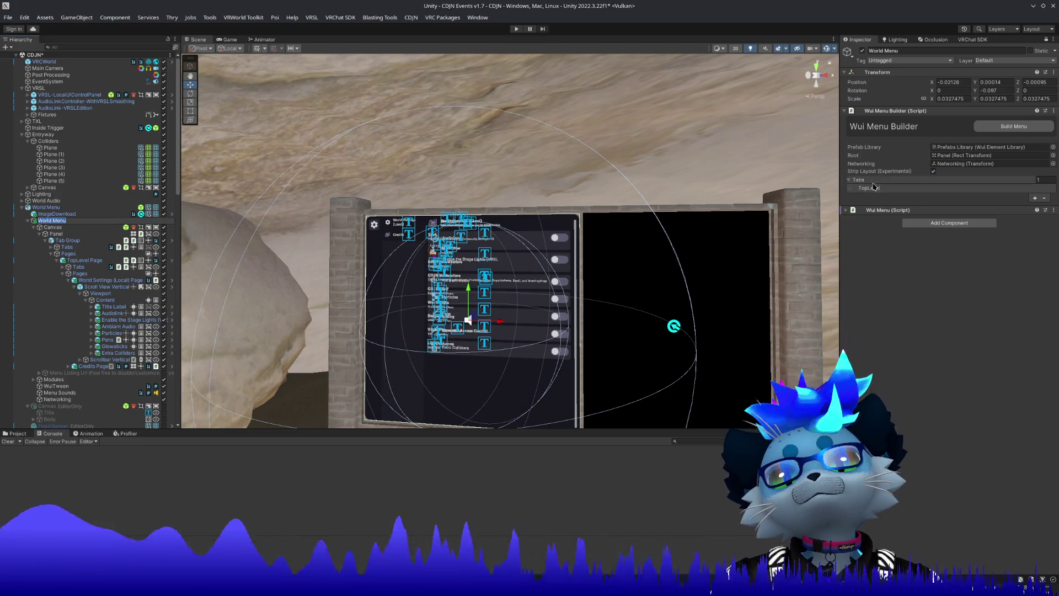
Locate and inspect the Networking object used by the menu builder.
{"action": "left_click", "coordinate": [984, 164]}
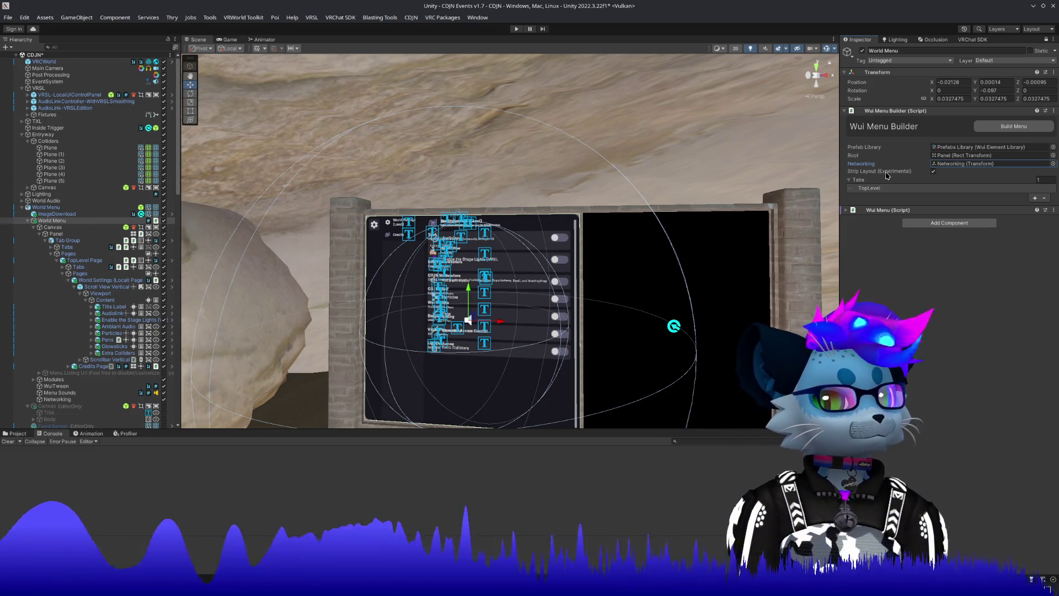
{"action": "left_click", "coordinate": [93, 400]}
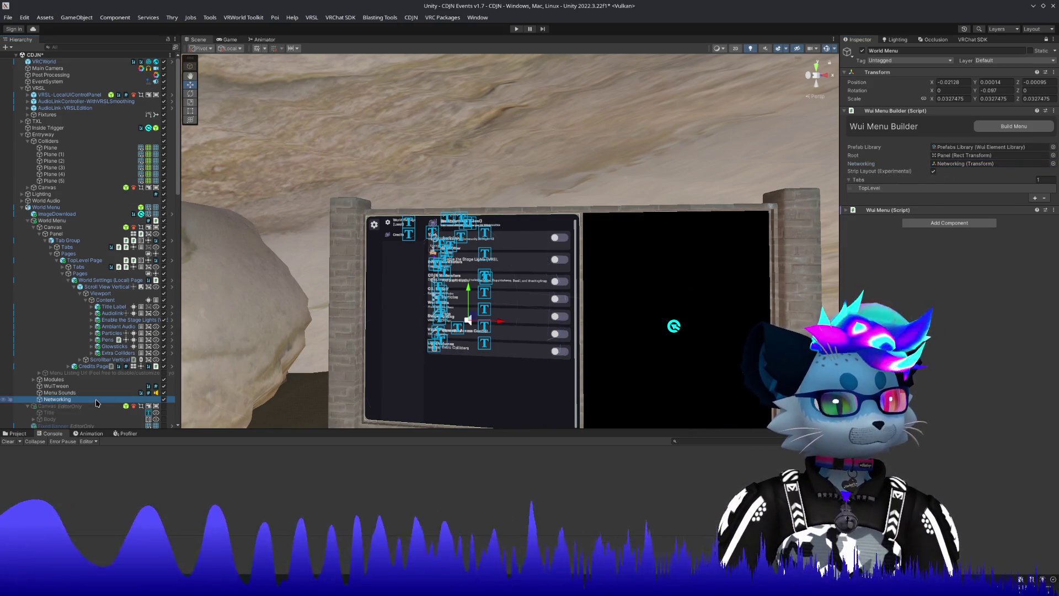
{"action": "left_click", "coordinate": [1046, 39]}
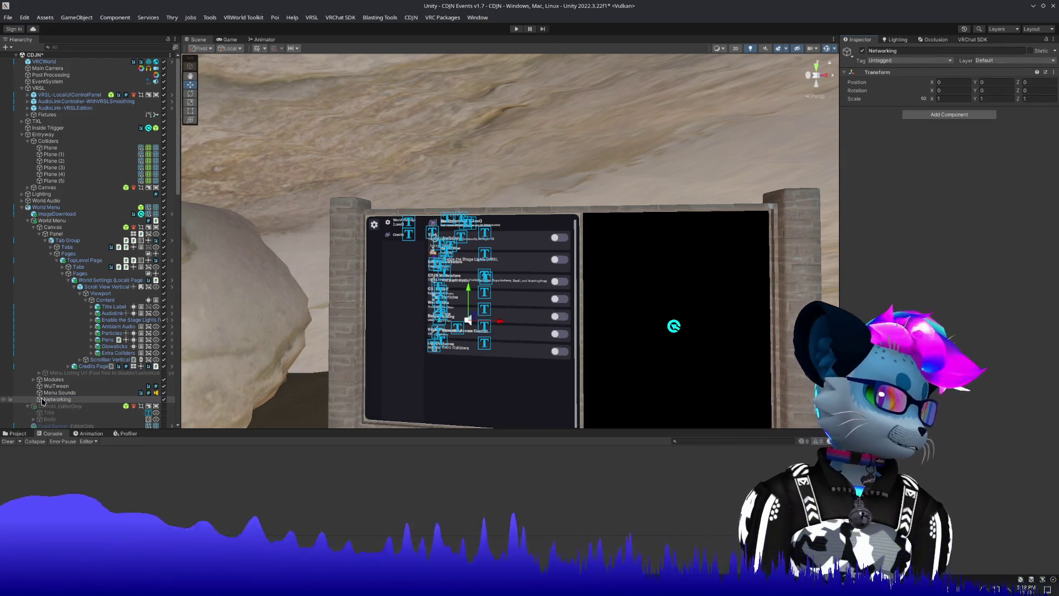
Inspect Menu Sounds, WuiTween and Modules, then the Quality and Teleport modules.
{"action": "left_click", "coordinate": [58, 392]}
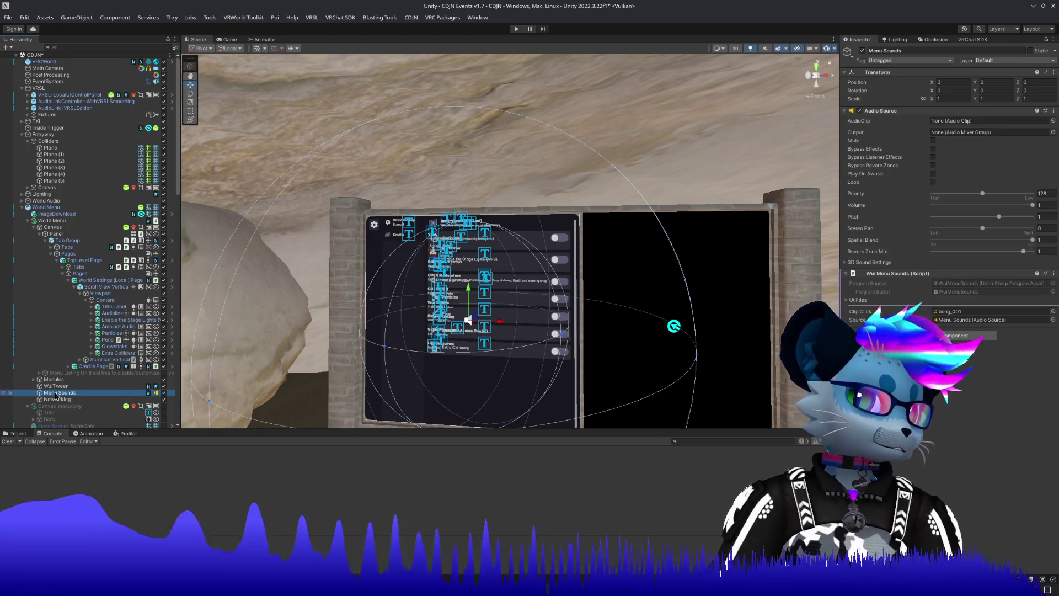
{"action": "left_click", "coordinate": [56, 386]}
{"action": "left_click", "coordinate": [53, 380]}
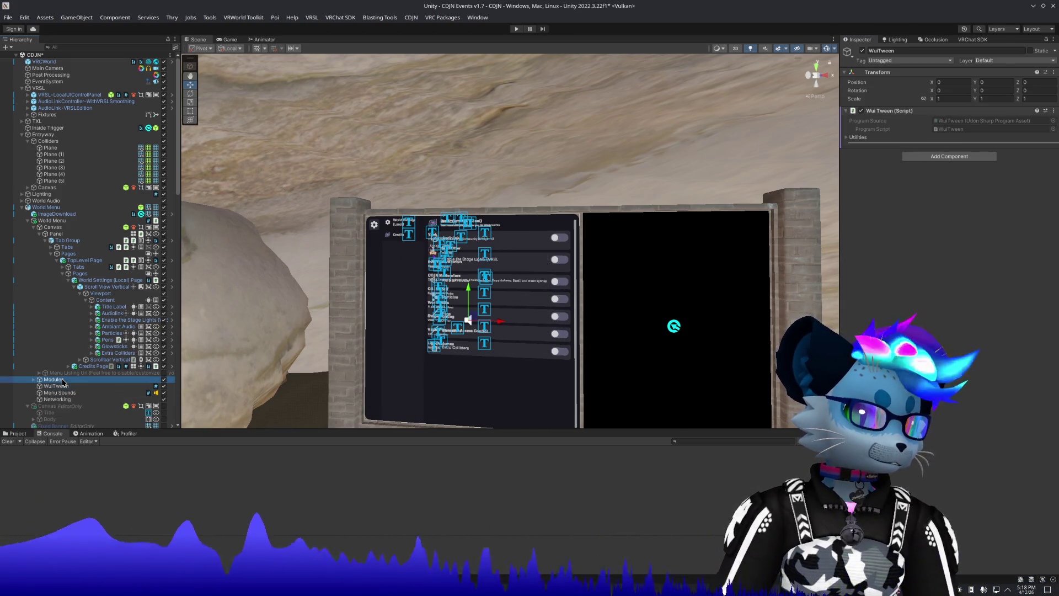
{"action": "left_click", "coordinate": [34, 380]}
{"action": "left_click", "coordinate": [76, 393]}
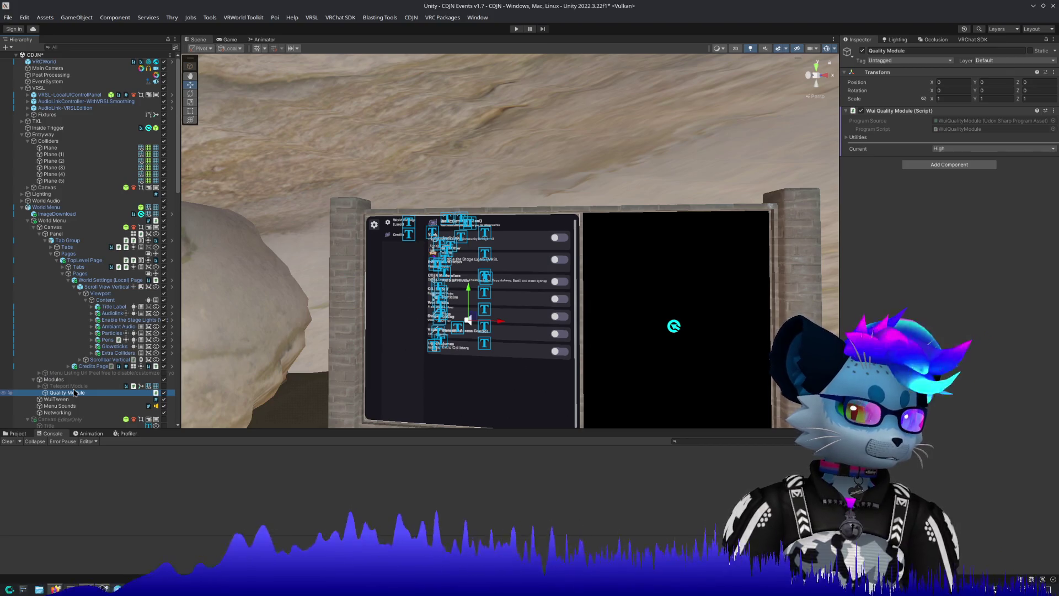
{"action": "left_click", "coordinate": [75, 386]}
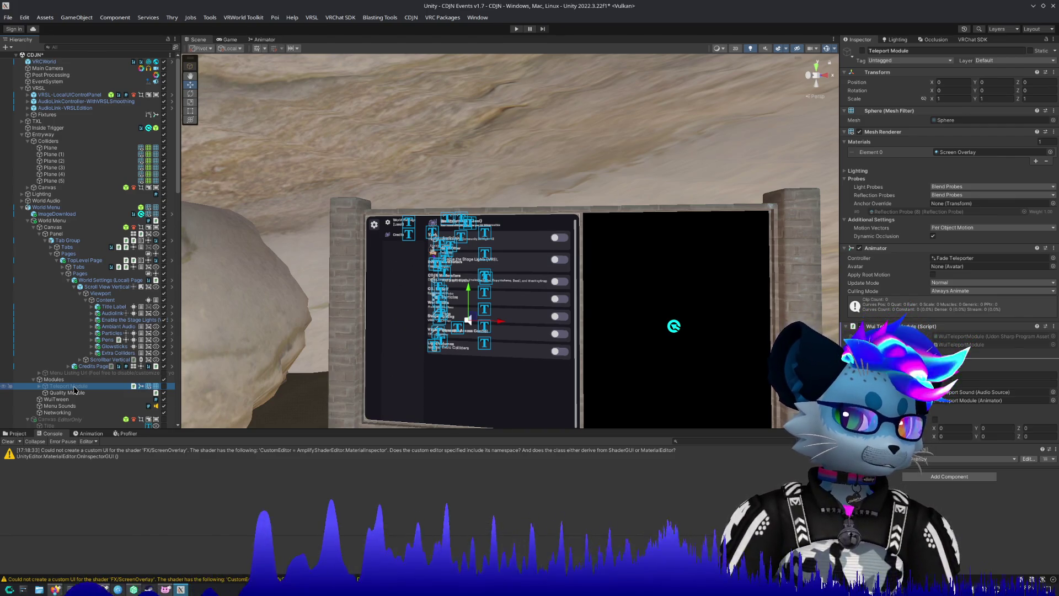
Collapse the Teleport Module and Modules foldouts, then select the Audiolink toggle.
{"action": "left_click", "coordinate": [39, 386]}
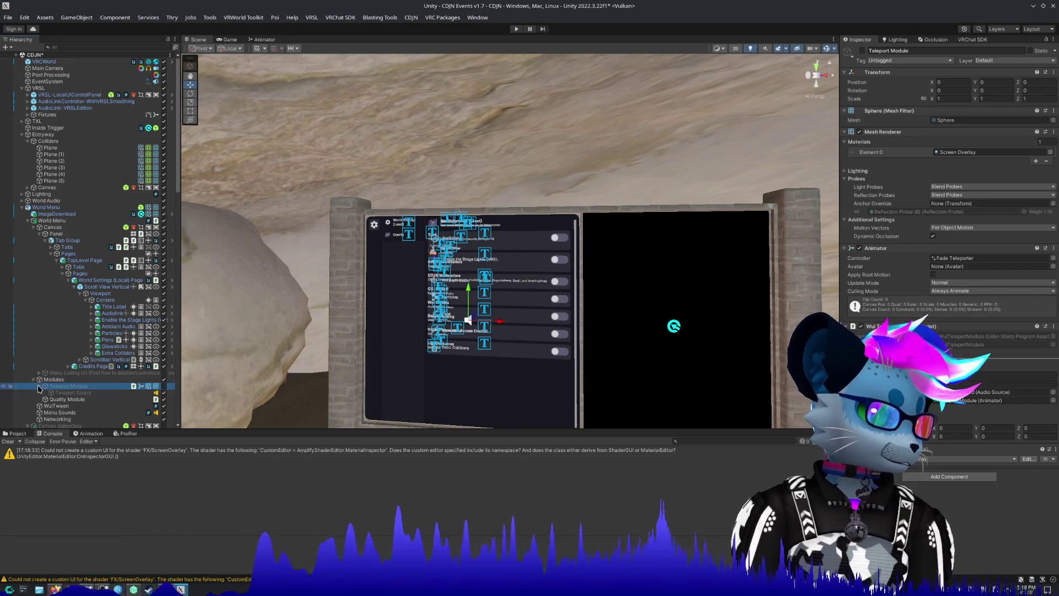
{"action": "left_click", "coordinate": [39, 386]}
{"action": "left_click", "coordinate": [33, 380]}
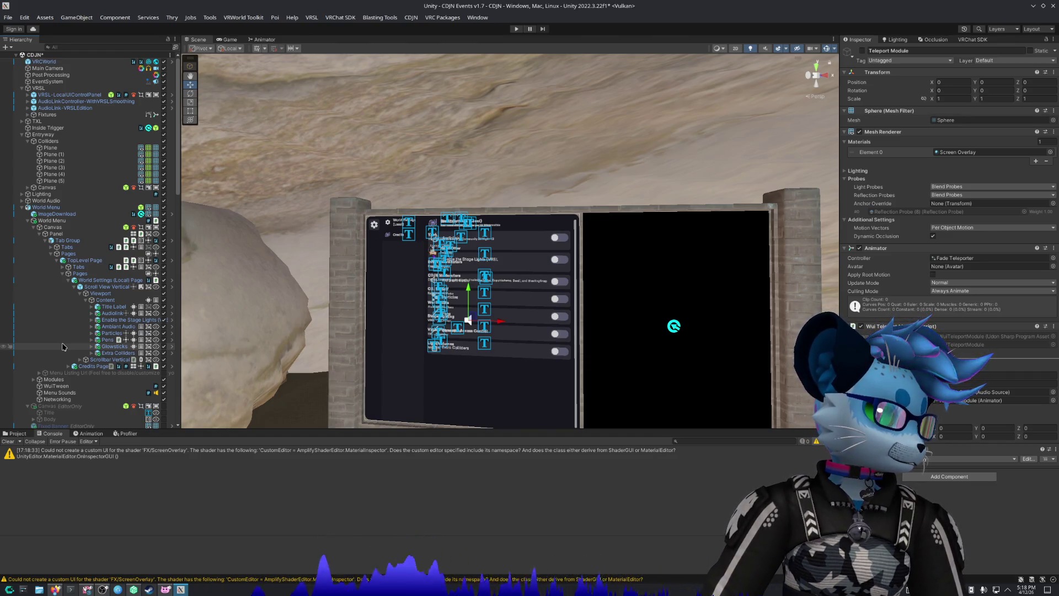
{"action": "left_click", "coordinate": [110, 313]}
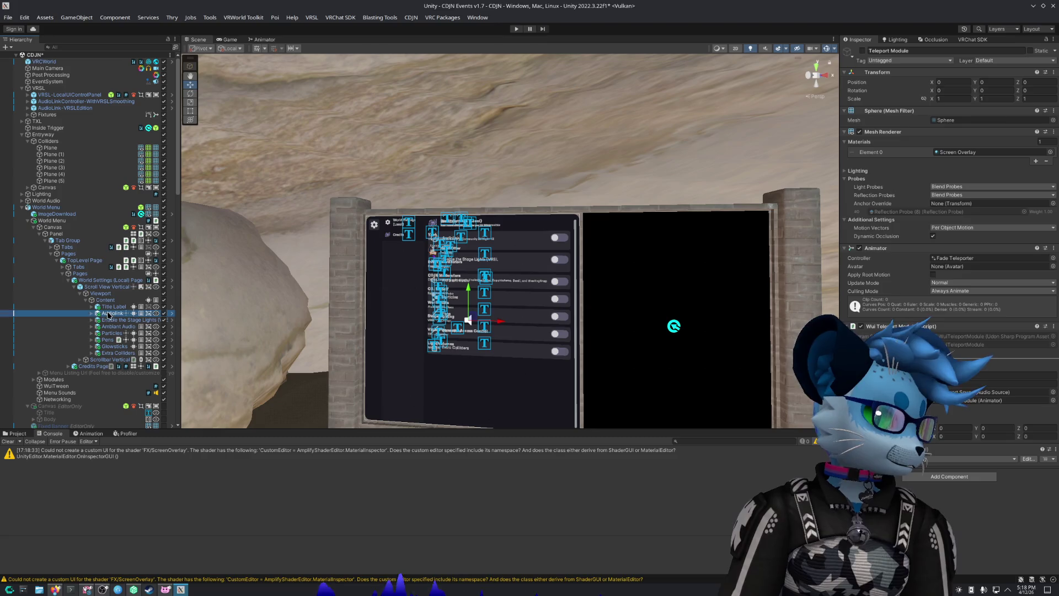
Scroll through the Audiolink toggle's components in the Inspector.
{"action": "scroll", "coordinate": [867, 326], "scroll_direction": "down", "scroll_amount": 8}
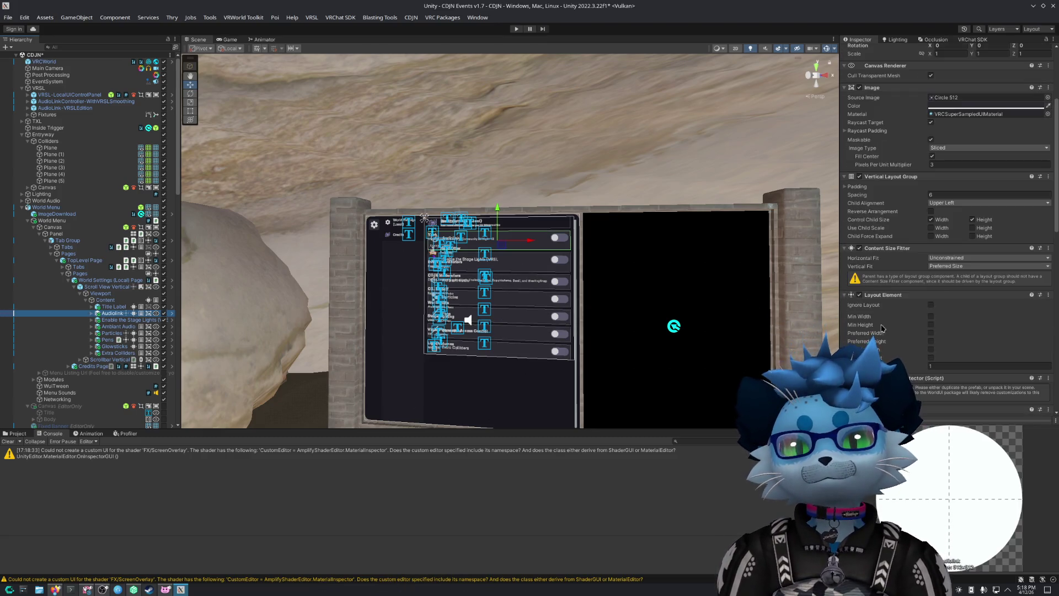
{"action": "scroll", "coordinate": [868, 325], "scroll_direction": "down", "scroll_amount": 5}
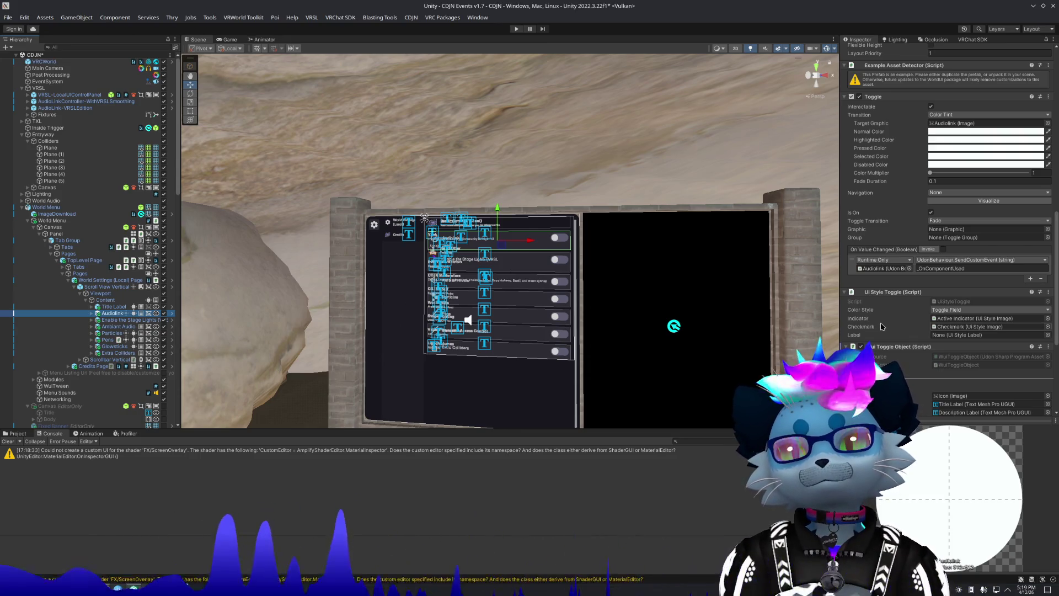
{"action": "scroll", "coordinate": [882, 326], "scroll_direction": "down", "scroll_amount": 1}
{"action": "scroll", "coordinate": [882, 325], "scroll_direction": "down", "scroll_amount": 4}
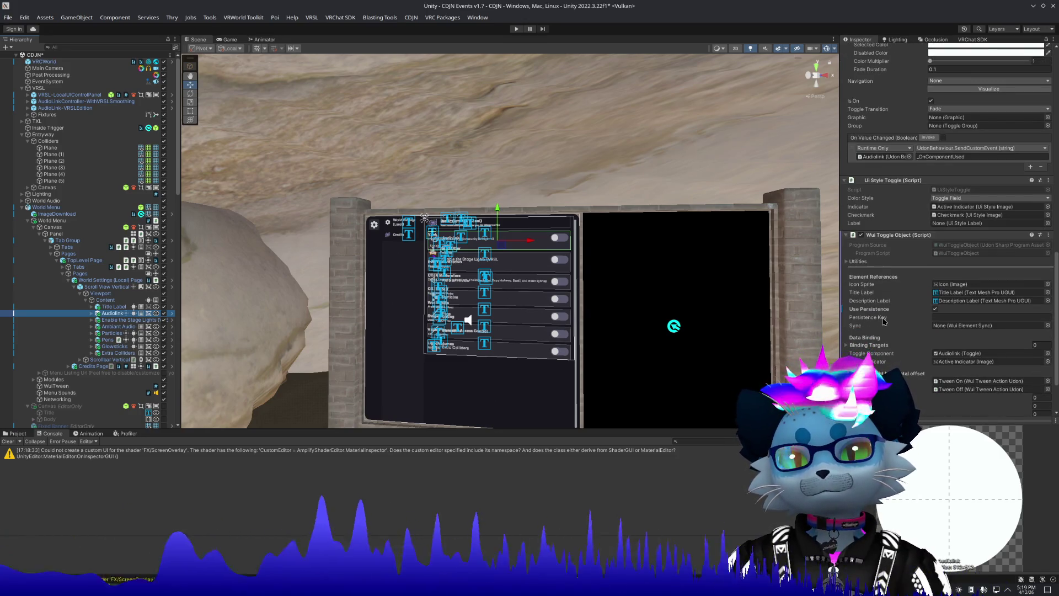
{"action": "scroll", "coordinate": [883, 321], "scroll_direction": "down", "scroll_amount": 3}
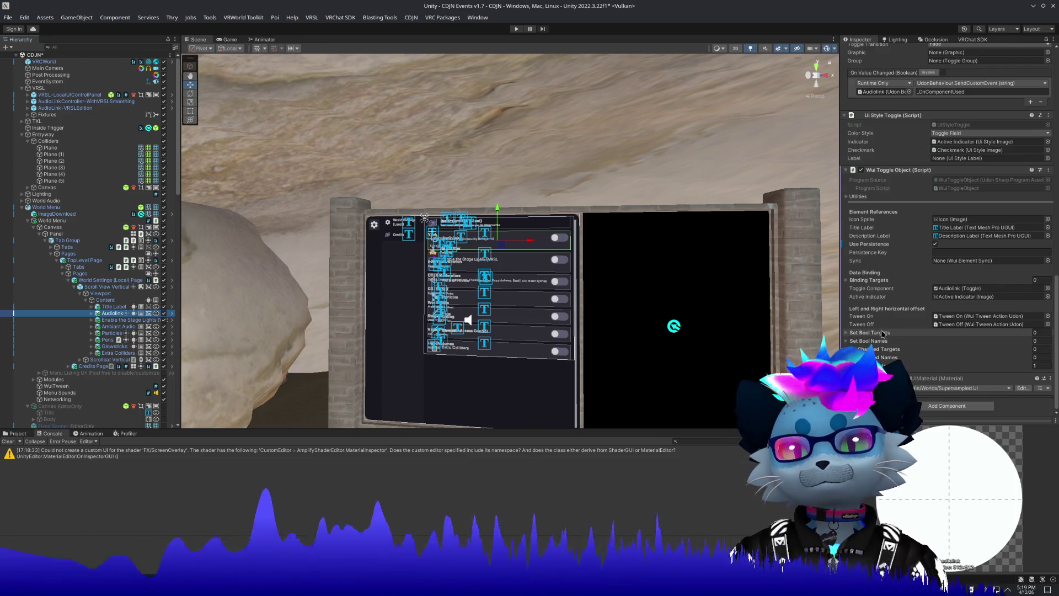
{"action": "scroll", "coordinate": [884, 322], "scroll_direction": "up", "scroll_amount": 9}
{"action": "scroll", "coordinate": [884, 328], "scroll_direction": "up", "scroll_amount": 12}
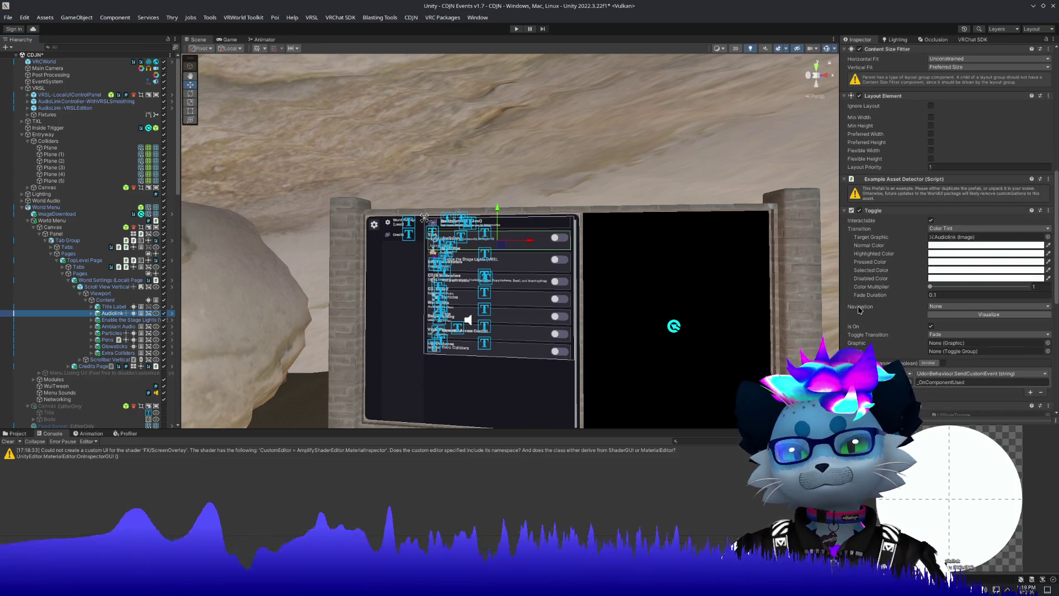
{"action": "scroll", "coordinate": [859, 309], "scroll_direction": "up", "scroll_amount": 7}
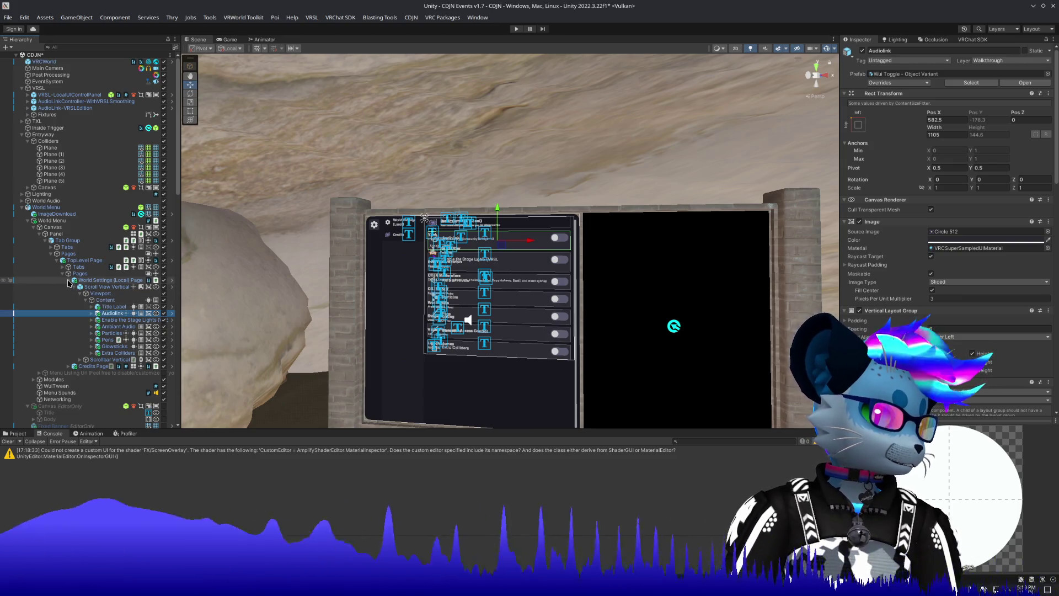
Climb the parent objects up to World Menu, collapsing Pages, Tab Group, Panel and canvas foldouts.
{"action": "left_click", "coordinate": [102, 295]}
{"action": "left_click", "coordinate": [106, 287]}
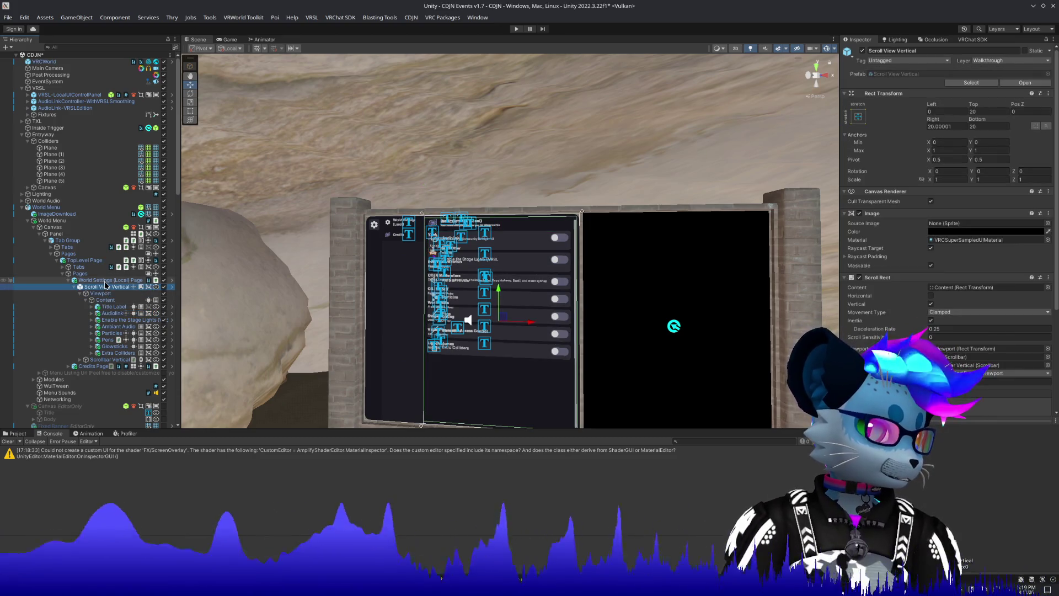
{"action": "left_click", "coordinate": [105, 281]}
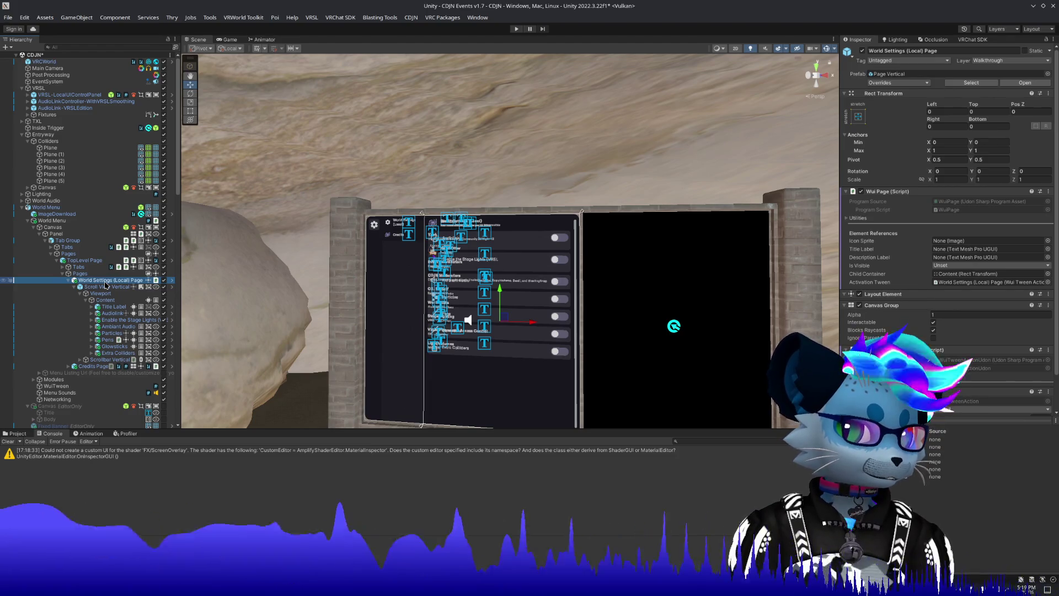
{"action": "left_click", "coordinate": [79, 273]}
{"action": "left_click", "coordinate": [64, 274]}
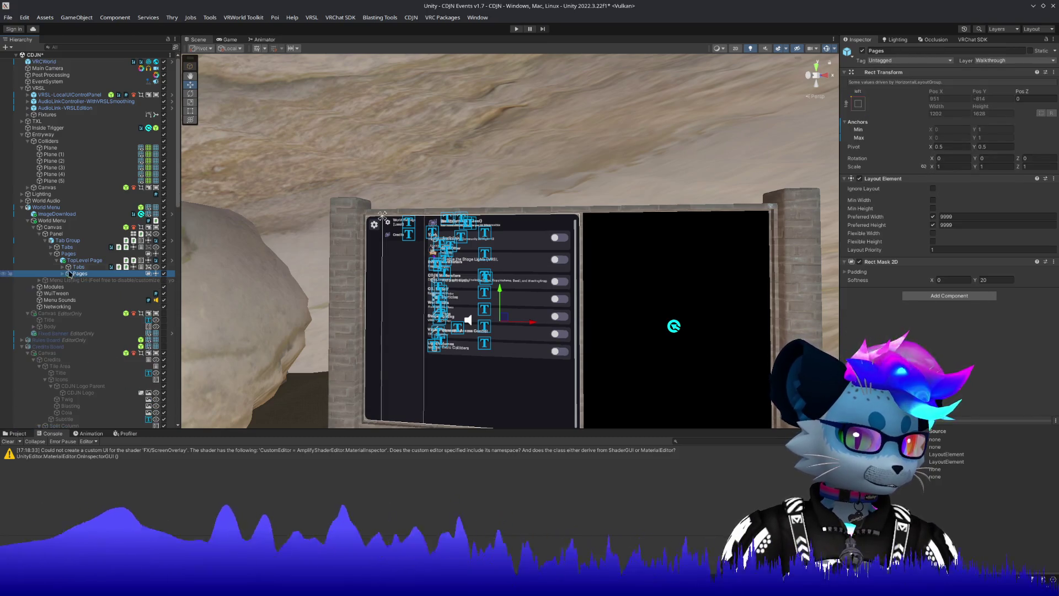
{"action": "left_click", "coordinate": [74, 267]}
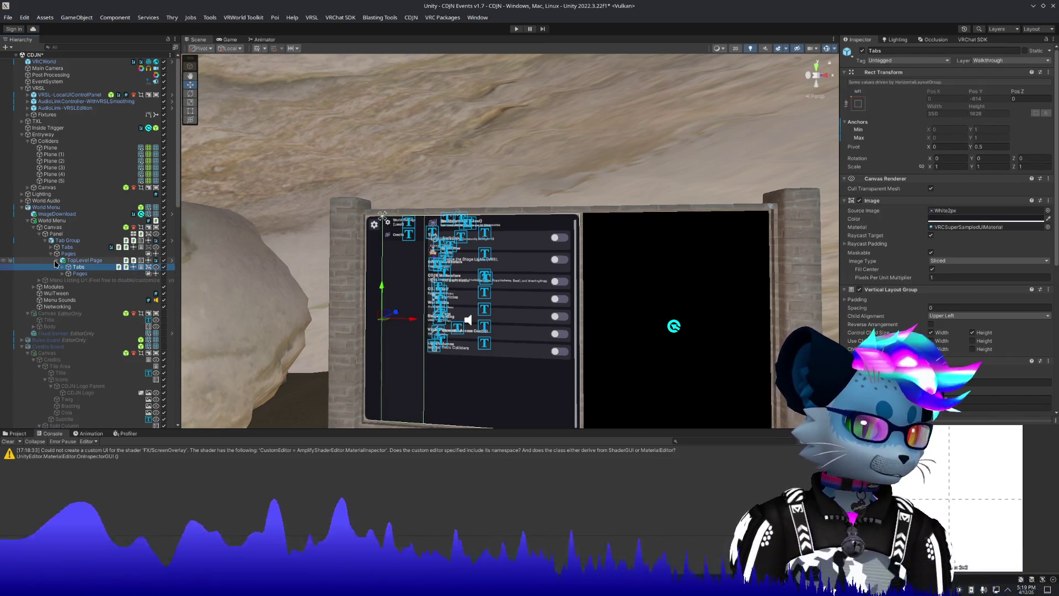
{"action": "left_click", "coordinate": [57, 261]}
{"action": "left_click", "coordinate": [51, 254]}
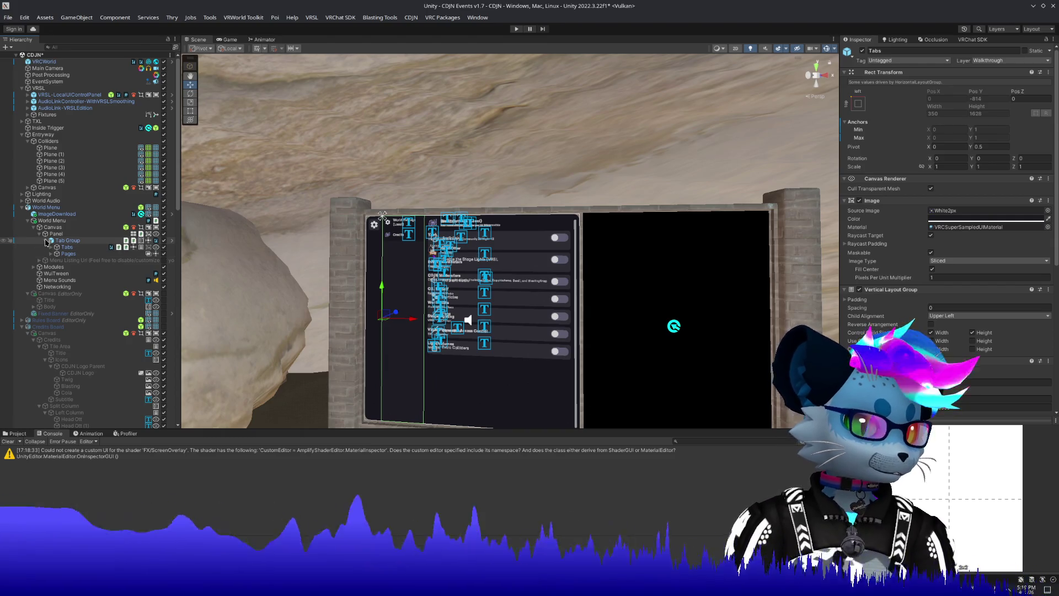
{"action": "left_click", "coordinate": [46, 241]}
{"action": "left_click", "coordinate": [43, 234]}
{"action": "left_click", "coordinate": [38, 235]}
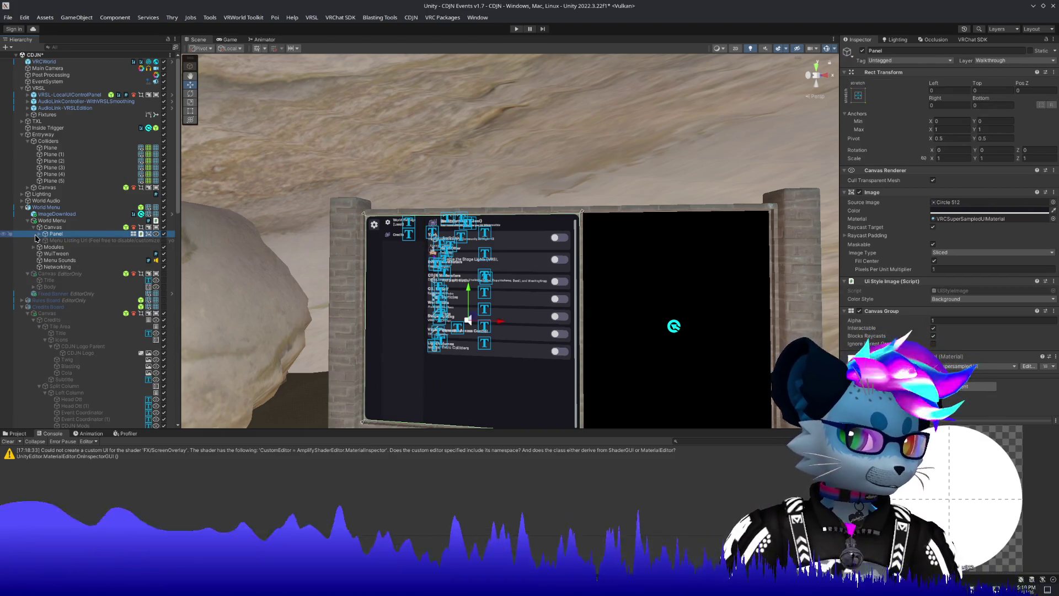
{"action": "left_click", "coordinate": [34, 227]}
{"action": "left_click", "coordinate": [53, 220]}
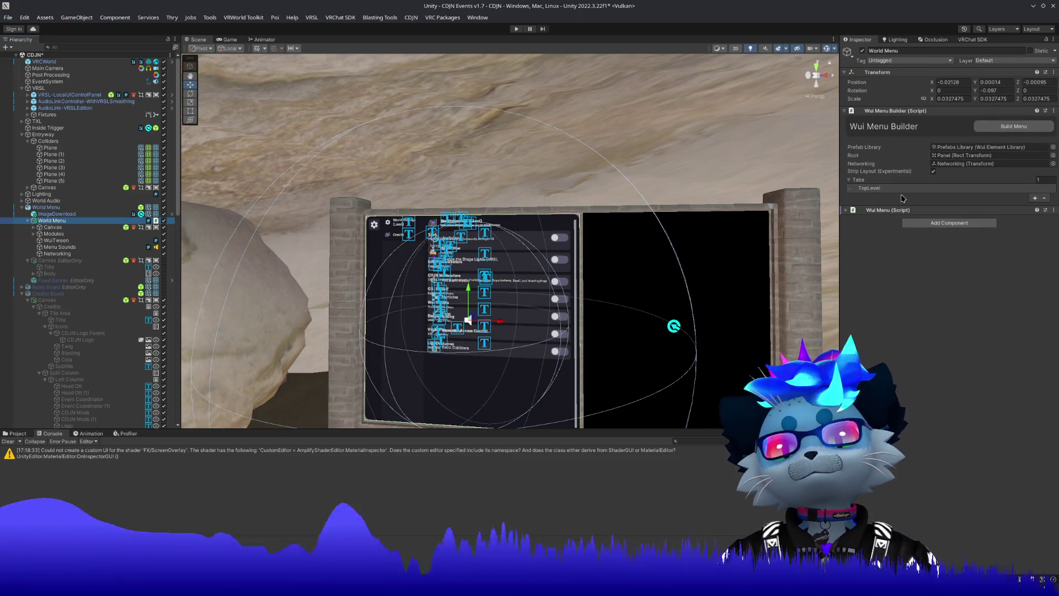
Expand the Wui Menu settings and ping the assigned Prefab Library asset in the project files.
{"action": "left_click", "coordinate": [887, 210]}
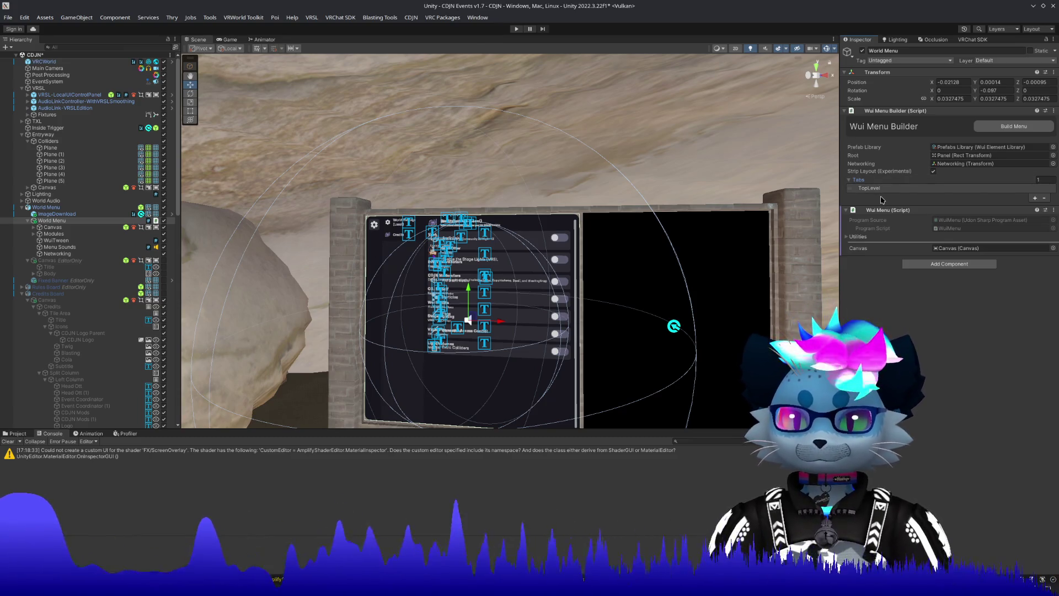
{"action": "left_click", "coordinate": [982, 147]}
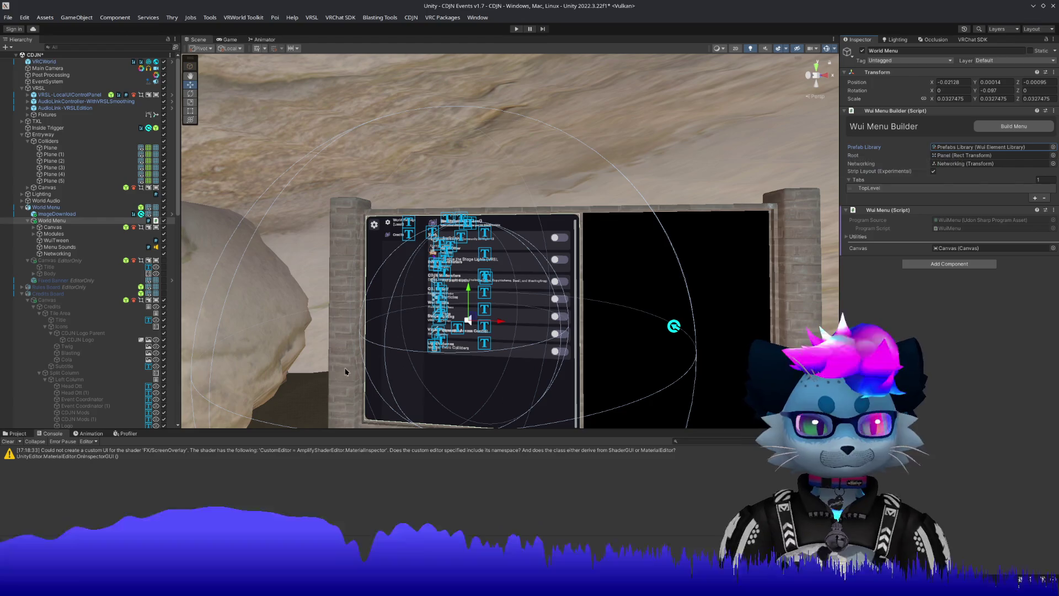
{"action": "left_click", "coordinate": [13, 433]}
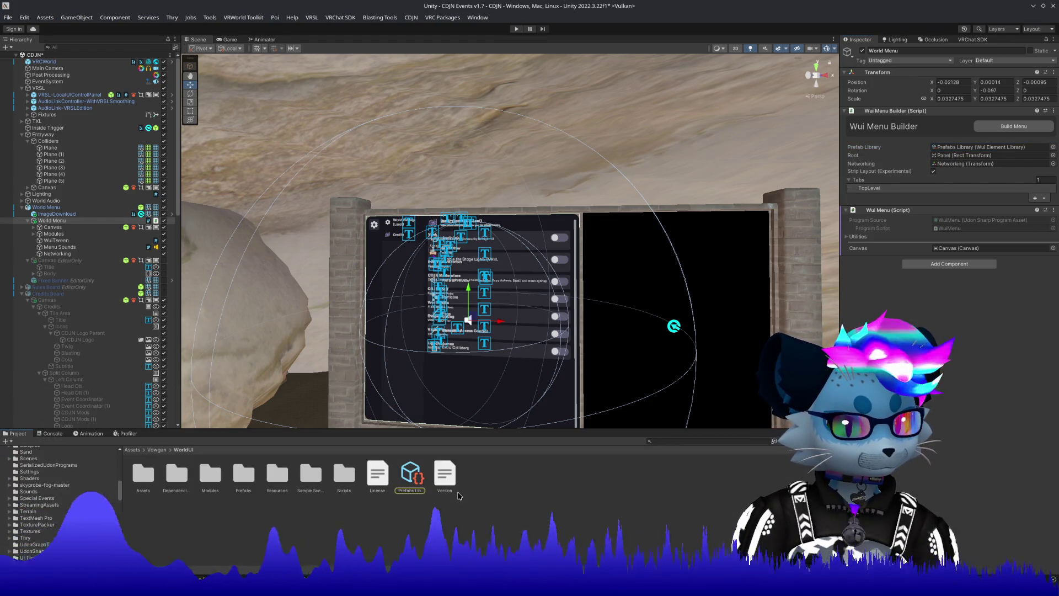
Inspect the WorldUI Prefabs Library, License and Version files.
{"action": "left_click", "coordinate": [419, 489]}
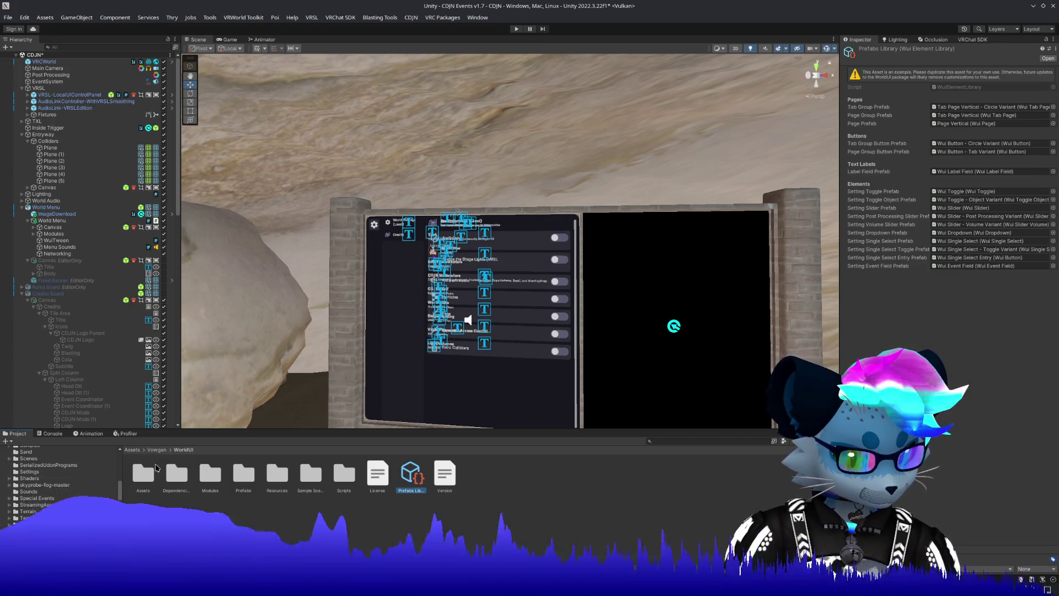
{"action": "left_click", "coordinate": [387, 484]}
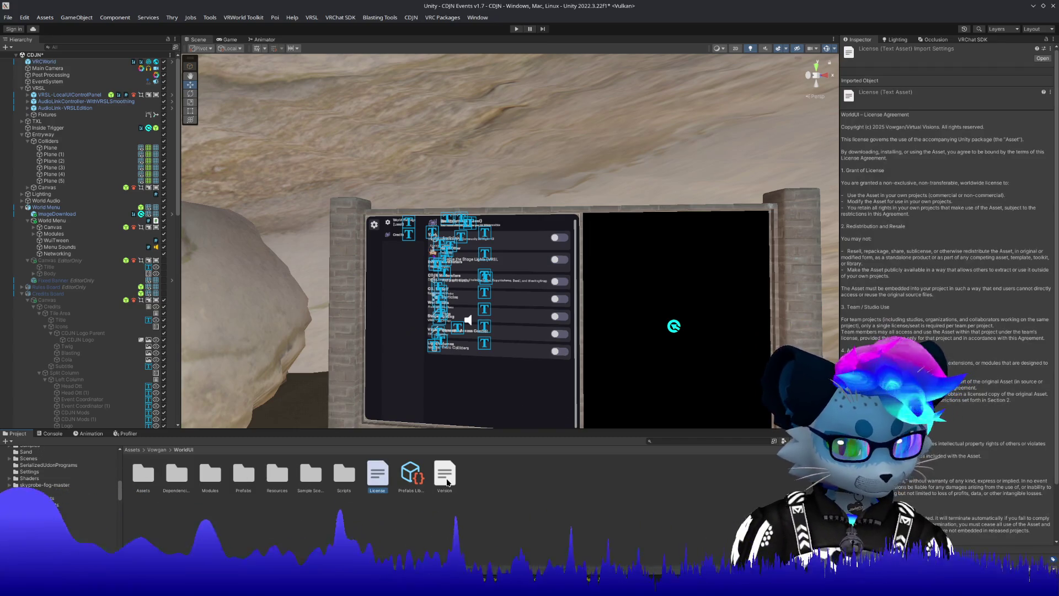
{"action": "key", "text": "Right"}
{"action": "key", "text": "Right"}
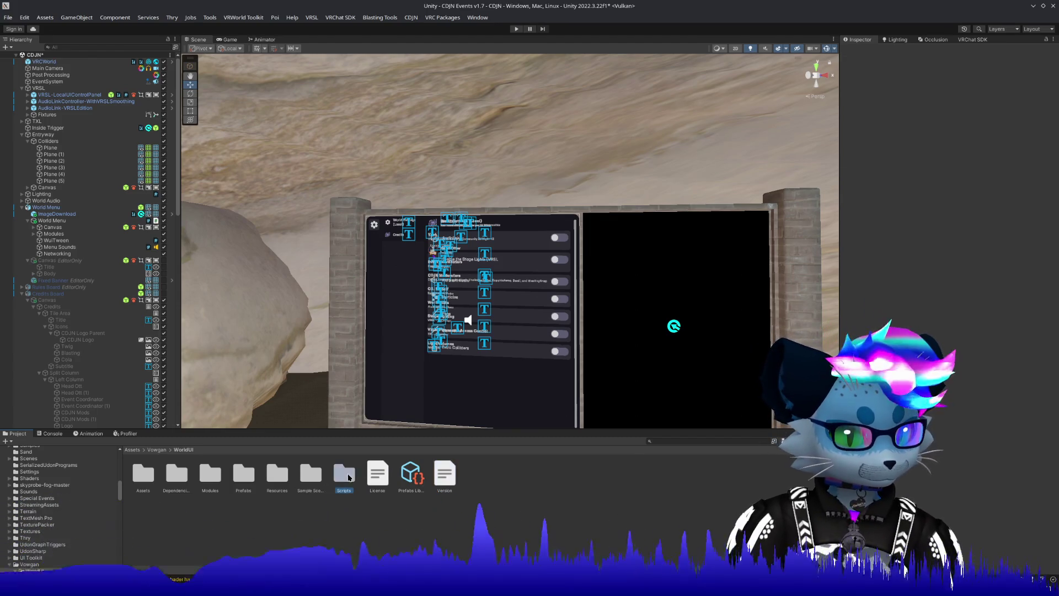
Browse the Scripts, Sample Scene and Post Processing folders, then return to Assets.
{"action": "double_click", "coordinate": [344, 474]}
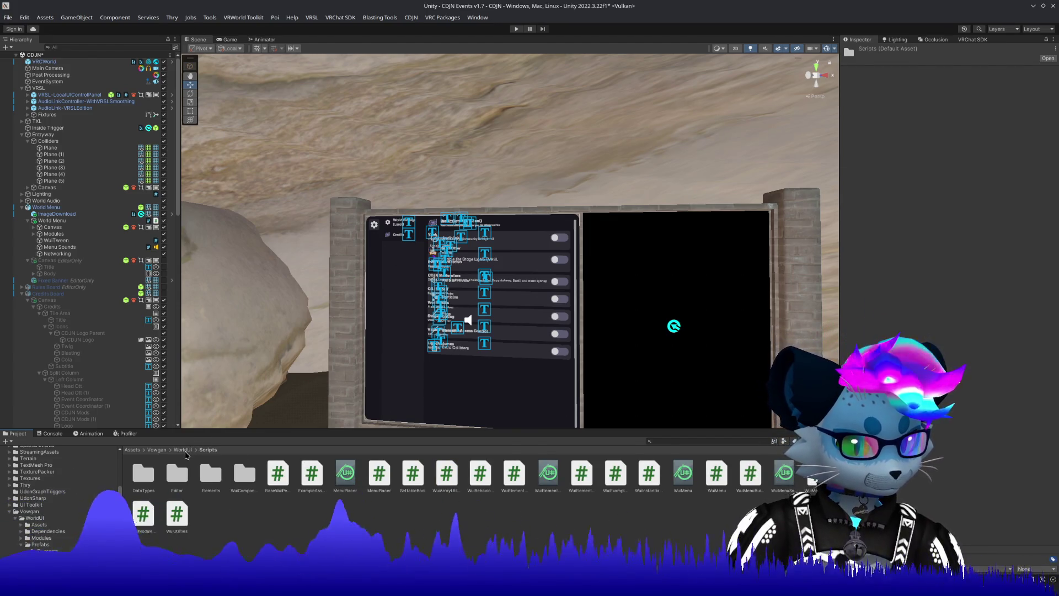
{"action": "left_click", "coordinate": [185, 452]}
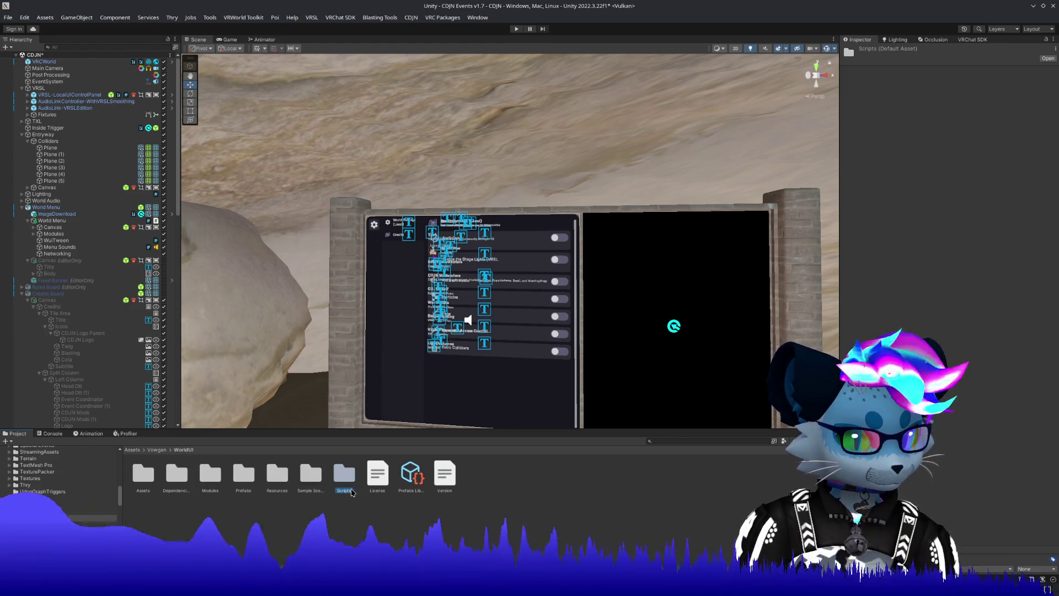
{"action": "double_click", "coordinate": [311, 474]}
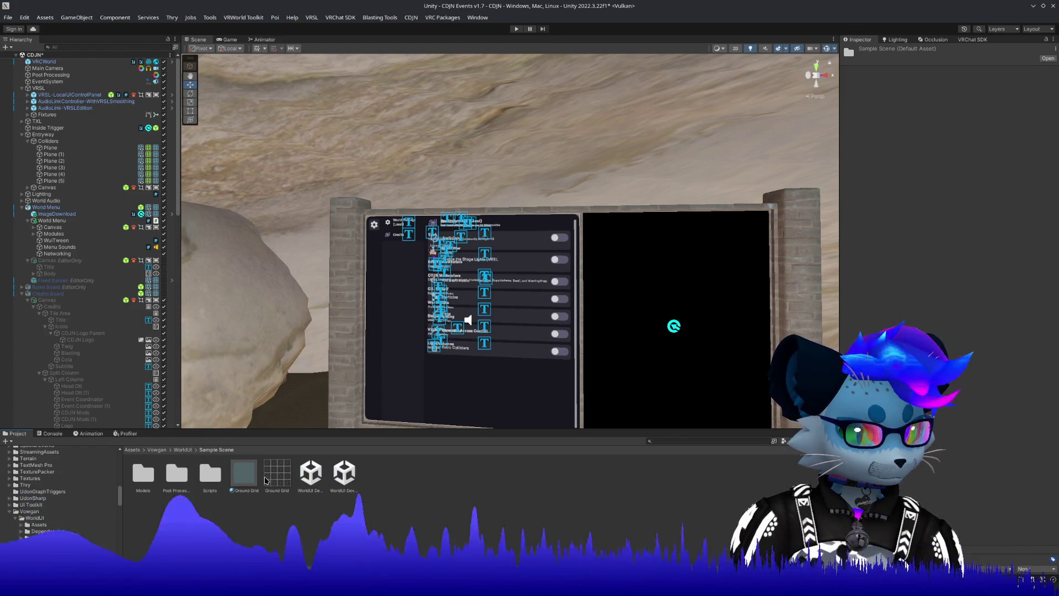
{"action": "left_click", "coordinate": [340, 473]}
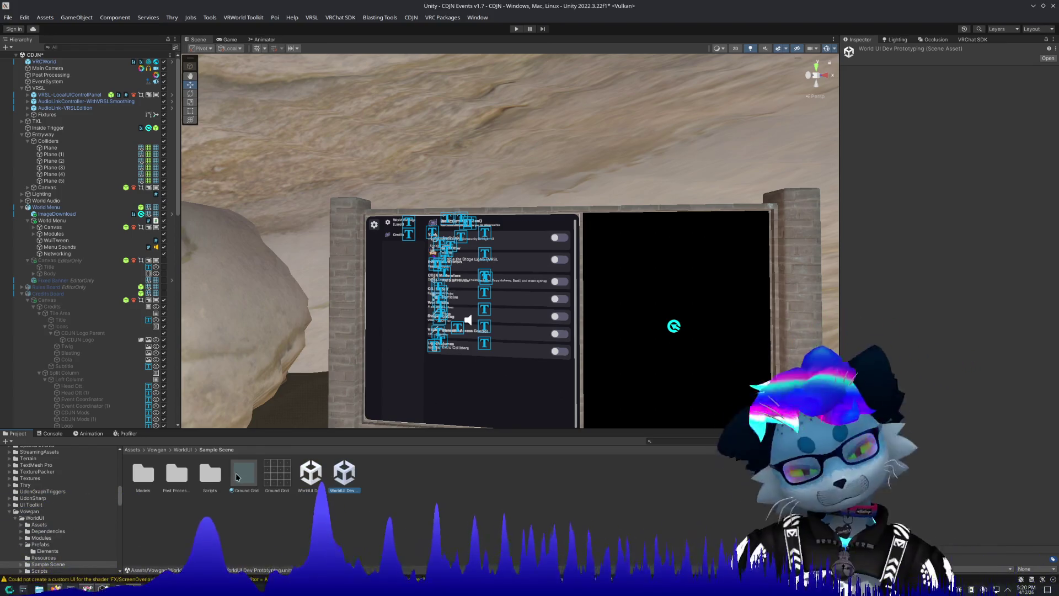
{"action": "left_click", "coordinate": [186, 477]}
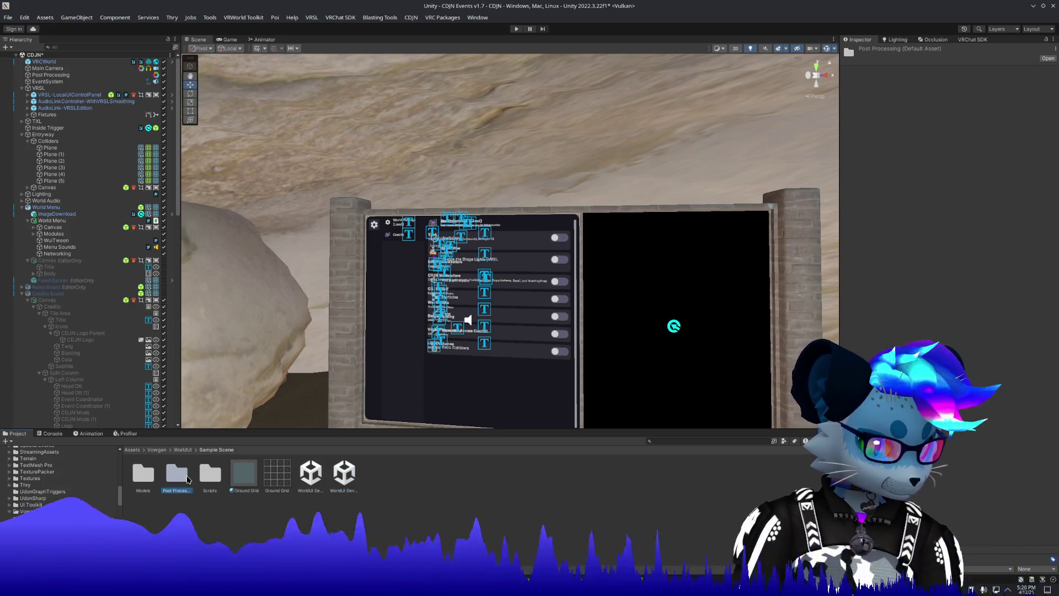
{"action": "double_click", "coordinate": [186, 478]}
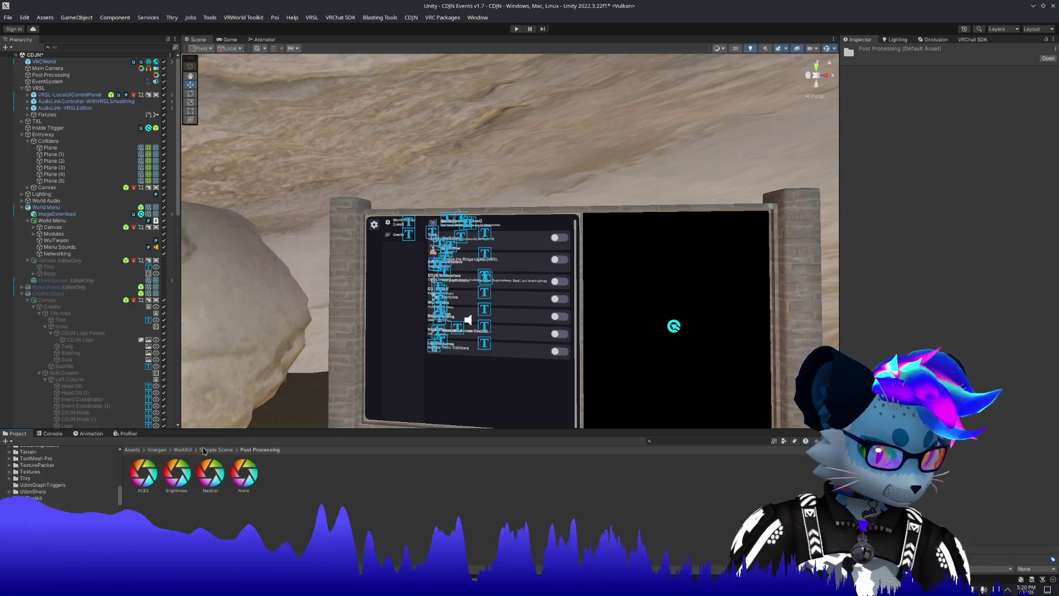
{"action": "left_click", "coordinate": [138, 450]}
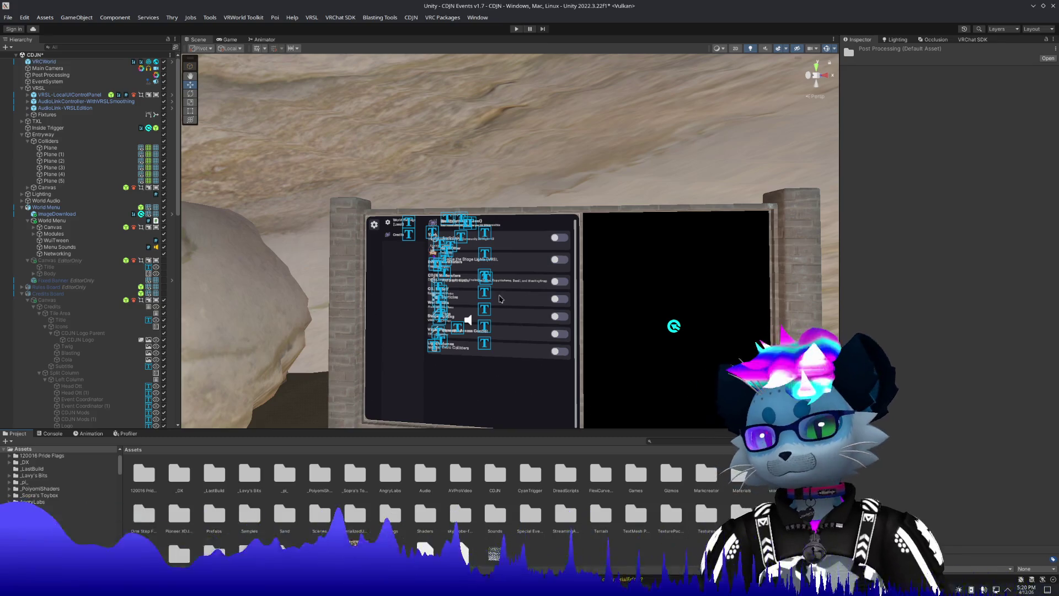
{"action": "scroll", "coordinate": [489, 292], "scroll_direction": "up", "scroll_amount": 5}
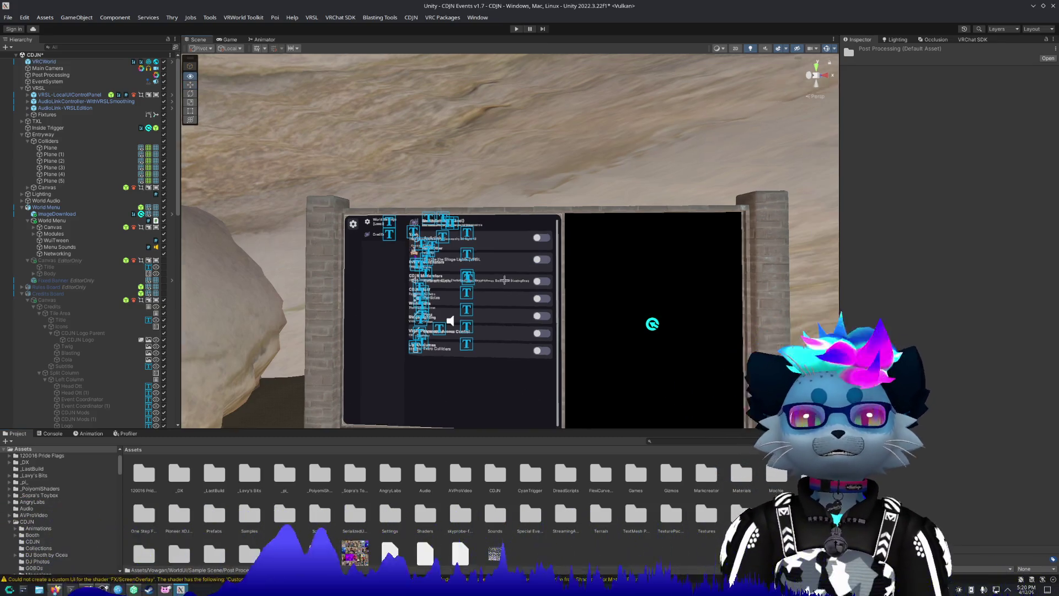